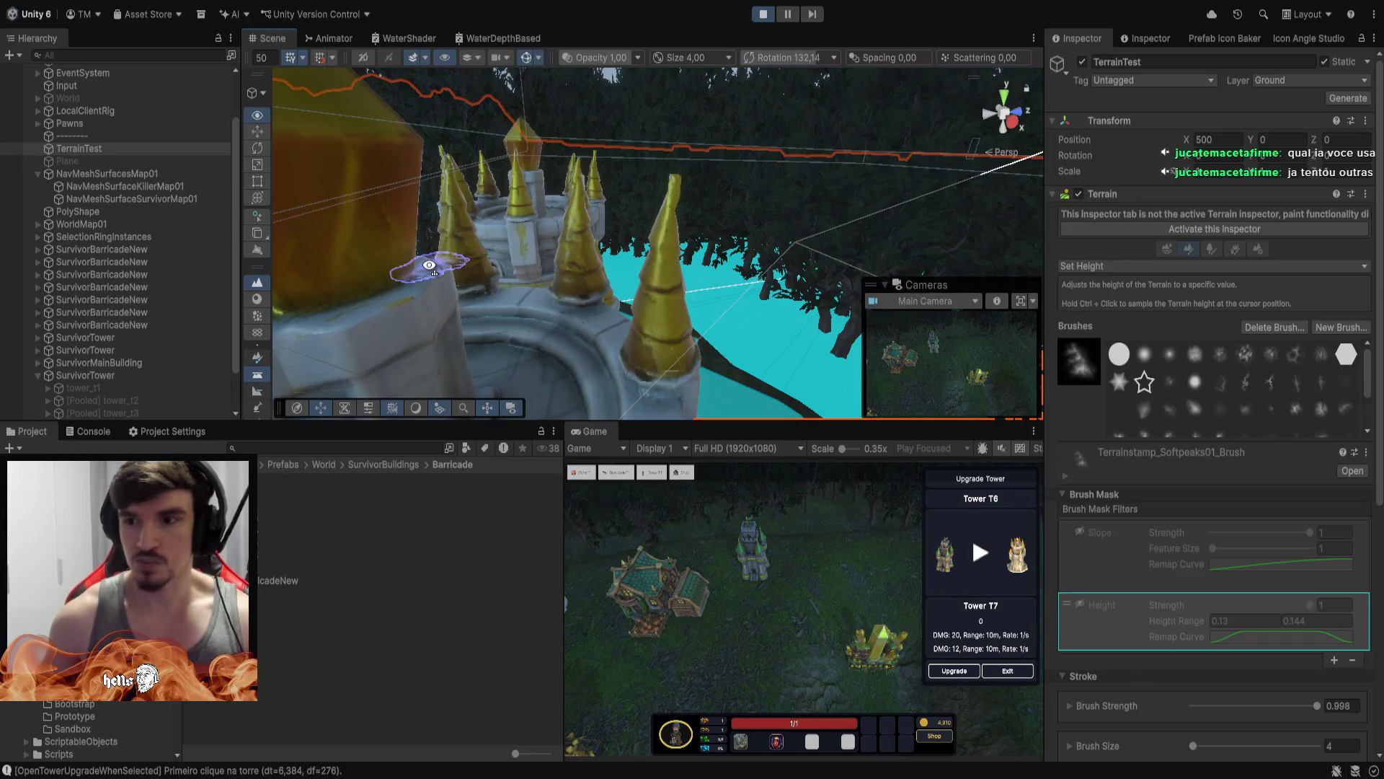
Tilt the Scene view over the towers and select the survivor farm, showing 100/100 health
{"action": "mouse_move", "coordinate": [429, 265]}
{"action": "left_mouse_down"}
{"action": "mouse_move", "coordinate": [339, 271]}
{"action": "mouse_move", "coordinate": [860, 313]}
{"action": "mouse_move", "coordinate": [825, 297]}
{"action": "mouse_move", "coordinate": [854, 363]}
{"action": "mouse_move", "coordinate": [899, 223]}
{"action": "mouse_move", "coordinate": [1084, 247]}
{"action": "mouse_move", "coordinate": [827, 231]}
{"action": "mouse_move", "coordinate": [787, 251]}
{"action": "mouse_move", "coordinate": [757, 244]}
{"action": "mouse_move", "coordinate": [707, 266]}
{"action": "mouse_move", "coordinate": [704, 377]}
{"action": "mouse_move", "coordinate": [735, 386]}
{"action": "mouse_move", "coordinate": [722, 392]}
{"action": "mouse_move", "coordinate": [652, 192]}
{"action": "mouse_move", "coordinate": [487, 475]}
{"action": "mouse_move", "coordinate": [750, 392]}
{"action": "mouse_move", "coordinate": [716, 332]}
{"action": "mouse_move", "coordinate": [664, 340]}
{"action": "mouse_move", "coordinate": [678, 315]}
{"action": "mouse_move", "coordinate": [716, 338]}
{"action": "left_mouse_up"}
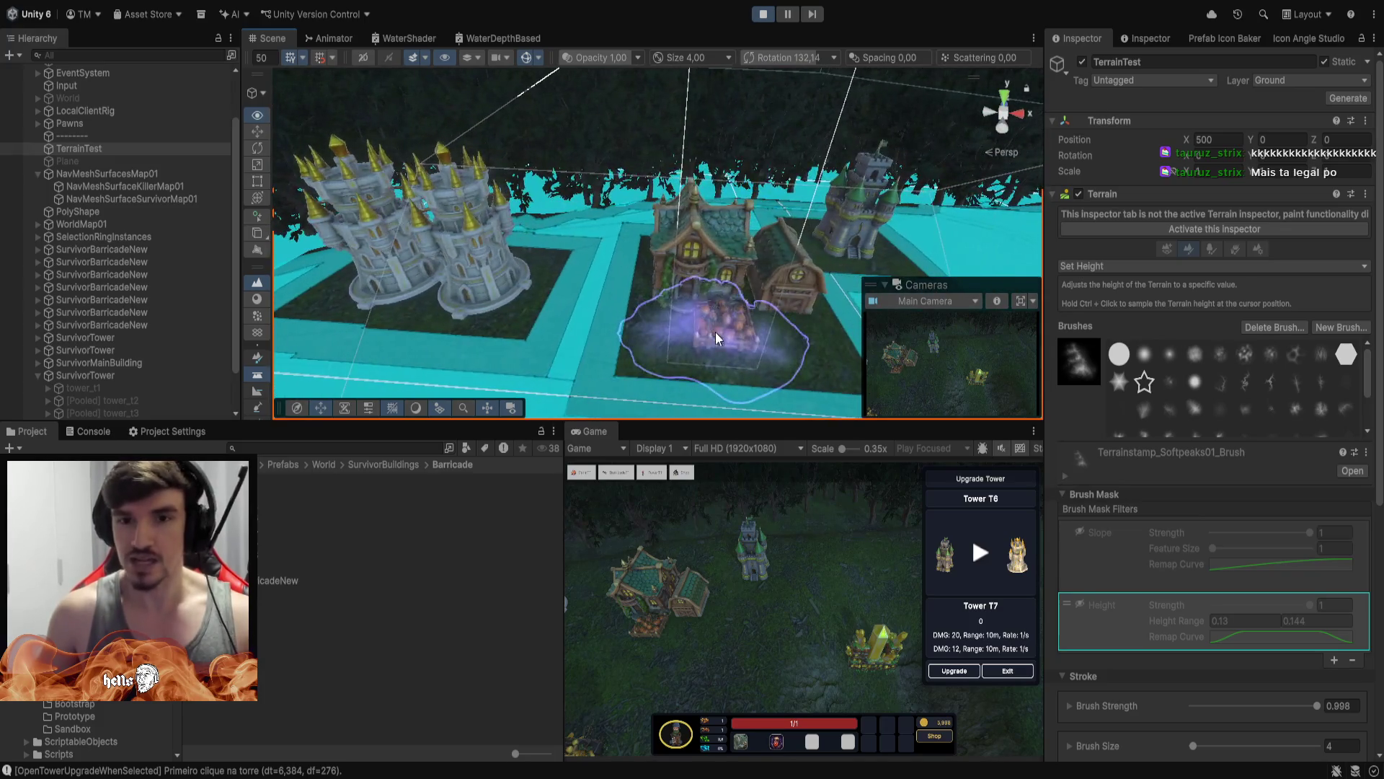
{"action": "left_click", "coordinate": [655, 599]}
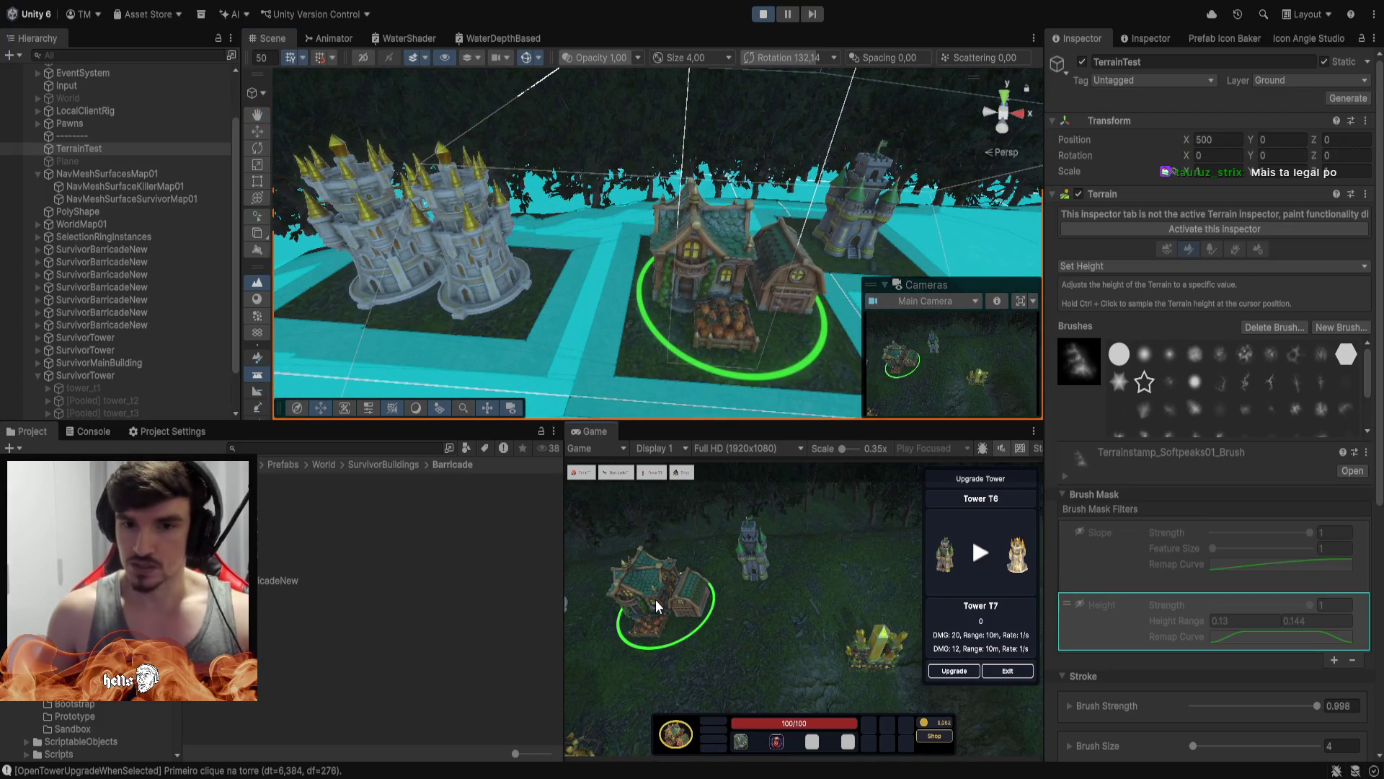
Upgrade the selected farm from Farm T6 to its maximum tier, Farm T7
{"action": "left_click", "coordinate": [655, 599]}
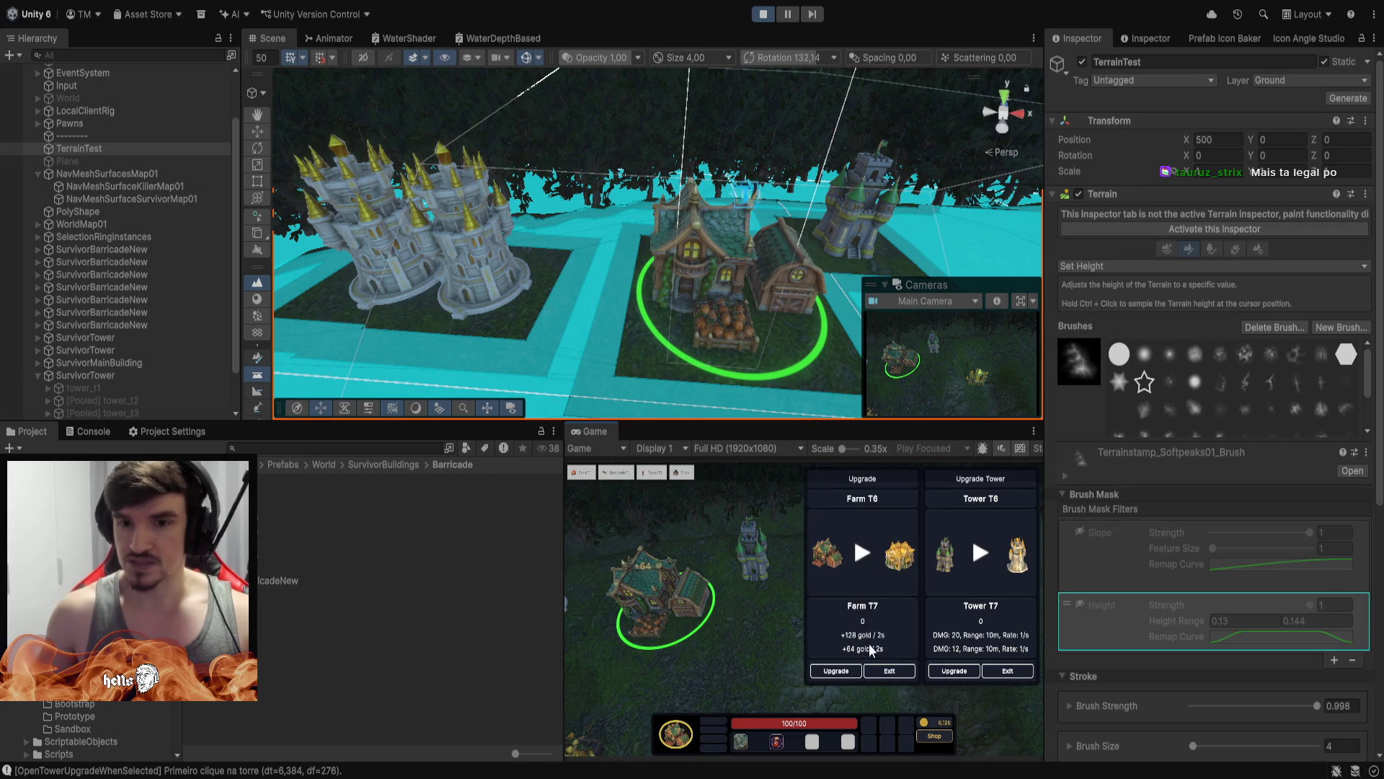
{"action": "left_click", "coordinate": [833, 672]}
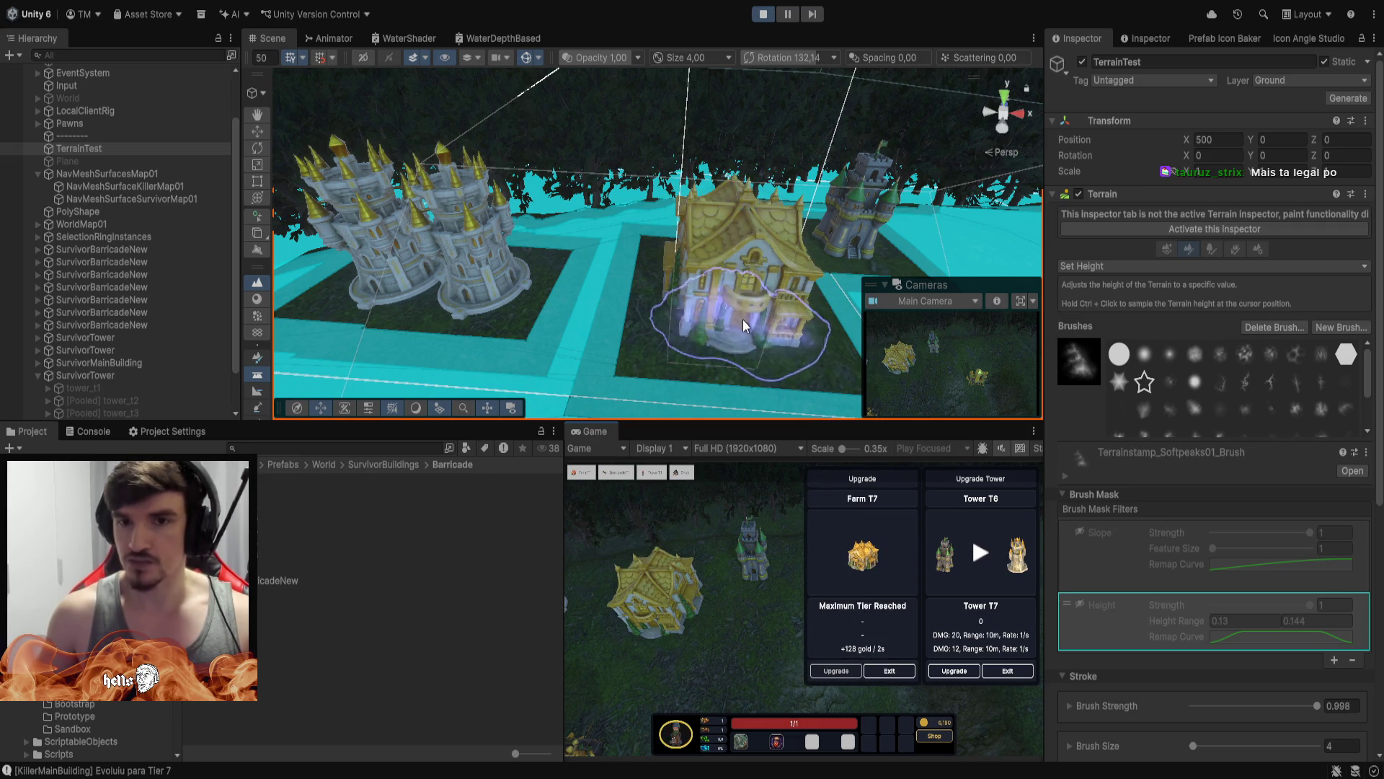
{"action": "mouse_move", "coordinate": [692, 263]}
{"action": "left_mouse_down"}
{"action": "mouse_move", "coordinate": [654, 173]}
{"action": "mouse_move", "coordinate": [505, 128]}
{"action": "mouse_move", "coordinate": [634, 112]}
{"action": "mouse_move", "coordinate": [525, 111]}
{"action": "mouse_move", "coordinate": [614, 131]}
{"action": "mouse_move", "coordinate": [441, 137]}
{"action": "left_mouse_up"}
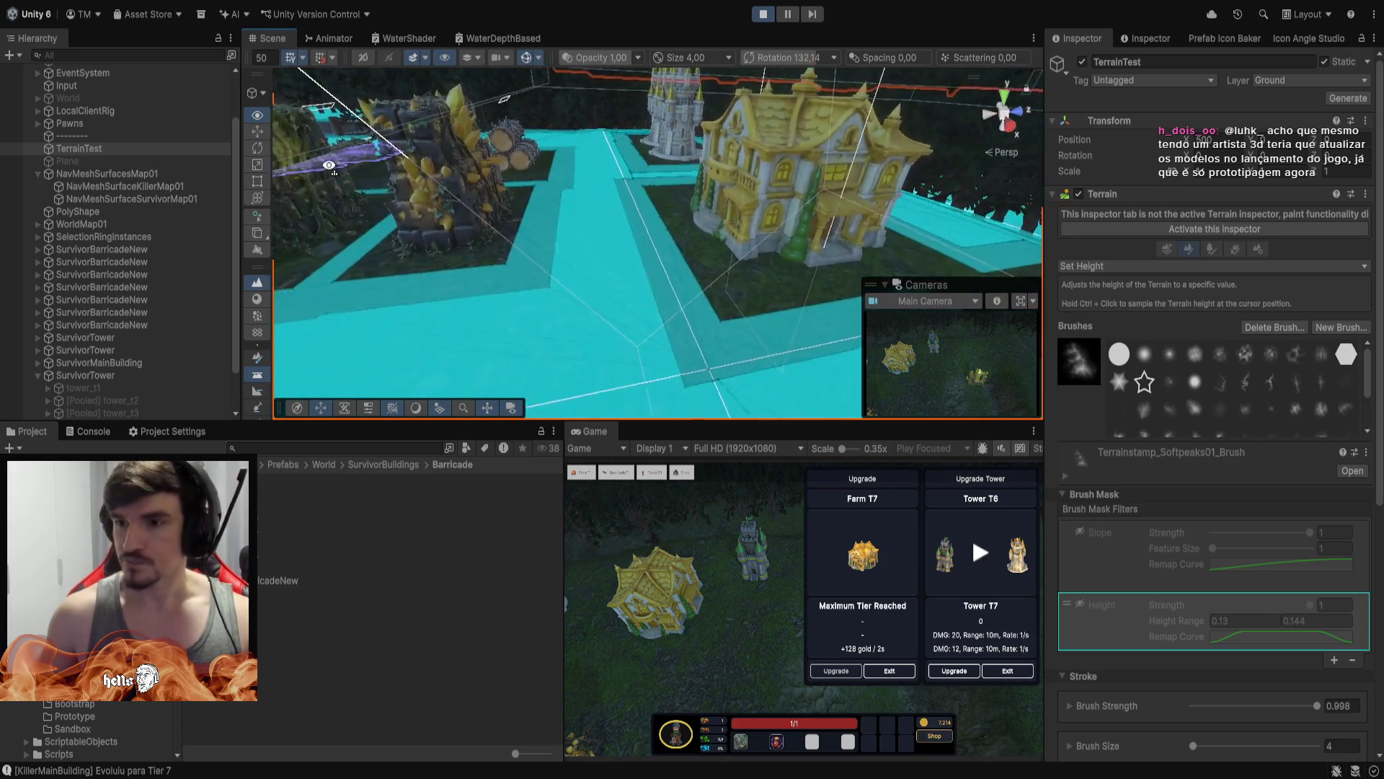
Orbit and zoom across the terrain buildings to the barricades and inspect a SurvivorBarricadeNew
{"action": "left_click_drag", "start_coordinate": [329, 165], "coordinate": [345, 223]}
{"action": "mouse_move", "coordinate": [509, 239]}
{"action": "left_mouse_down"}
{"action": "mouse_move", "coordinate": [584, 242]}
{"action": "mouse_move", "coordinate": [589, 229]}
{"action": "left_mouse_up"}
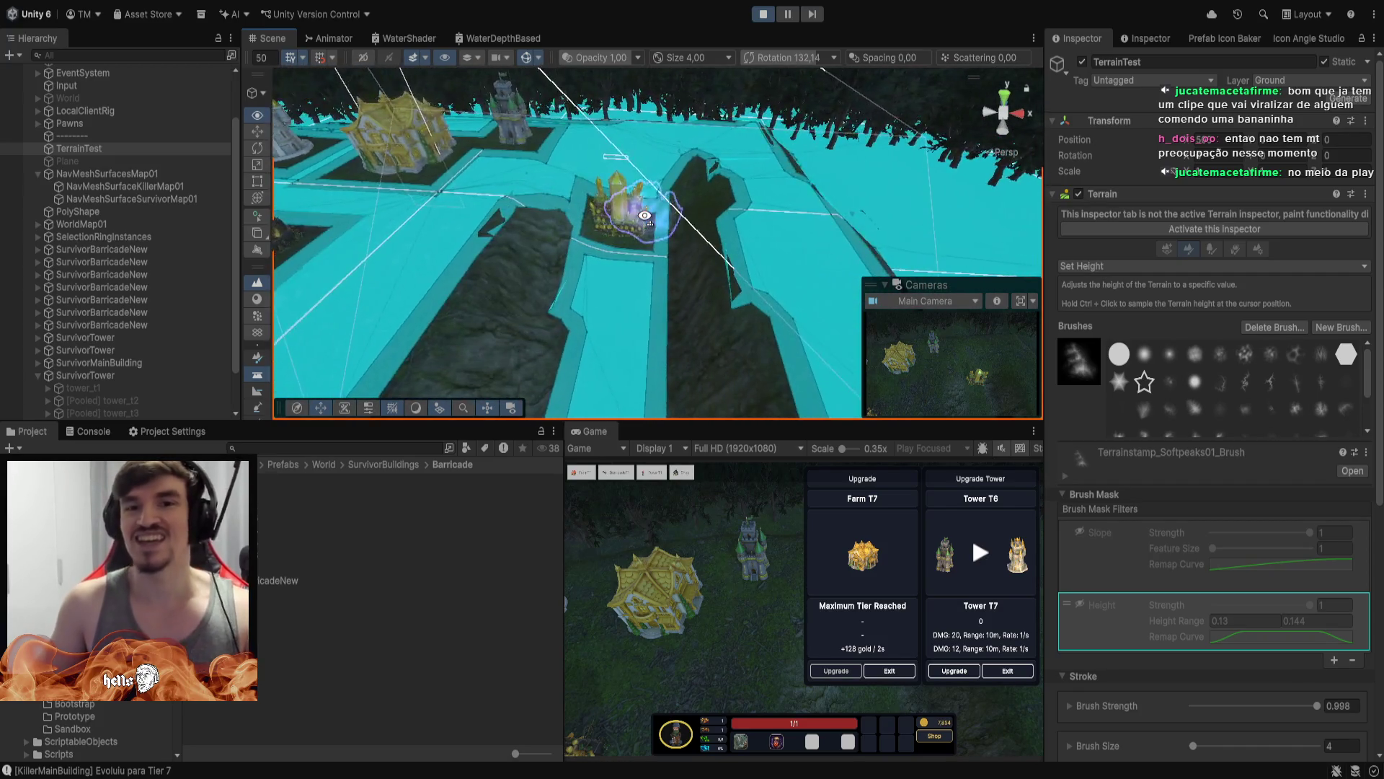
{"action": "left_click_drag", "start_coordinate": [572, 142], "coordinate": [595, 140]}
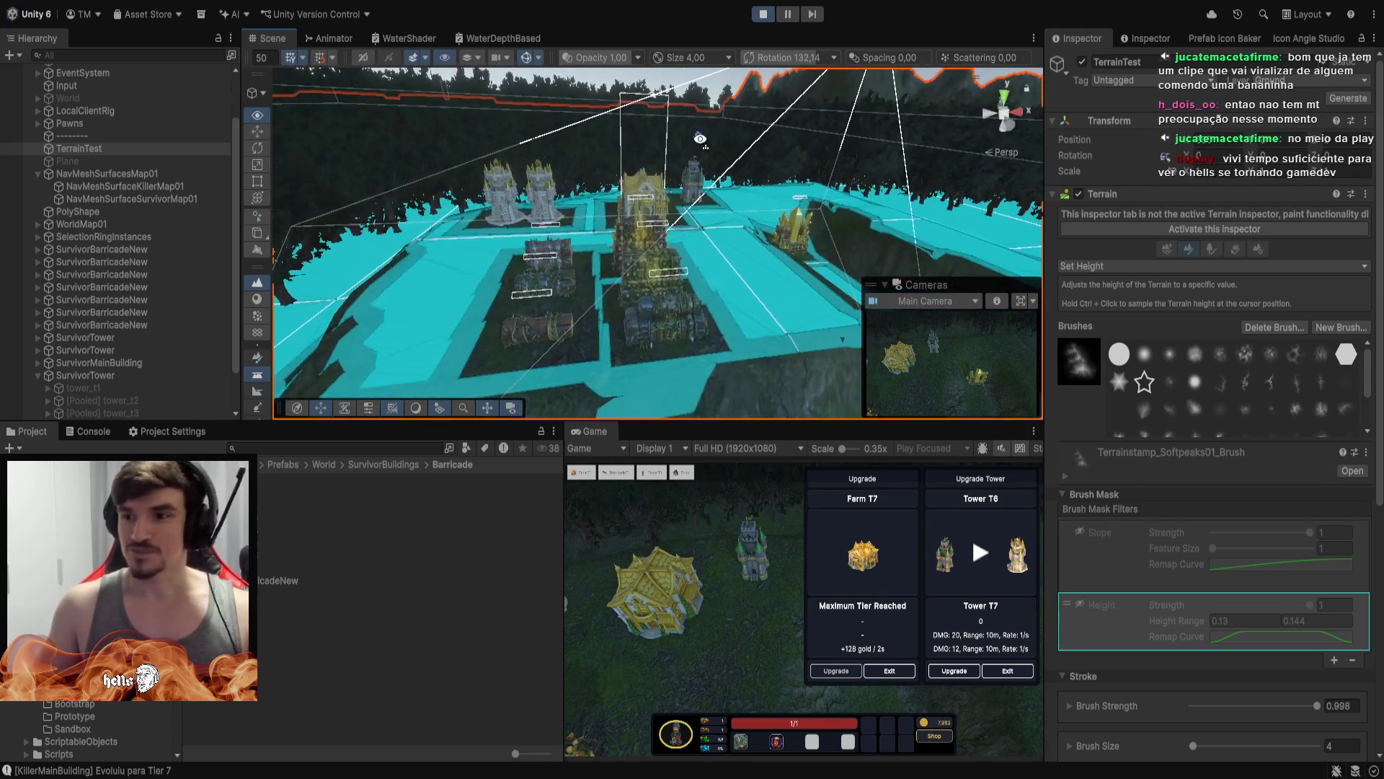
{"action": "left_click_drag", "start_coordinate": [700, 139], "coordinate": [700, 139]}
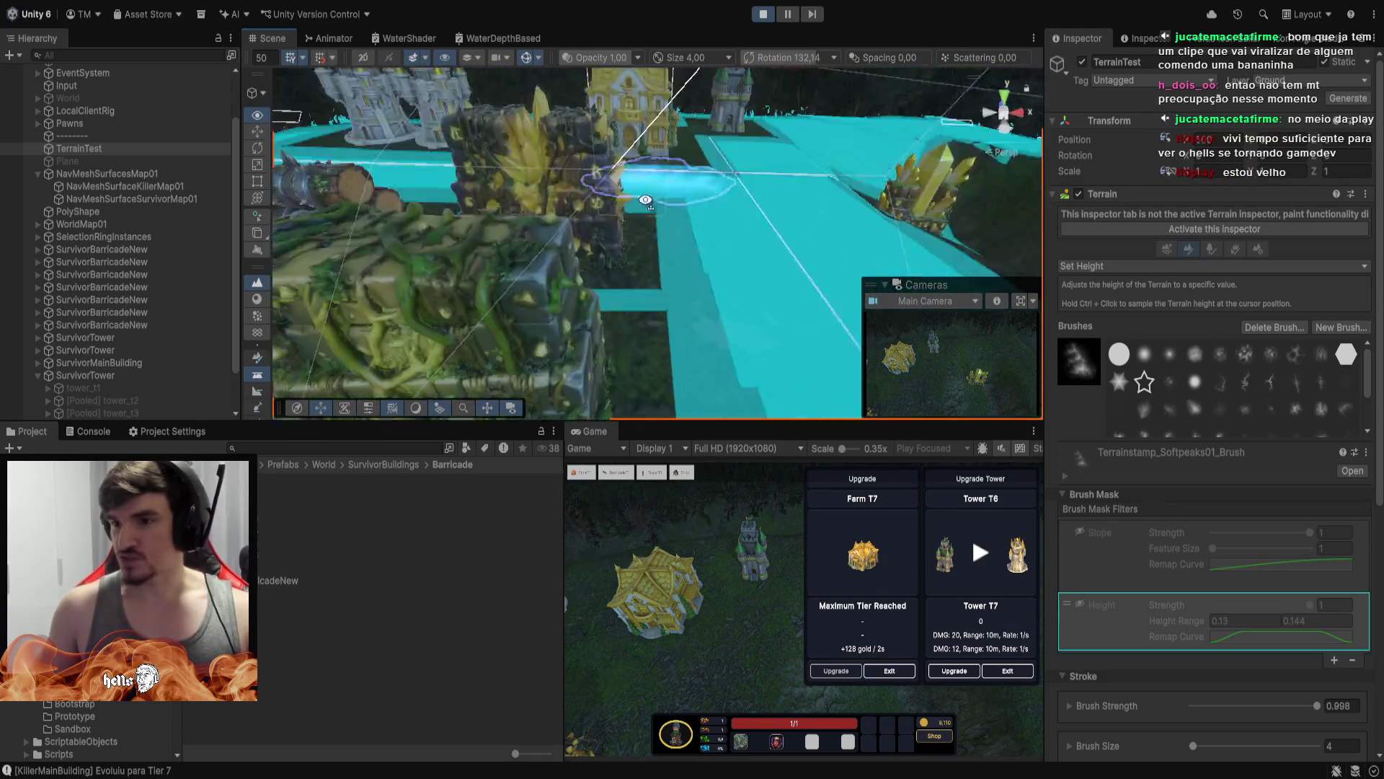
{"action": "scroll", "coordinate": [556, 261], "scroll_direction": "down", "scroll_amount": 5}
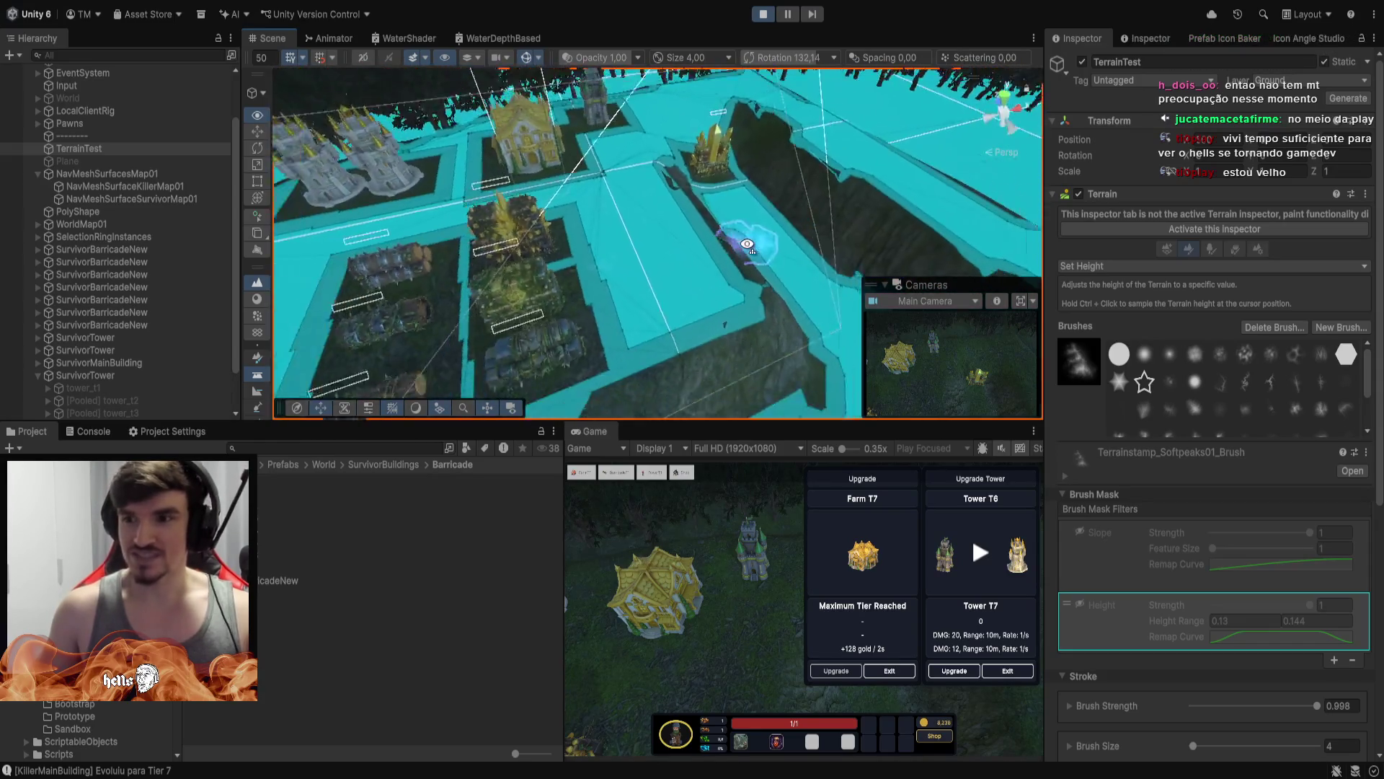
{"action": "left_click_drag", "start_coordinate": [746, 244], "coordinate": [755, 237]}
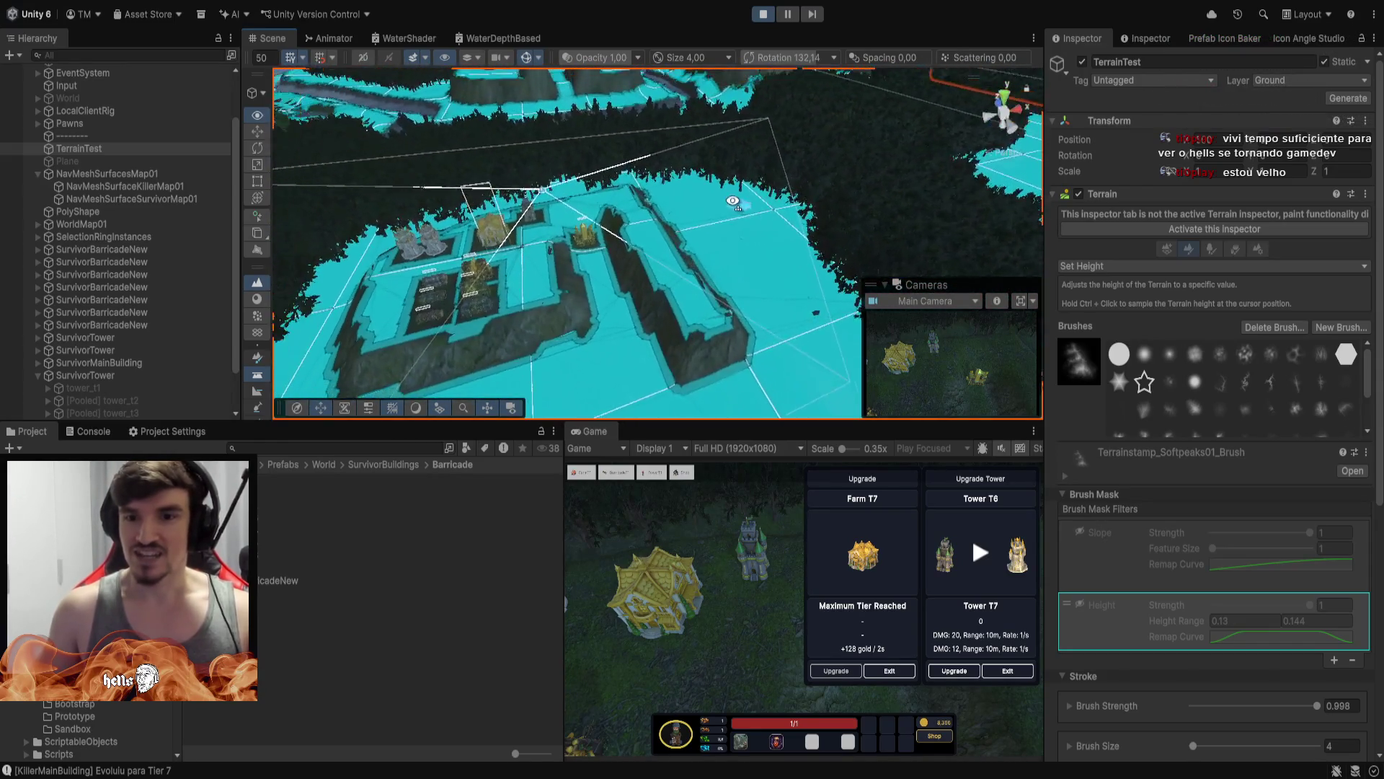
{"action": "left_click_drag", "start_coordinate": [668, 196], "coordinate": [548, 86]}
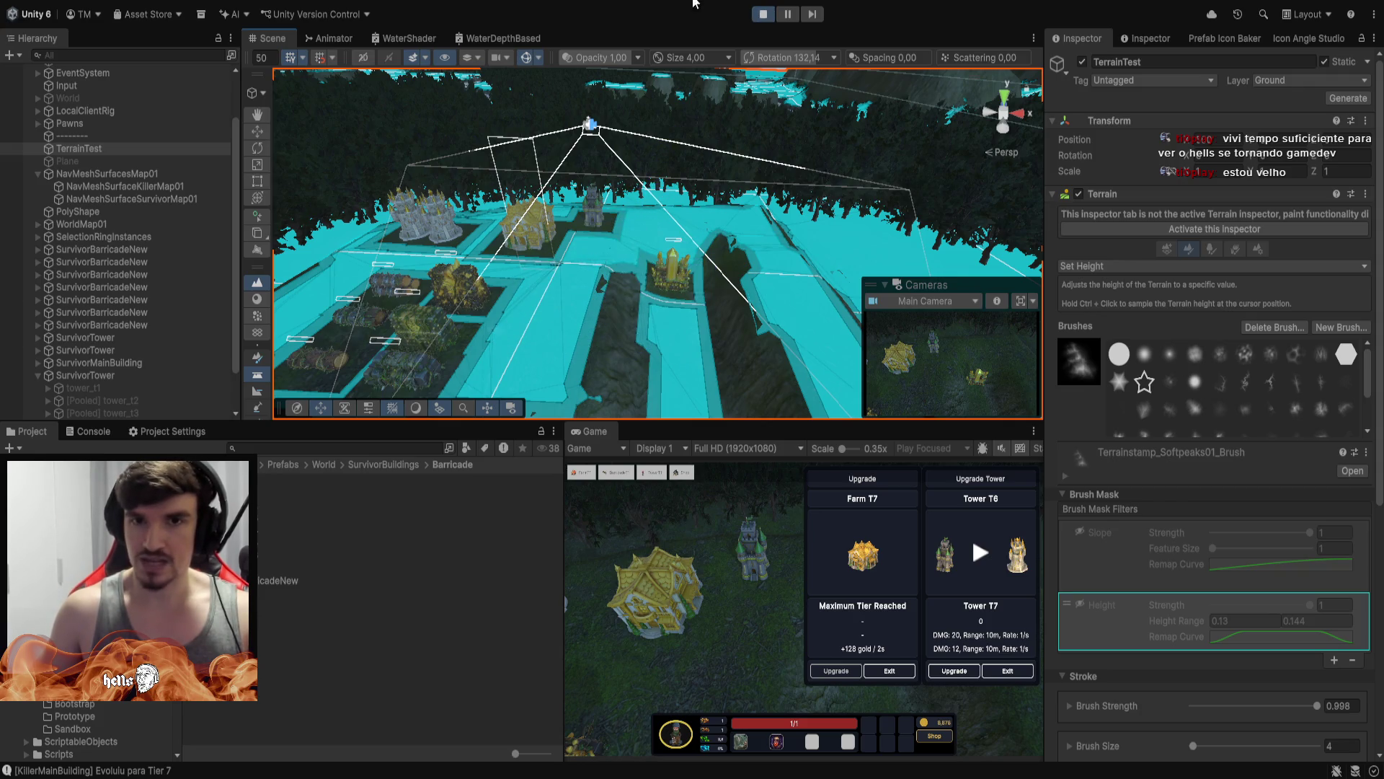
{"action": "mouse_move", "coordinate": [634, 202]}
{"action": "left_mouse_down"}
{"action": "mouse_move", "coordinate": [609, 212]}
{"action": "mouse_move", "coordinate": [808, 169]}
{"action": "mouse_move", "coordinate": [768, 240]}
{"action": "mouse_move", "coordinate": [570, 287]}
{"action": "left_mouse_up"}
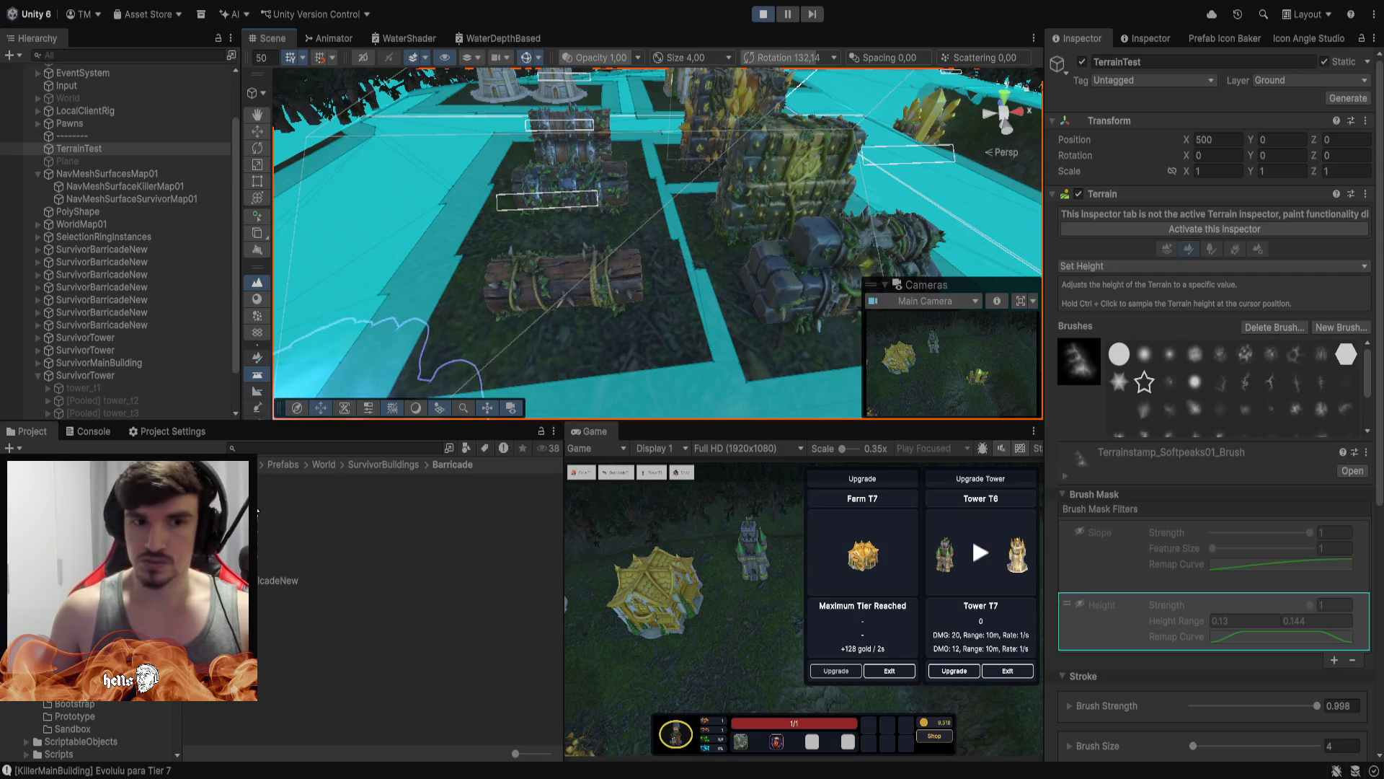
{"action": "left_click", "coordinate": [94, 248]}
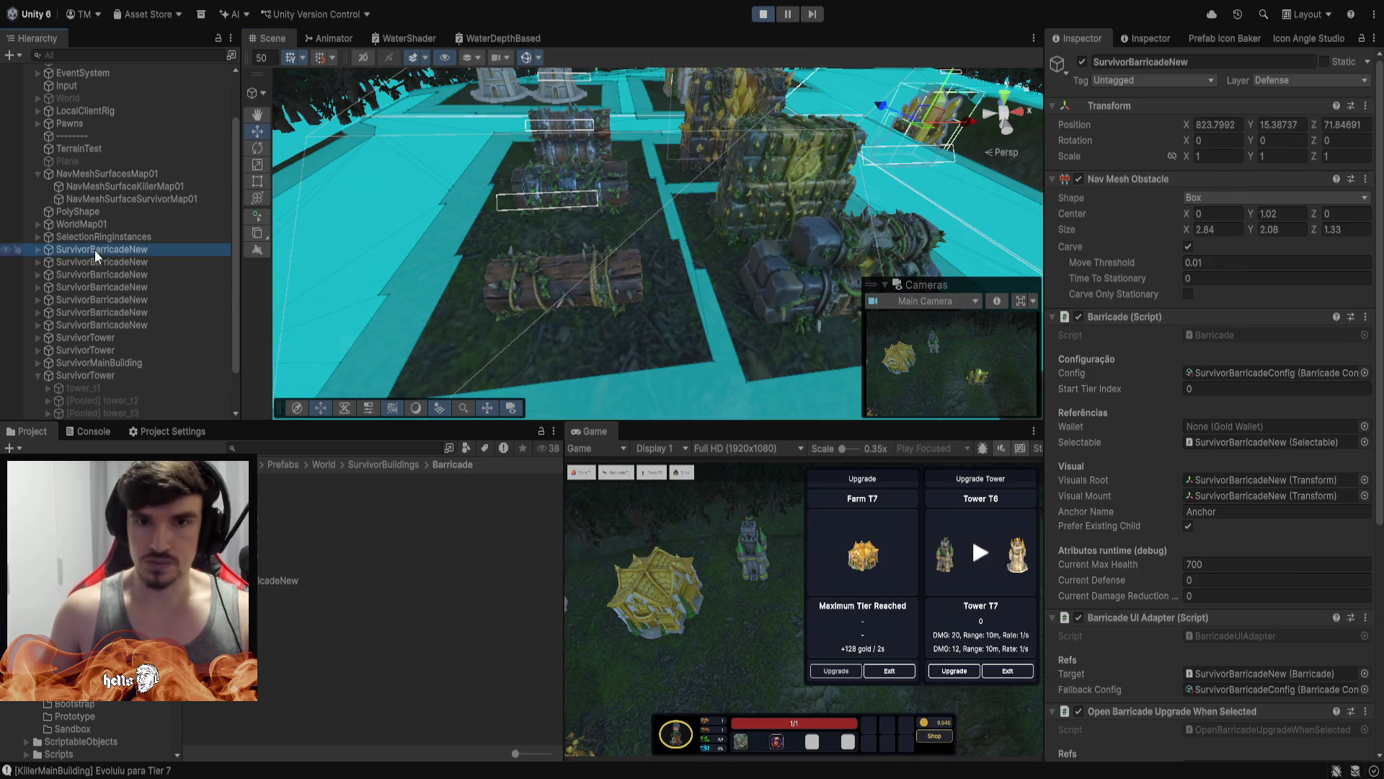
Browse the SurvivorBarricadeNew objects and their tier models, such as barricade_t6
{"action": "left_click", "coordinate": [102, 300]}
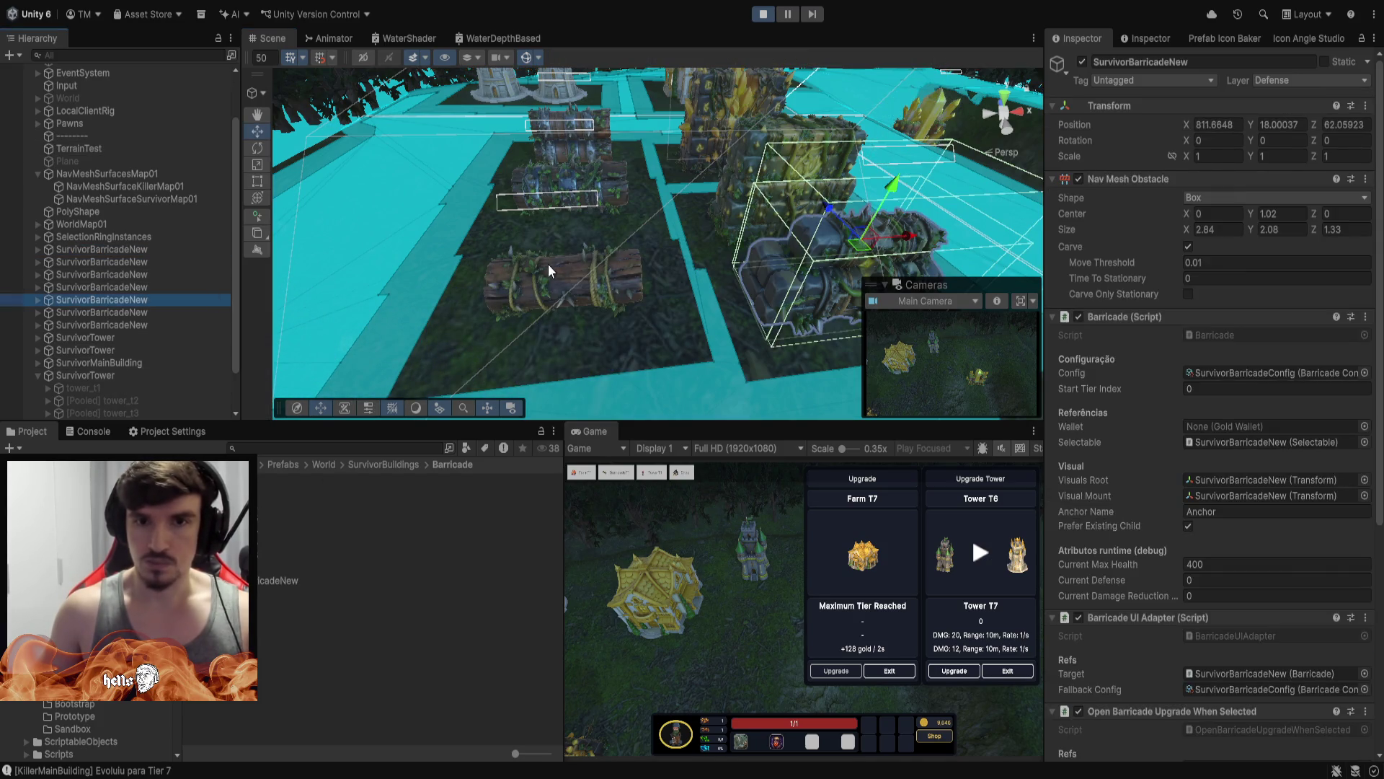
{"action": "left_click", "coordinate": [113, 314]}
{"action": "left_click", "coordinate": [114, 325]}
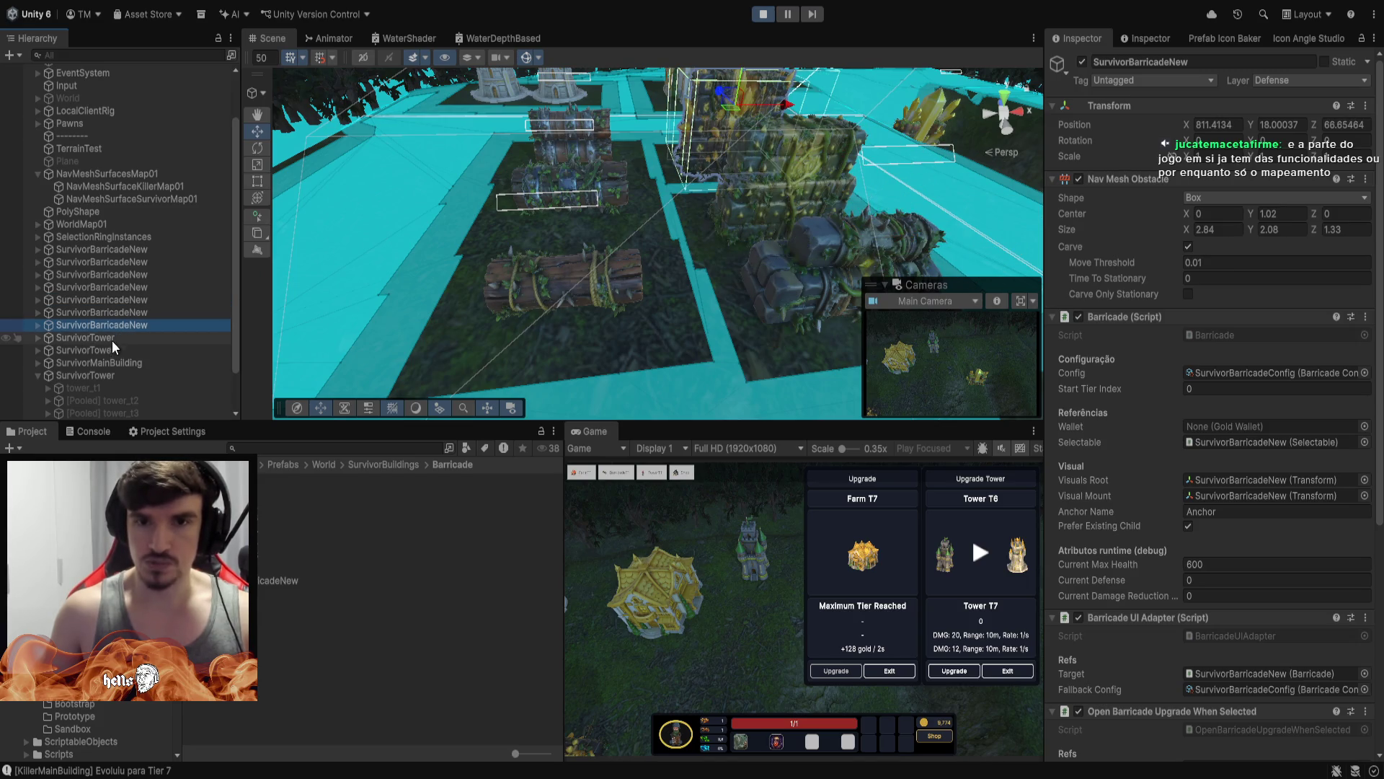
{"action": "left_click", "coordinate": [36, 325]}
{"action": "left_click", "coordinate": [105, 401]}
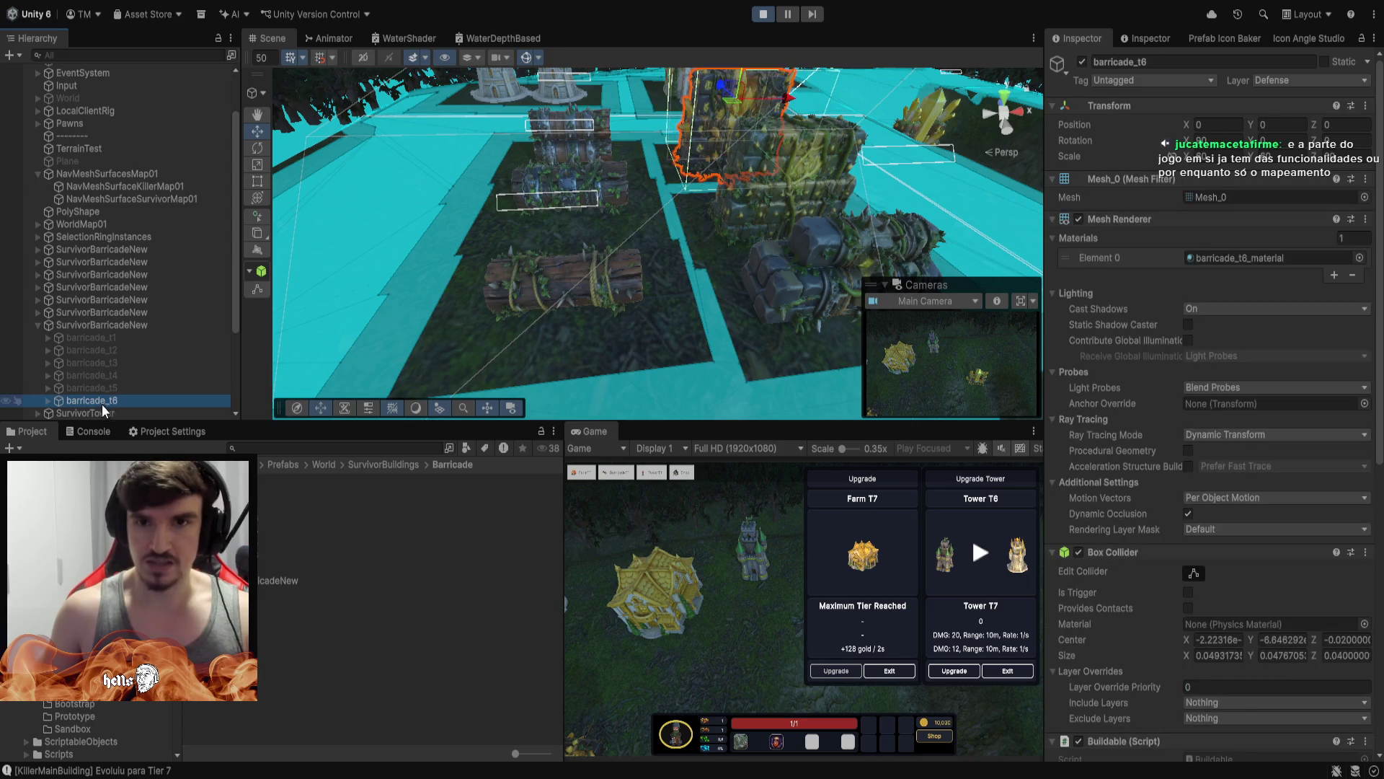
{"action": "left_click", "coordinate": [36, 324]}
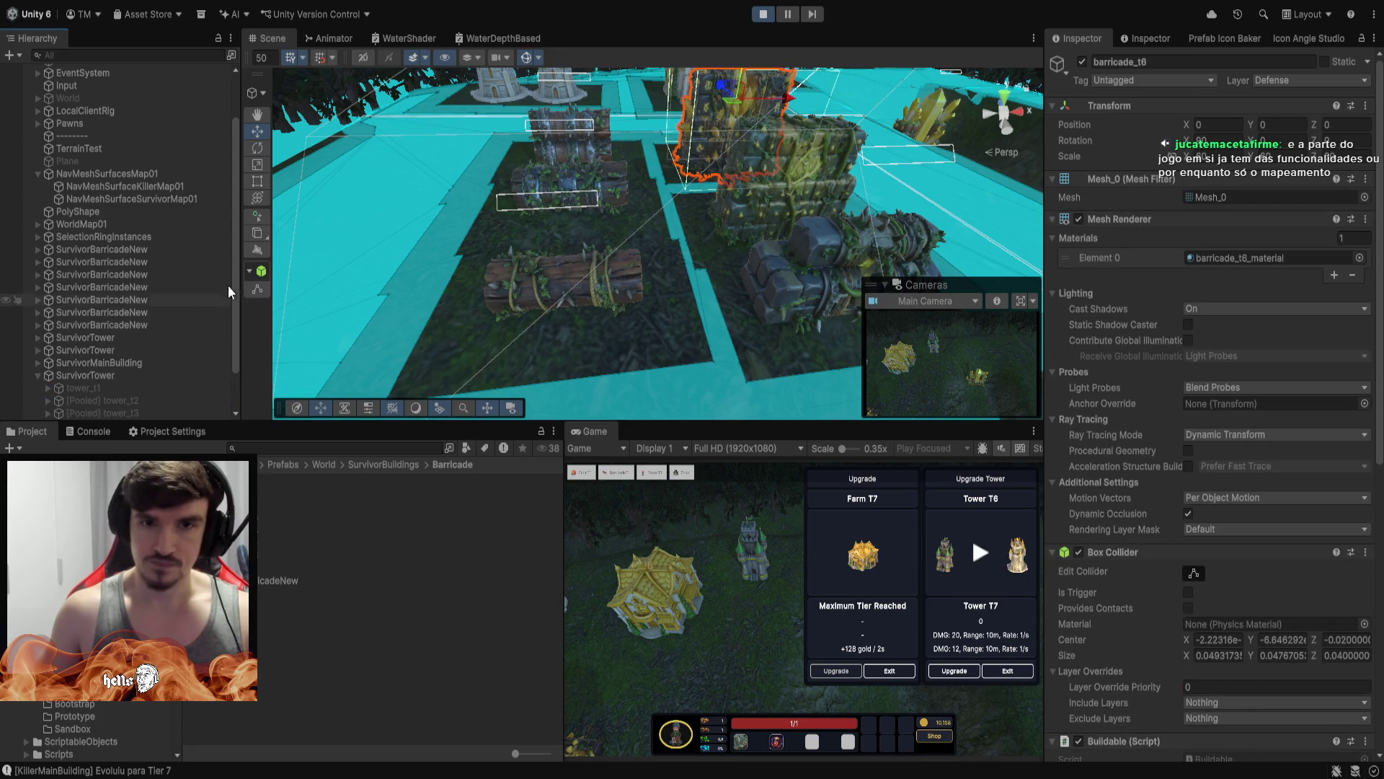
Scale the log barricade barricade_t1 up to a uniform 30.3
{"action": "left_click", "coordinate": [563, 279]}
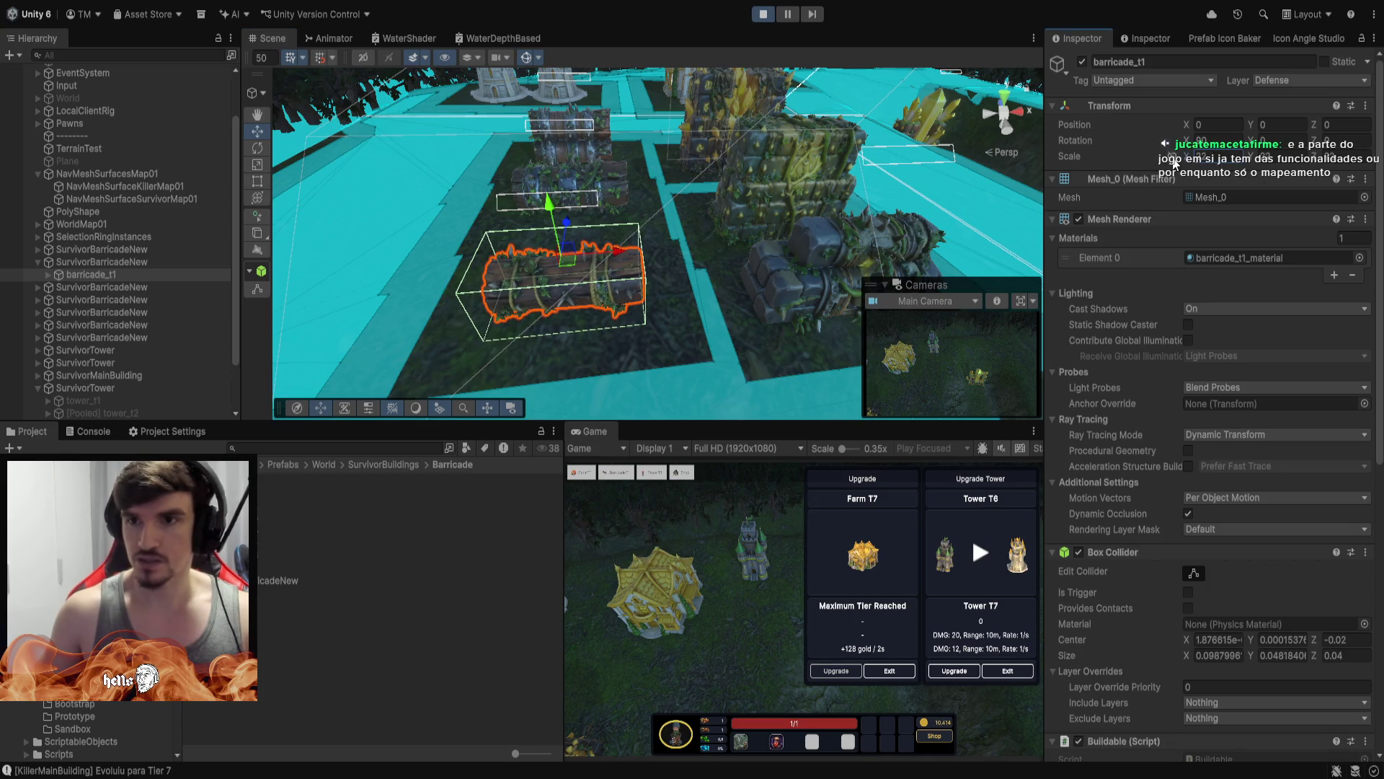
{"action": "left_click_drag", "start_coordinate": [1191, 161], "coordinate": [1242, 163]}
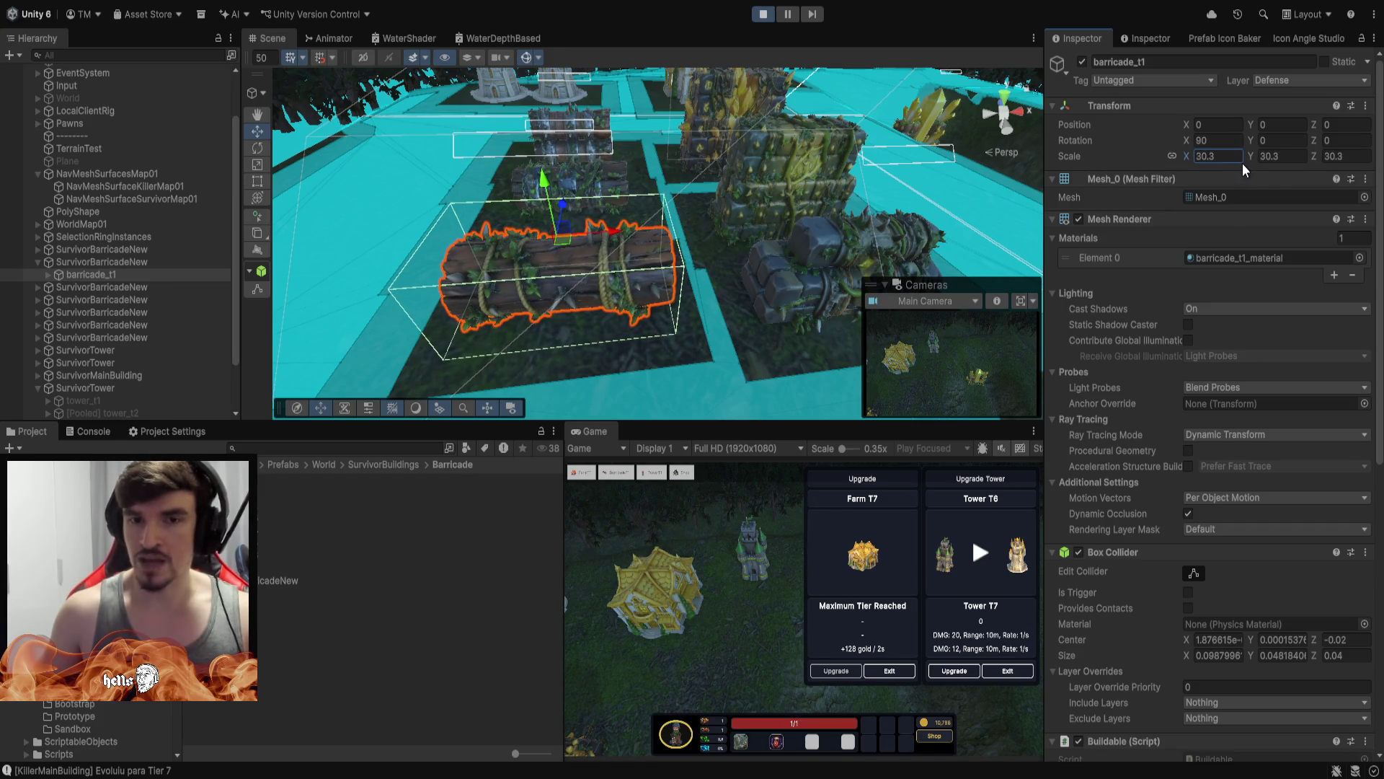
{"action": "mouse_move", "coordinate": [731, 179]}
{"action": "left_mouse_down"}
{"action": "mouse_move", "coordinate": [736, 192]}
{"action": "mouse_move", "coordinate": [649, 192]}
{"action": "mouse_move", "coordinate": [680, 210]}
{"action": "mouse_move", "coordinate": [666, 213]}
{"action": "mouse_move", "coordinate": [1013, 252]}
{"action": "mouse_move", "coordinate": [1157, 293]}
{"action": "mouse_move", "coordinate": [990, 287]}
{"action": "mouse_move", "coordinate": [617, 198]}
{"action": "left_mouse_up"}
Scale barricade_t2 uniformly to 38.7 and view it up close in its slot
{"action": "left_click", "coordinate": [572, 205]}
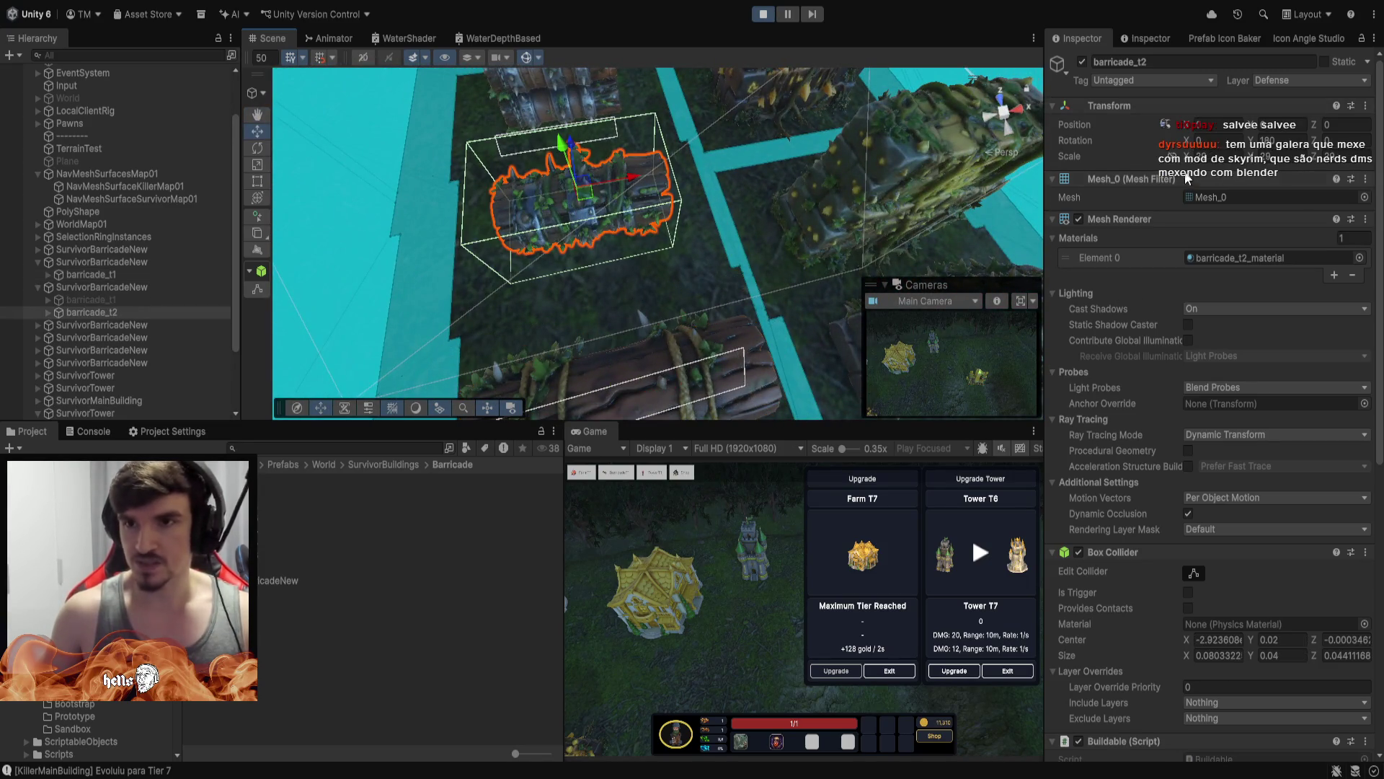
{"action": "left_click_drag", "start_coordinate": [1189, 162], "coordinate": [1249, 165]}
{"action": "mouse_move", "coordinate": [731, 101]}
{"action": "left_mouse_down"}
{"action": "mouse_move", "coordinate": [784, 204]}
{"action": "mouse_move", "coordinate": [572, 13]}
{"action": "mouse_move", "coordinate": [905, 12]}
{"action": "mouse_move", "coordinate": [701, 719]}
{"action": "mouse_move", "coordinate": [817, 698]}
{"action": "mouse_move", "coordinate": [929, 706]}
{"action": "mouse_move", "coordinate": [798, 741]}
{"action": "mouse_move", "coordinate": [737, 725]}
{"action": "mouse_move", "coordinate": [879, 504]}
{"action": "mouse_move", "coordinate": [757, 9]}
{"action": "mouse_move", "coordinate": [735, 764]}
{"action": "mouse_move", "coordinate": [646, 700]}
{"action": "mouse_move", "coordinate": [688, 762]}
{"action": "mouse_move", "coordinate": [689, 747]}
{"action": "mouse_move", "coordinate": [771, 751]}
{"action": "mouse_move", "coordinate": [754, 751]}
{"action": "left_mouse_up"}
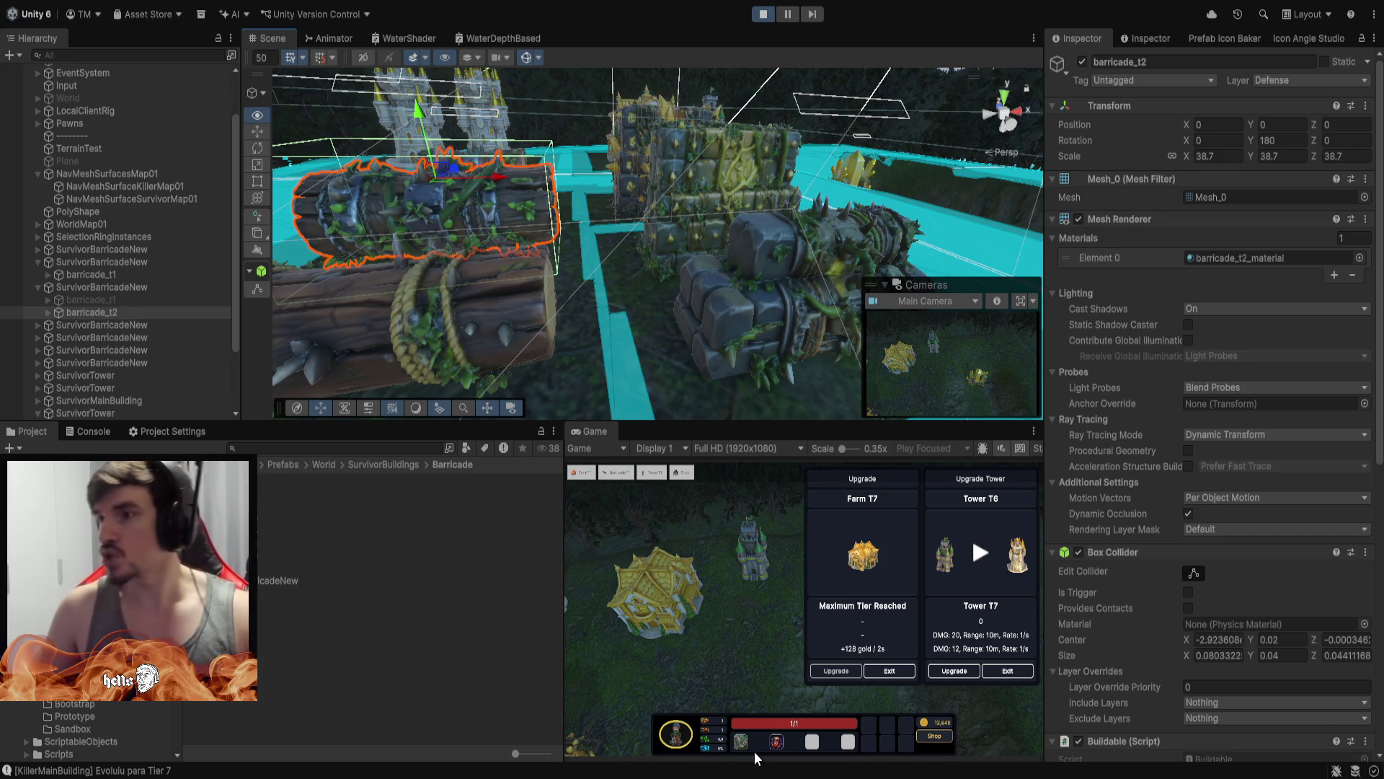
{"action": "left_click_drag", "start_coordinate": [754, 751], "coordinate": [754, 753]}
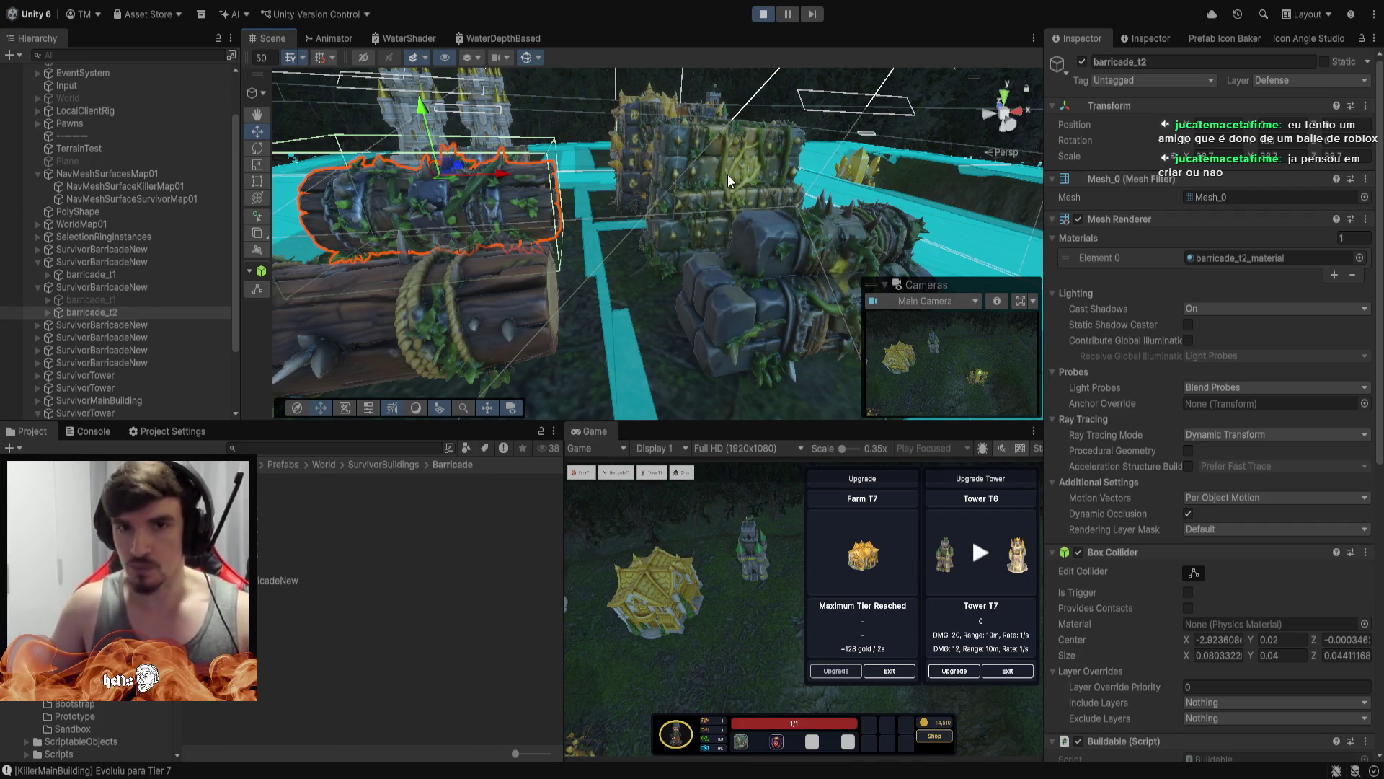
{"action": "mouse_move", "coordinate": [728, 181]}
{"action": "left_mouse_down", "text": "alt"}
{"action": "mouse_move", "coordinate": [657, 142]}
{"action": "mouse_move", "coordinate": [487, 256]}
{"action": "mouse_move", "coordinate": [359, 223]}
{"action": "mouse_move", "coordinate": [519, 303]}
{"action": "mouse_move", "coordinate": [680, 317]}
{"action": "left_mouse_up", "text": "alt"}
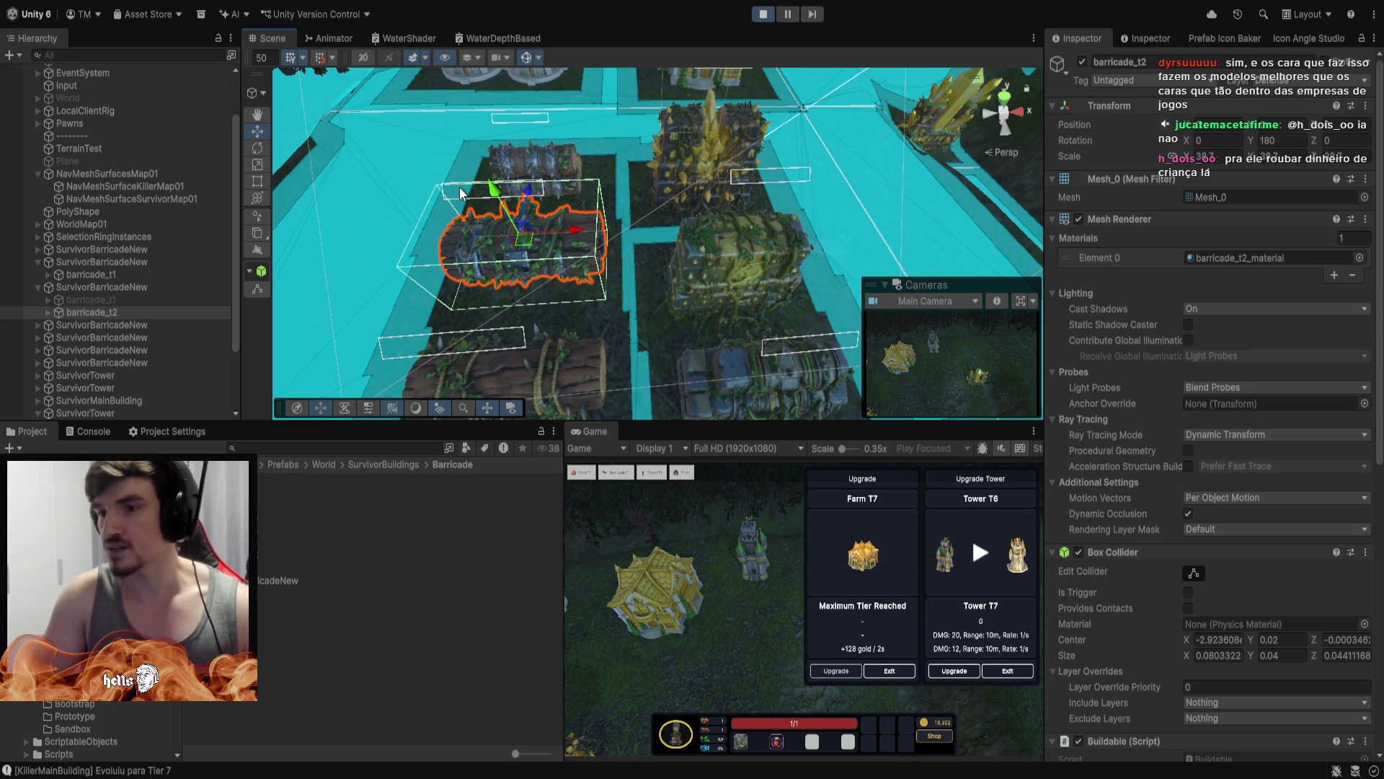
{"action": "scroll", "coordinate": [763, 164], "scroll_direction": "down", "scroll_amount": 5}
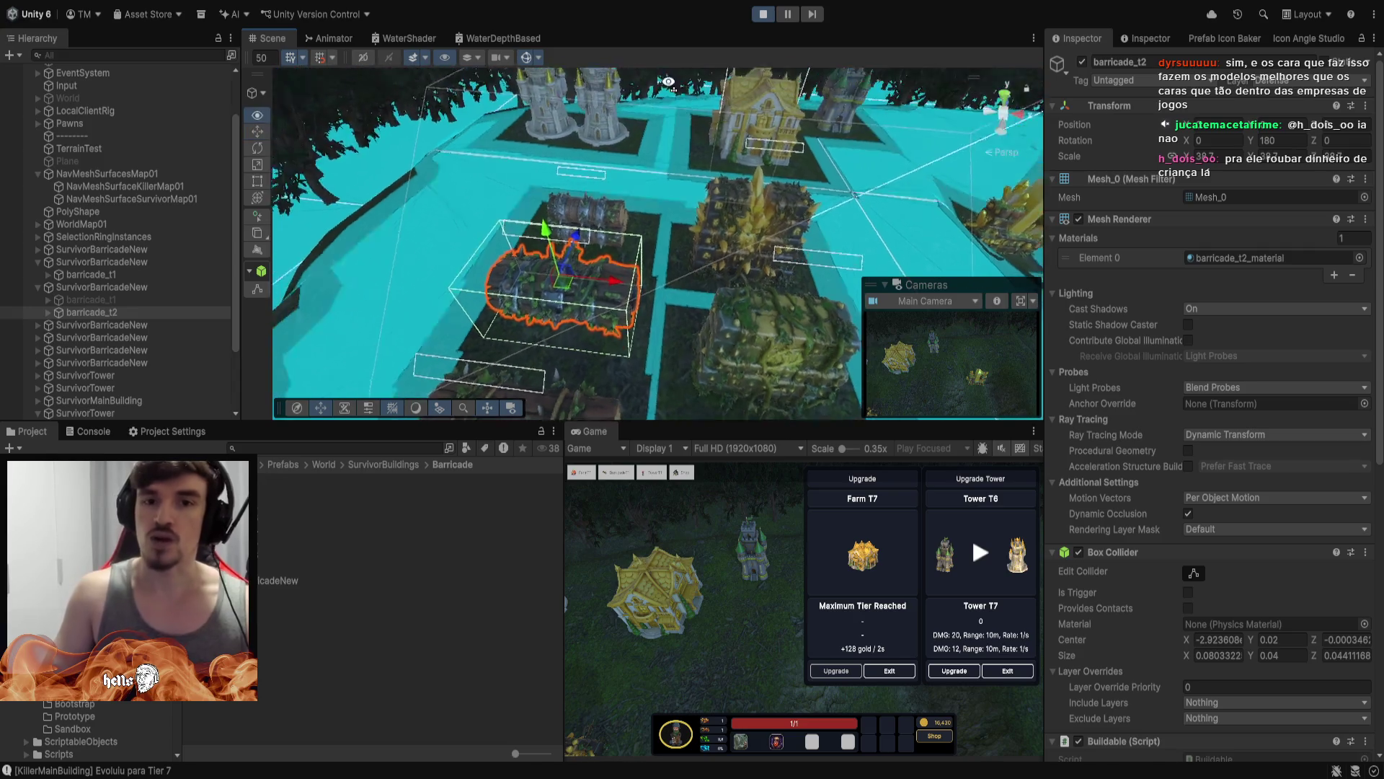
Select barricade_t3 and orbit to inspect the log stack end-on and from above
{"action": "left_click", "coordinate": [608, 272]}
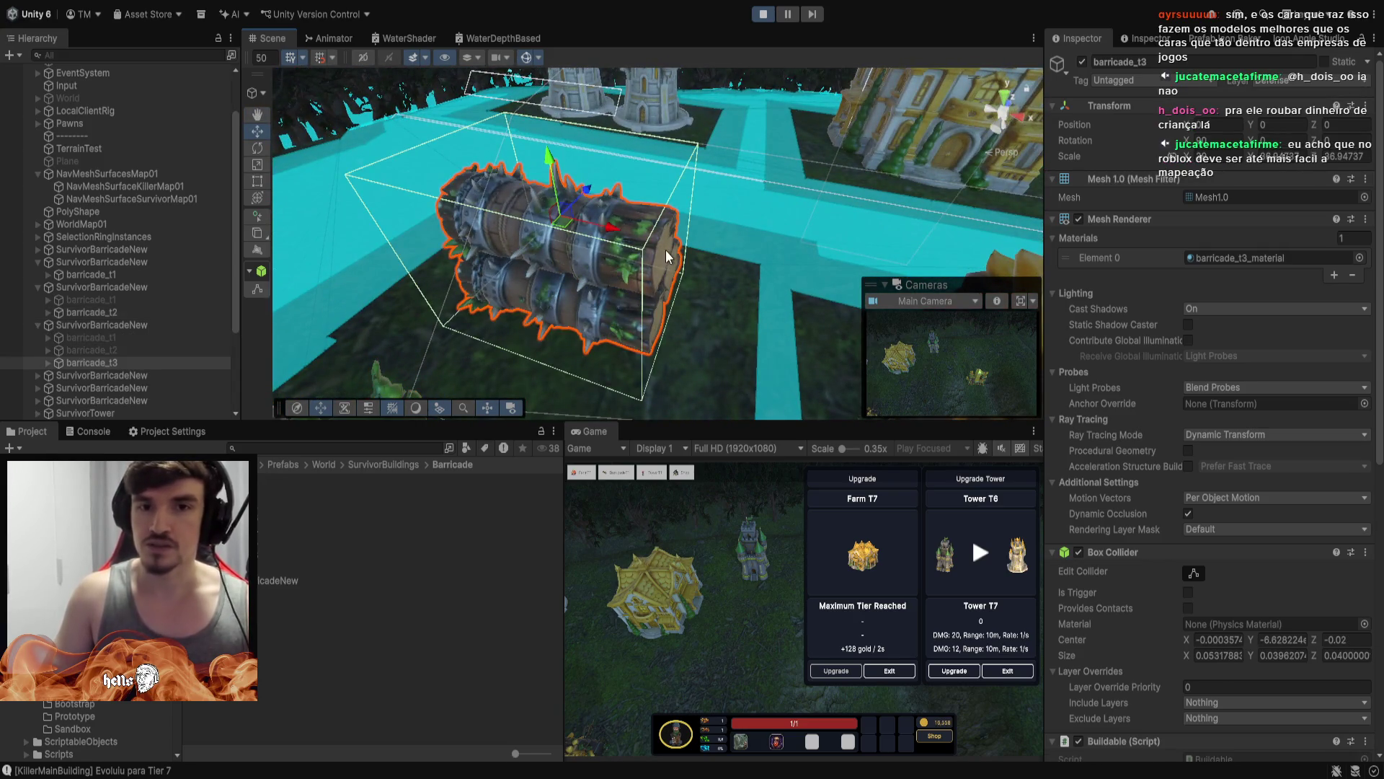
{"action": "mouse_move", "coordinate": [609, 273]}
{"action": "left_mouse_down"}
{"action": "mouse_move", "coordinate": [771, 214]}
{"action": "mouse_move", "coordinate": [724, 198]}
{"action": "mouse_move", "coordinate": [737, 226]}
{"action": "mouse_move", "coordinate": [831, 228]}
{"action": "mouse_move", "coordinate": [1093, 151]}
{"action": "mouse_move", "coordinate": [1063, 170]}
{"action": "mouse_move", "coordinate": [1088, 184]}
{"action": "mouse_move", "coordinate": [1078, 191]}
{"action": "mouse_move", "coordinate": [829, 278]}
{"action": "mouse_move", "coordinate": [850, 271]}
{"action": "mouse_move", "coordinate": [839, 267]}
{"action": "mouse_move", "coordinate": [908, 196]}
{"action": "left_mouse_up"}
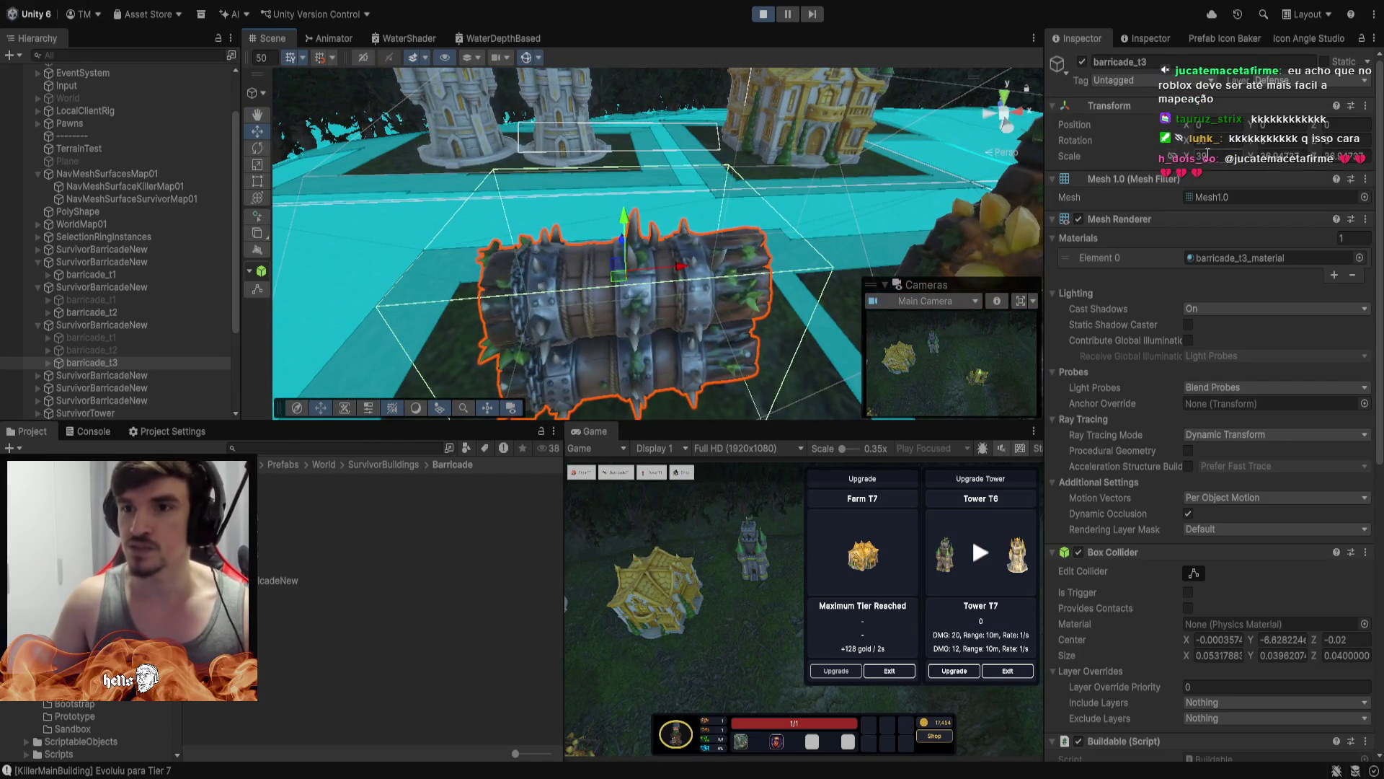
{"action": "type", "text": "39"}
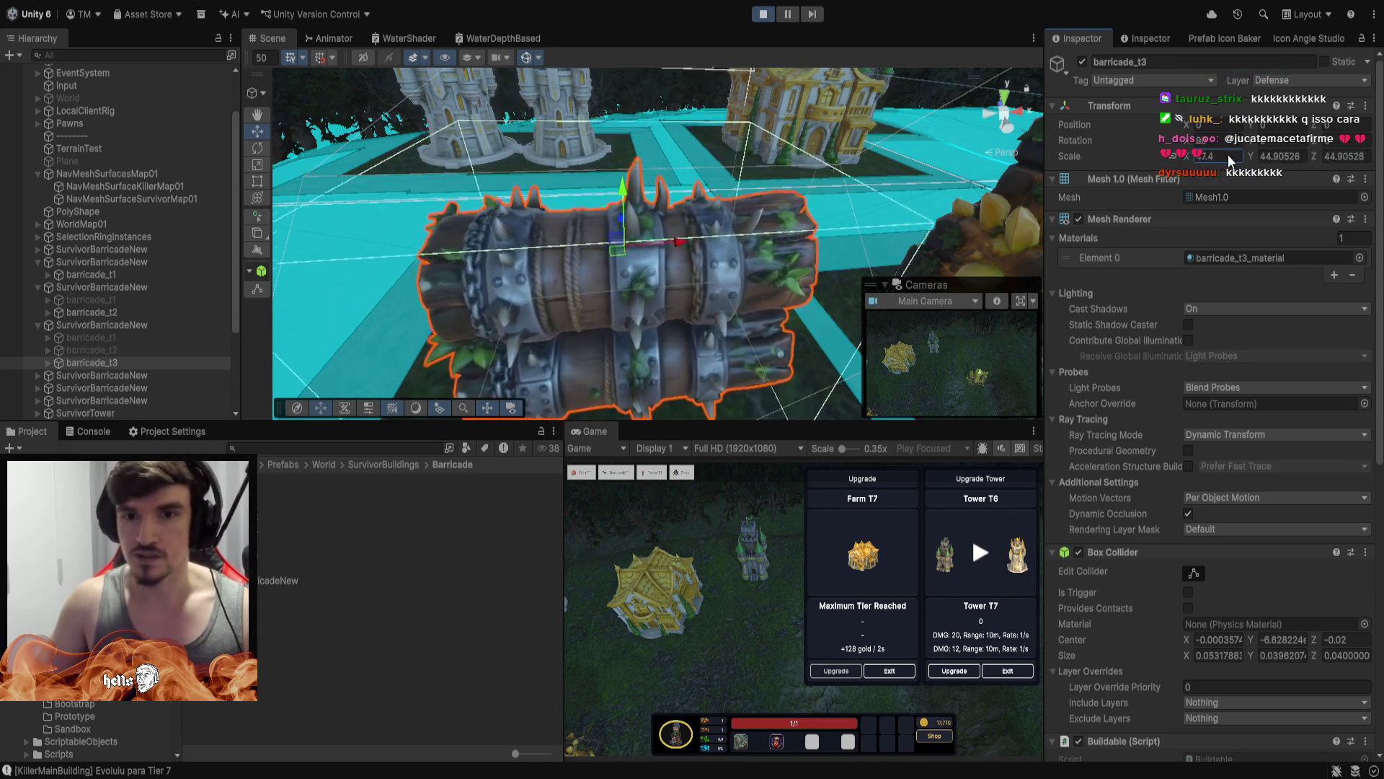
{"action": "mouse_move", "coordinate": [637, 130]}
{"action": "left_mouse_down"}
{"action": "mouse_move", "coordinate": [658, 139]}
{"action": "mouse_move", "coordinate": [1077, 42]}
{"action": "mouse_move", "coordinate": [1053, 3]}
{"action": "mouse_move", "coordinate": [1118, 19]}
{"action": "mouse_move", "coordinate": [375, 90]}
{"action": "mouse_move", "coordinate": [497, 29]}
{"action": "mouse_move", "coordinate": [649, 54]}
{"action": "mouse_move", "coordinate": [405, 61]}
{"action": "mouse_move", "coordinate": [391, 55]}
{"action": "mouse_move", "coordinate": [386, 11]}
{"action": "mouse_move", "coordinate": [383, 38]}
{"action": "mouse_move", "coordinate": [194, 56]}
{"action": "left_mouse_up"}
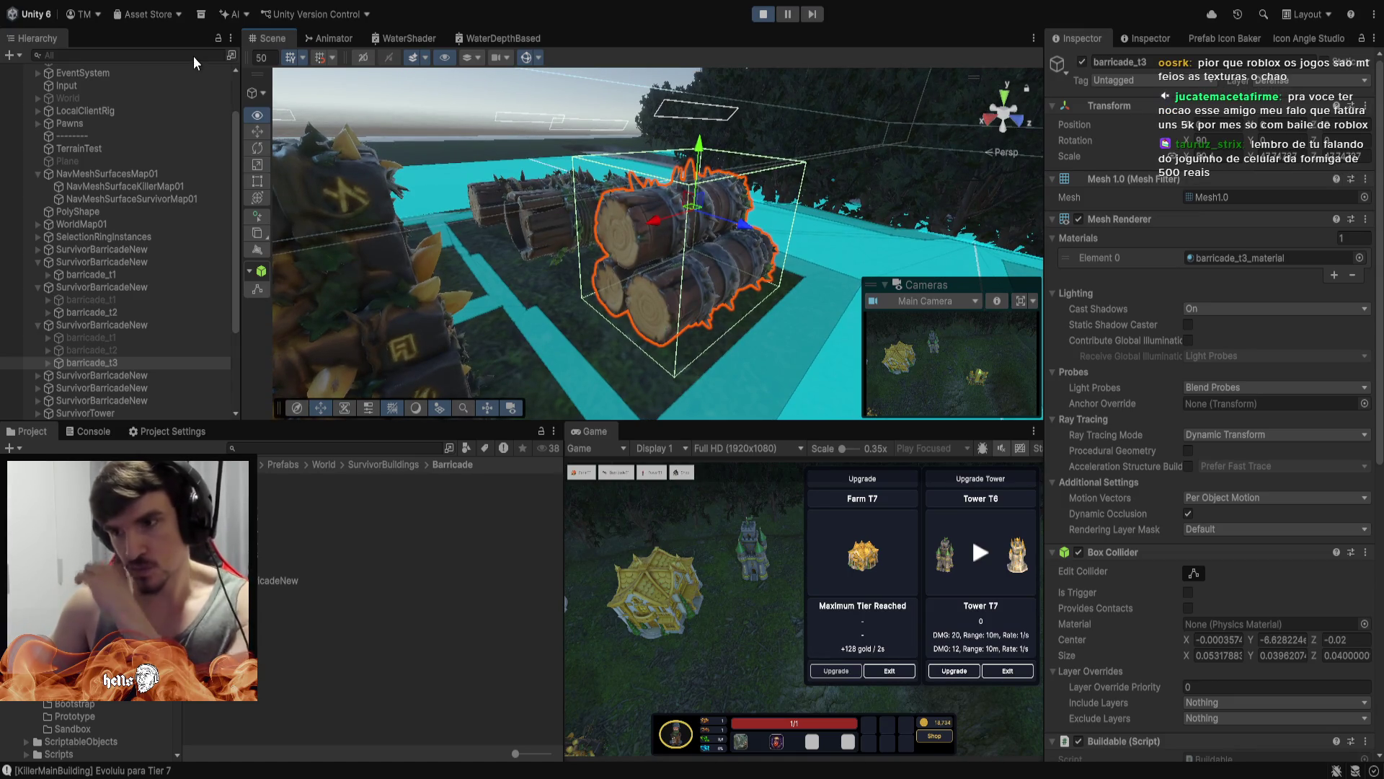
{"action": "mouse_move", "coordinate": [193, 56]}
{"action": "left_mouse_down"}
{"action": "mouse_move", "coordinate": [235, 110]}
{"action": "mouse_move", "coordinate": [310, 158]}
{"action": "mouse_move", "coordinate": [677, 211]}
{"action": "mouse_move", "coordinate": [798, 97]}
{"action": "mouse_move", "coordinate": [596, 98]}
{"action": "mouse_move", "coordinate": [642, 101]}
{"action": "left_mouse_up"}
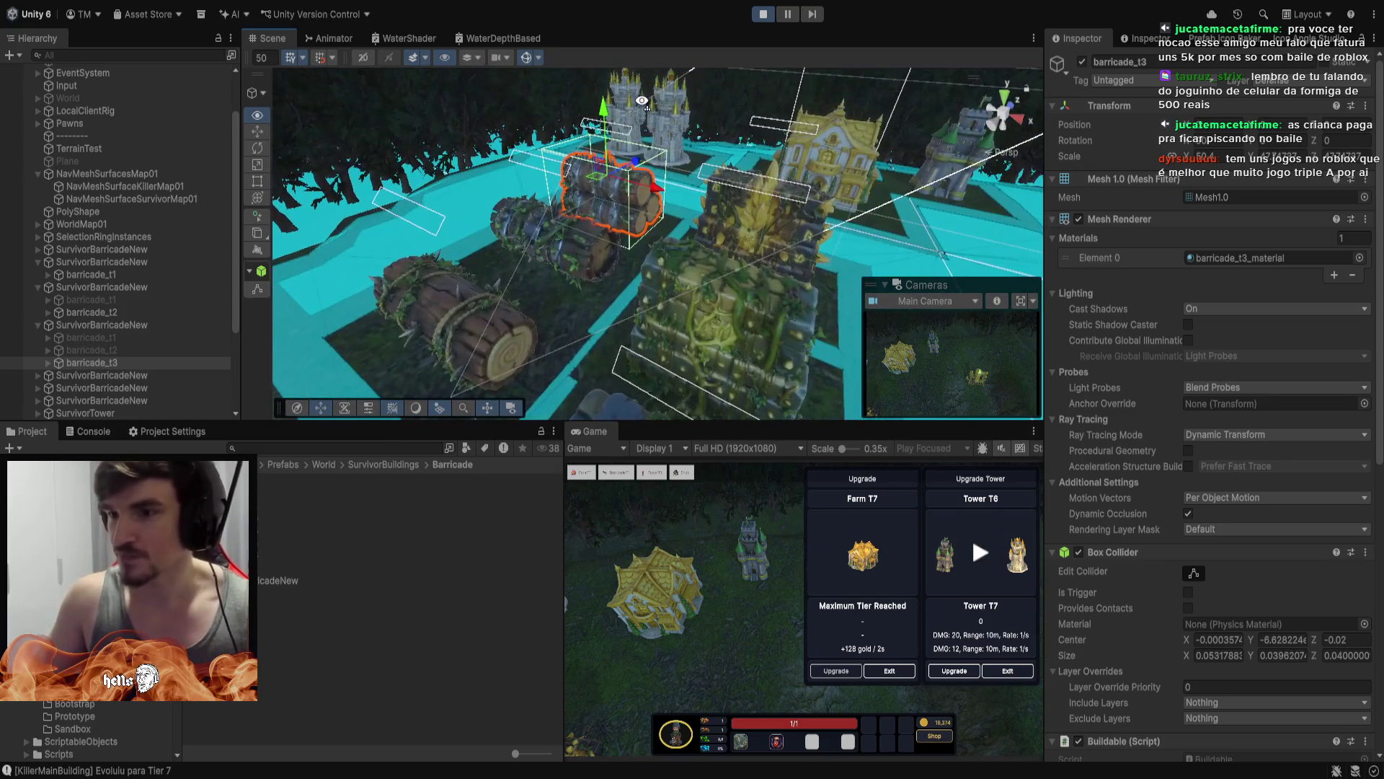
Stop the game, hide the NavMesh overlay, restart Play mode and fly close to the berserker
{"action": "left_click", "coordinate": [764, 15]}
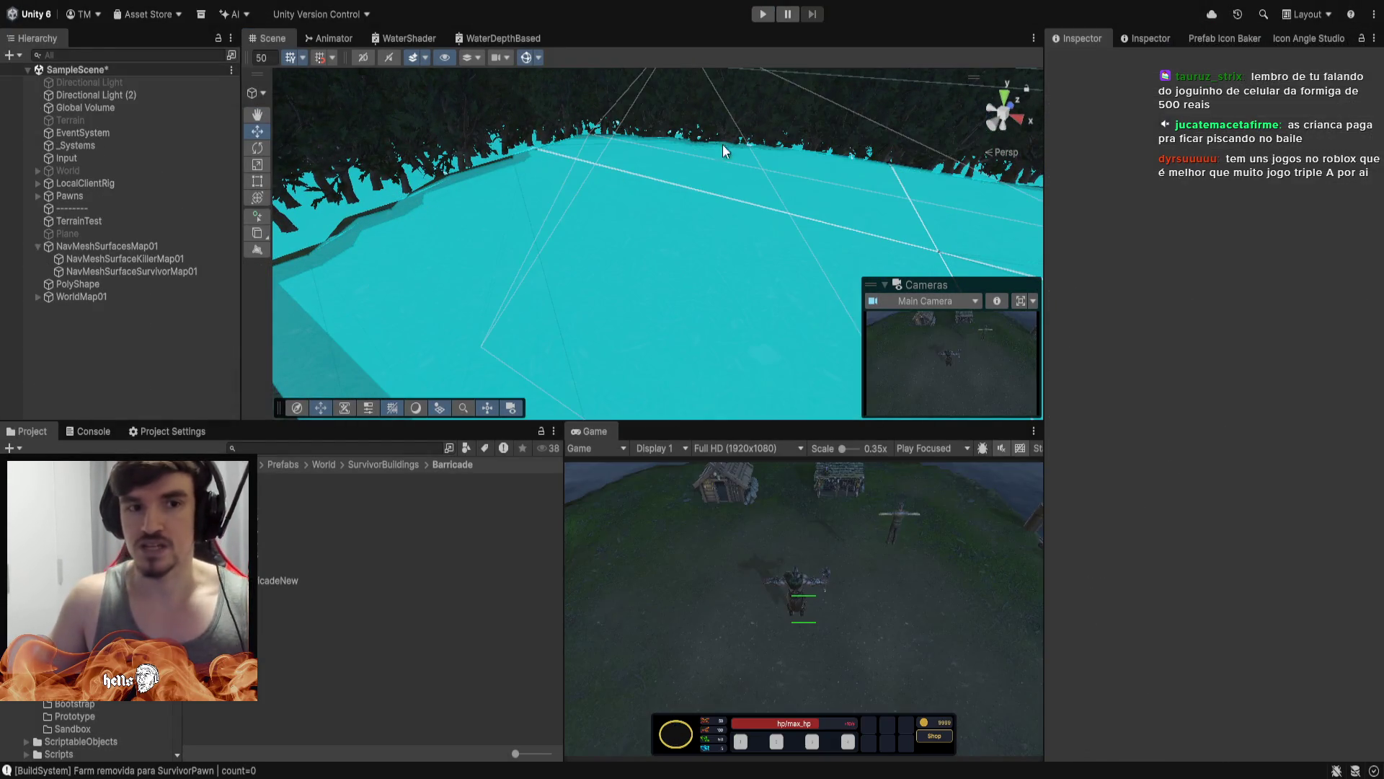
{"action": "mouse_move", "coordinate": [722, 144]}
{"action": "left_mouse_down"}
{"action": "mouse_move", "coordinate": [698, 129]}
{"action": "mouse_move", "coordinate": [819, 312]}
{"action": "mouse_move", "coordinate": [924, 229]}
{"action": "mouse_move", "coordinate": [760, 96]}
{"action": "mouse_move", "coordinate": [716, 181]}
{"action": "mouse_move", "coordinate": [698, 272]}
{"action": "mouse_move", "coordinate": [479, 303]}
{"action": "mouse_move", "coordinate": [89, 205]}
{"action": "mouse_move", "coordinate": [506, 4]}
{"action": "left_mouse_up"}
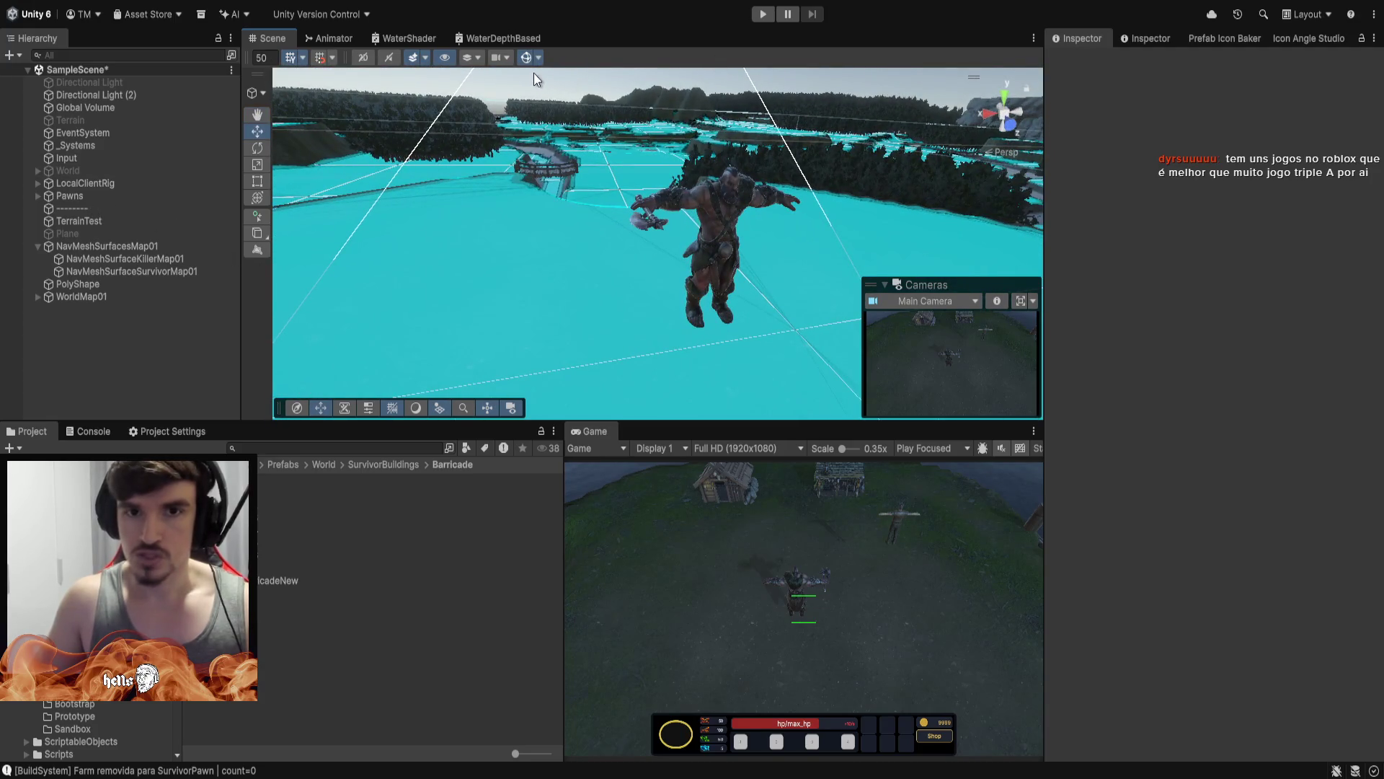
{"action": "left_click", "coordinate": [526, 60]}
{"action": "left_click", "coordinate": [763, 15]}
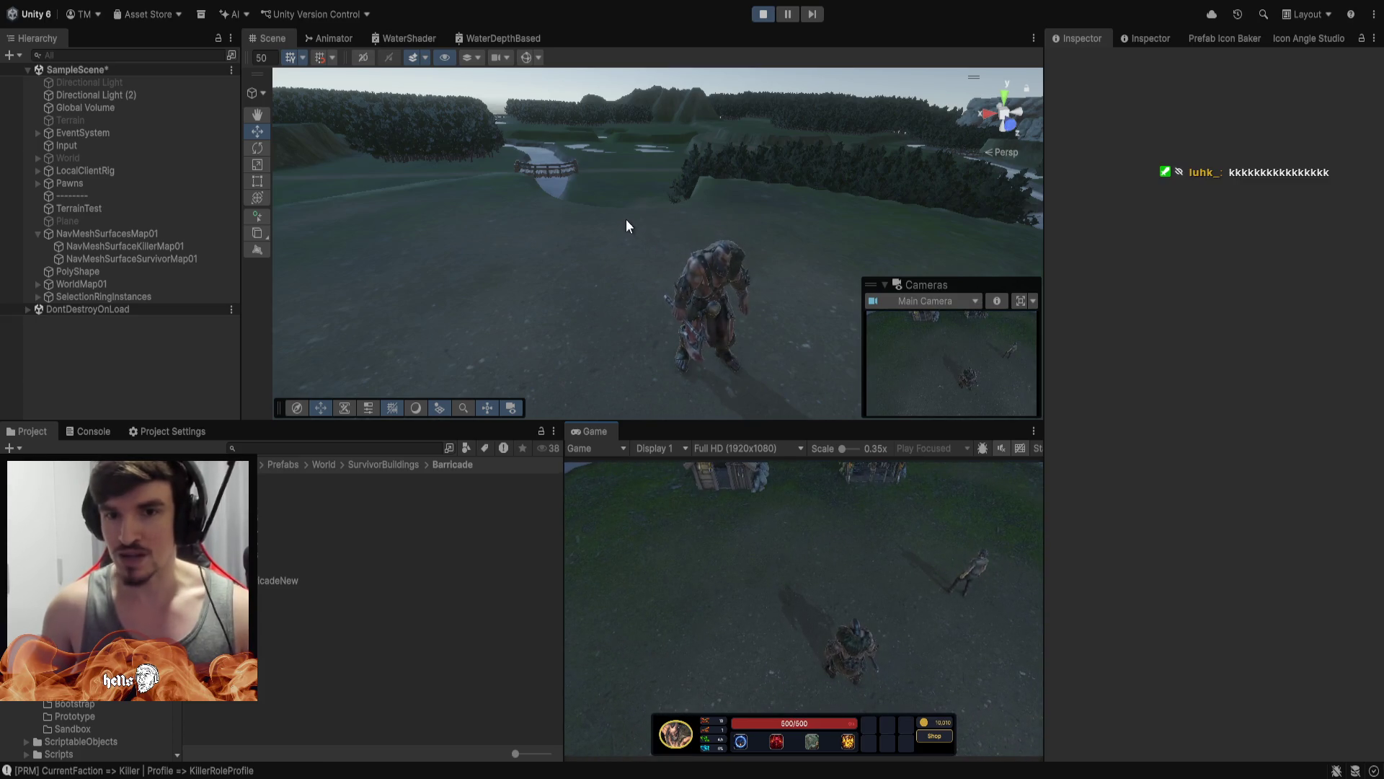
{"action": "mouse_move", "coordinate": [625, 219]}
{"action": "left_mouse_down"}
{"action": "mouse_move", "coordinate": [717, 257]}
{"action": "mouse_move", "coordinate": [682, 281]}
{"action": "mouse_move", "coordinate": [671, 272]}
{"action": "mouse_move", "coordinate": [945, 253]}
{"action": "mouse_move", "coordinate": [648, 123]}
{"action": "mouse_move", "coordinate": [577, 132]}
{"action": "mouse_move", "coordinate": [603, 207]}
{"action": "mouse_move", "coordinate": [572, 260]}
{"action": "mouse_move", "coordinate": [598, 216]}
{"action": "left_mouse_up"}
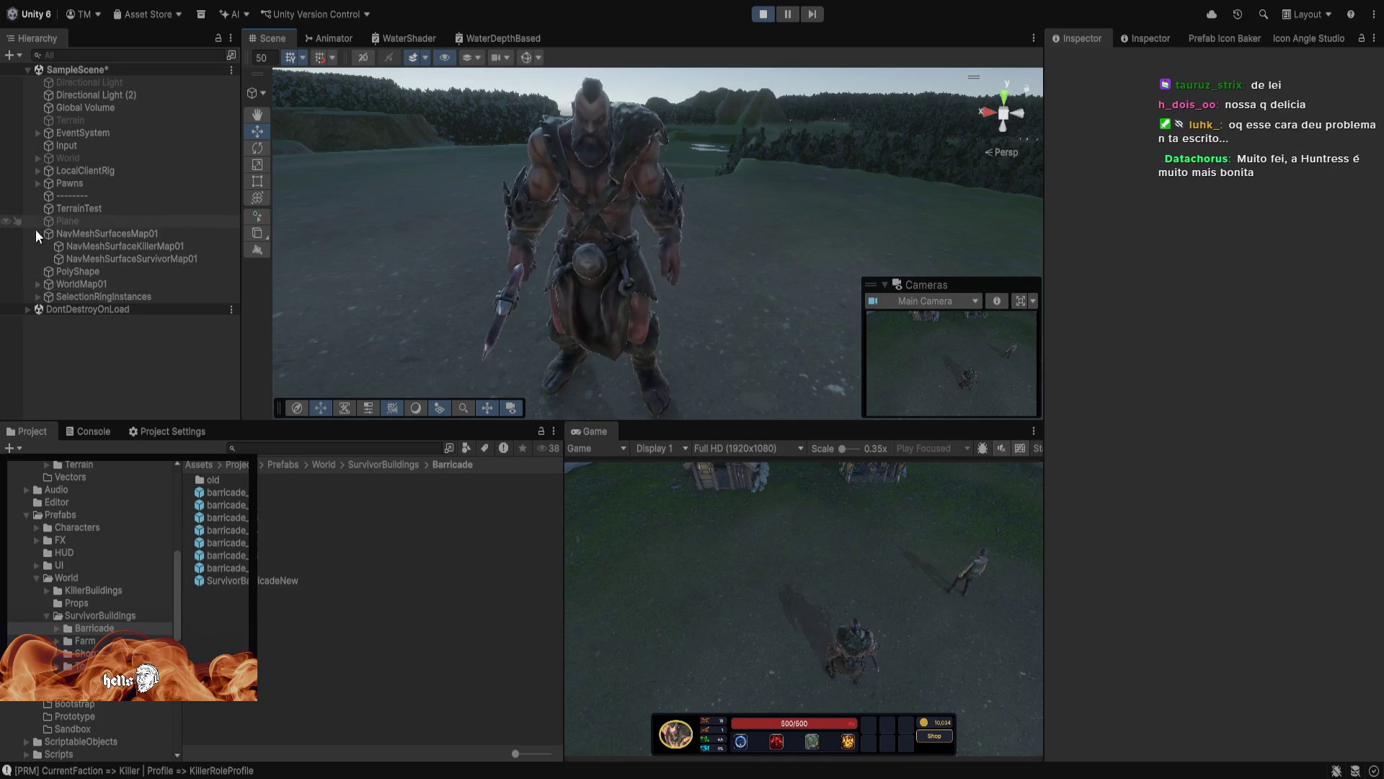
Expand Pawns > KillerPawn > BerserkerNew submeshes and select the Armadura armour mesh
{"action": "left_click", "coordinate": [33, 184]}
{"action": "left_click", "coordinate": [34, 184]}
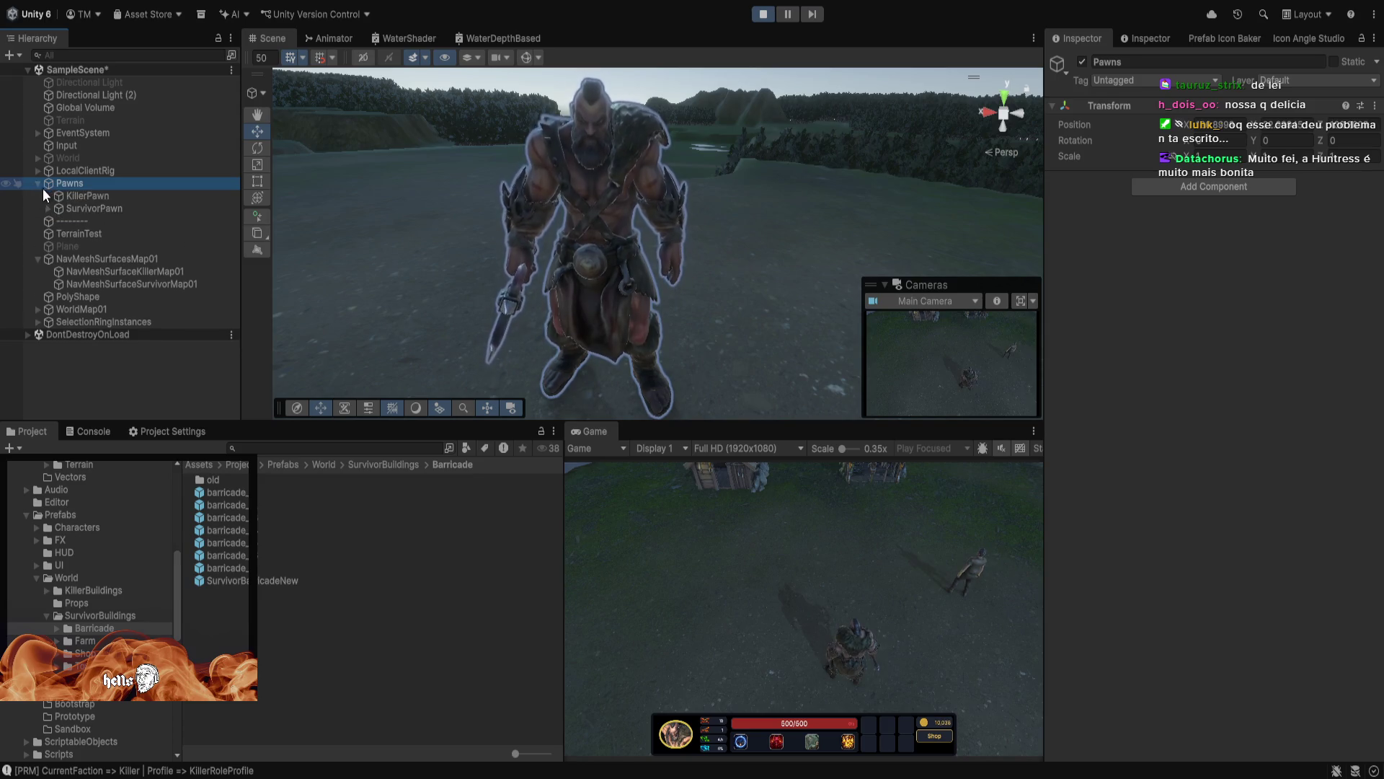
{"action": "left_click", "coordinate": [47, 195]}
{"action": "left_click", "coordinate": [57, 209]}
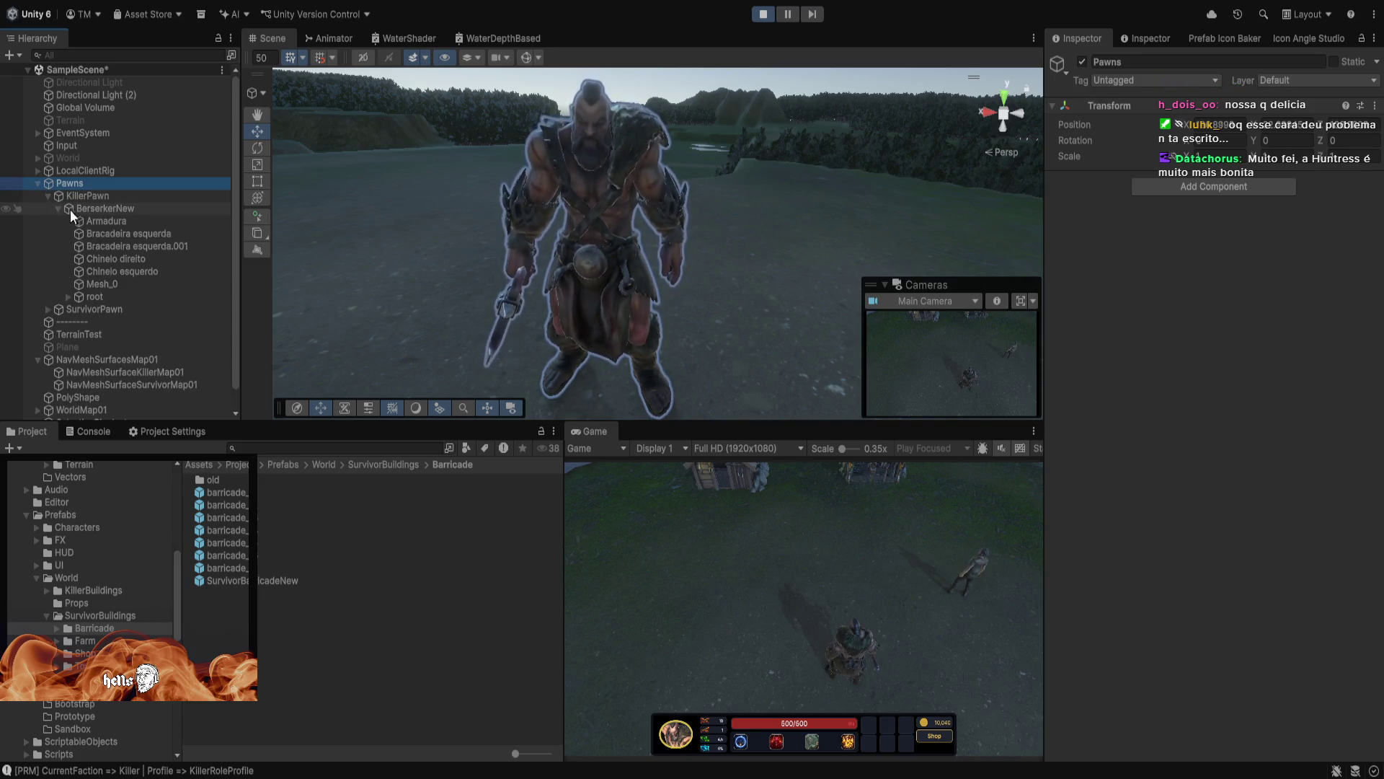
{"action": "left_click", "coordinate": [98, 209]}
{"action": "left_click", "coordinate": [103, 228]}
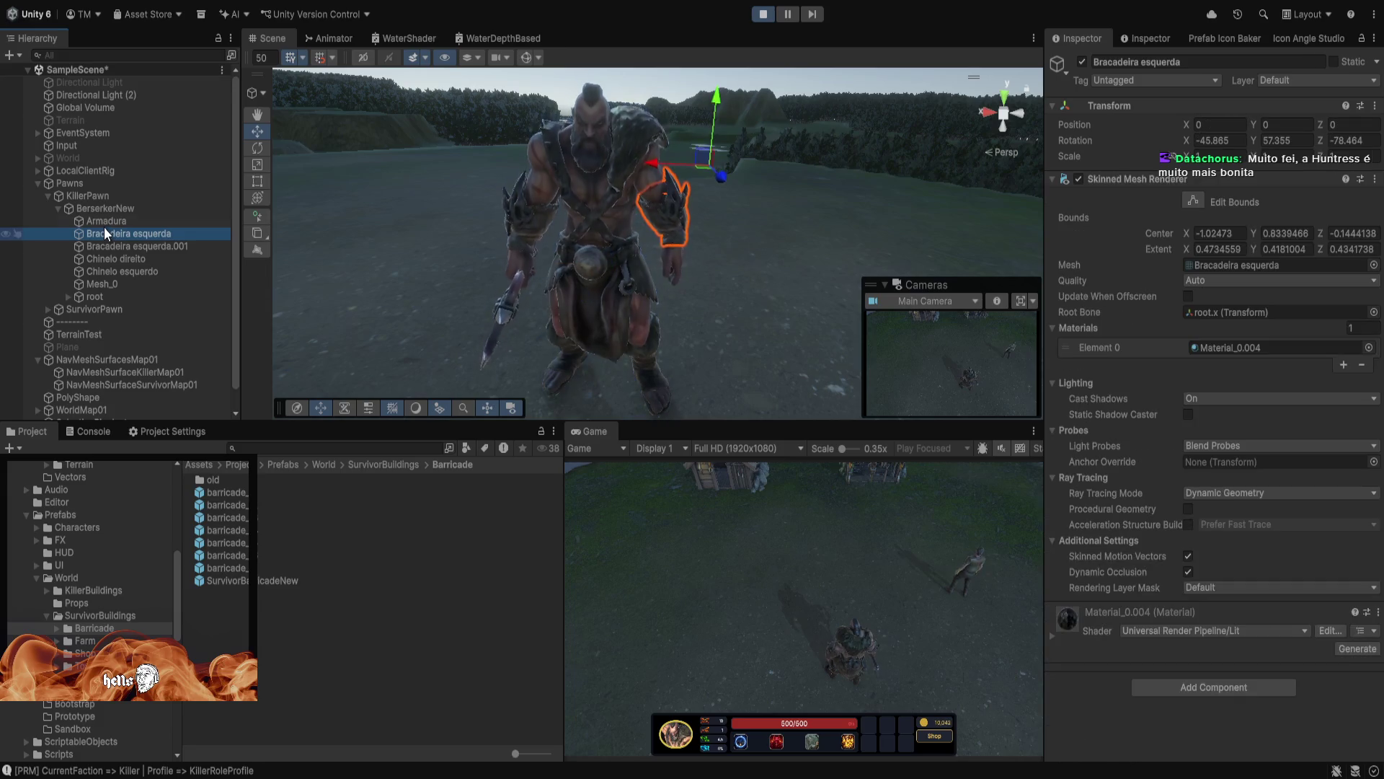
{"action": "left_click", "coordinate": [100, 222]}
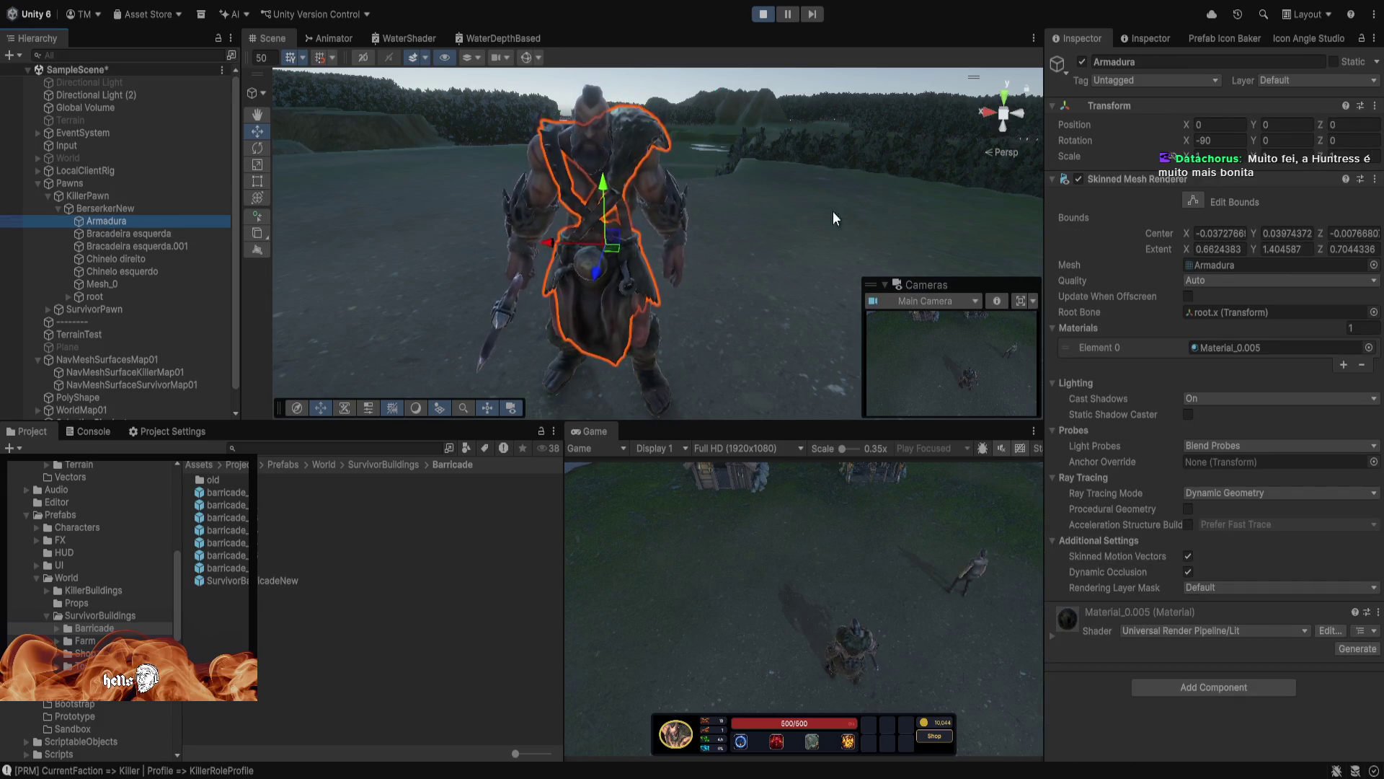
Hide and re-show the Armadura armour while viewing the berserker up close
{"action": "mouse_move", "coordinate": [909, 241]}
{"action": "left_mouse_down"}
{"action": "mouse_move", "coordinate": [874, 306]}
{"action": "mouse_move", "coordinate": [781, 247]}
{"action": "left_mouse_up"}
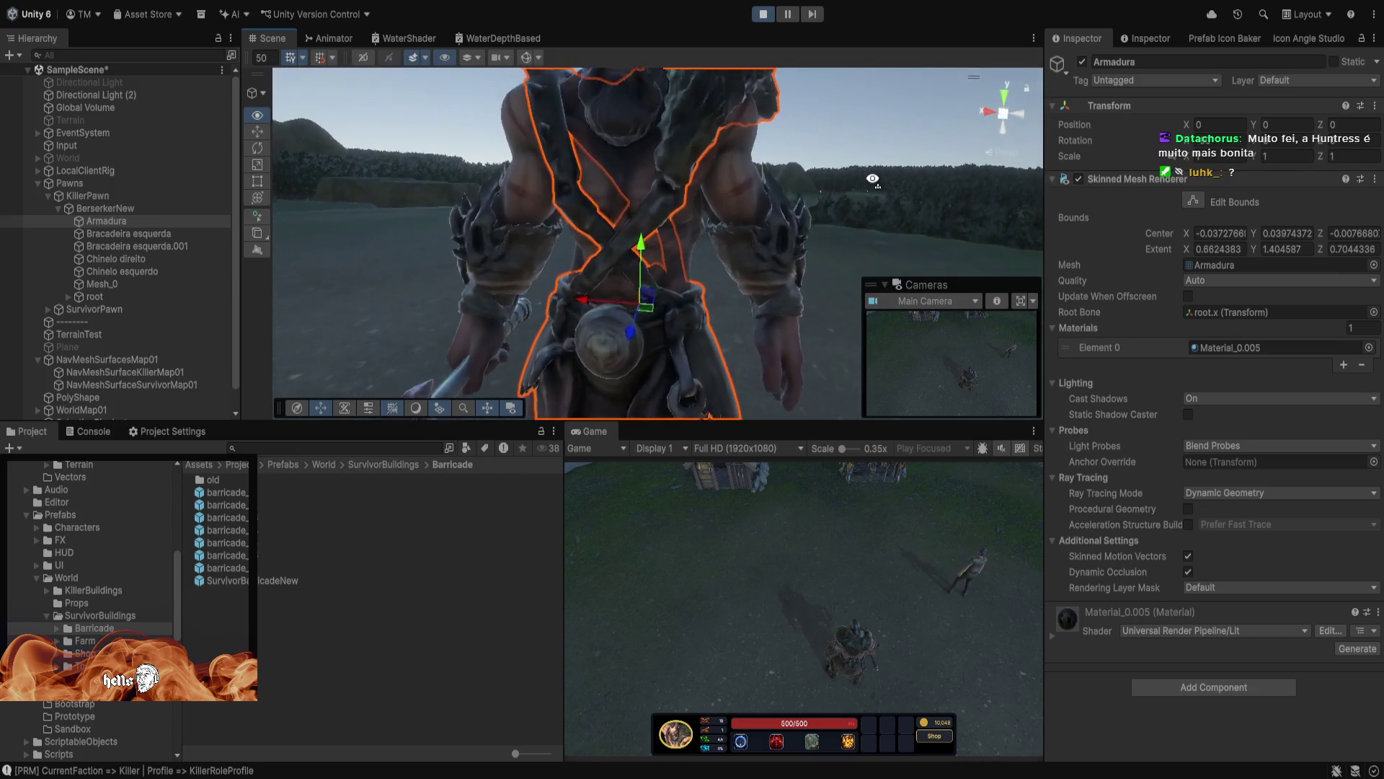
{"action": "left_click_drag", "start_coordinate": [747, 424], "coordinate": [729, 473]}
{"action": "left_click", "coordinate": [1082, 62]}
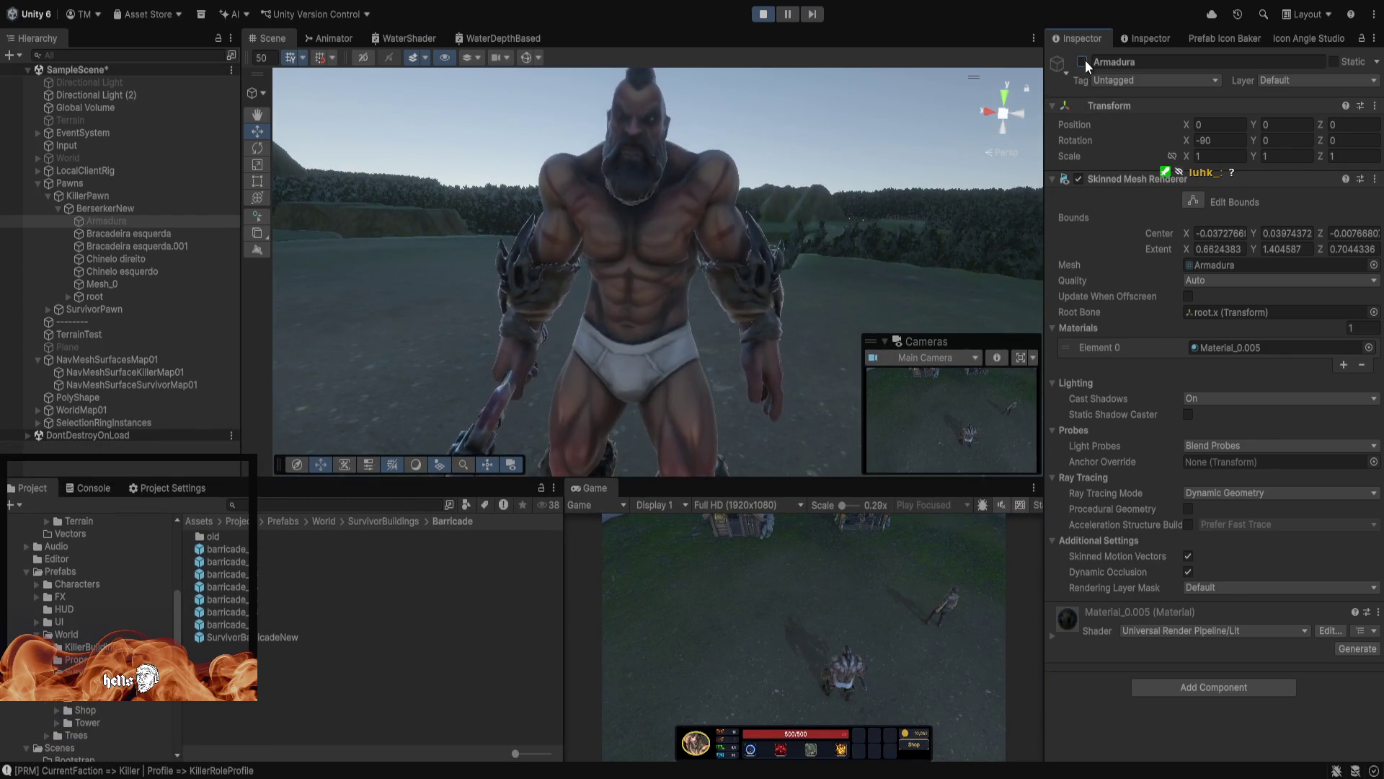
{"action": "left_click", "coordinate": [1083, 62]}
{"action": "mouse_move", "coordinate": [886, 238]}
{"action": "left_mouse_down"}
{"action": "mouse_move", "coordinate": [770, 217]}
{"action": "mouse_move", "coordinate": [803, 210]}
{"action": "left_mouse_up"}
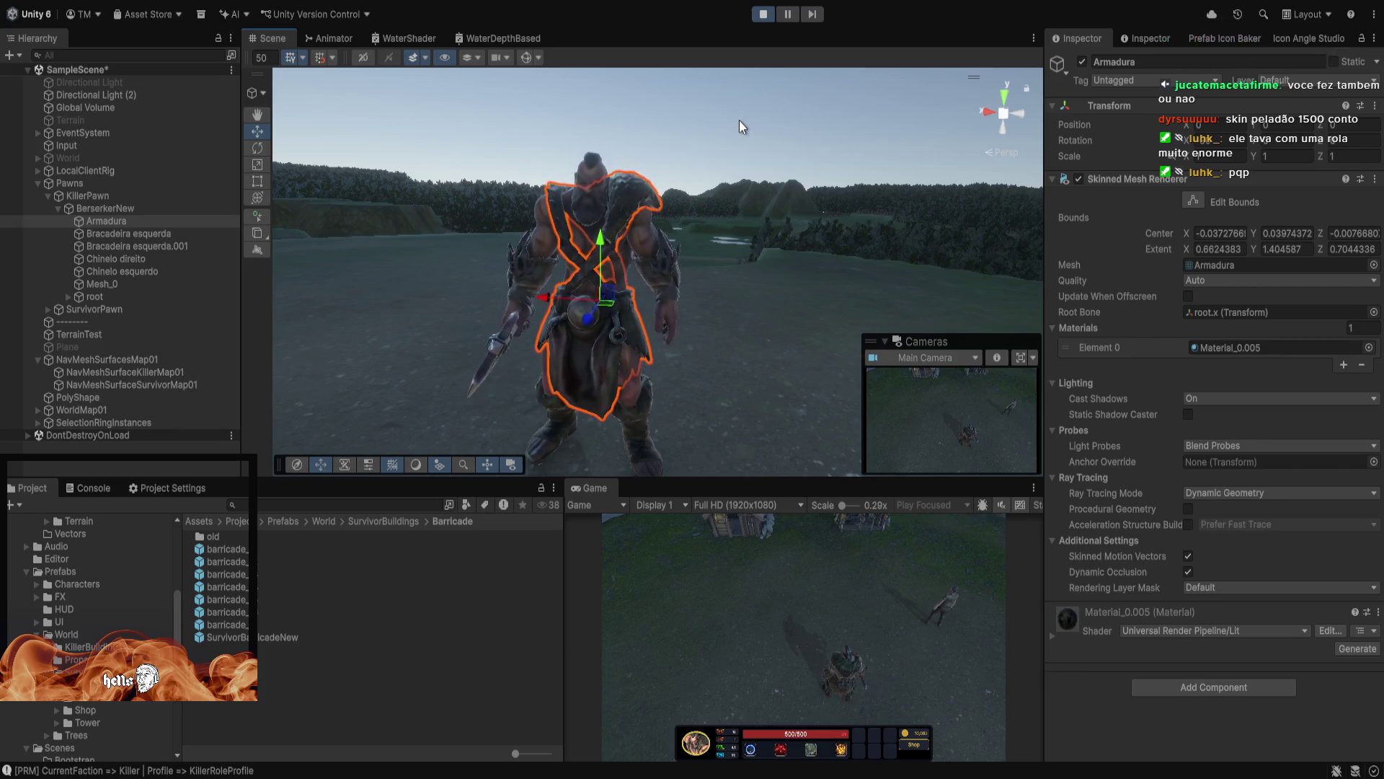
Swing the view onto the survivor and select SurvivorPawn in the Hierarchy
{"action": "mouse_move", "coordinate": [728, 131]}
{"action": "left_mouse_down"}
{"action": "mouse_move", "coordinate": [565, 160]}
{"action": "mouse_move", "coordinate": [699, 140]}
{"action": "mouse_move", "coordinate": [703, 179]}
{"action": "mouse_move", "coordinate": [679, 177]}
{"action": "mouse_move", "coordinate": [673, 157]}
{"action": "left_mouse_up"}
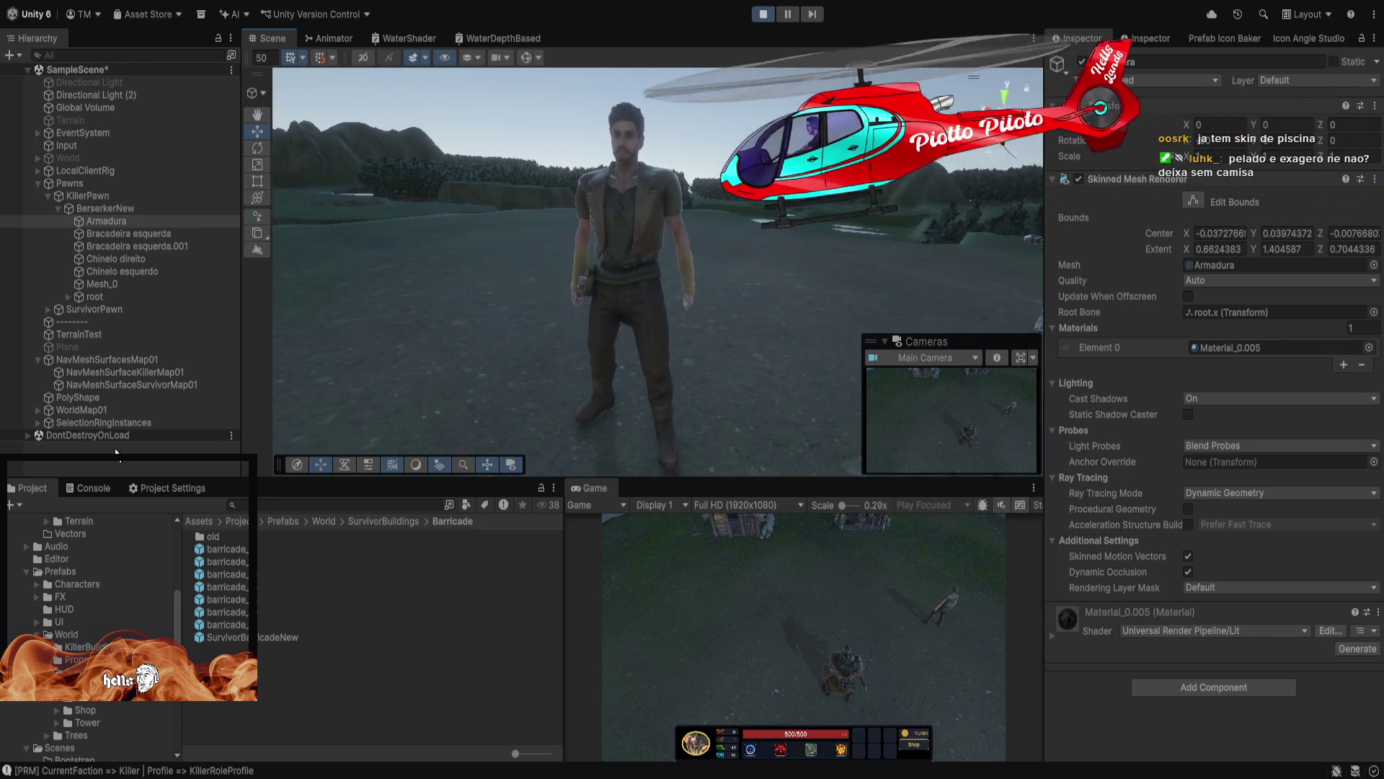
{"action": "left_click", "coordinate": [76, 308]}
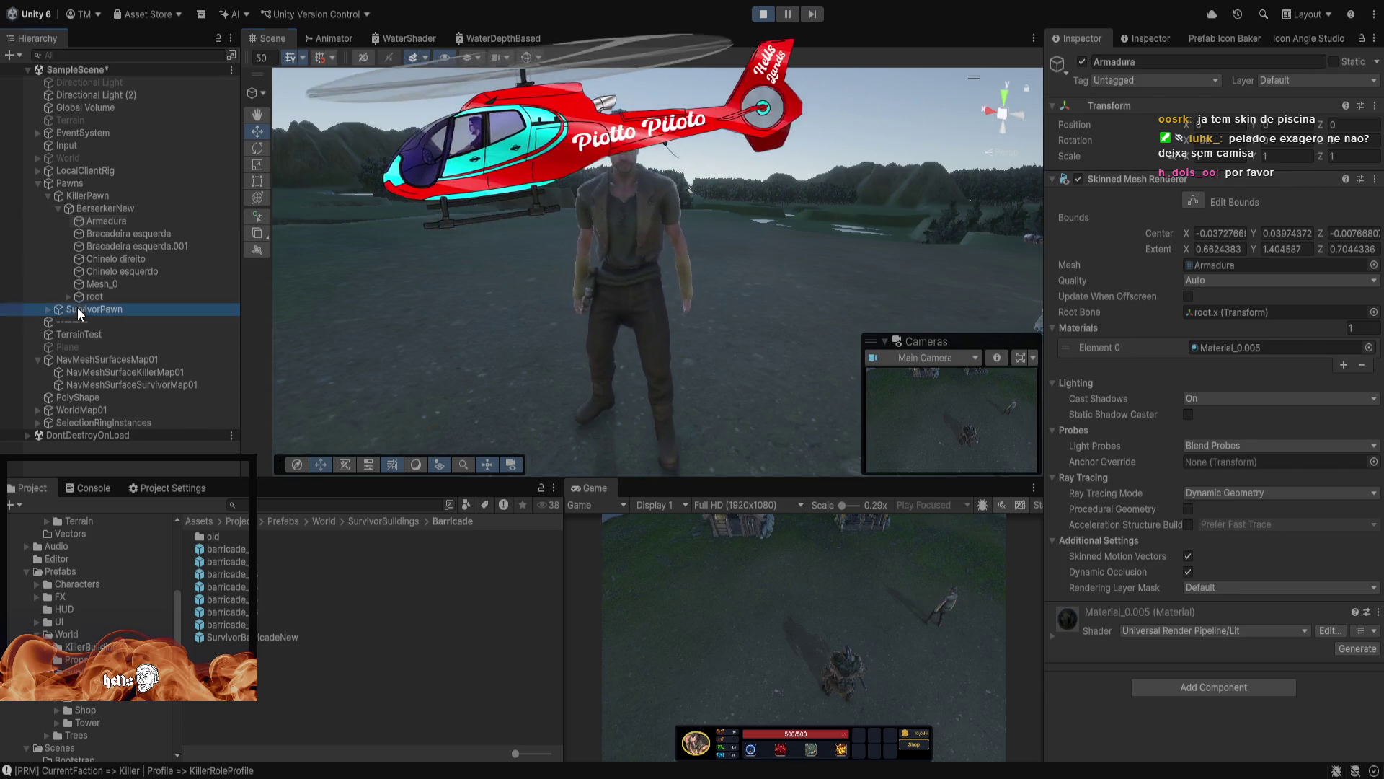
{"action": "left_click", "coordinate": [46, 307]}
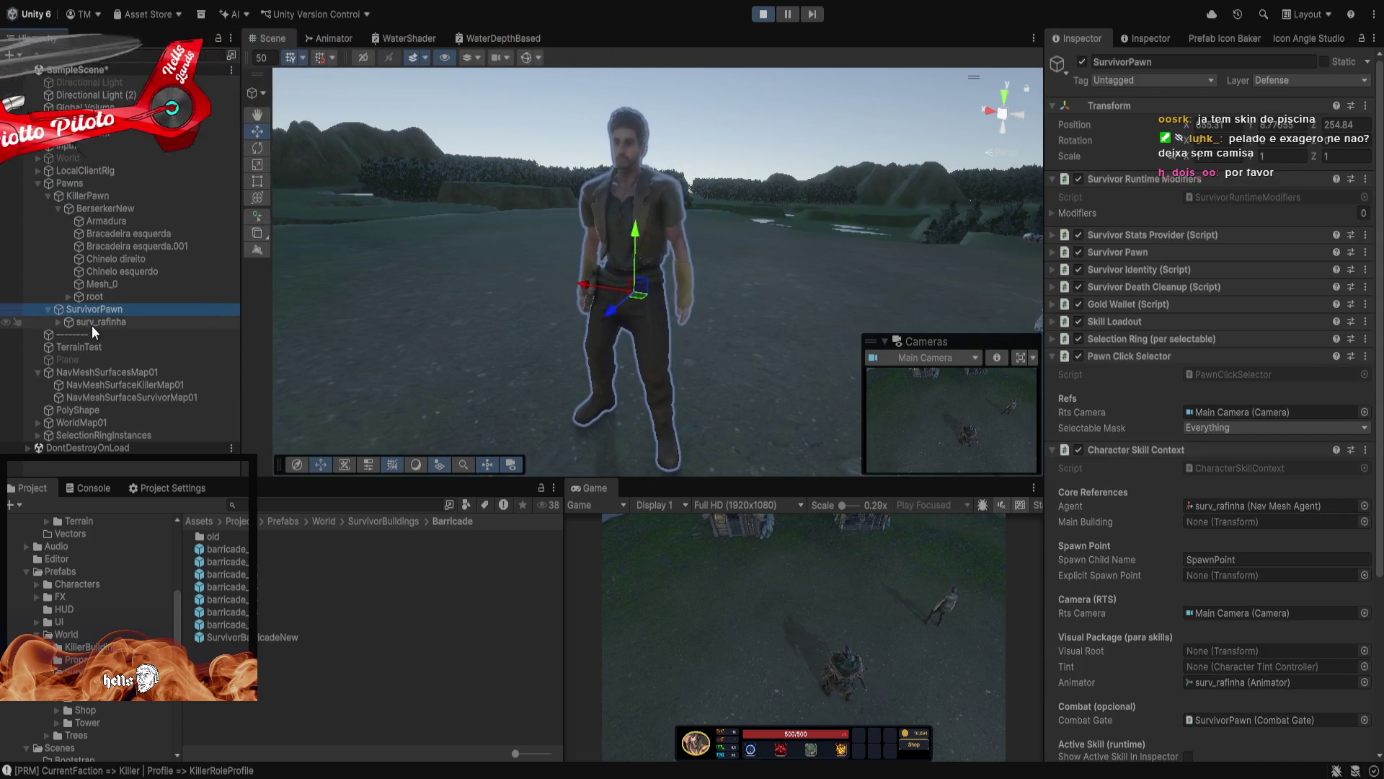
Expand surv_rafinha's SubMeshes and toggle the camisa shirt off and back on
{"action": "left_click", "coordinate": [55, 321]}
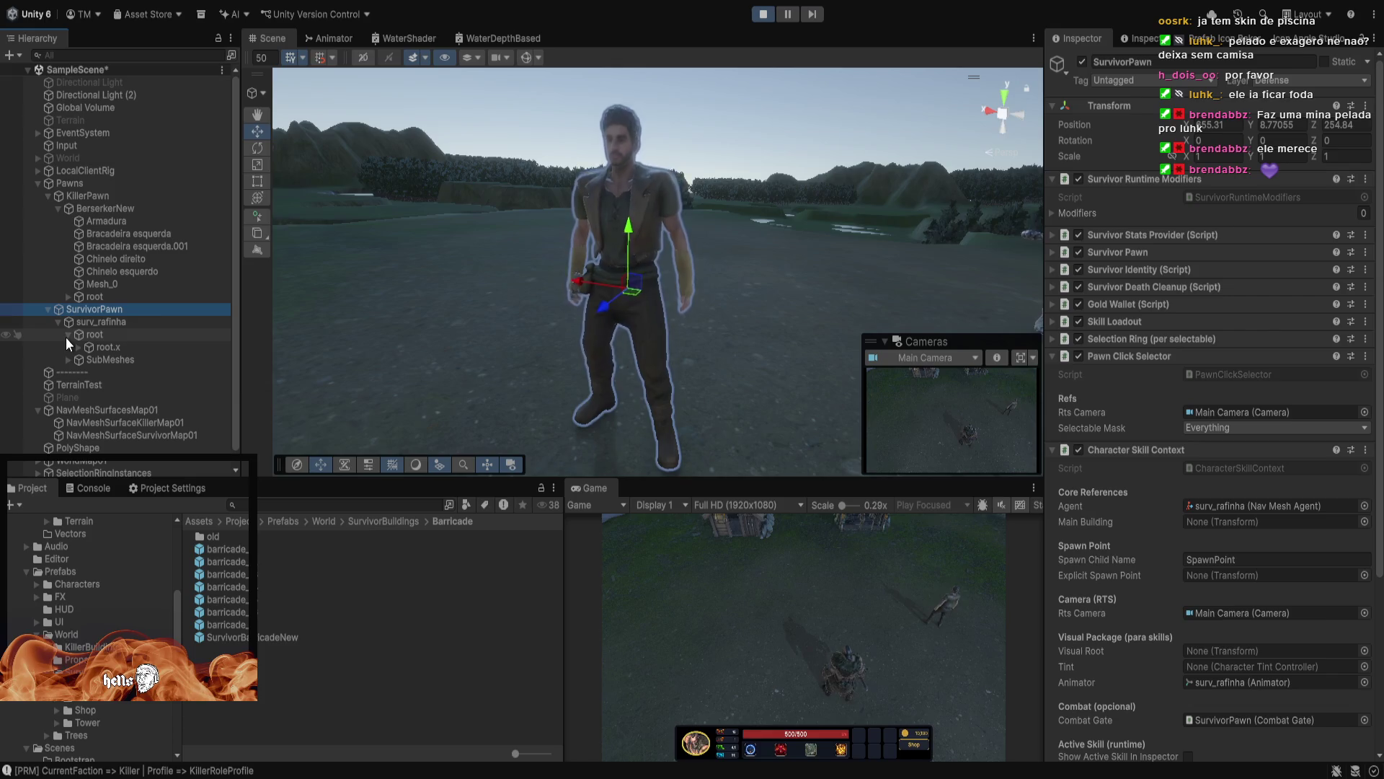
{"action": "left_click", "coordinate": [69, 347]}
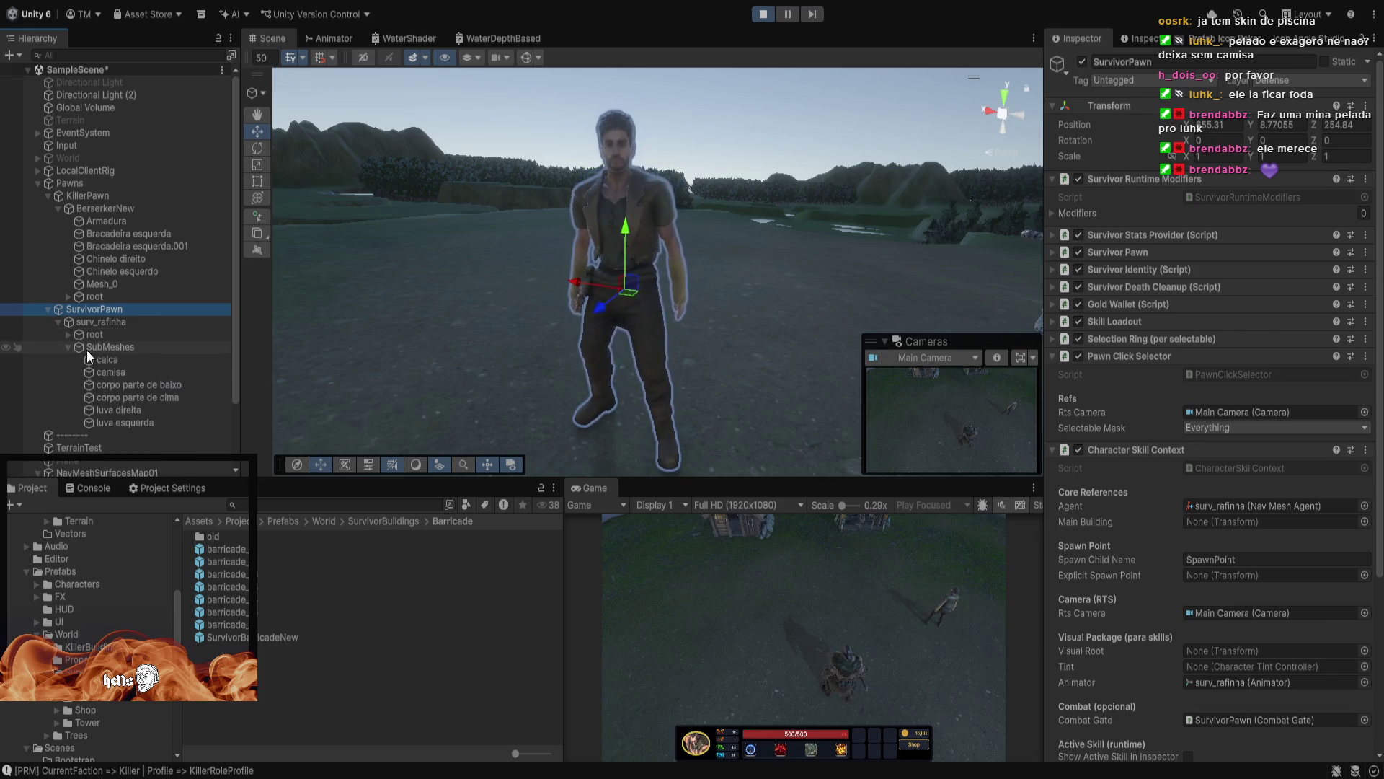
{"action": "left_click", "coordinate": [107, 348]}
{"action": "left_click", "coordinate": [113, 372]}
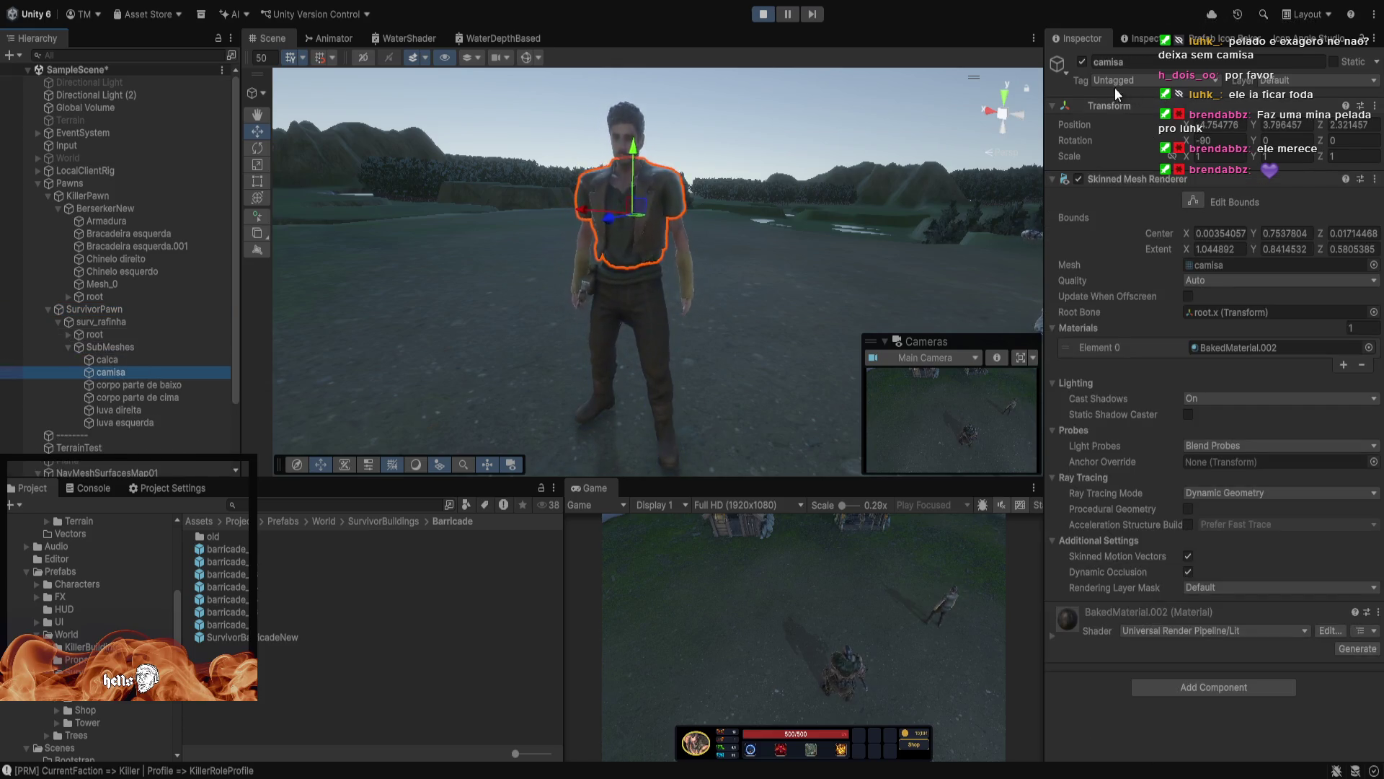
{"action": "left_click", "coordinate": [1081, 62]}
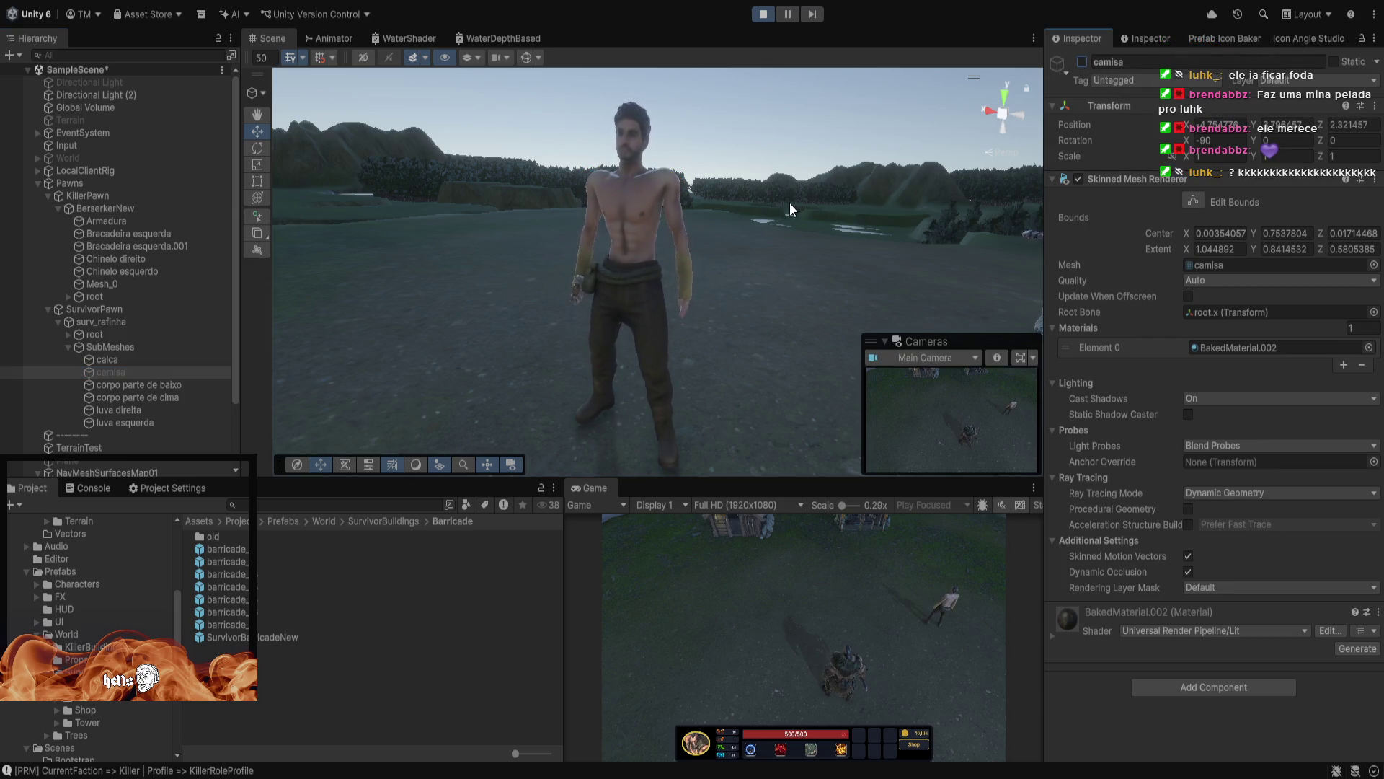
{"action": "left_click", "coordinate": [1082, 62]}
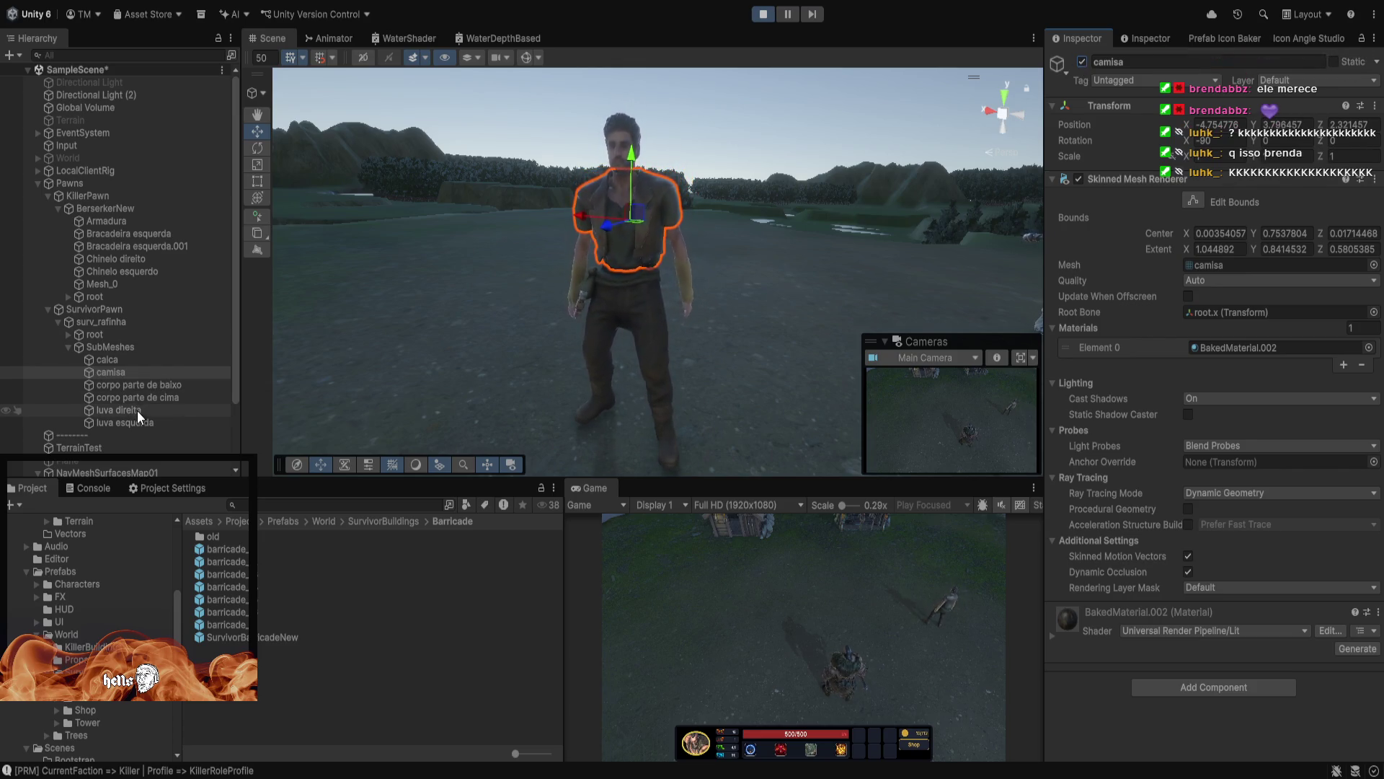
Toggle the calca trousers off and back on, then collapse SurvivorPawn
{"action": "left_click", "coordinate": [110, 360]}
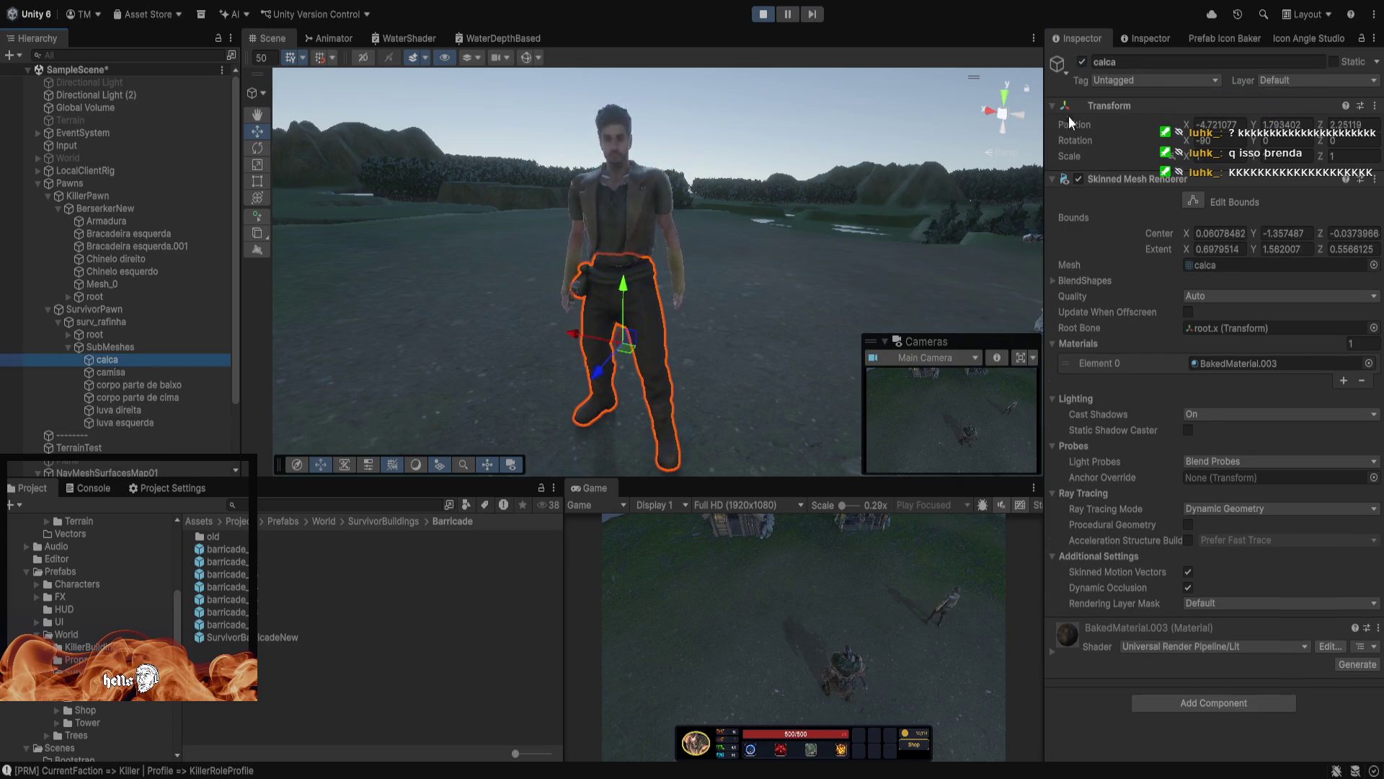
{"action": "left_click", "coordinate": [1081, 63]}
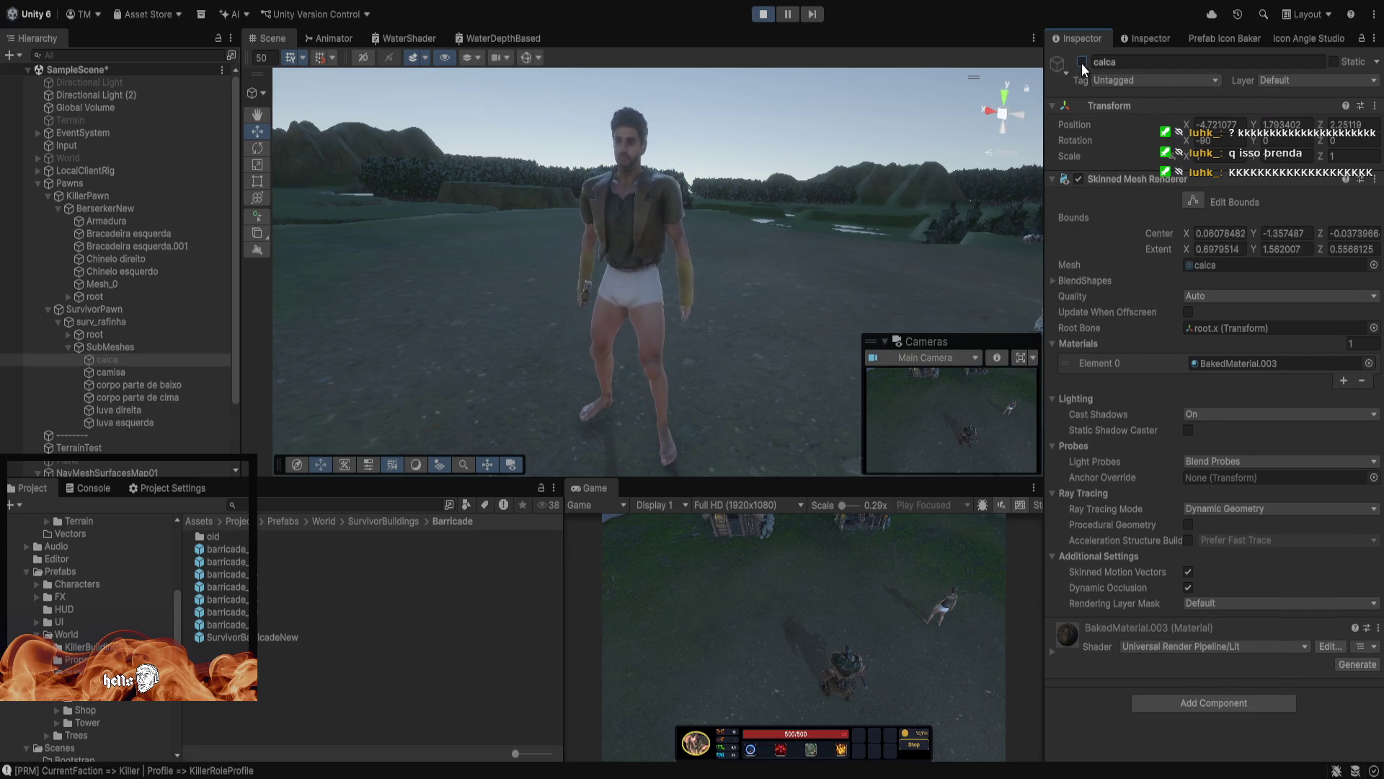
{"action": "left_click", "coordinate": [1081, 63]}
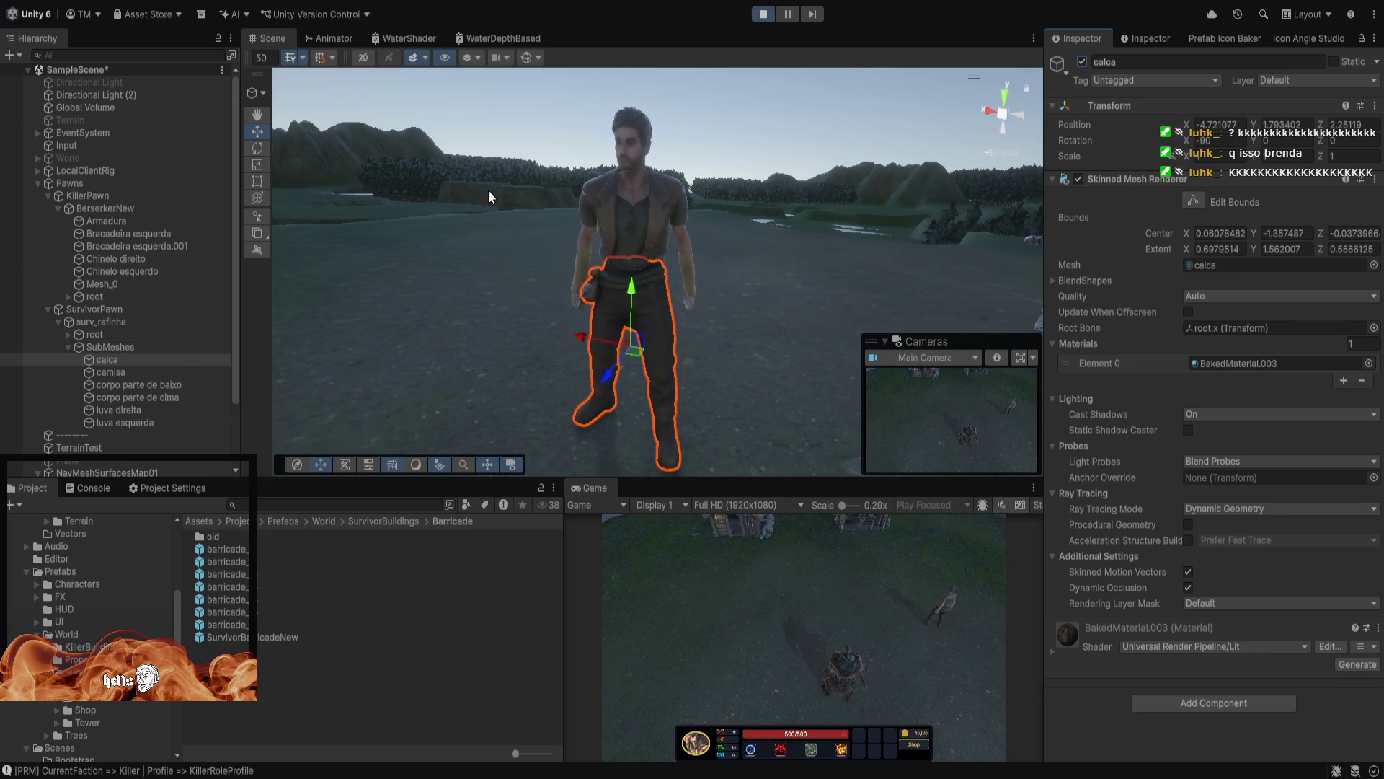
{"action": "left_click", "coordinate": [47, 309]}
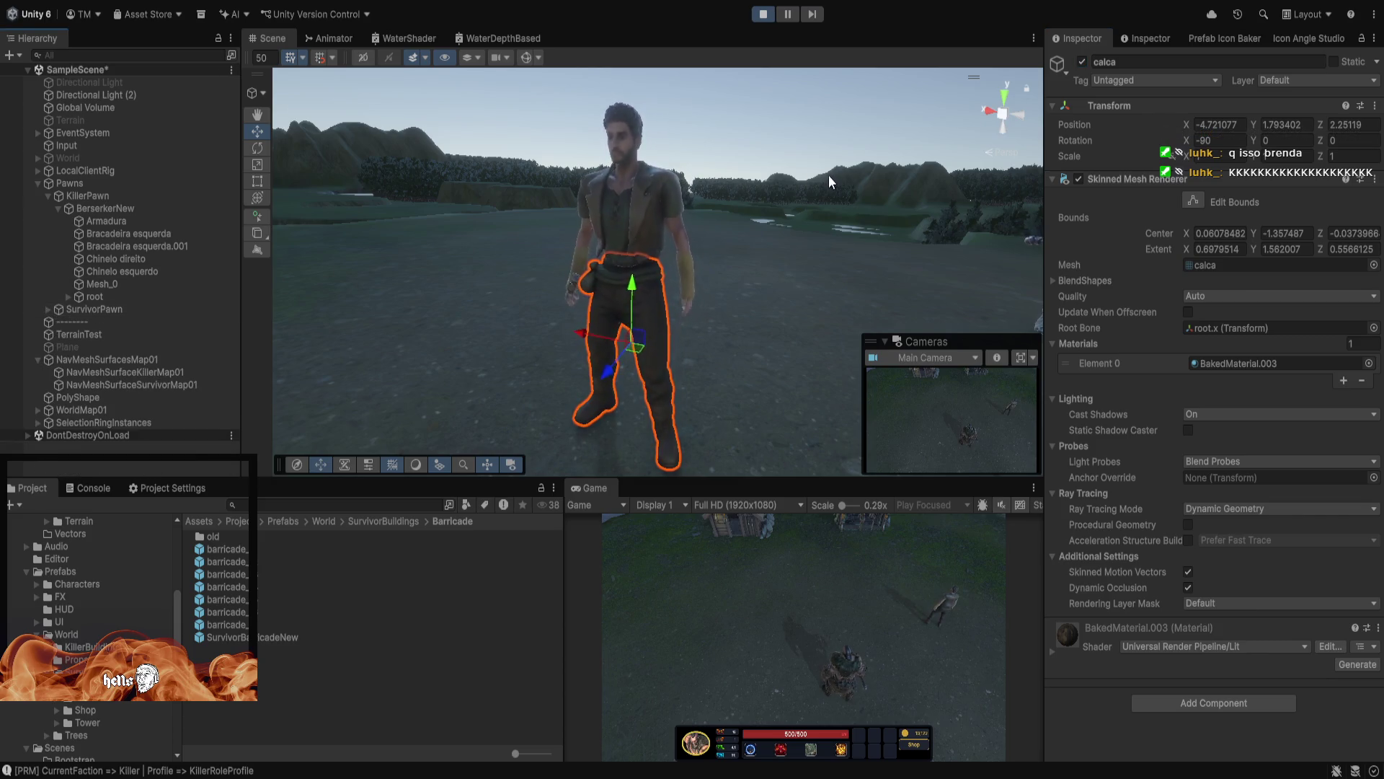
Walk the Berserker killer to the right until it stands beside the survivor
{"action": "mouse_move", "coordinate": [829, 182]}
{"action": "left_mouse_down"}
{"action": "mouse_move", "coordinate": [838, 196]}
{"action": "mouse_move", "coordinate": [932, 187]}
{"action": "left_mouse_up"}
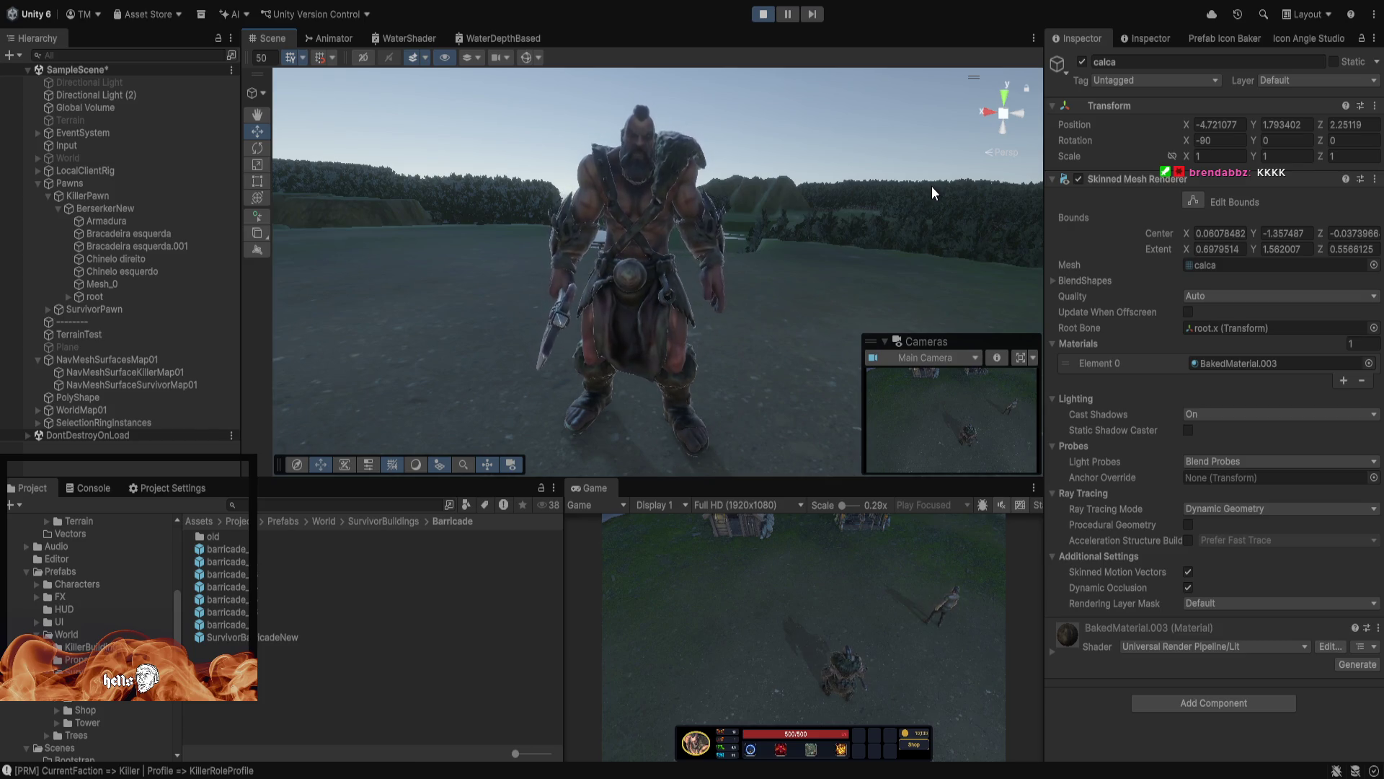
{"action": "mouse_move", "coordinate": [834, 203]}
{"action": "left_mouse_down"}
{"action": "mouse_move", "coordinate": [803, 256]}
{"action": "mouse_move", "coordinate": [804, 272]}
{"action": "mouse_move", "coordinate": [824, 268]}
{"action": "mouse_move", "coordinate": [823, 253]}
{"action": "mouse_move", "coordinate": [803, 274]}
{"action": "mouse_move", "coordinate": [774, 239]}
{"action": "left_mouse_up"}
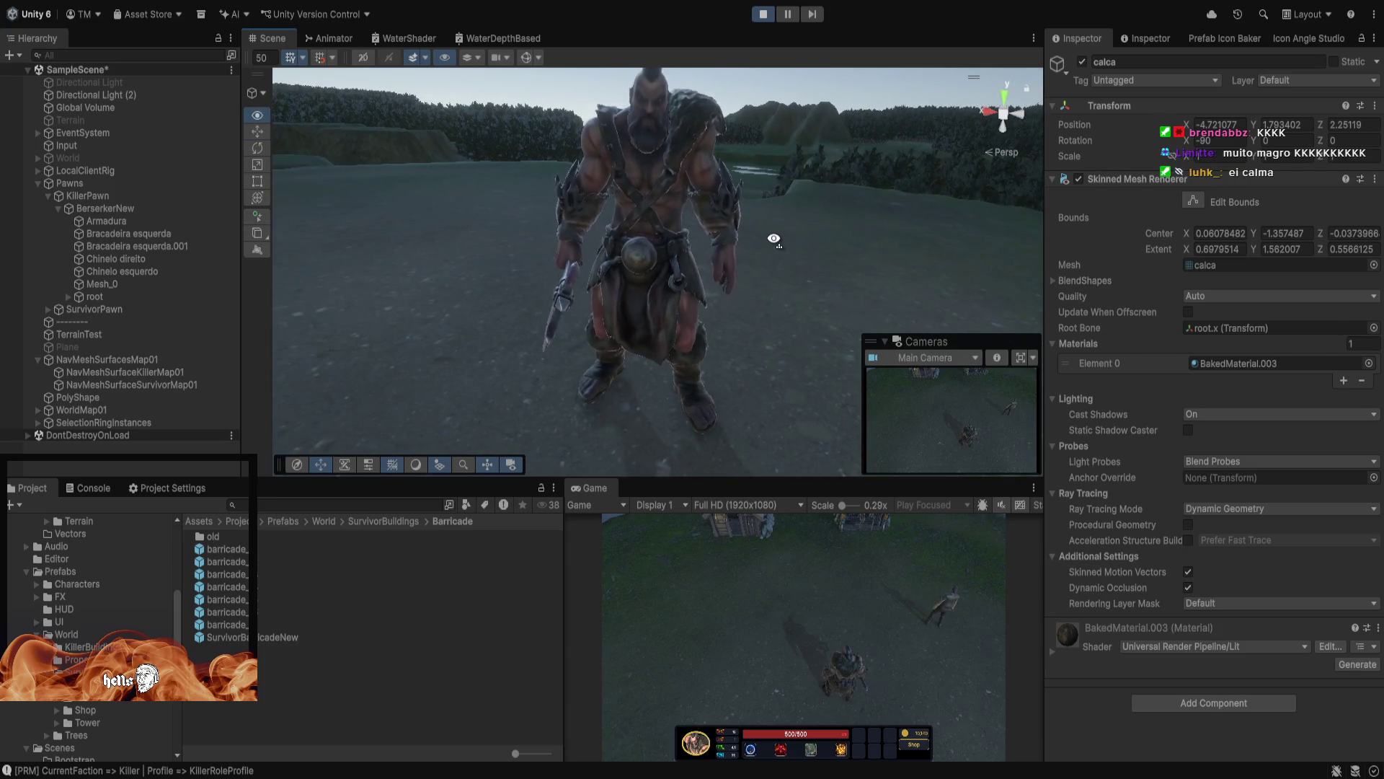
{"action": "left_click_drag", "start_coordinate": [774, 238], "coordinate": [591, 260]}
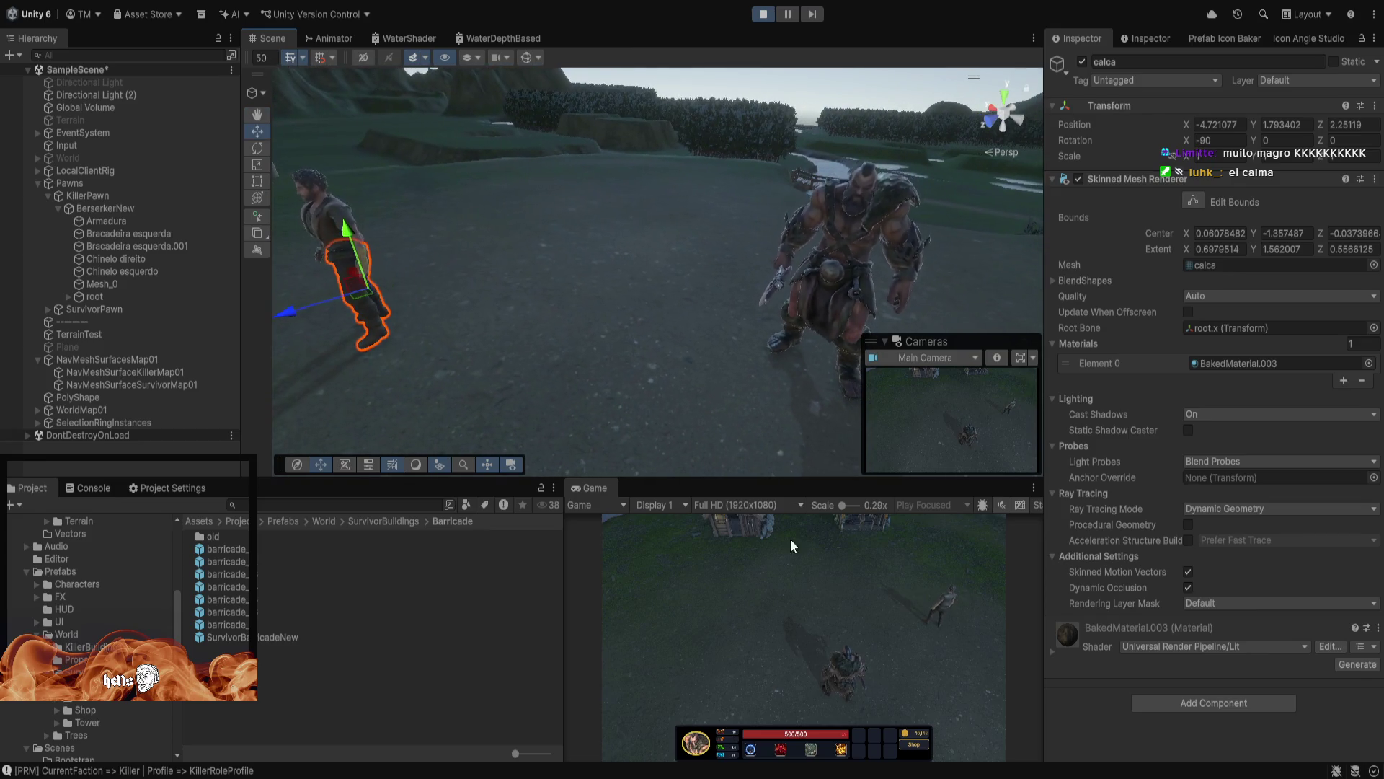
{"action": "right_click", "coordinate": [933, 683]}
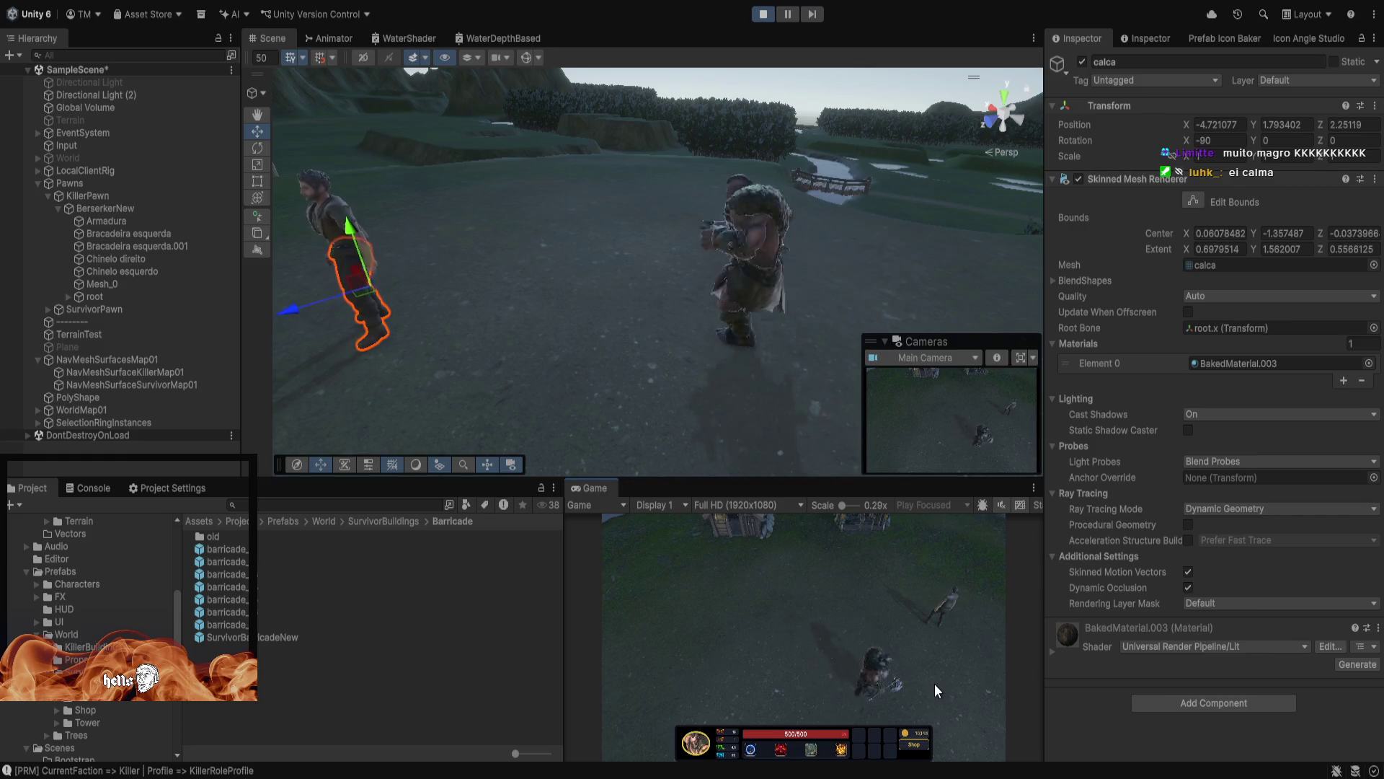
{"action": "right_click", "coordinate": [902, 643]}
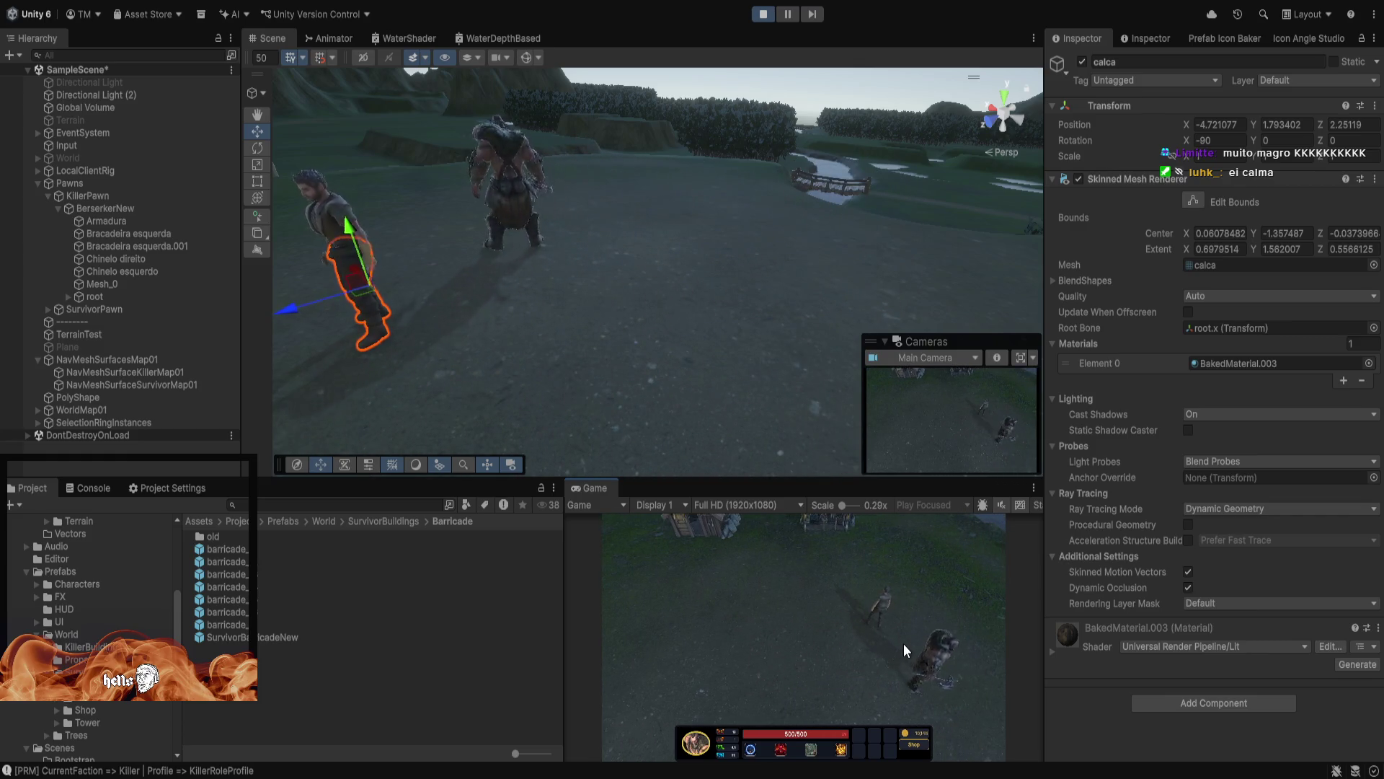
Deselect the pants mesh, orbit close on both characters, and order the Berserker to attack
{"action": "left_click_drag", "start_coordinate": [587, 219], "coordinate": [773, 142]}
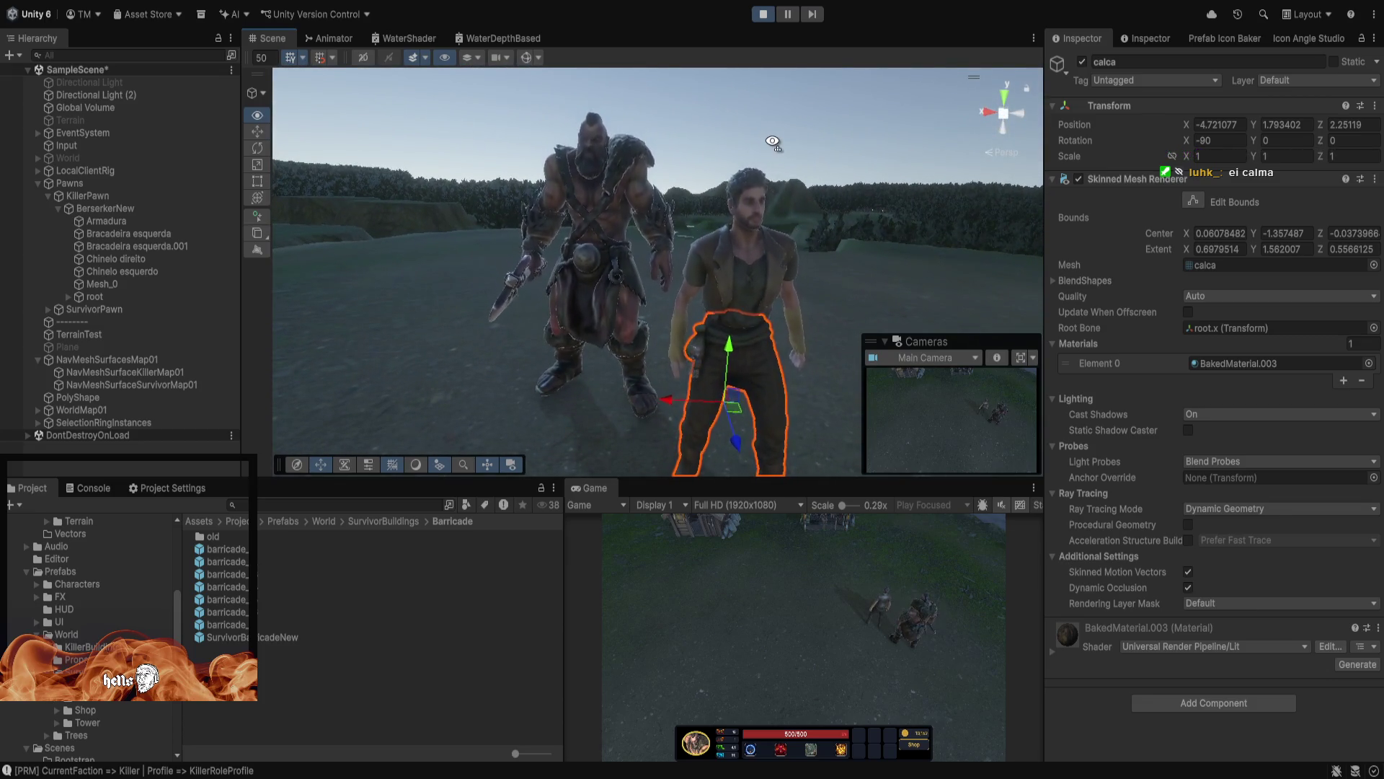
{"action": "scroll", "coordinate": [773, 142], "scroll_direction": "up", "scroll_amount": 3}
{"action": "scroll", "coordinate": [772, 138], "scroll_direction": "down", "scroll_amount": 3}
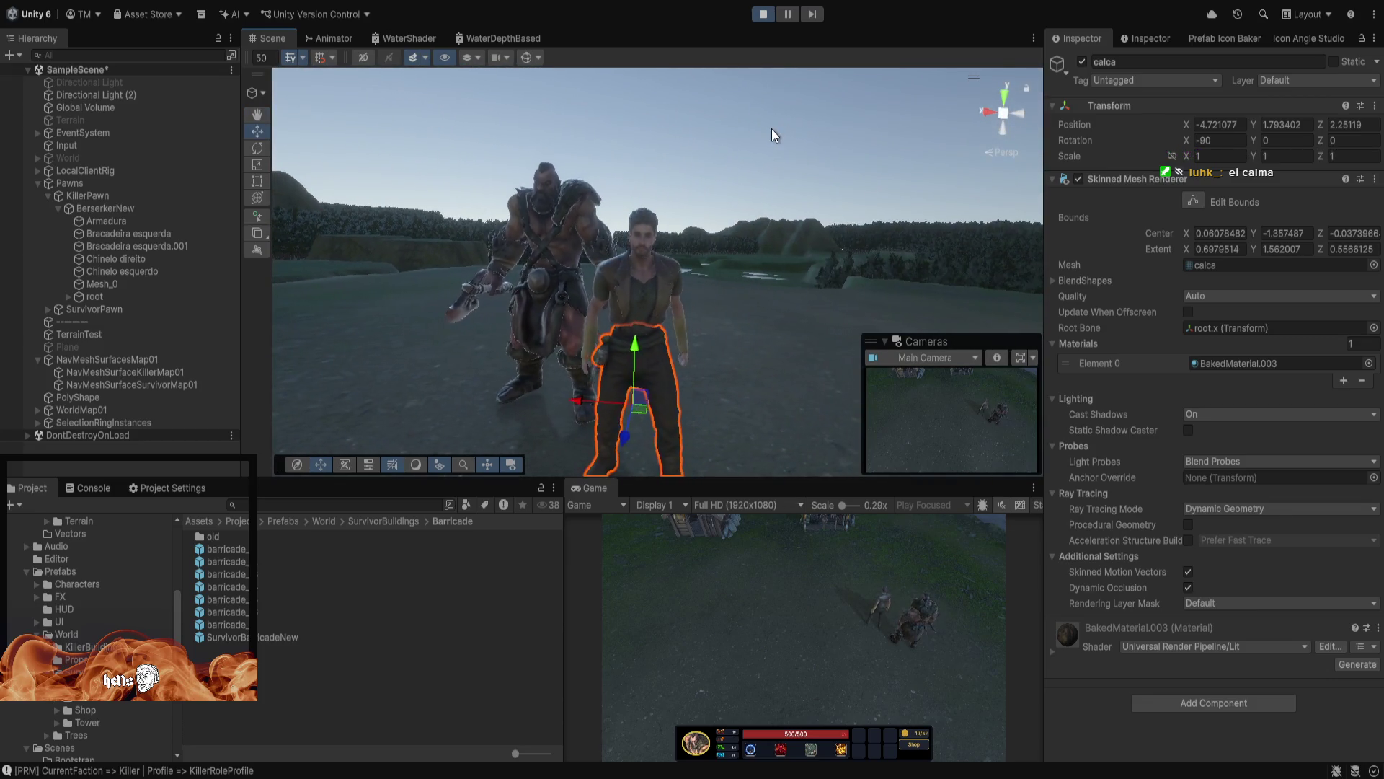
{"action": "left_click", "coordinate": [772, 136]}
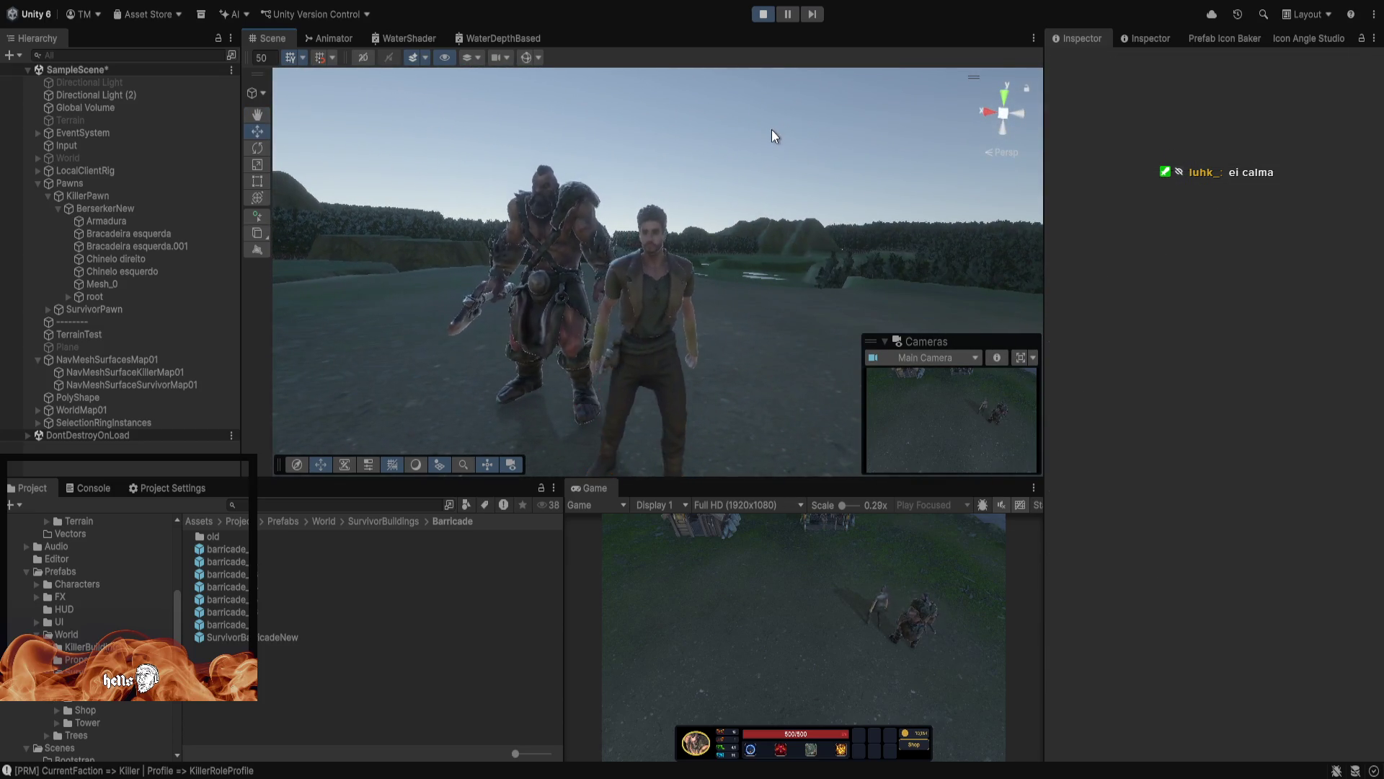
{"action": "mouse_move", "coordinate": [771, 136]}
{"action": "left_mouse_down"}
{"action": "mouse_move", "coordinate": [704, 176]}
{"action": "mouse_move", "coordinate": [749, 174]}
{"action": "left_mouse_up"}
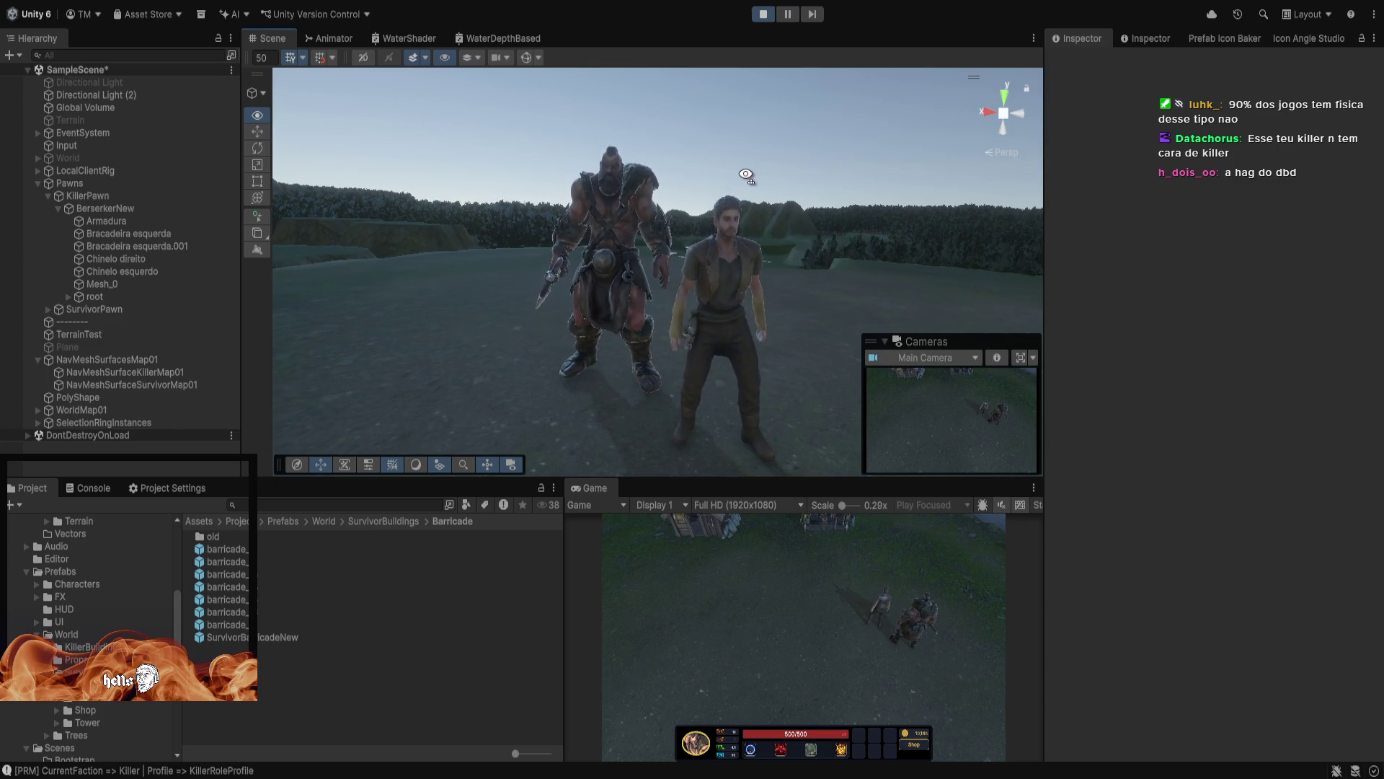
{"action": "mouse_move", "coordinate": [741, 180]}
{"action": "left_mouse_down"}
{"action": "mouse_move", "coordinate": [735, 133]}
{"action": "mouse_move", "coordinate": [693, 73]}
{"action": "mouse_move", "coordinate": [742, 216]}
{"action": "left_mouse_up"}
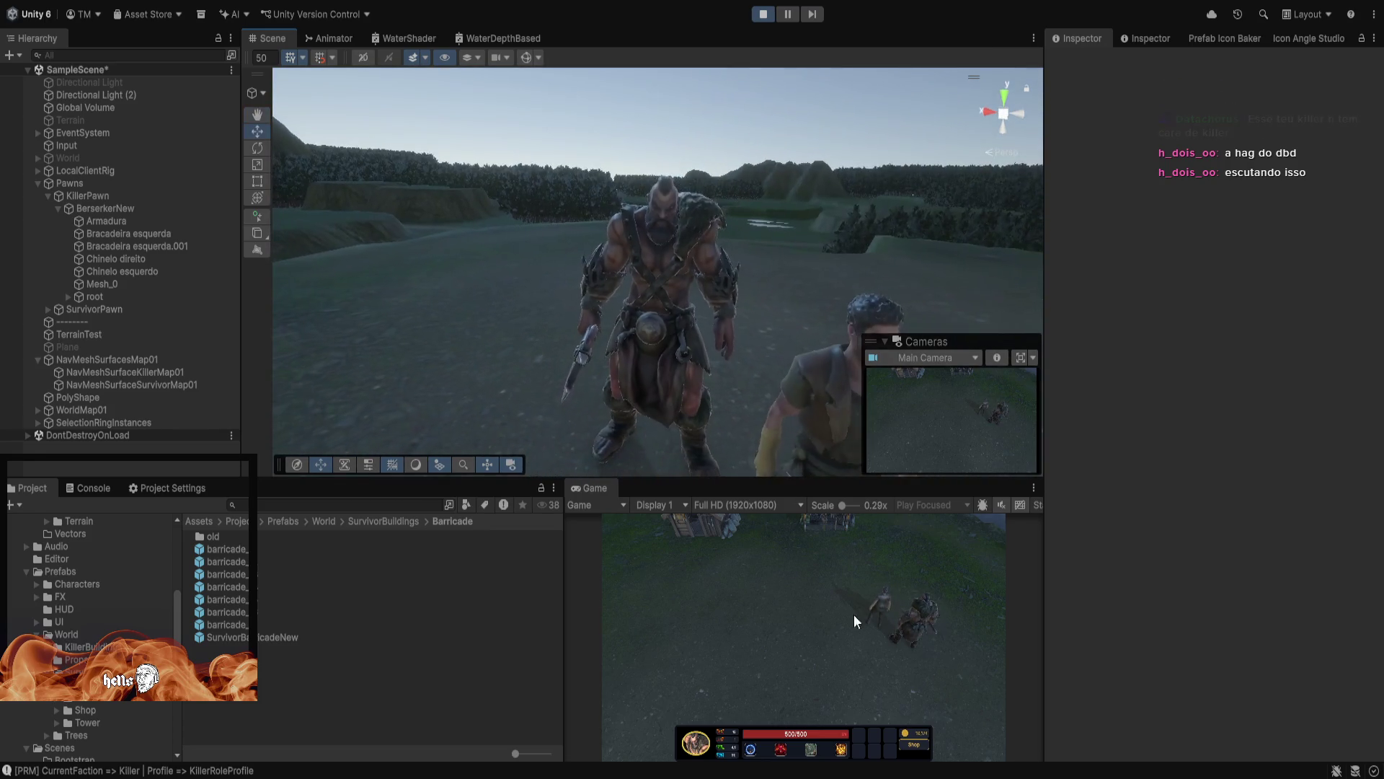
{"action": "right_click", "coordinate": [906, 667]}
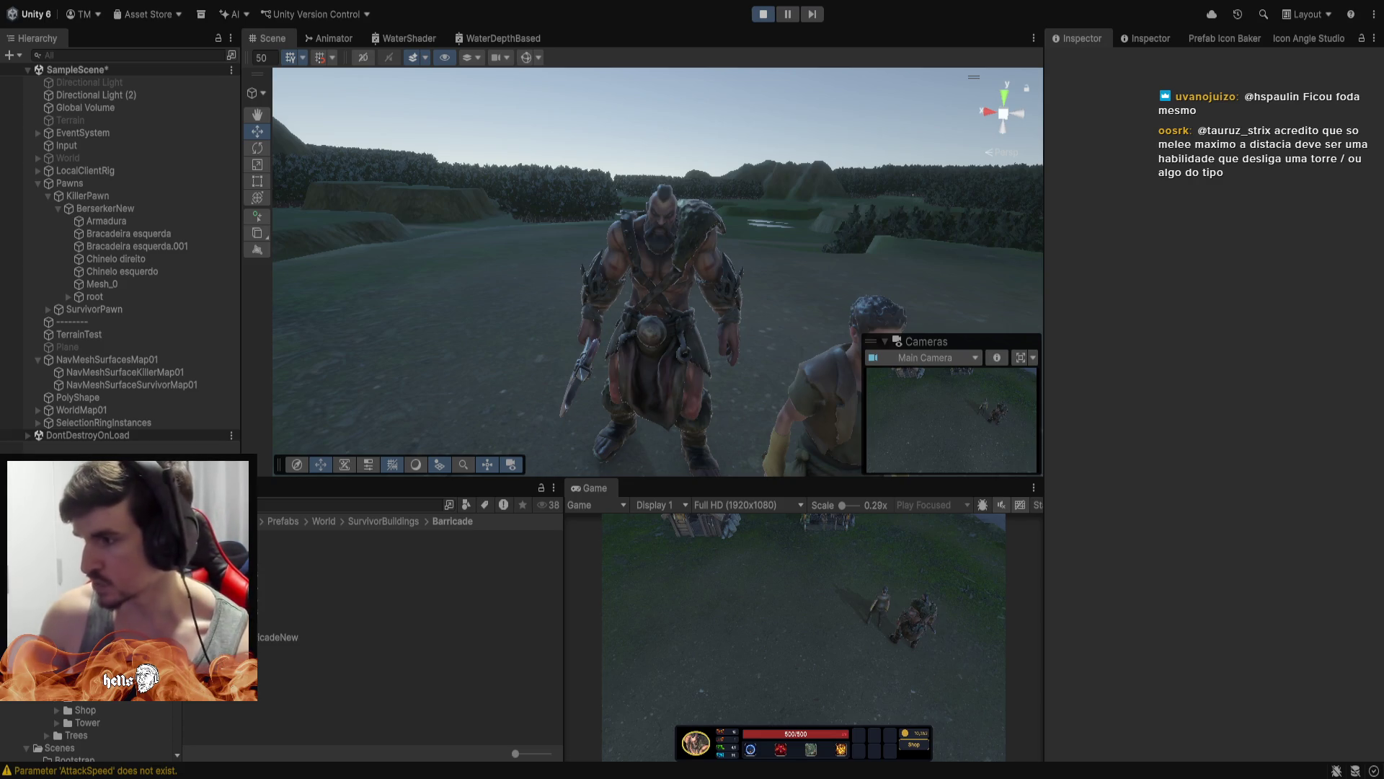
{"action": "key", "text": "alt+Tab"}
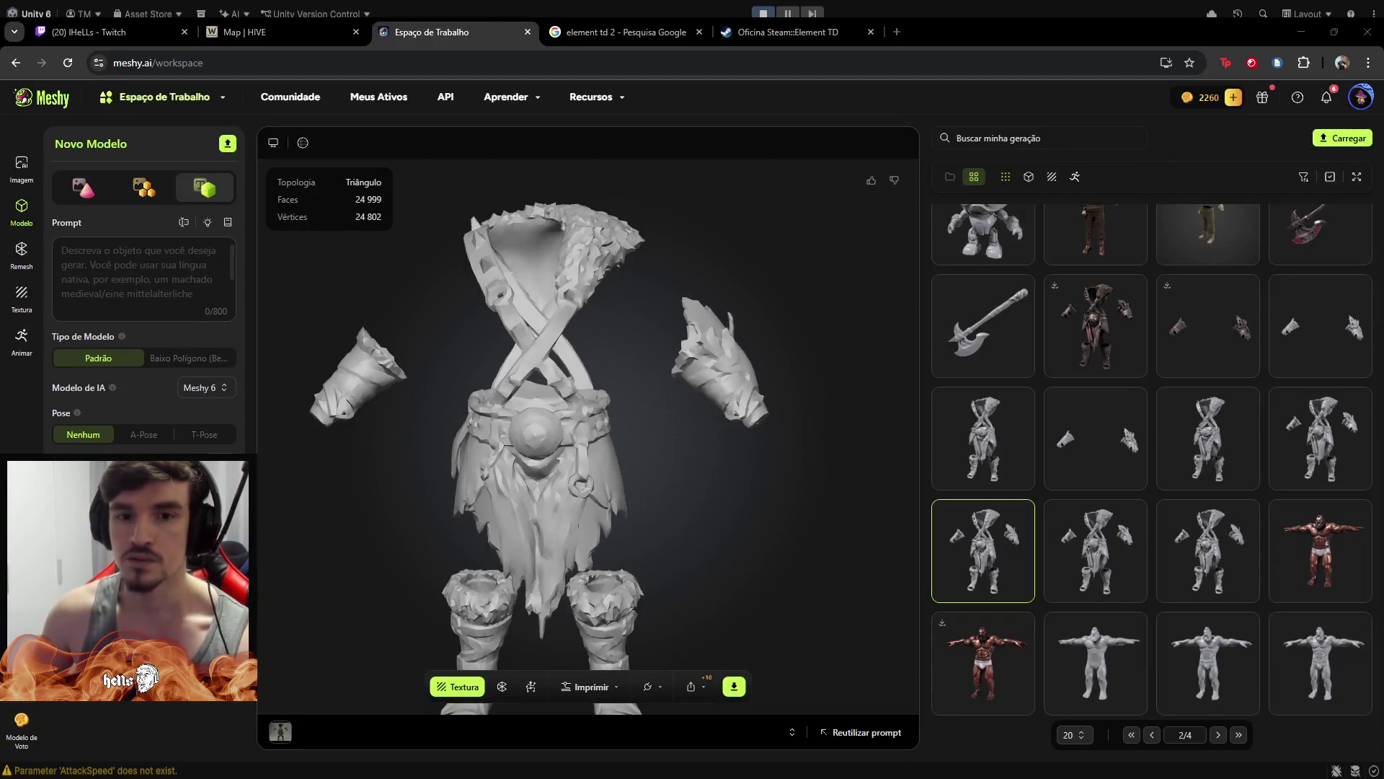
Turn the grey armour preview to face front, then load the muscular man generation (29,969 faces)
{"action": "mouse_move", "coordinate": [580, 420]}
{"action": "left_mouse_down"}
{"action": "mouse_move", "coordinate": [603, 418]}
{"action": "mouse_move", "coordinate": [553, 421]}
{"action": "left_mouse_up"}
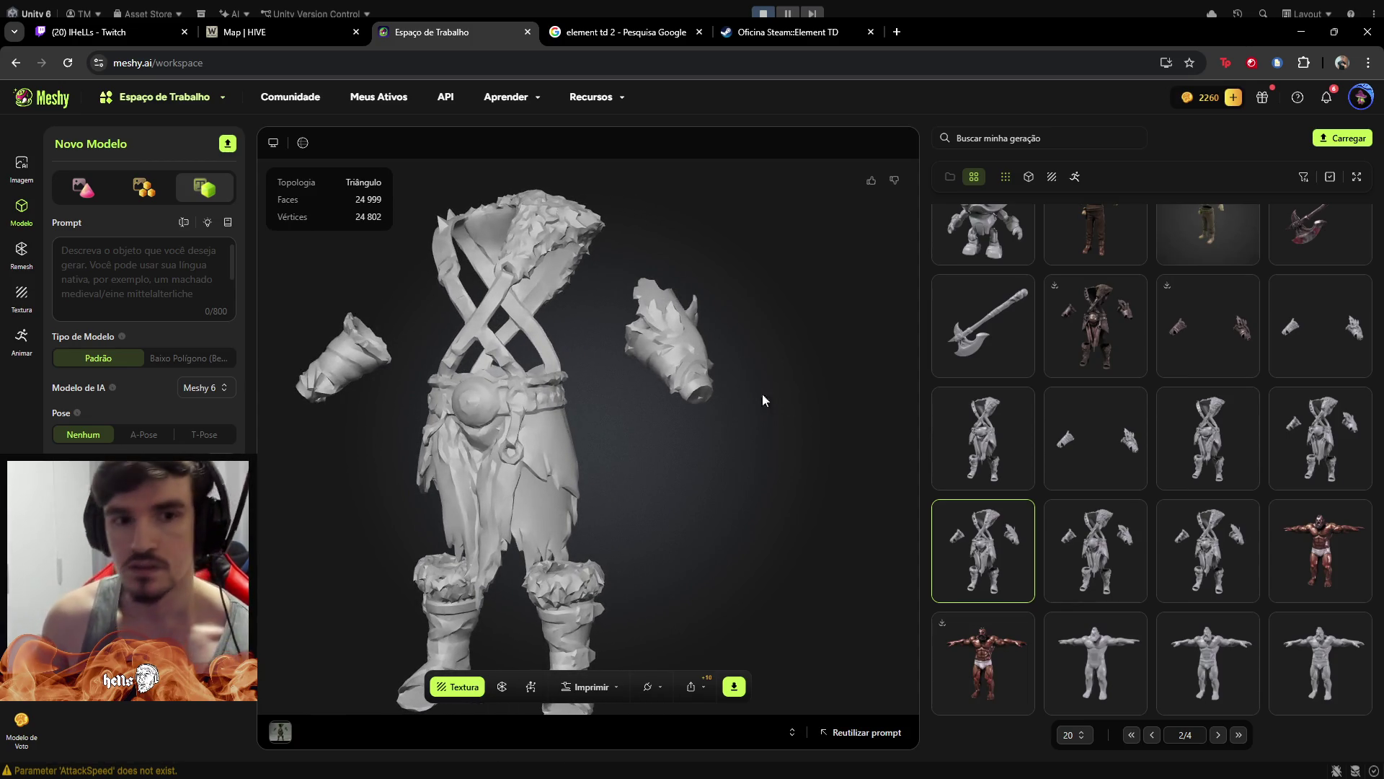
{"action": "mouse_move", "coordinate": [537, 412]}
{"action": "left_mouse_down"}
{"action": "mouse_move", "coordinate": [553, 409]}
{"action": "mouse_move", "coordinate": [555, 351]}
{"action": "left_mouse_up"}
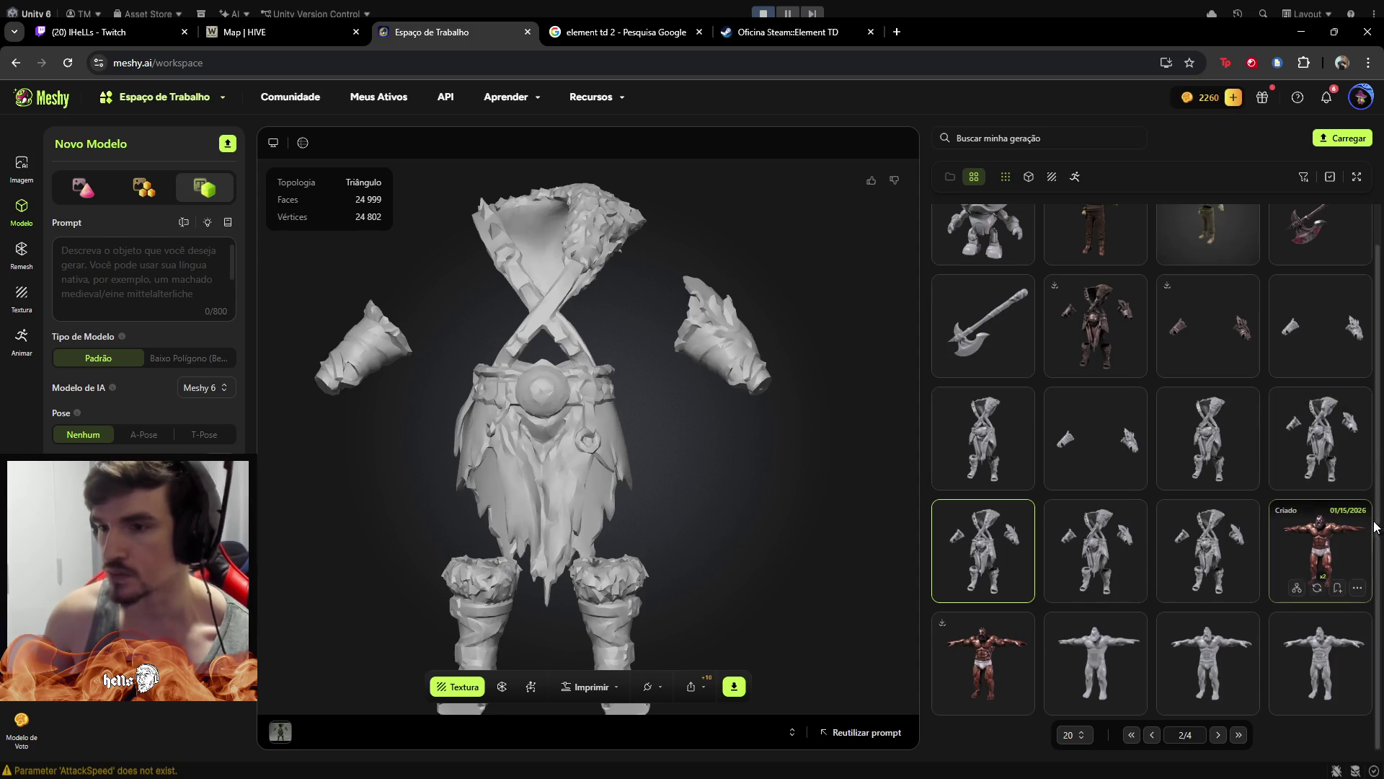
{"action": "left_click", "coordinate": [992, 648]}
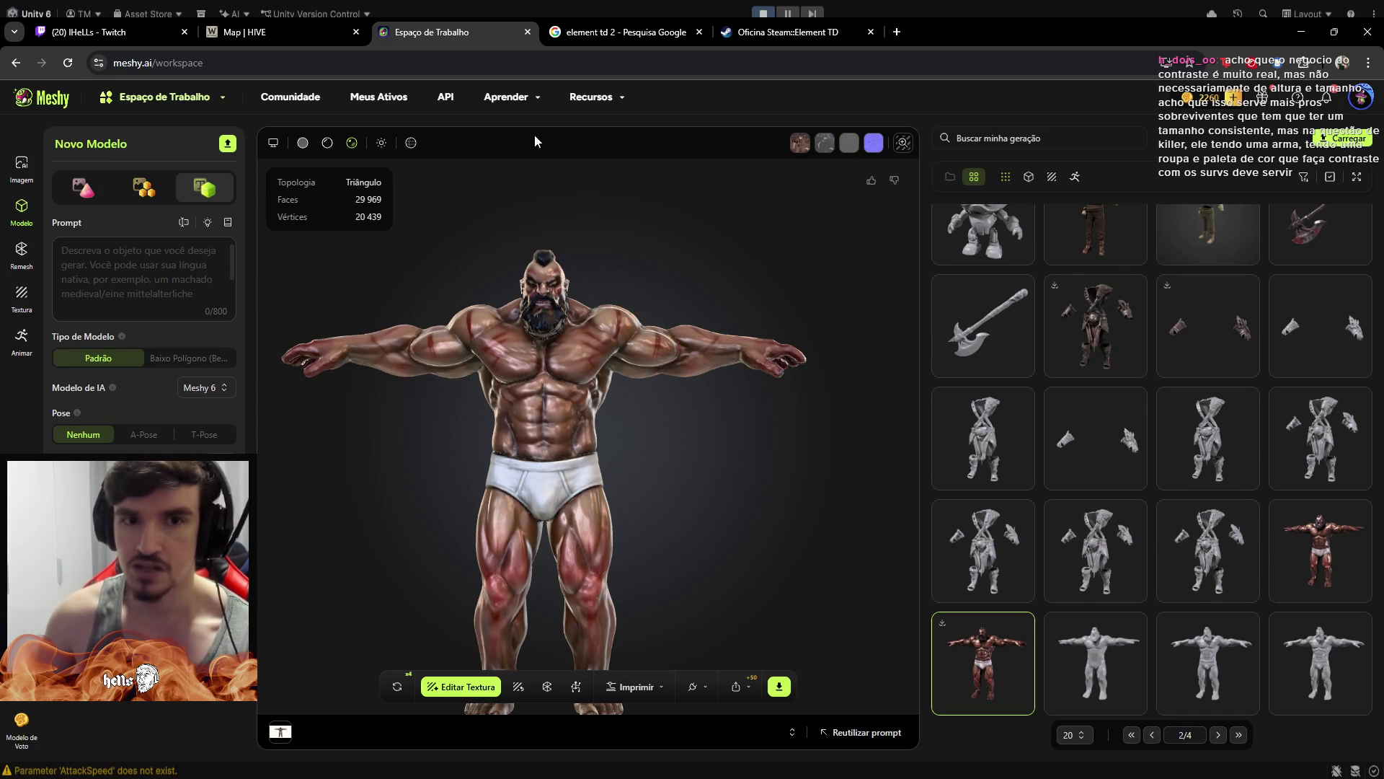
Preview the muscular man's base colours and orbit it to view its side
{"action": "left_click", "coordinate": [326, 144]}
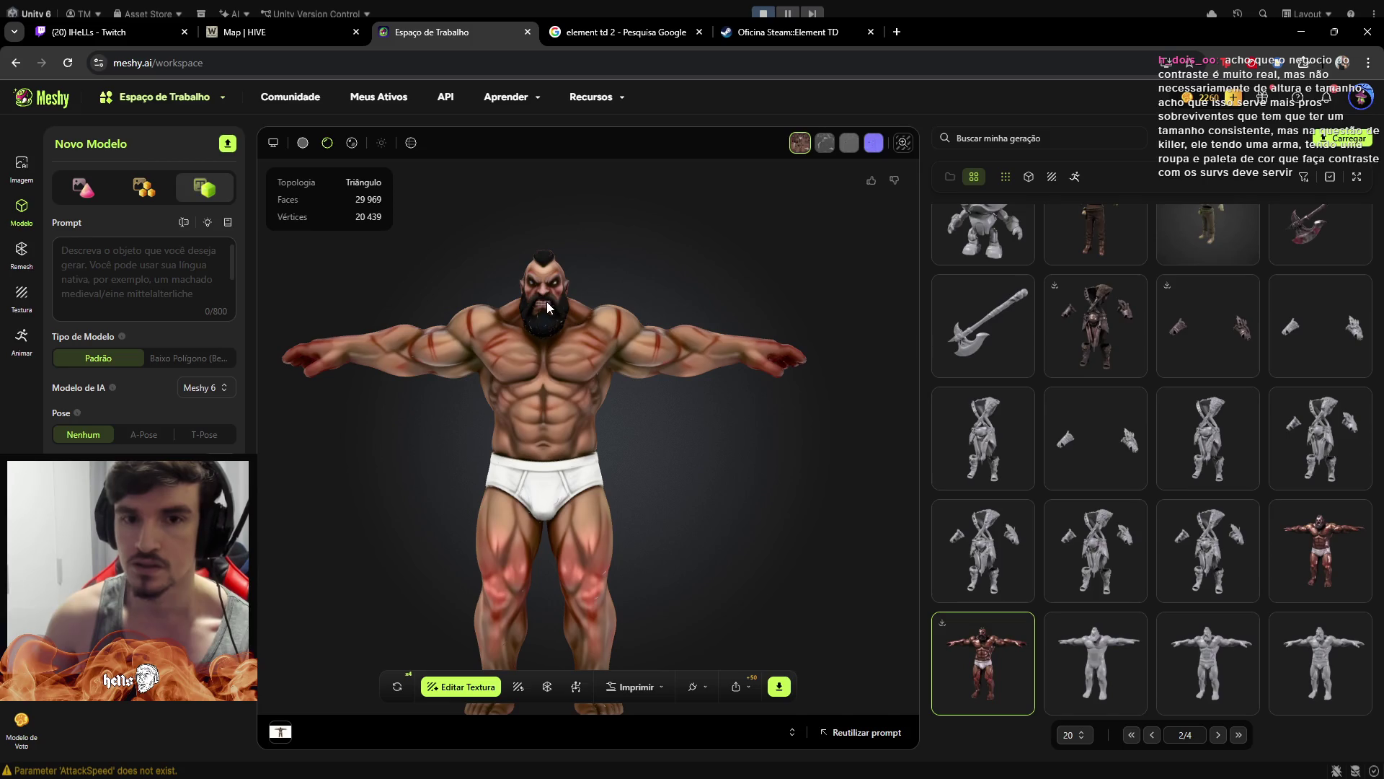
{"action": "mouse_move", "coordinate": [544, 306]}
{"action": "left_mouse_down"}
{"action": "mouse_move", "coordinate": [539, 323]}
{"action": "mouse_move", "coordinate": [583, 308]}
{"action": "left_mouse_up"}
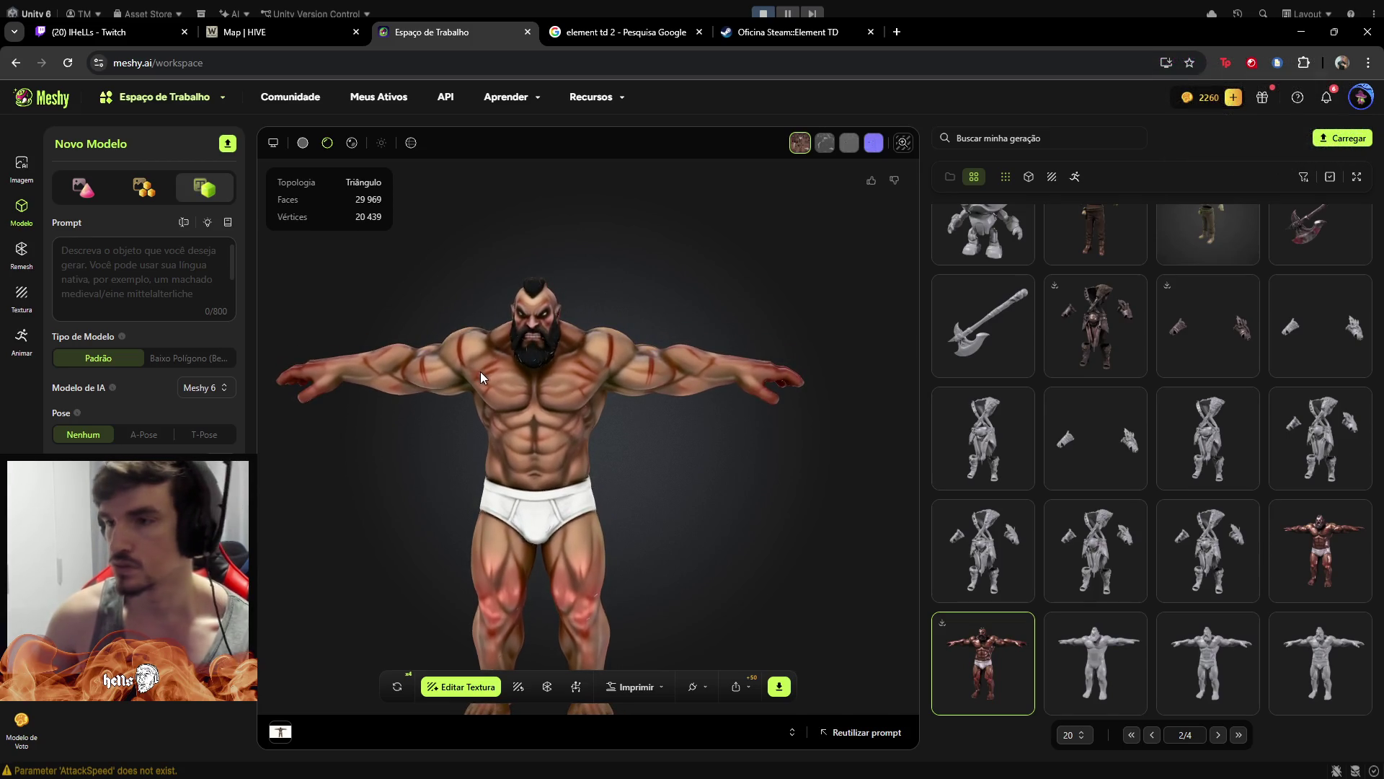
{"action": "mouse_move", "coordinate": [491, 368]}
{"action": "left_mouse_down"}
{"action": "mouse_move", "coordinate": [779, 330]}
{"action": "mouse_move", "coordinate": [816, 345]}
{"action": "mouse_move", "coordinate": [631, 356]}
{"action": "mouse_move", "coordinate": [1007, 331]}
{"action": "left_mouse_up"}
Zoom and orbit around the model, then load the textured fur-and-leather armour set
{"action": "mouse_move", "coordinate": [1008, 332]}
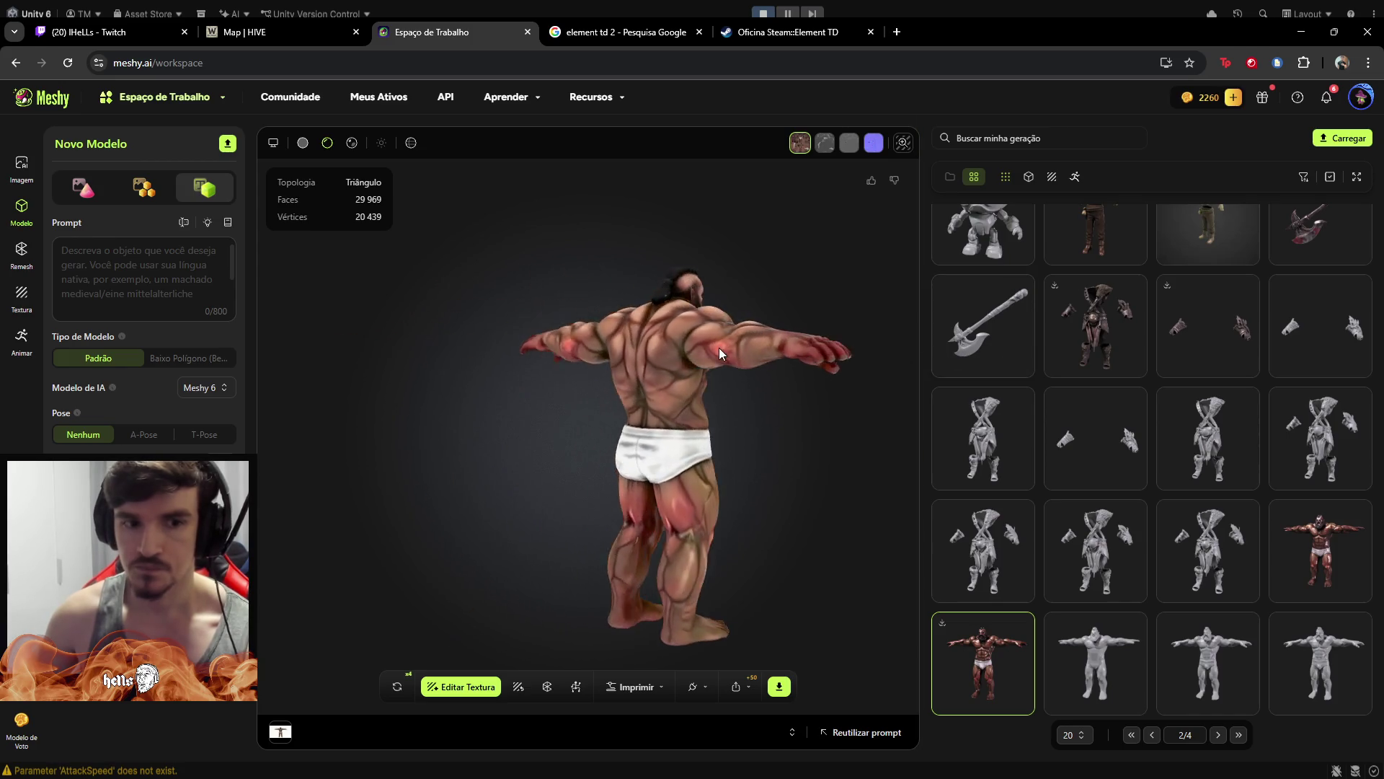
{"action": "scroll", "coordinate": [163, 299], "scroll_direction": "down", "scroll_amount": 1}
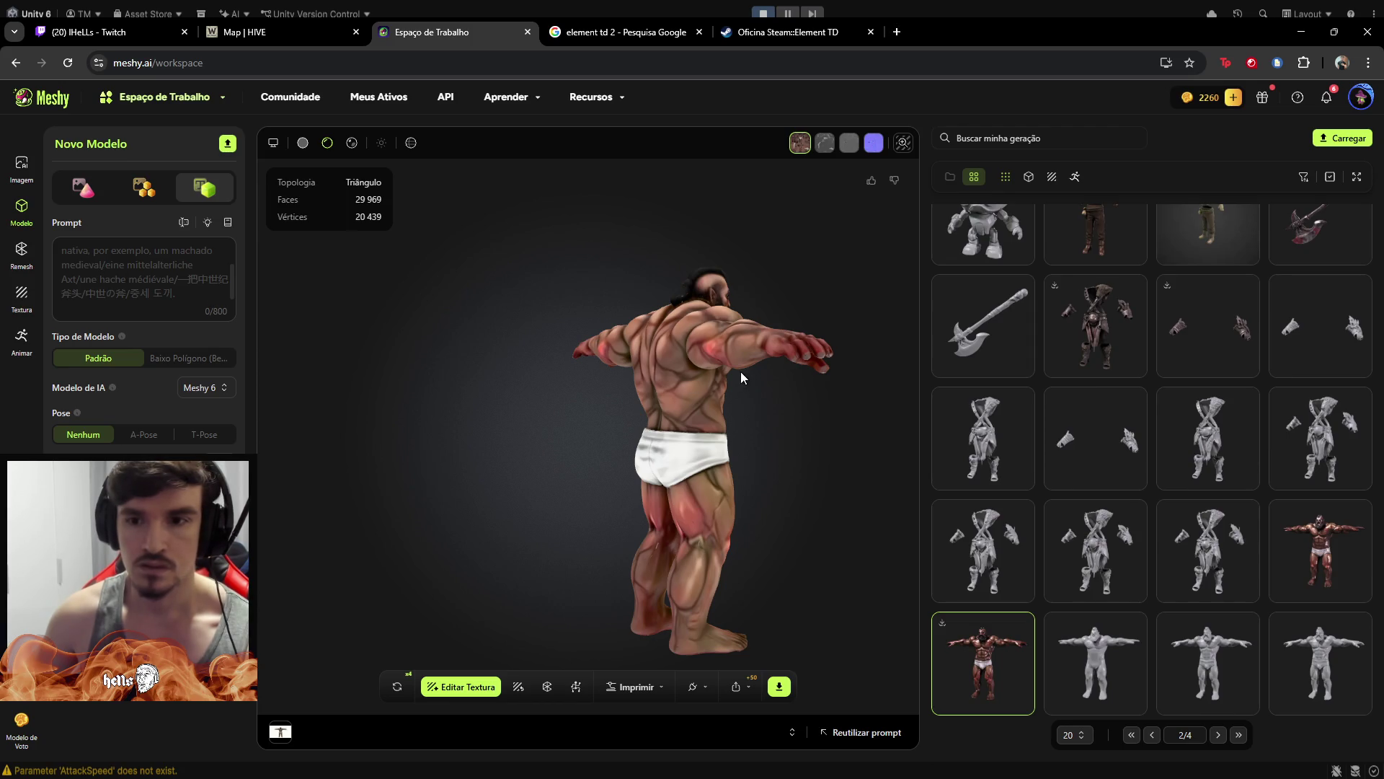
{"action": "left_click_drag", "start_coordinate": [741, 375], "coordinate": [585, 354]}
{"action": "scroll", "coordinate": [1077, 507], "scroll_direction": "up", "scroll_amount": 1}
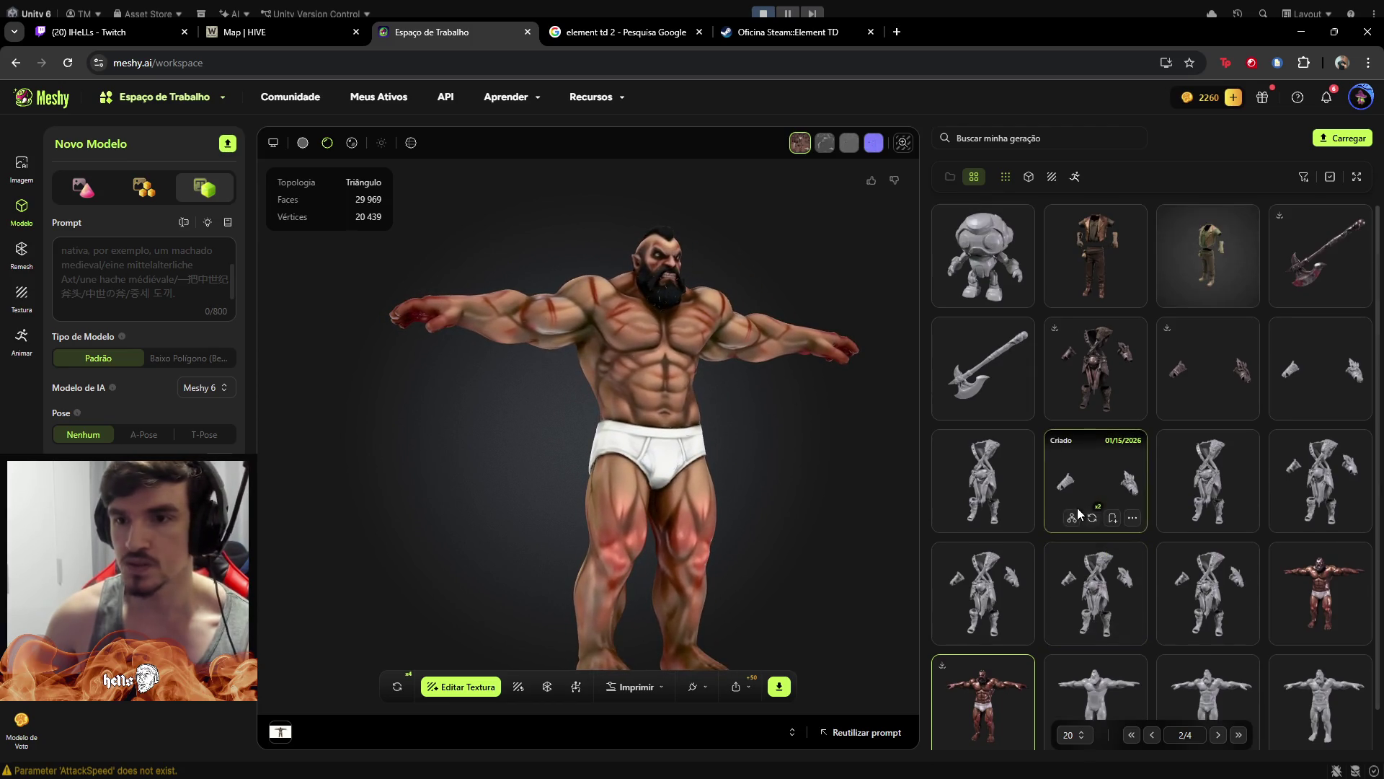
{"action": "left_click", "coordinate": [1104, 358]}
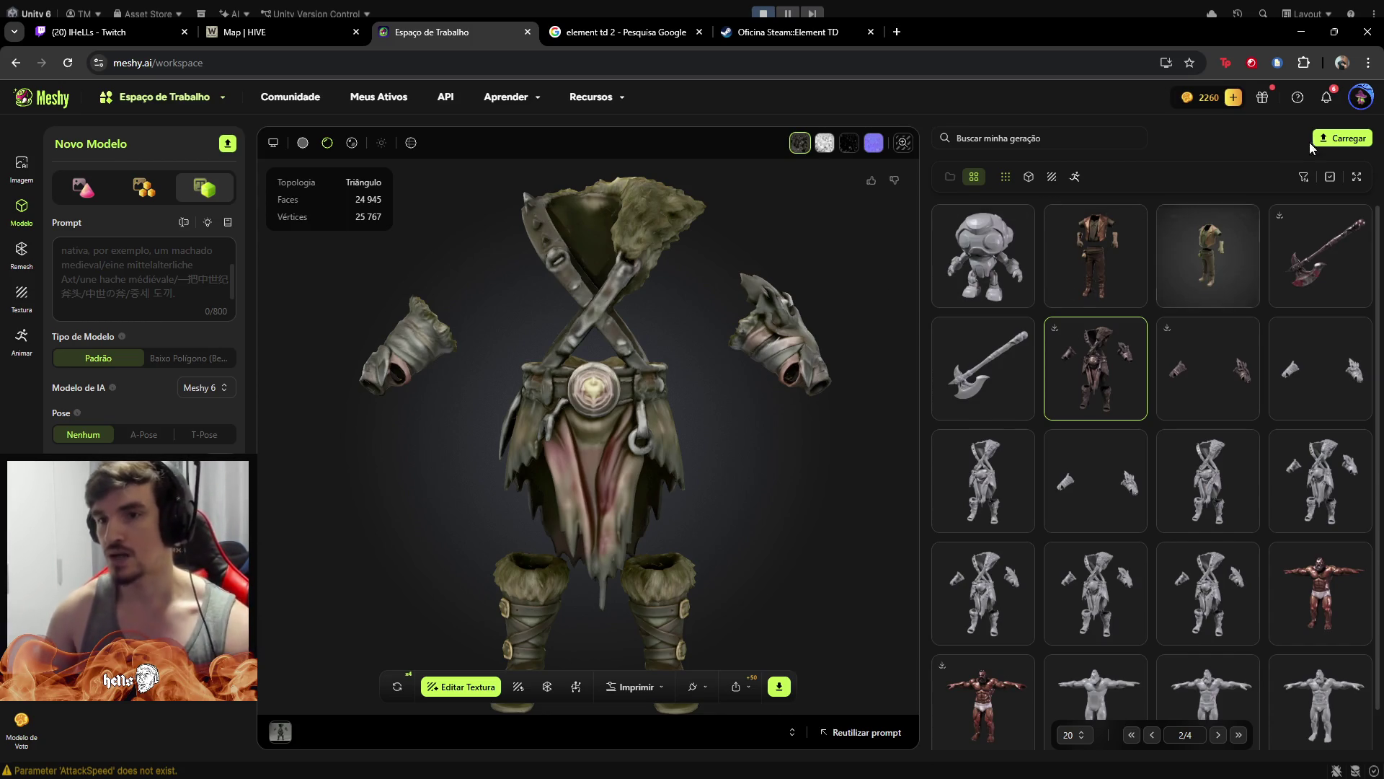
{"action": "mouse_move", "coordinate": [1312, 259]}
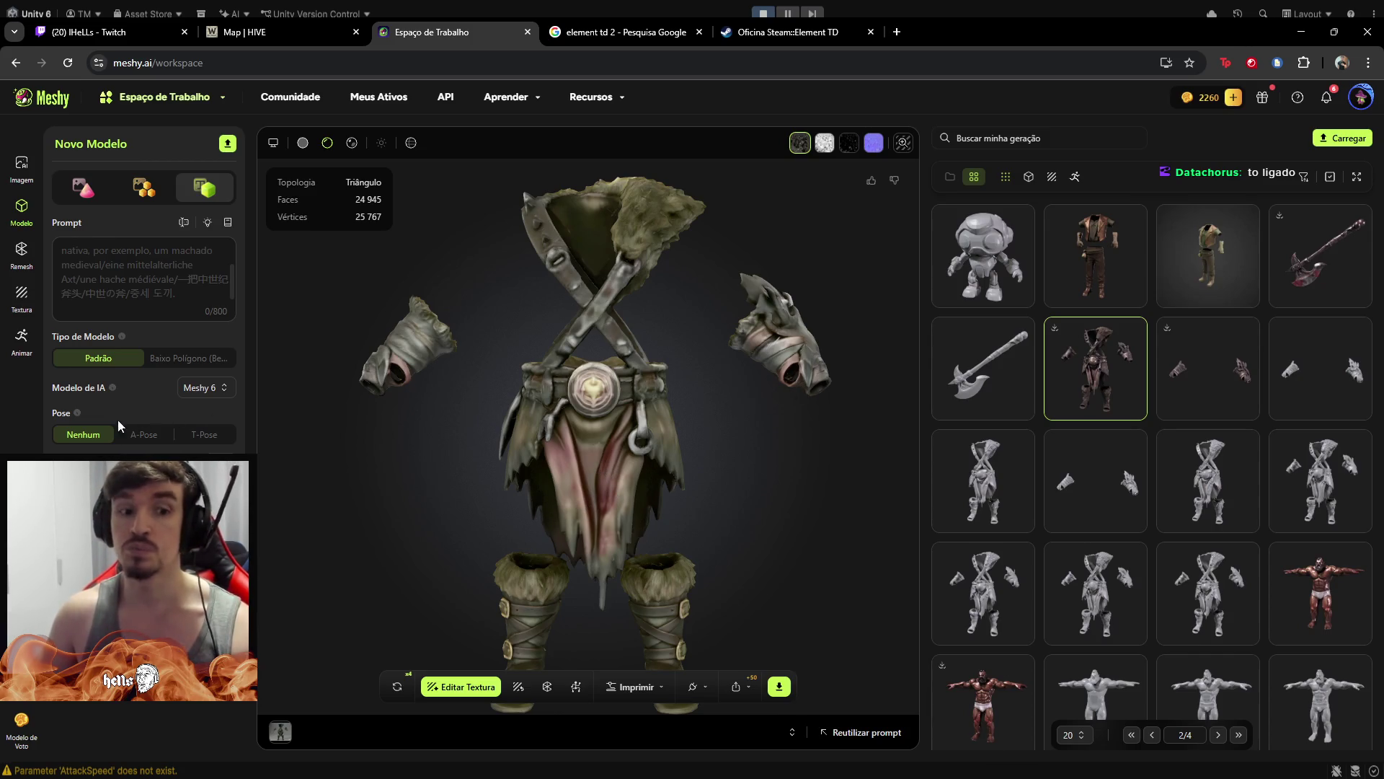
{"action": "scroll", "coordinate": [578, 459], "scroll_direction": "down", "scroll_amount": 2}
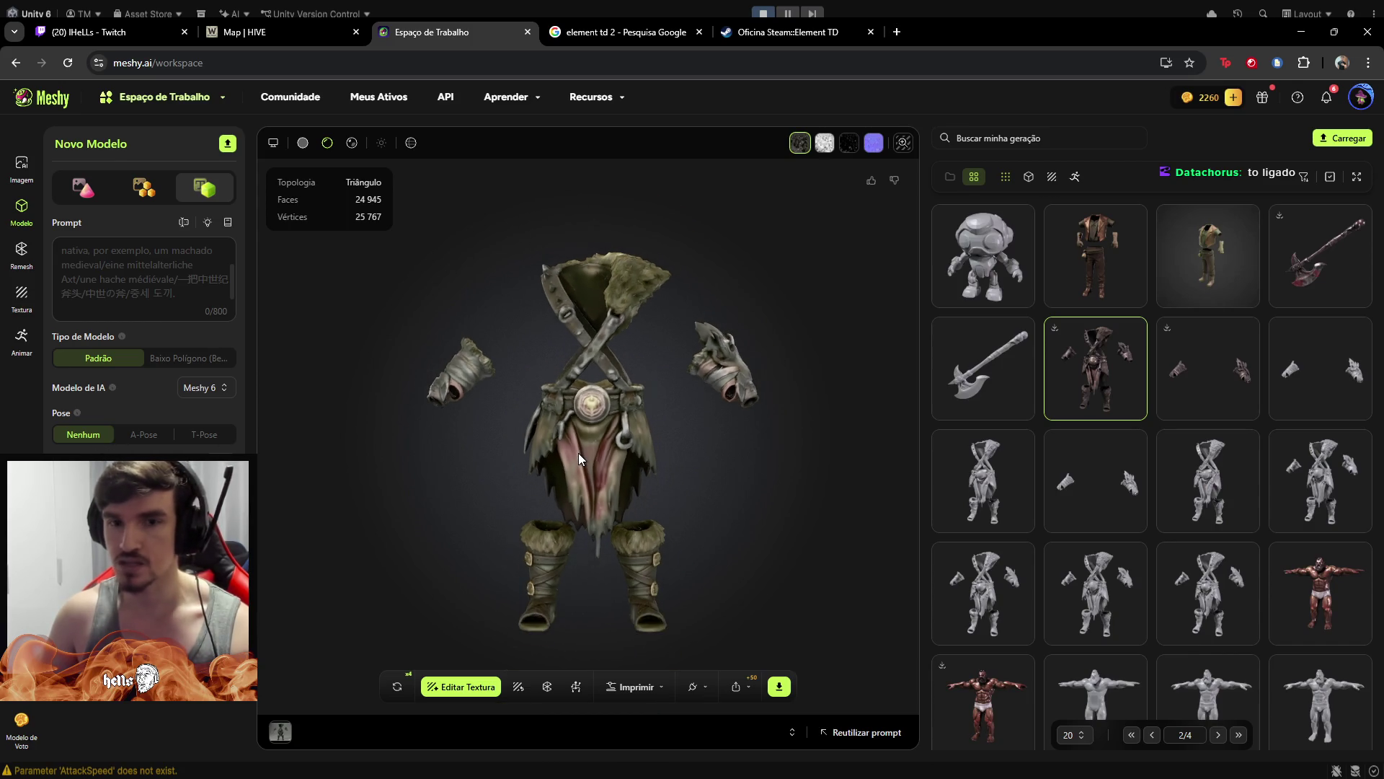
{"action": "mouse_move", "coordinate": [638, 460]}
{"action": "left_mouse_down"}
{"action": "mouse_move", "coordinate": [587, 465]}
{"action": "mouse_move", "coordinate": [616, 461]}
{"action": "left_mouse_up"}
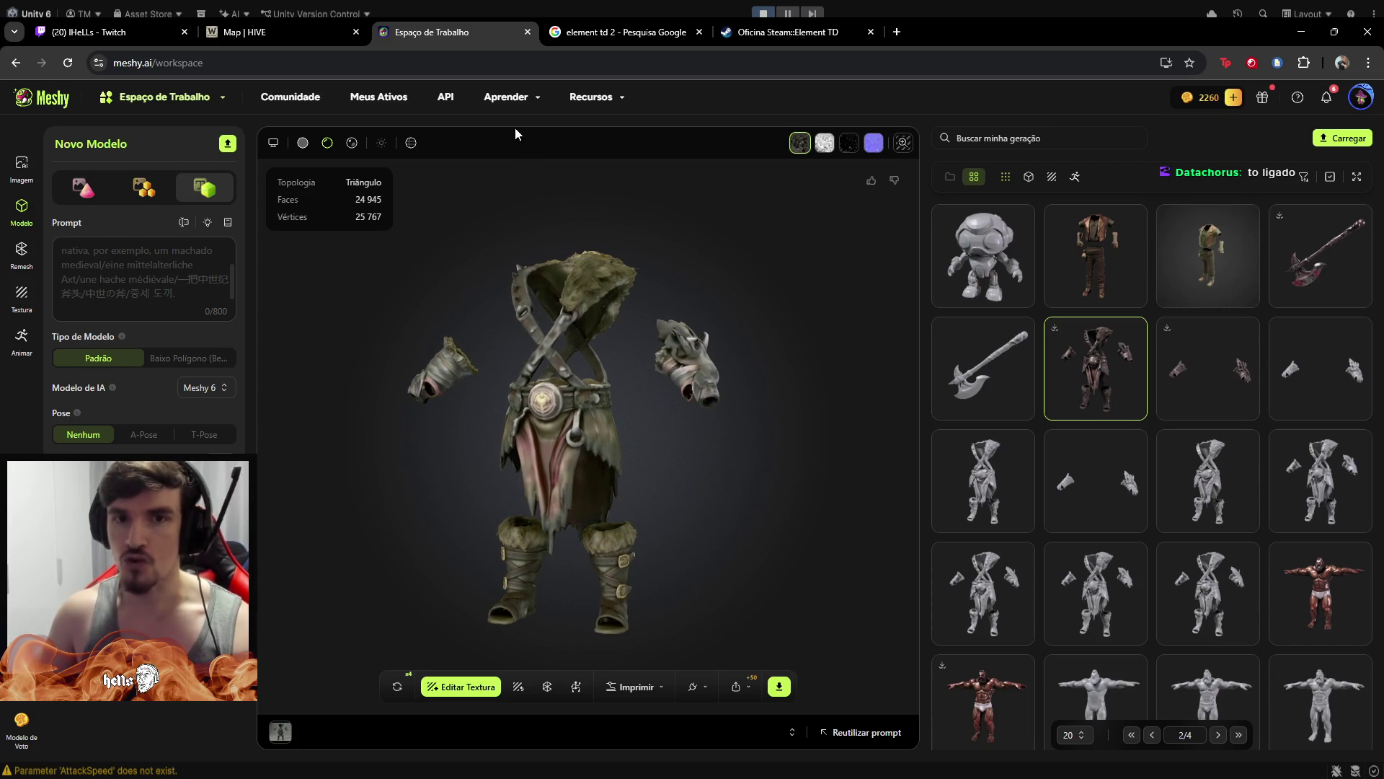
{"action": "mouse_move", "coordinate": [509, 109]}
{"action": "left_click_drag", "start_coordinate": [552, 528], "coordinate": [617, 492]}
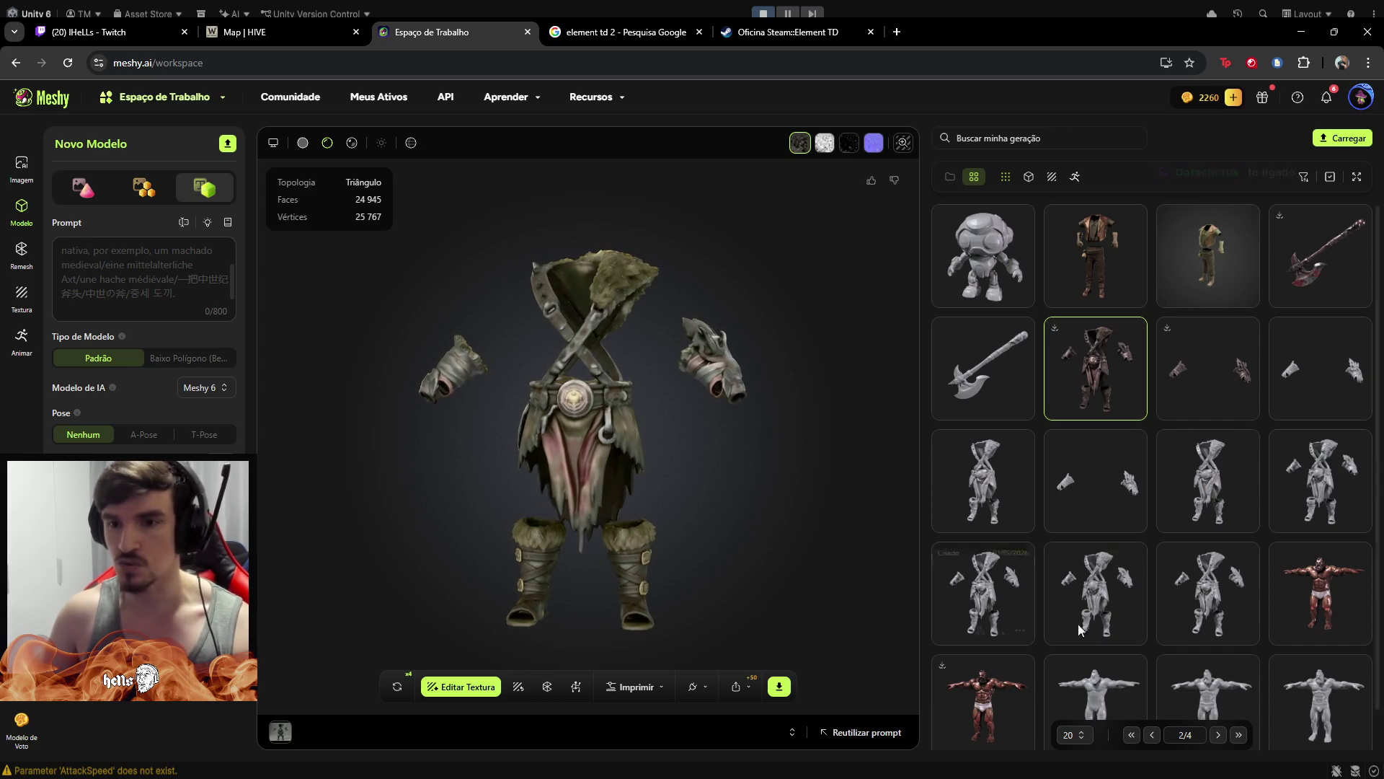
{"action": "scroll", "coordinate": [1109, 621], "scroll_direction": "down", "scroll_amount": 1}
{"action": "scroll", "coordinate": [1110, 622], "scroll_direction": "up", "scroll_amount": 1}
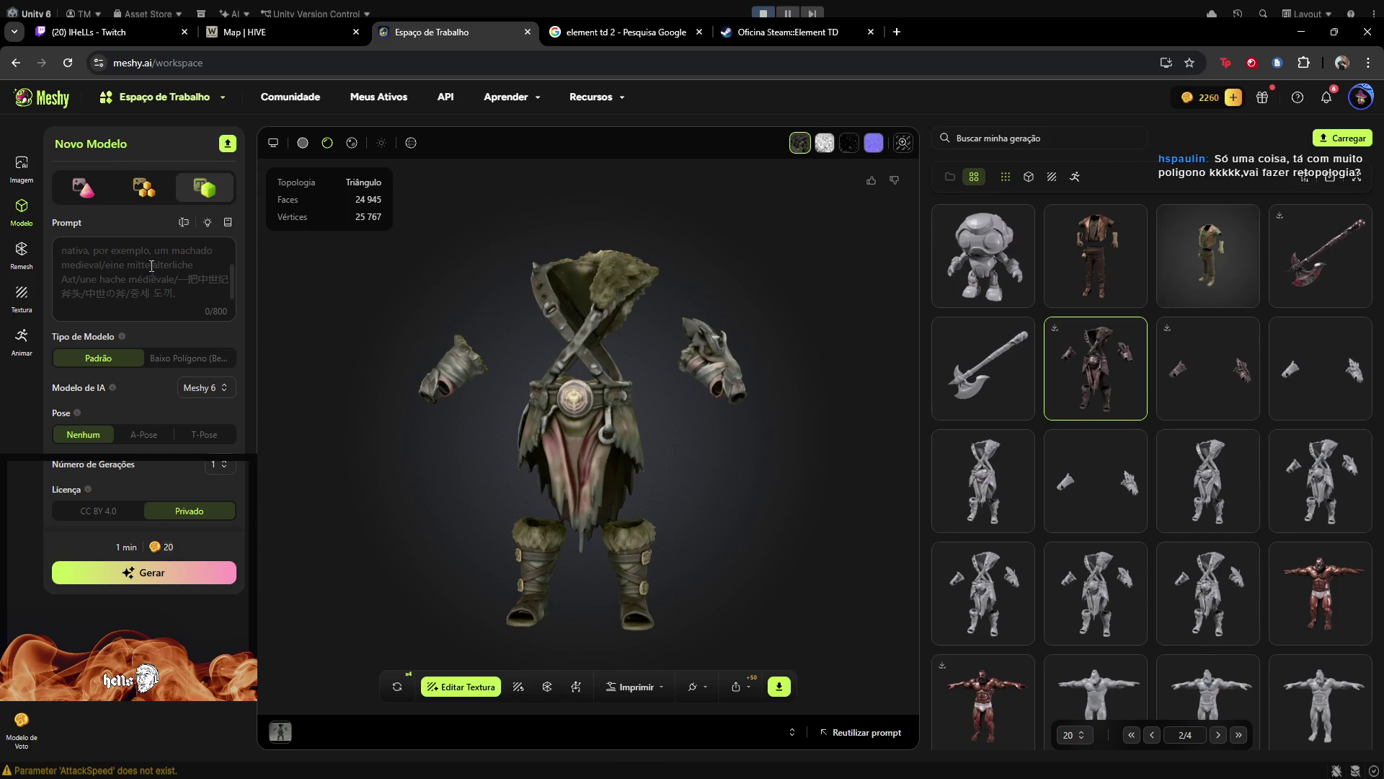
Switch to the image-to-3D workspace and orbit the armour model to face front
{"action": "left_click", "coordinate": [26, 173]}
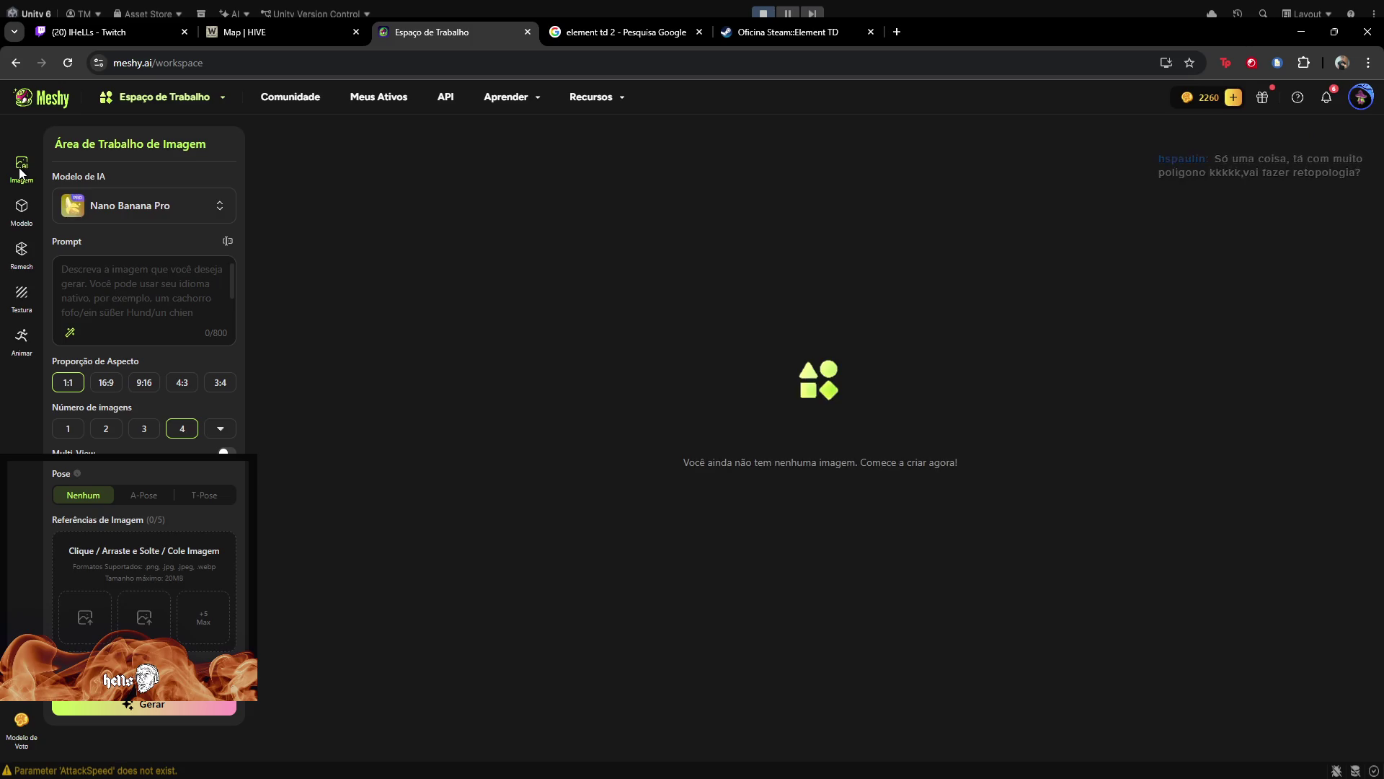
{"action": "left_click", "coordinate": [21, 209]}
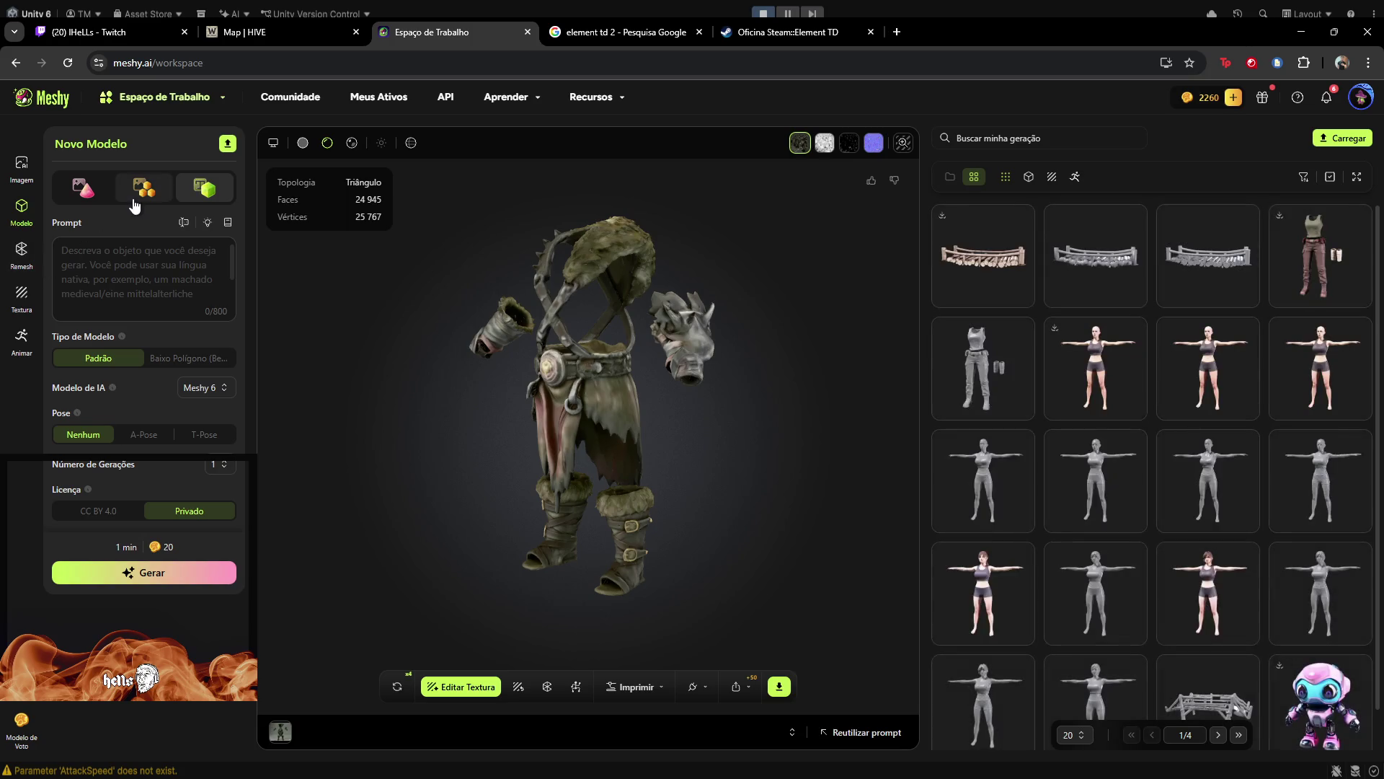
{"action": "left_click", "coordinate": [79, 193]}
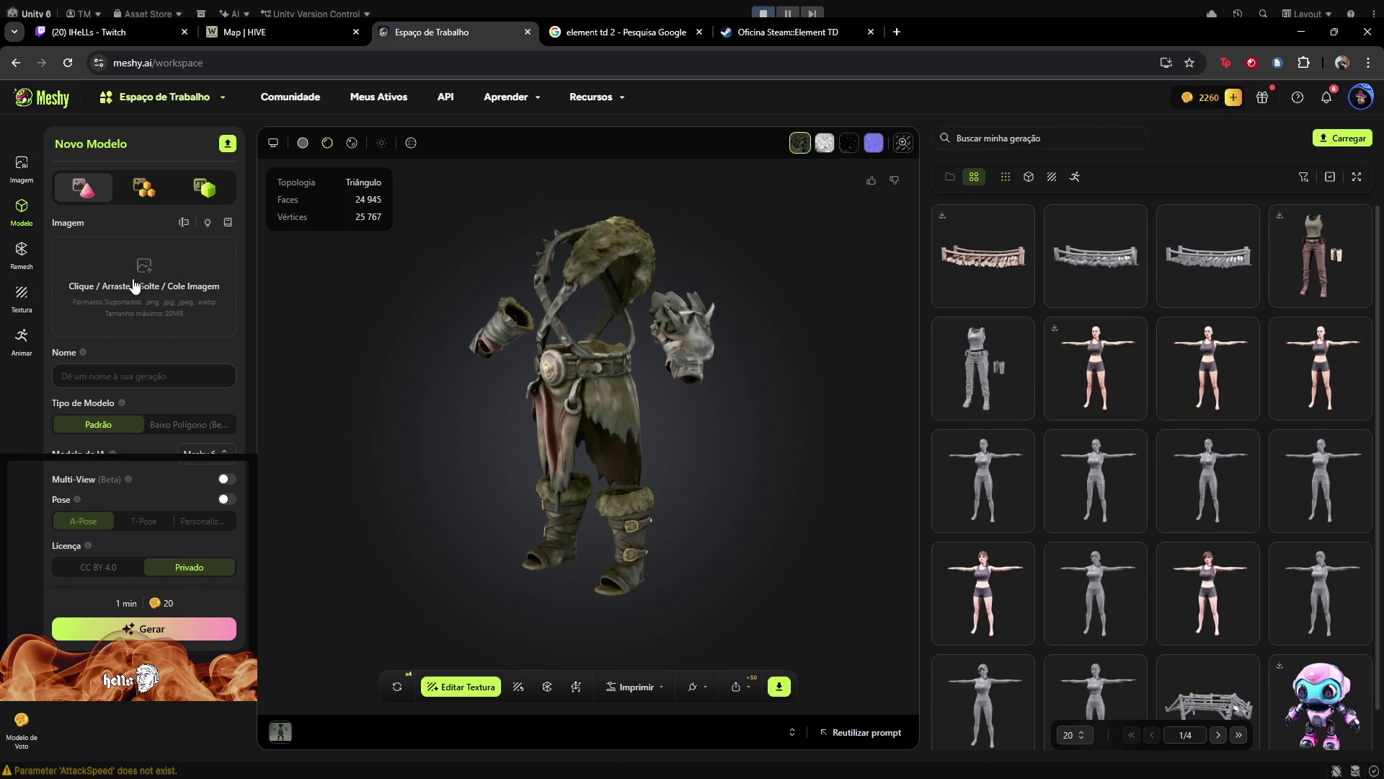
{"action": "left_click_drag", "start_coordinate": [587, 411], "coordinate": [647, 402]}
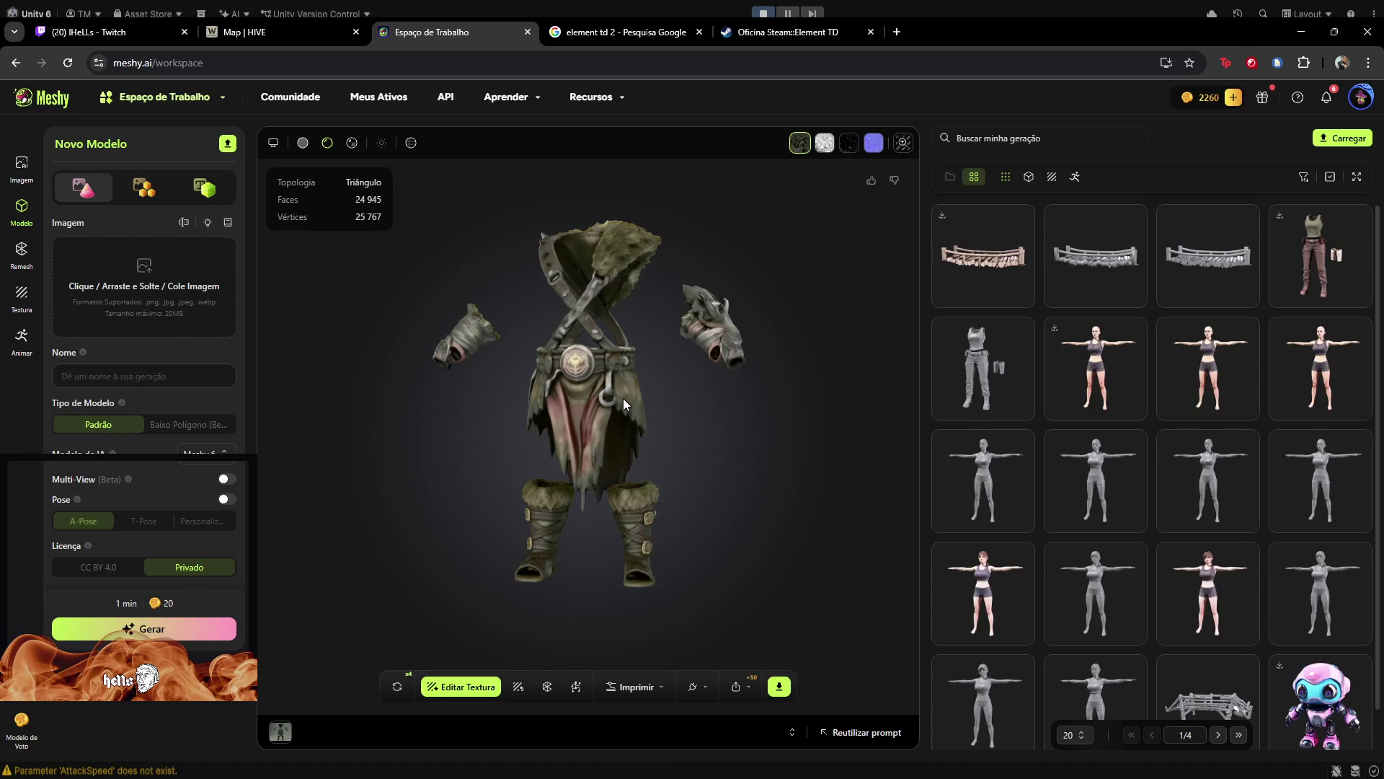
{"action": "mouse_move", "coordinate": [622, 398]}
{"action": "left_mouse_down"}
{"action": "mouse_move", "coordinate": [607, 408]}
{"action": "mouse_move", "coordinate": [620, 387]}
{"action": "left_mouse_up"}
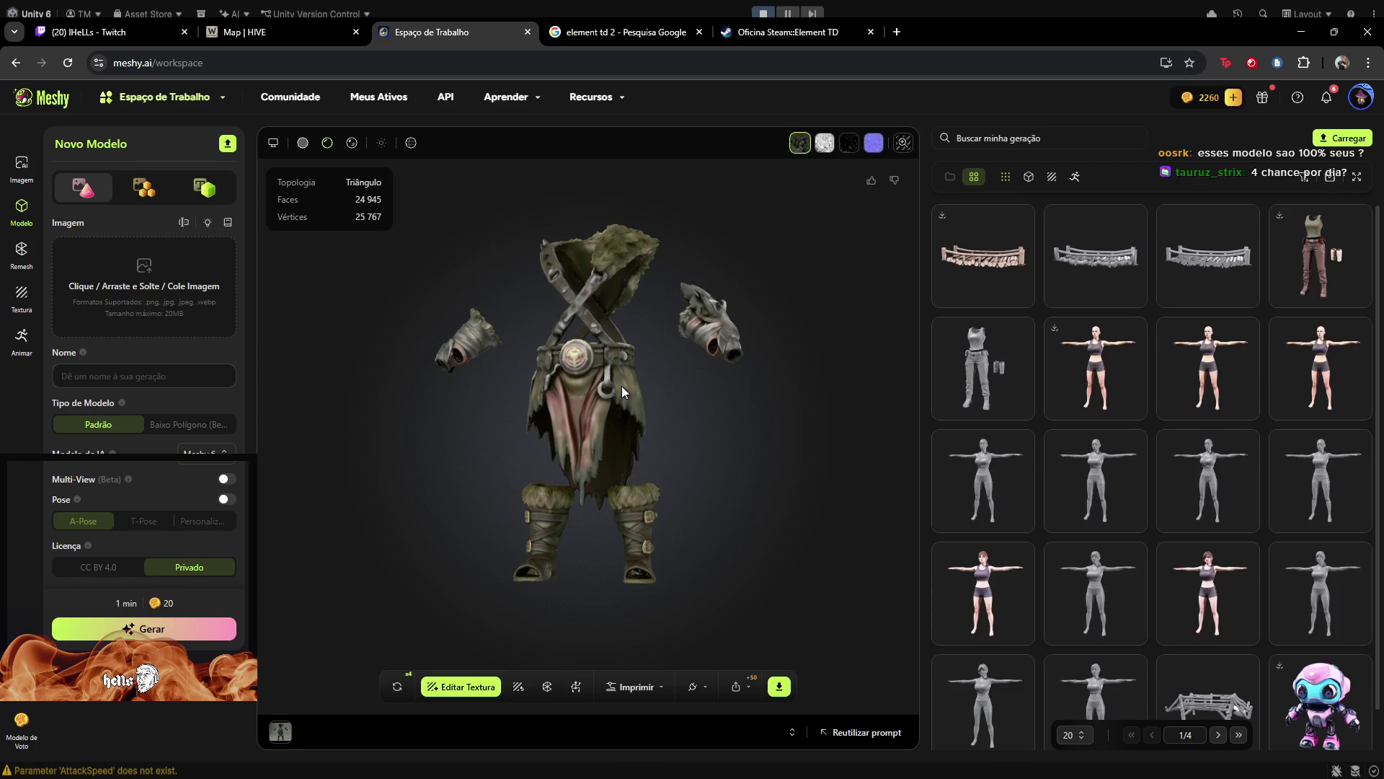
{"action": "mouse_move", "coordinate": [621, 386]}
{"action": "left_mouse_down"}
{"action": "mouse_move", "coordinate": [599, 430]}
{"action": "mouse_move", "coordinate": [633, 438]}
{"action": "mouse_move", "coordinate": [646, 422]}
{"action": "mouse_move", "coordinate": [607, 421]}
{"action": "left_mouse_up"}
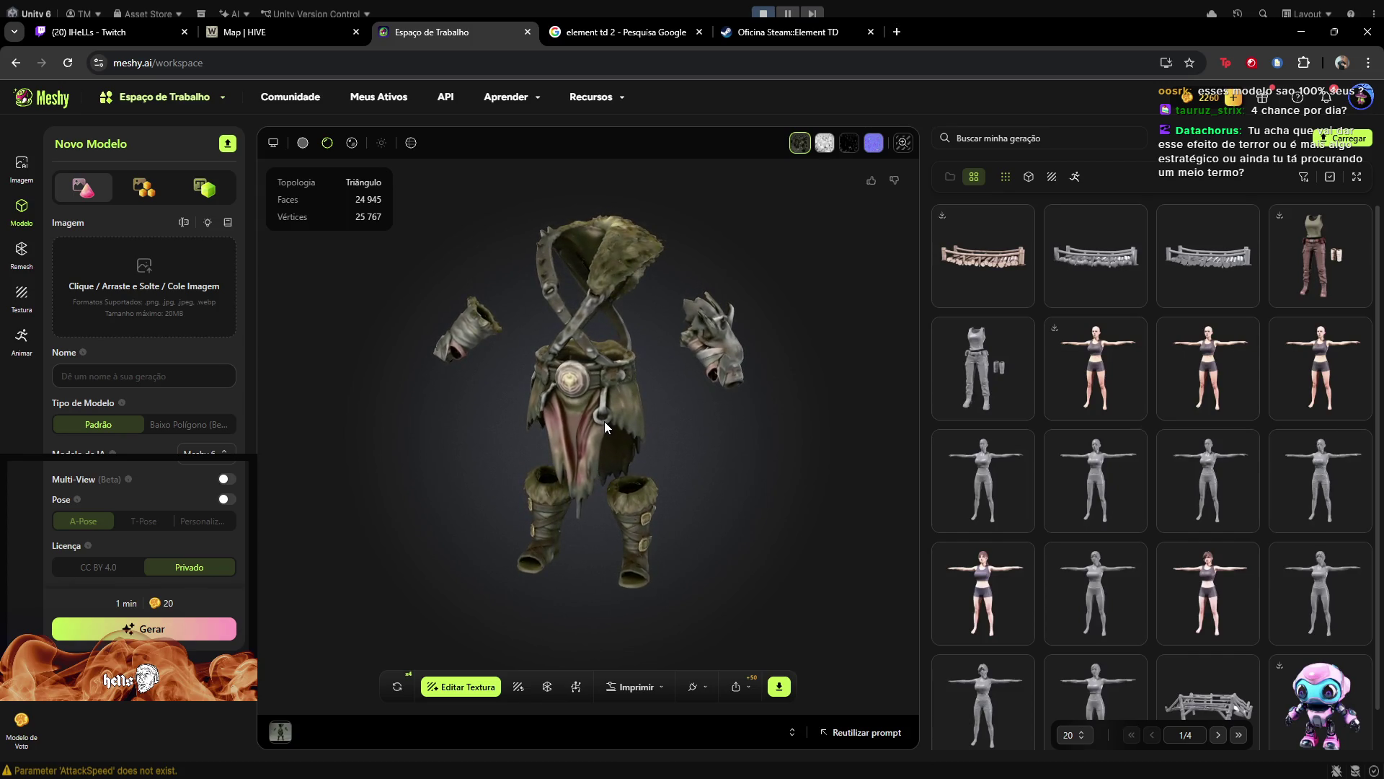
{"action": "mouse_move", "coordinate": [642, 370]}
{"action": "left_mouse_down"}
{"action": "mouse_move", "coordinate": [549, 362]}
{"action": "mouse_move", "coordinate": [678, 411]}
{"action": "mouse_move", "coordinate": [536, 431]}
{"action": "mouse_move", "coordinate": [639, 421]}
{"action": "mouse_move", "coordinate": [565, 421]}
{"action": "mouse_move", "coordinate": [629, 392]}
{"action": "left_mouse_up"}
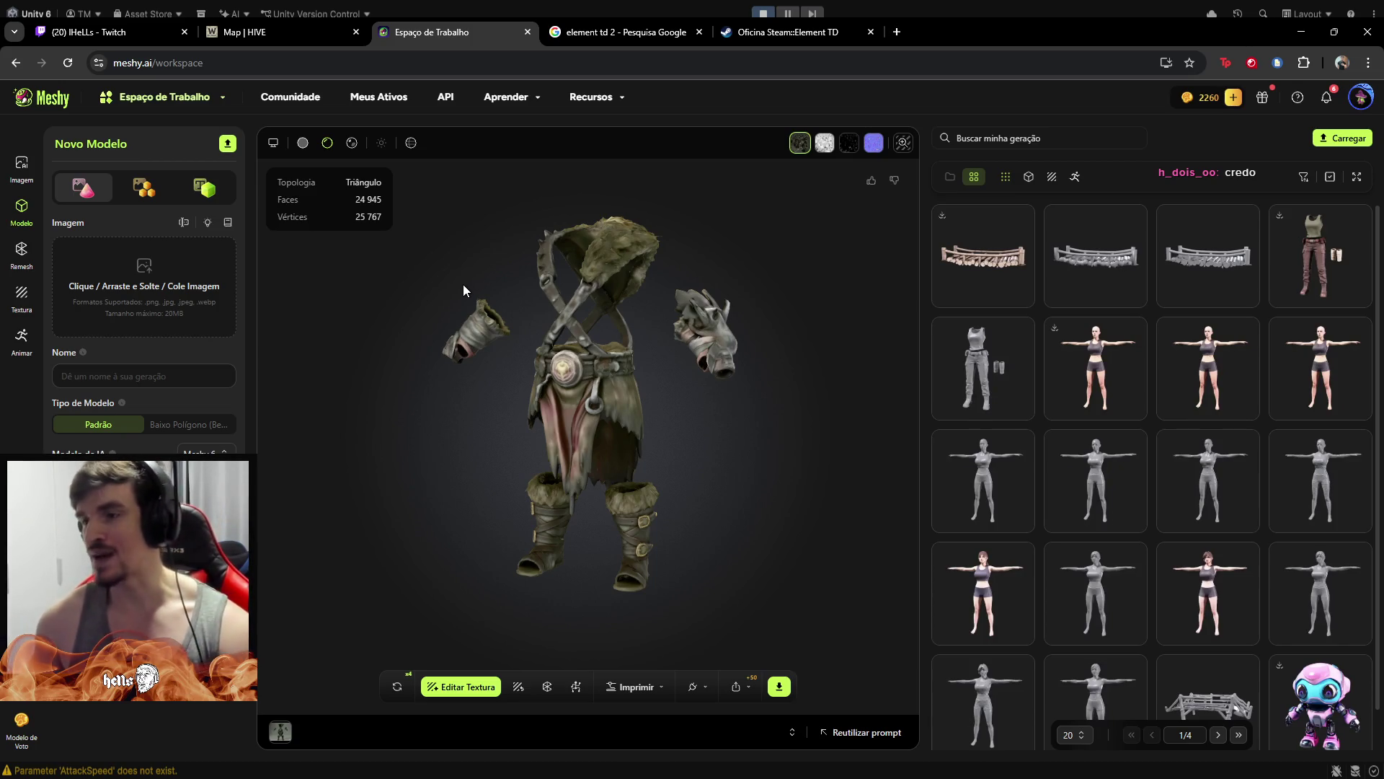
Orbit the outfit model and open the retexture and Remesh settings for the brute
{"action": "left_click_drag", "start_coordinate": [454, 353], "coordinate": [525, 347]}
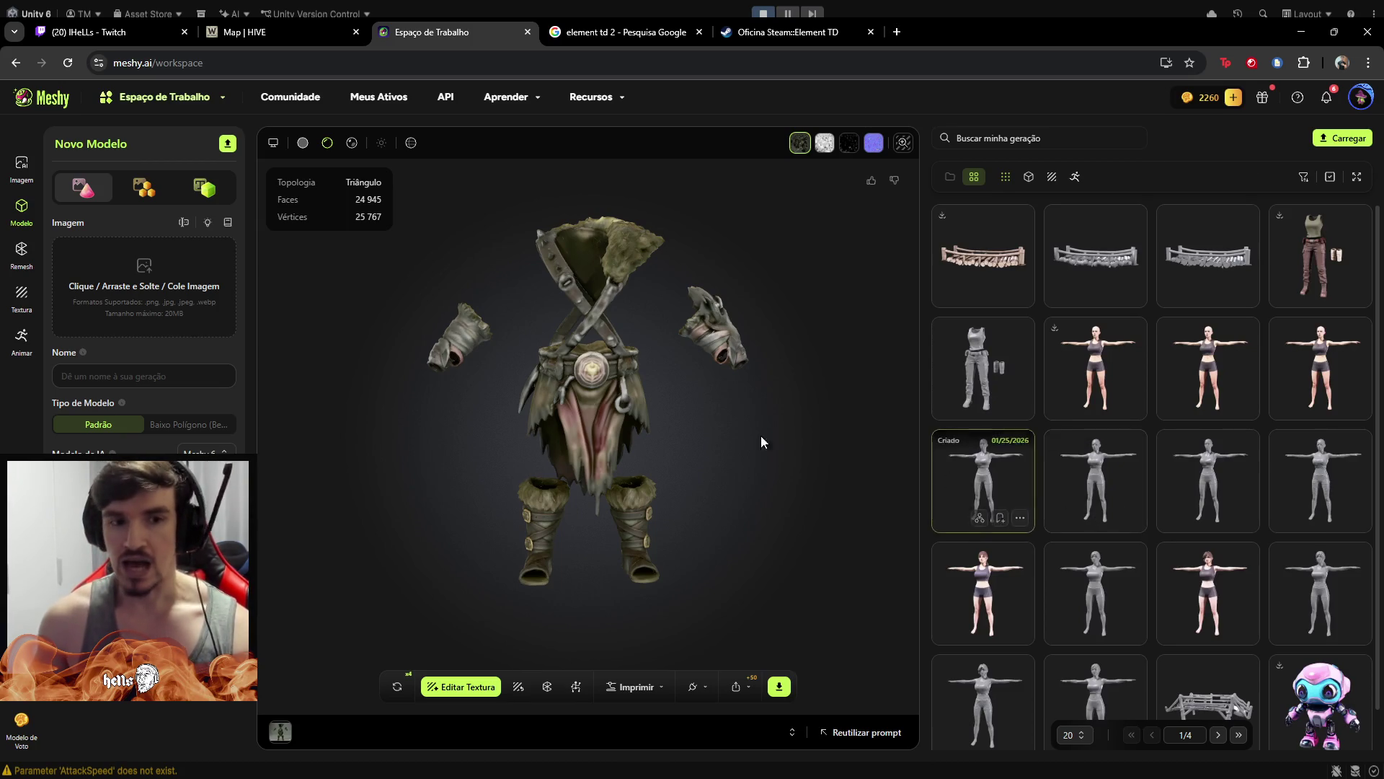
{"action": "left_click", "coordinate": [519, 692]}
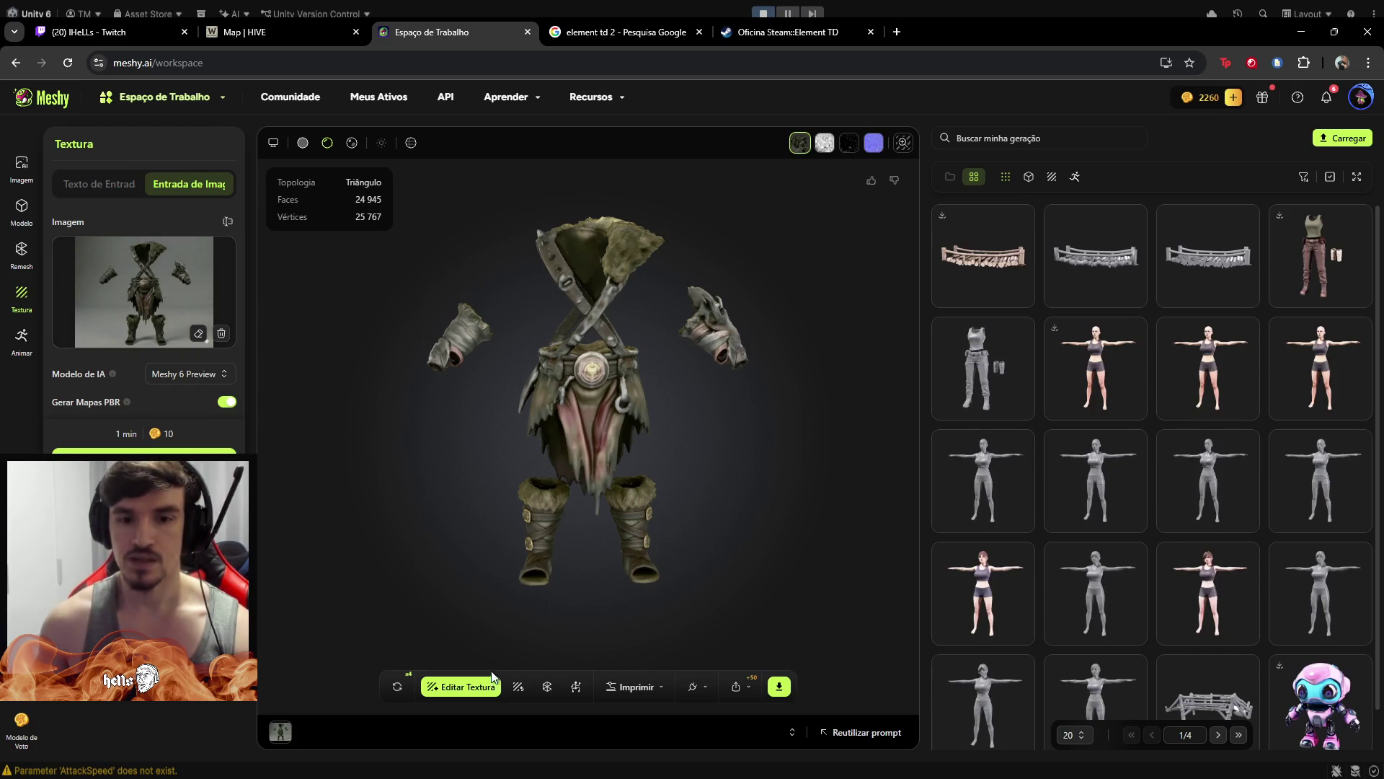
{"action": "left_click", "coordinate": [545, 689]}
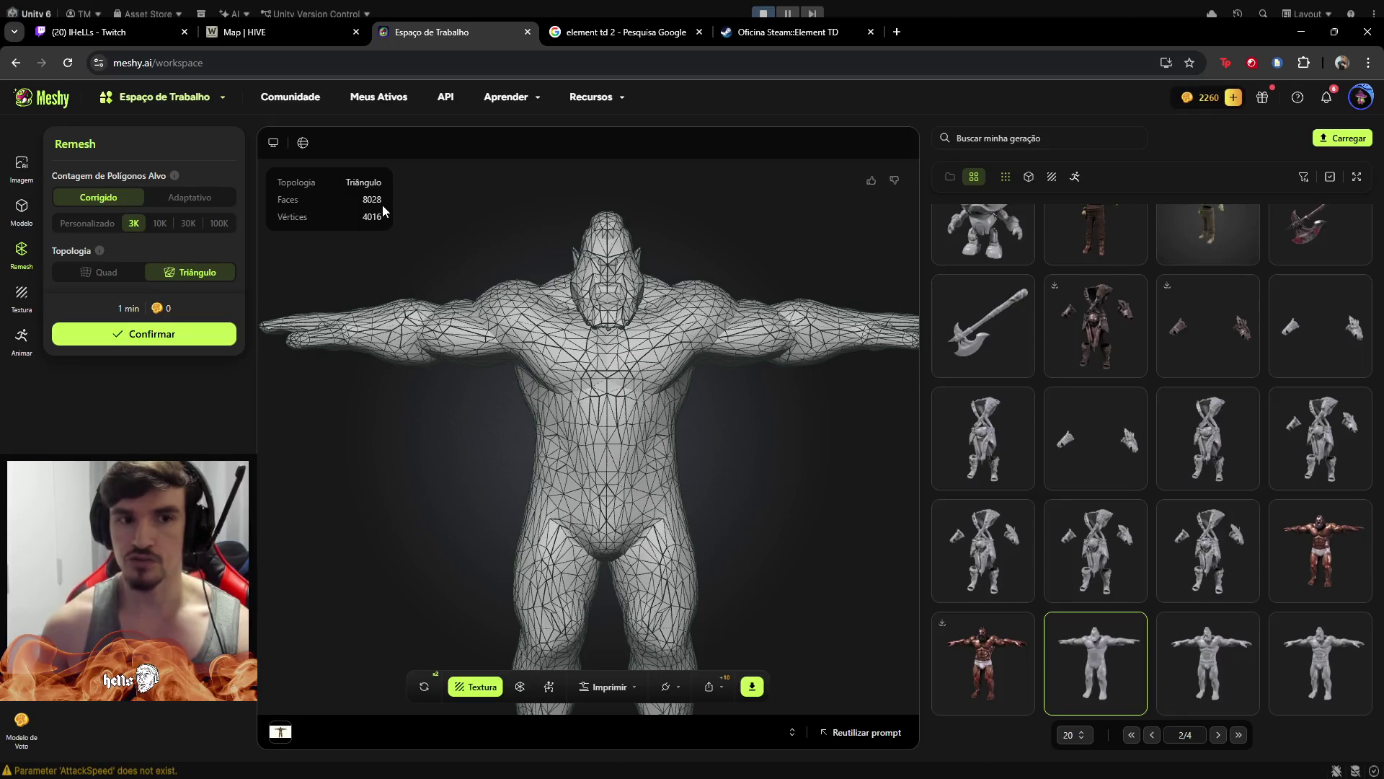
Return to solid shading, zoom onto the brute's chest and head, and load its textured version
{"action": "left_click", "coordinate": [302, 144]}
{"action": "mouse_move", "coordinate": [637, 390]}
{"action": "left_mouse_down"}
{"action": "mouse_move", "coordinate": [770, 387]}
{"action": "mouse_move", "coordinate": [646, 410]}
{"action": "left_mouse_up"}
{"action": "scroll", "coordinate": [595, 274], "scroll_direction": "up", "scroll_amount": 3}
{"action": "mouse_move", "coordinate": [595, 274]}
{"action": "left_mouse_down"}
{"action": "mouse_move", "coordinate": [620, 270]}
{"action": "mouse_move", "coordinate": [660, 419]}
{"action": "mouse_move", "coordinate": [661, 395]}
{"action": "left_mouse_up"}
{"action": "left_click", "coordinate": [989, 648]}
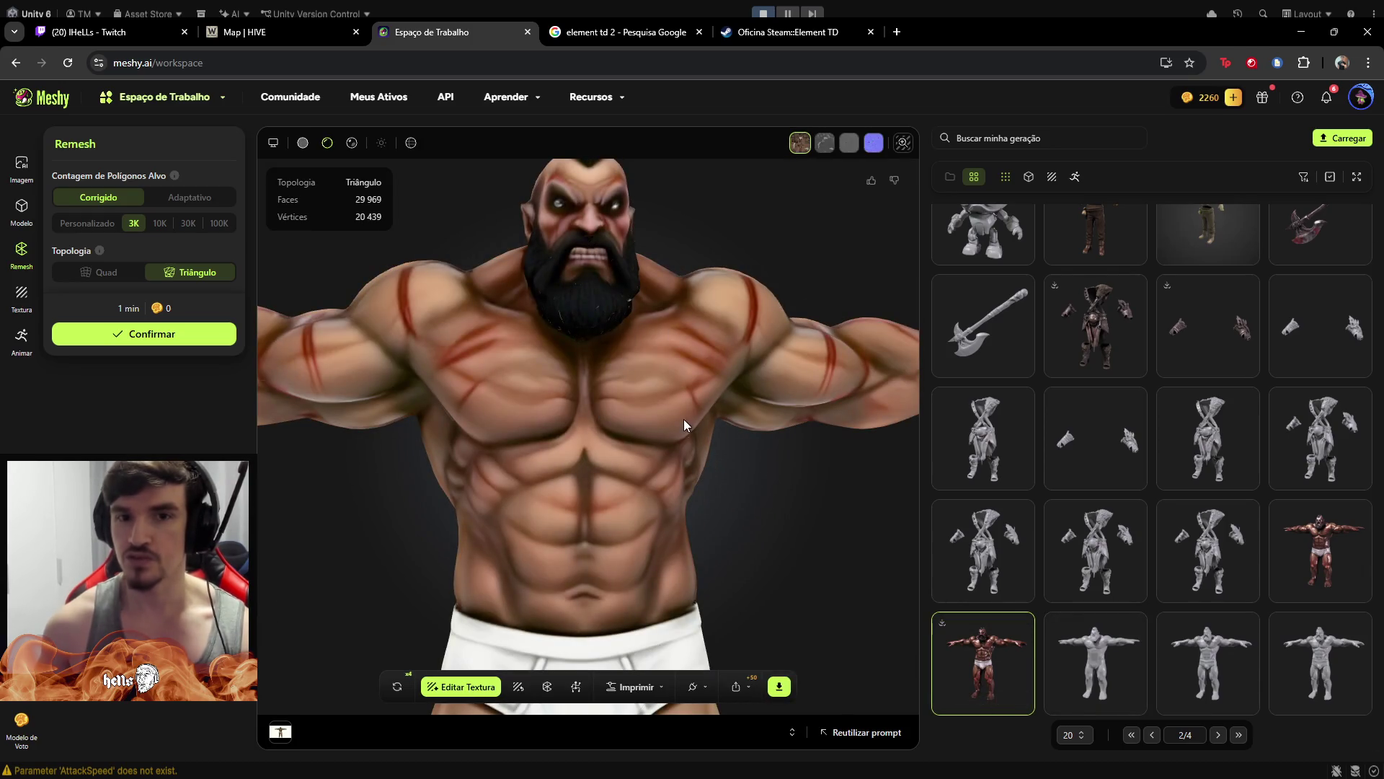
Load the 8028-face textured brute and inspect its head and shoulders from several angles
{"action": "left_click", "coordinate": [1313, 540]}
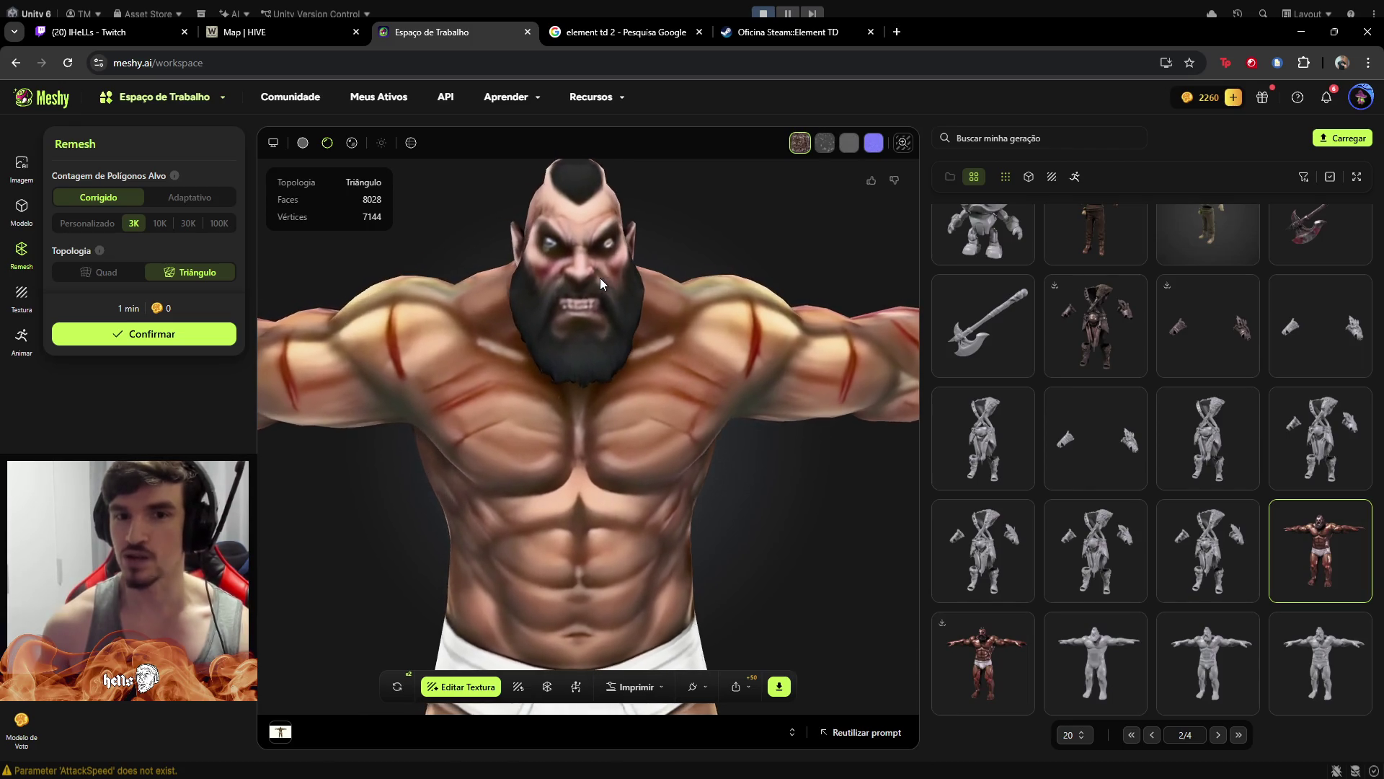
{"action": "mouse_move", "coordinate": [599, 278]}
{"action": "left_mouse_down"}
{"action": "mouse_move", "coordinate": [596, 244]}
{"action": "mouse_move", "coordinate": [575, 257]}
{"action": "mouse_move", "coordinate": [577, 338]}
{"action": "left_mouse_up"}
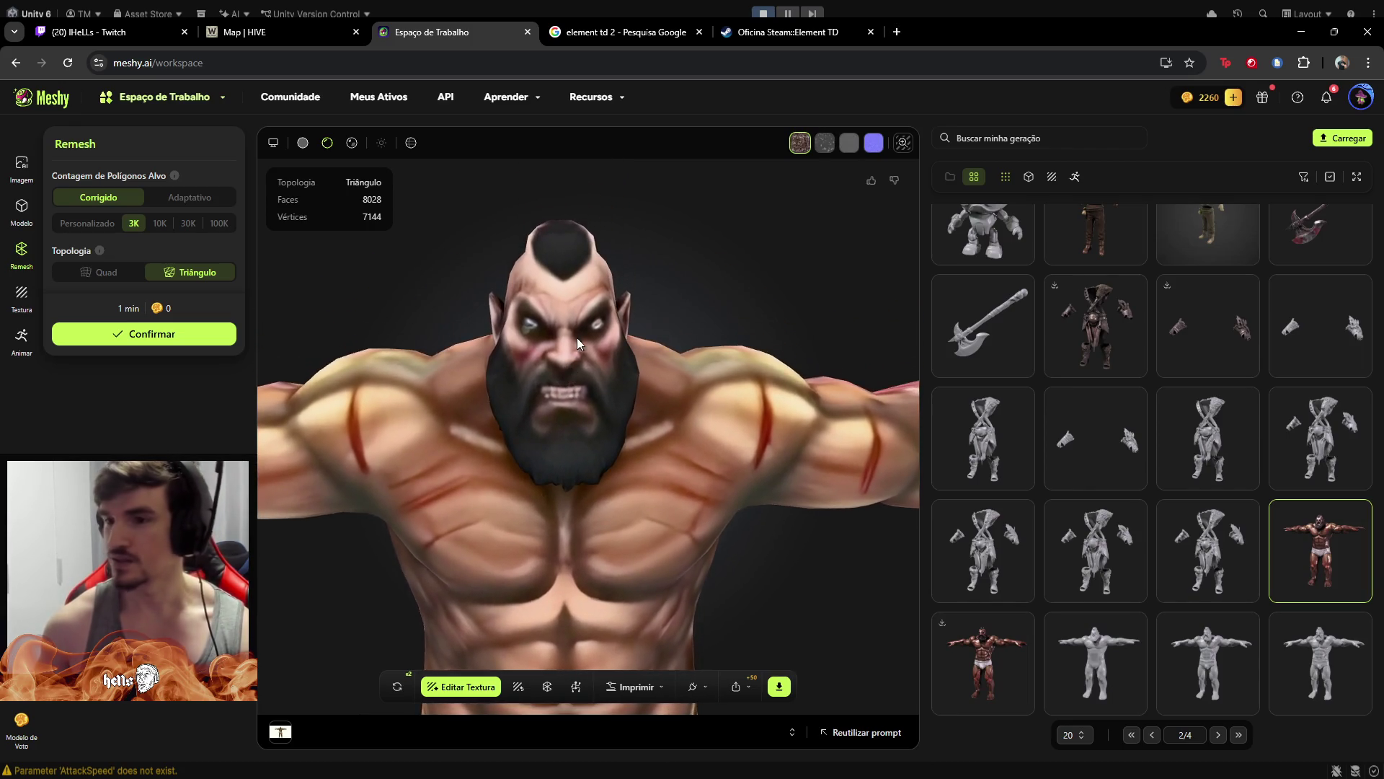
{"action": "scroll", "coordinate": [579, 331], "scroll_direction": "up", "scroll_amount": 3}
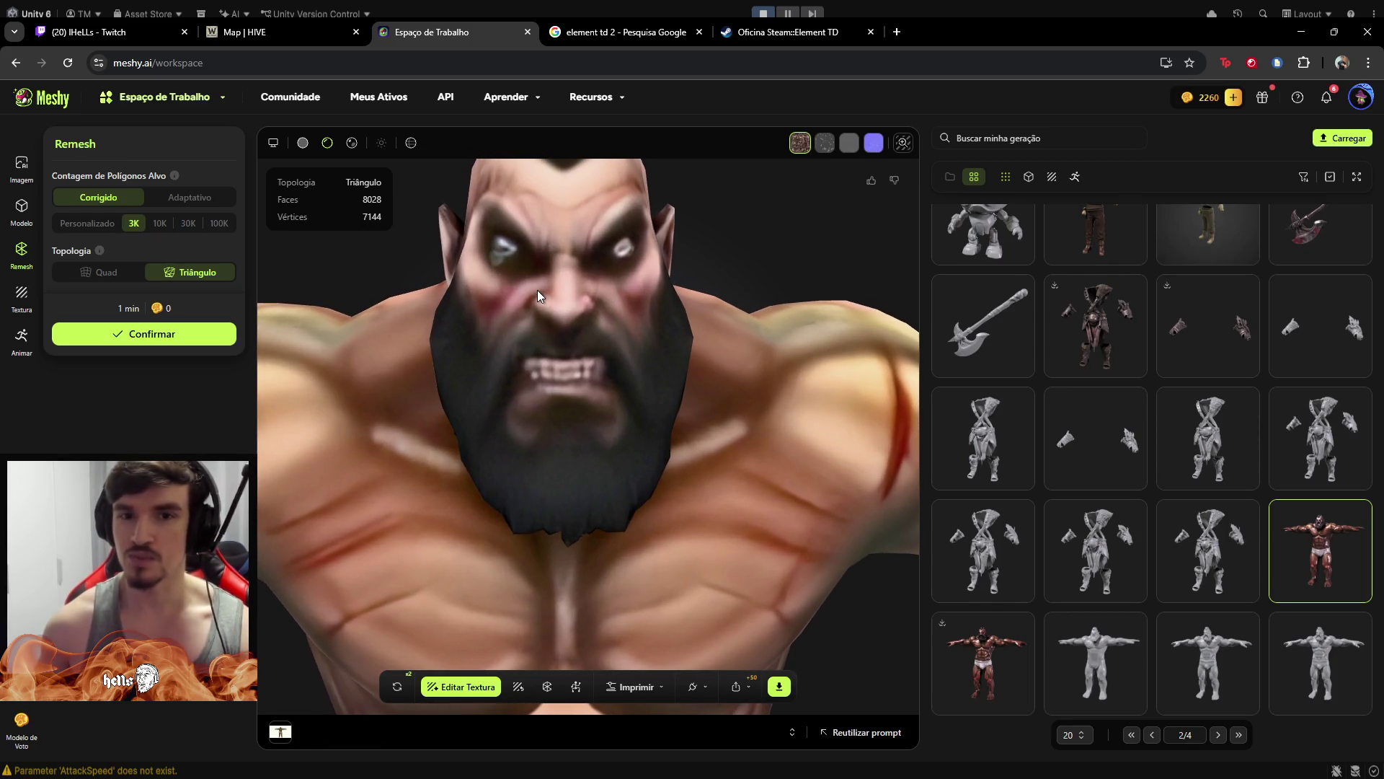
{"action": "mouse_move", "coordinate": [538, 290]}
{"action": "left_mouse_down"}
{"action": "mouse_move", "coordinate": [494, 322]}
{"action": "mouse_move", "coordinate": [512, 322]}
{"action": "mouse_move", "coordinate": [467, 325]}
{"action": "mouse_move", "coordinate": [555, 435]}
{"action": "left_mouse_up"}
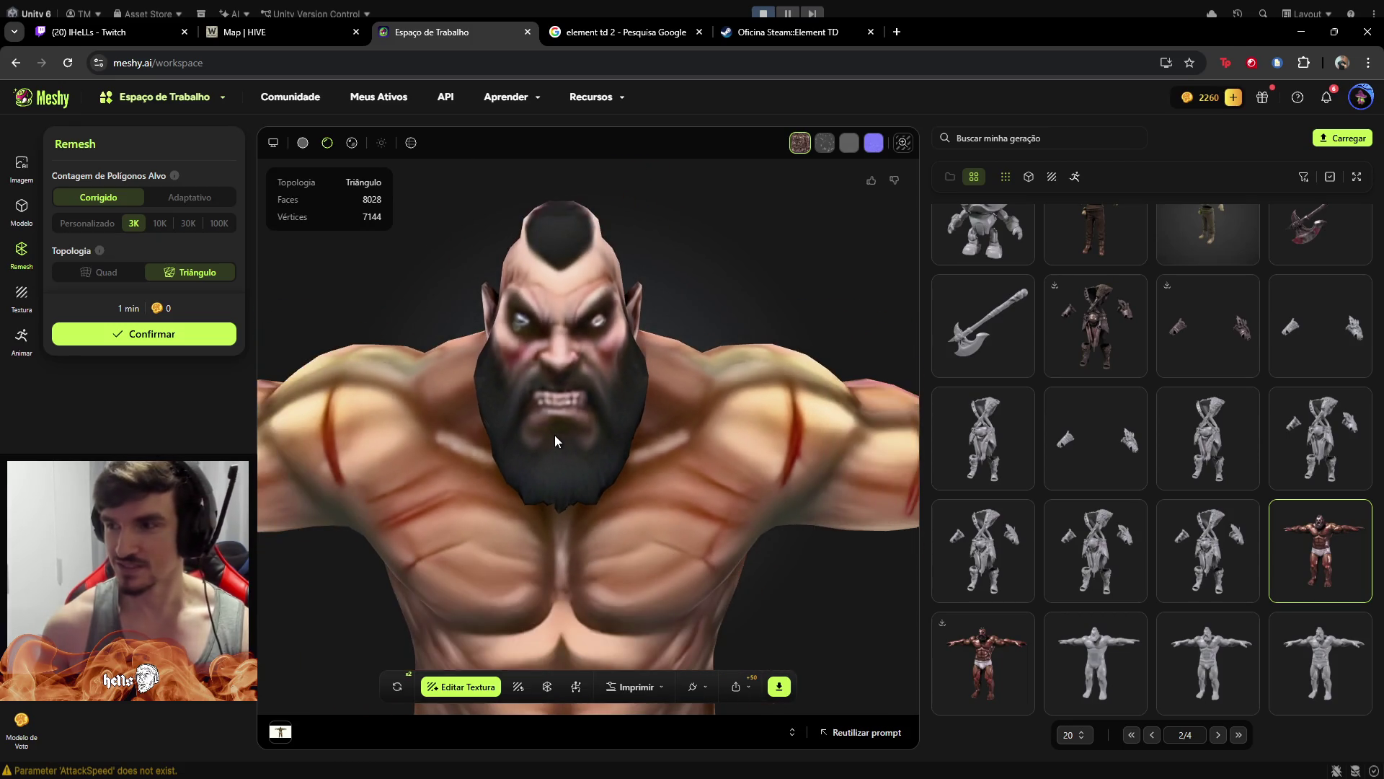
{"action": "mouse_move", "coordinate": [593, 499]}
{"action": "left_mouse_down"}
{"action": "mouse_move", "coordinate": [602, 570]}
{"action": "mouse_move", "coordinate": [682, 552]}
{"action": "mouse_move", "coordinate": [672, 458]}
{"action": "mouse_move", "coordinate": [585, 468]}
{"action": "mouse_move", "coordinate": [595, 482]}
{"action": "left_mouse_up"}
{"action": "scroll", "coordinate": [594, 478], "scroll_direction": "down", "scroll_amount": 3}
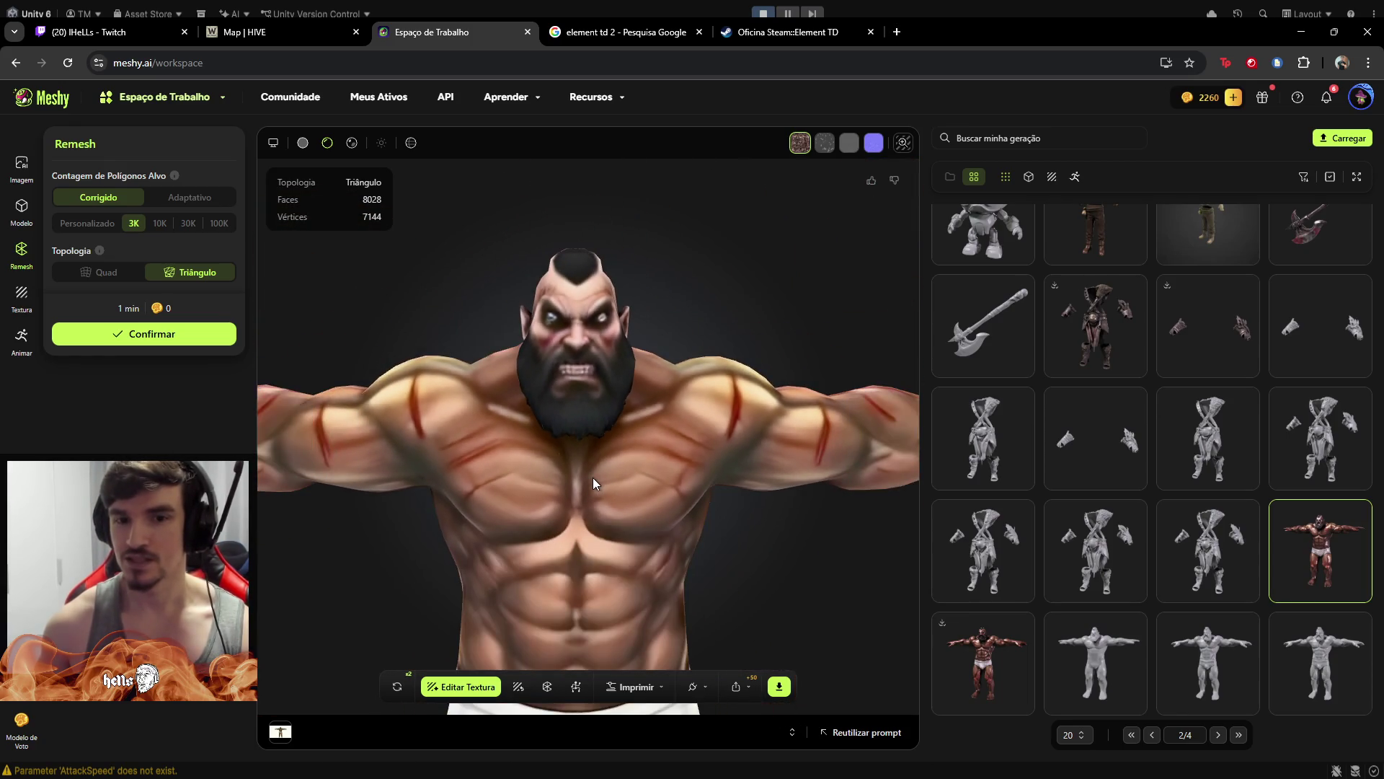
{"action": "scroll", "coordinate": [523, 483], "scroll_direction": "down", "scroll_amount": 3}
{"action": "scroll", "coordinate": [523, 483], "scroll_direction": "down", "scroll_amount": 2}
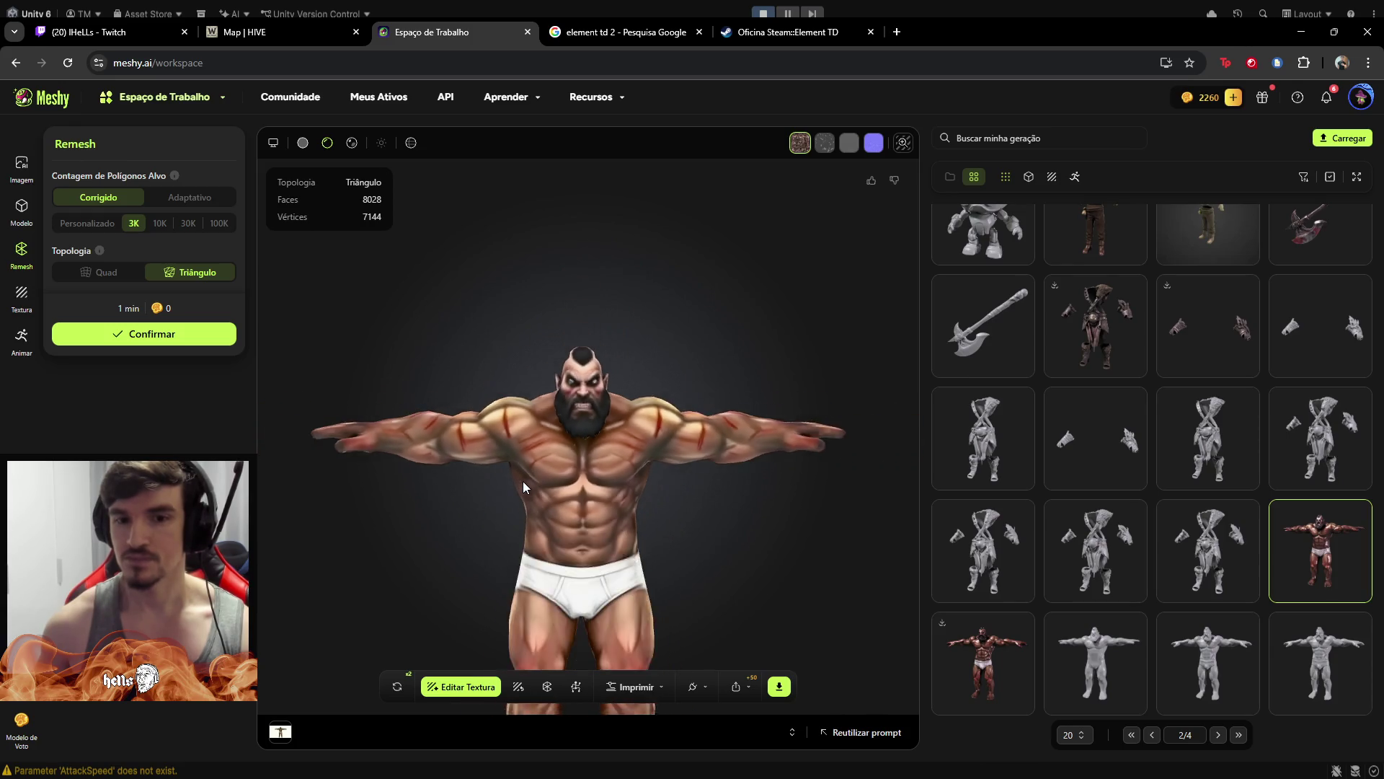
{"action": "scroll", "coordinate": [522, 481], "scroll_direction": "down", "scroll_amount": 3}
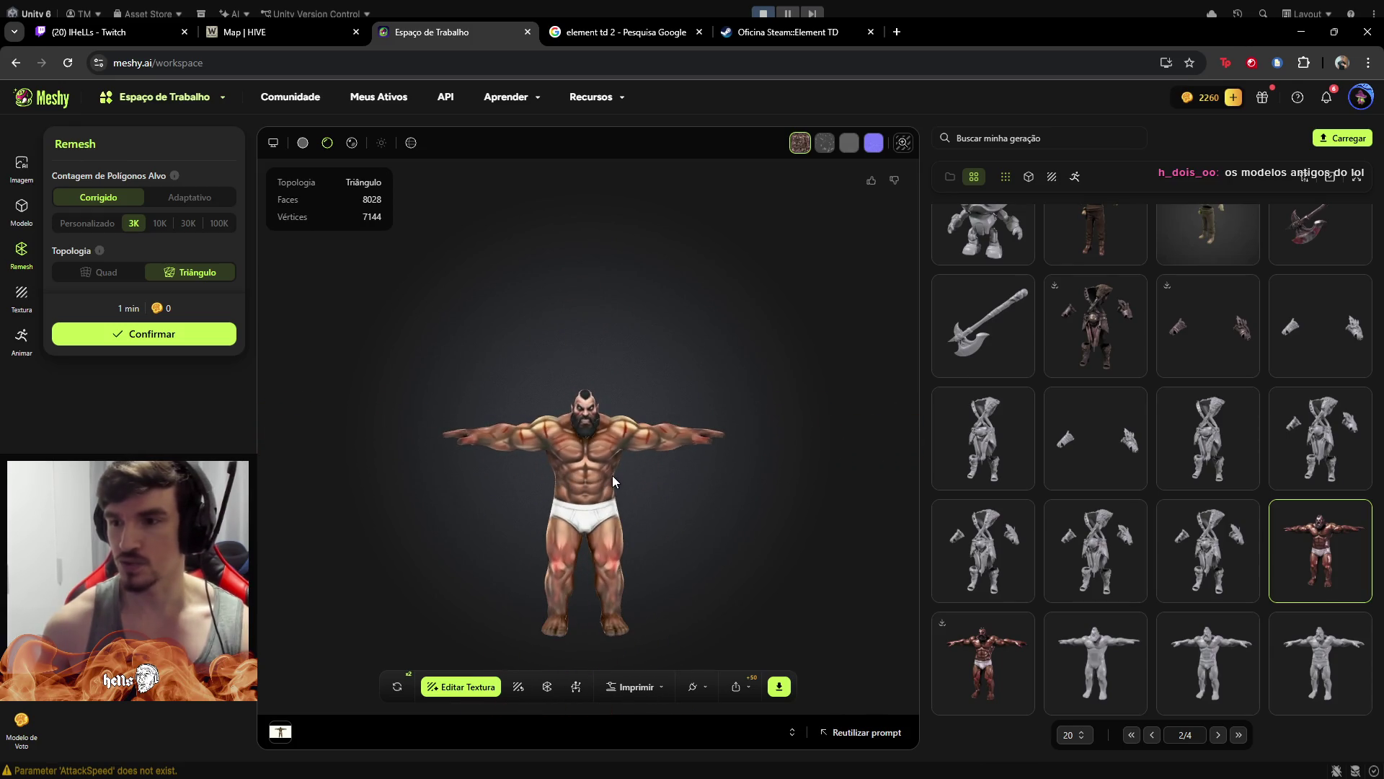
{"action": "scroll", "coordinate": [613, 474], "scroll_direction": "up", "scroll_amount": 5}
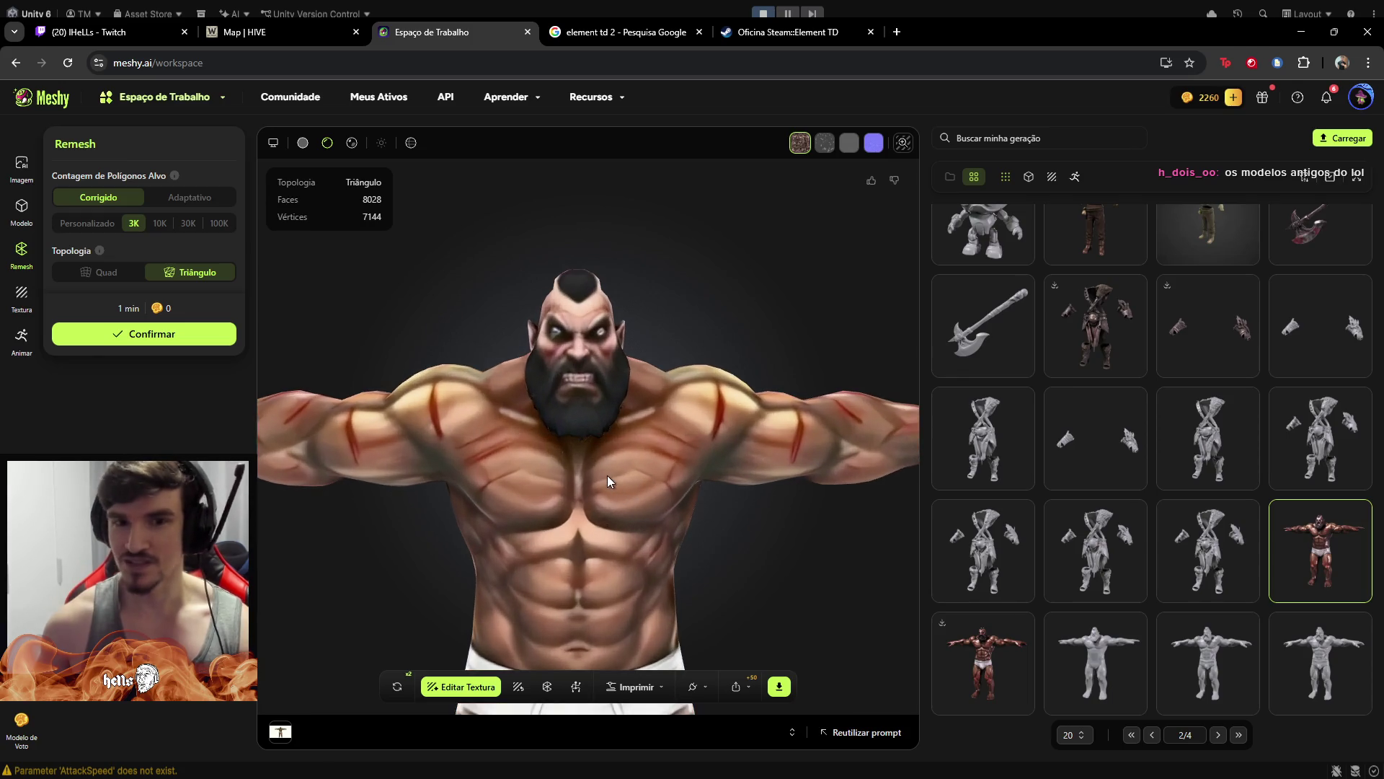
{"action": "mouse_move", "coordinate": [585, 474]}
{"action": "left_mouse_down"}
{"action": "mouse_move", "coordinate": [606, 439]}
{"action": "mouse_move", "coordinate": [672, 473]}
{"action": "mouse_move", "coordinate": [739, 470]}
{"action": "mouse_move", "coordinate": [698, 477]}
{"action": "mouse_move", "coordinate": [618, 457]}
{"action": "left_mouse_up"}
Load the 29,969-face textured brute, view it from the side, and return to gallery page 1/4
{"action": "left_click", "coordinate": [997, 651]}
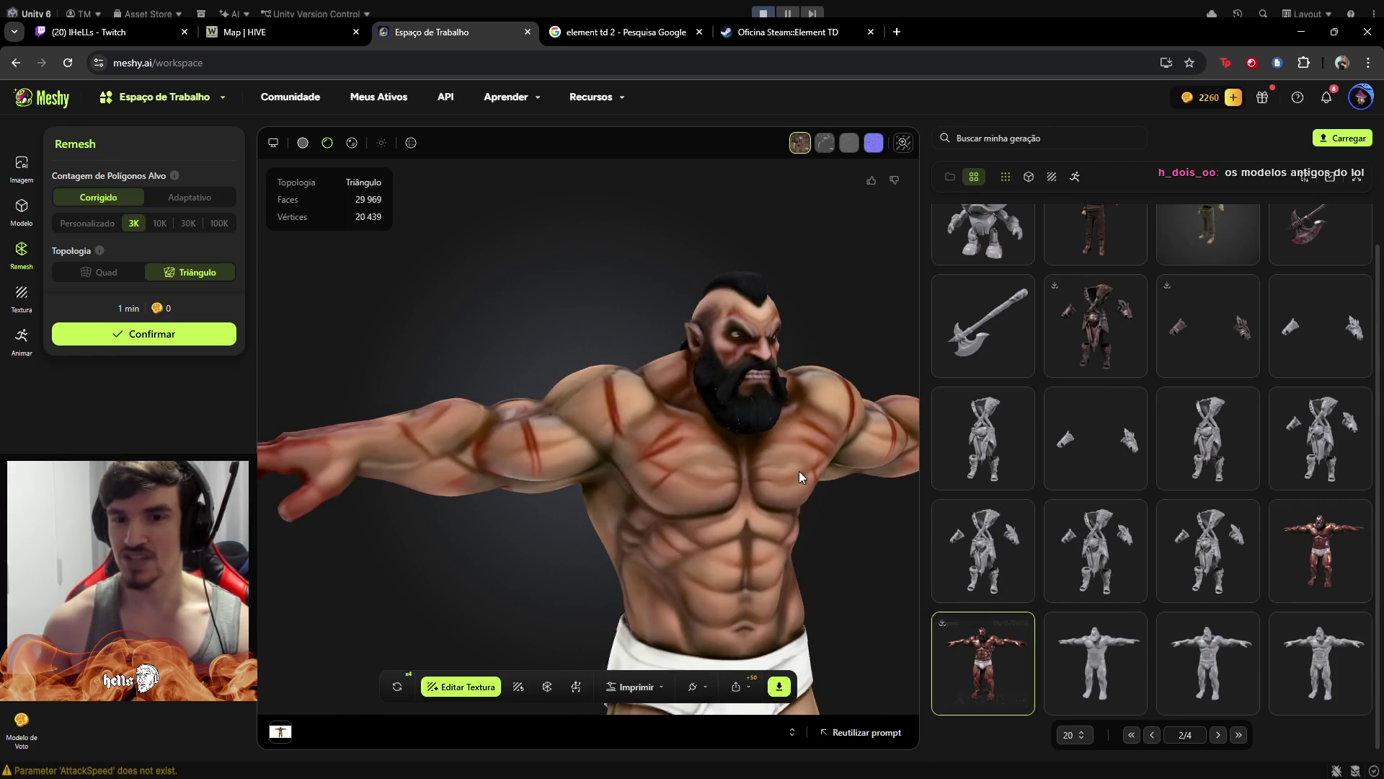
{"action": "mouse_move", "coordinate": [799, 470]}
{"action": "left_mouse_down"}
{"action": "mouse_move", "coordinate": [721, 439]}
{"action": "mouse_move", "coordinate": [600, 432]}
{"action": "mouse_move", "coordinate": [748, 437]}
{"action": "mouse_move", "coordinate": [703, 538]}
{"action": "mouse_move", "coordinate": [607, 509]}
{"action": "mouse_move", "coordinate": [626, 503]}
{"action": "mouse_move", "coordinate": [711, 561]}
{"action": "left_mouse_up"}
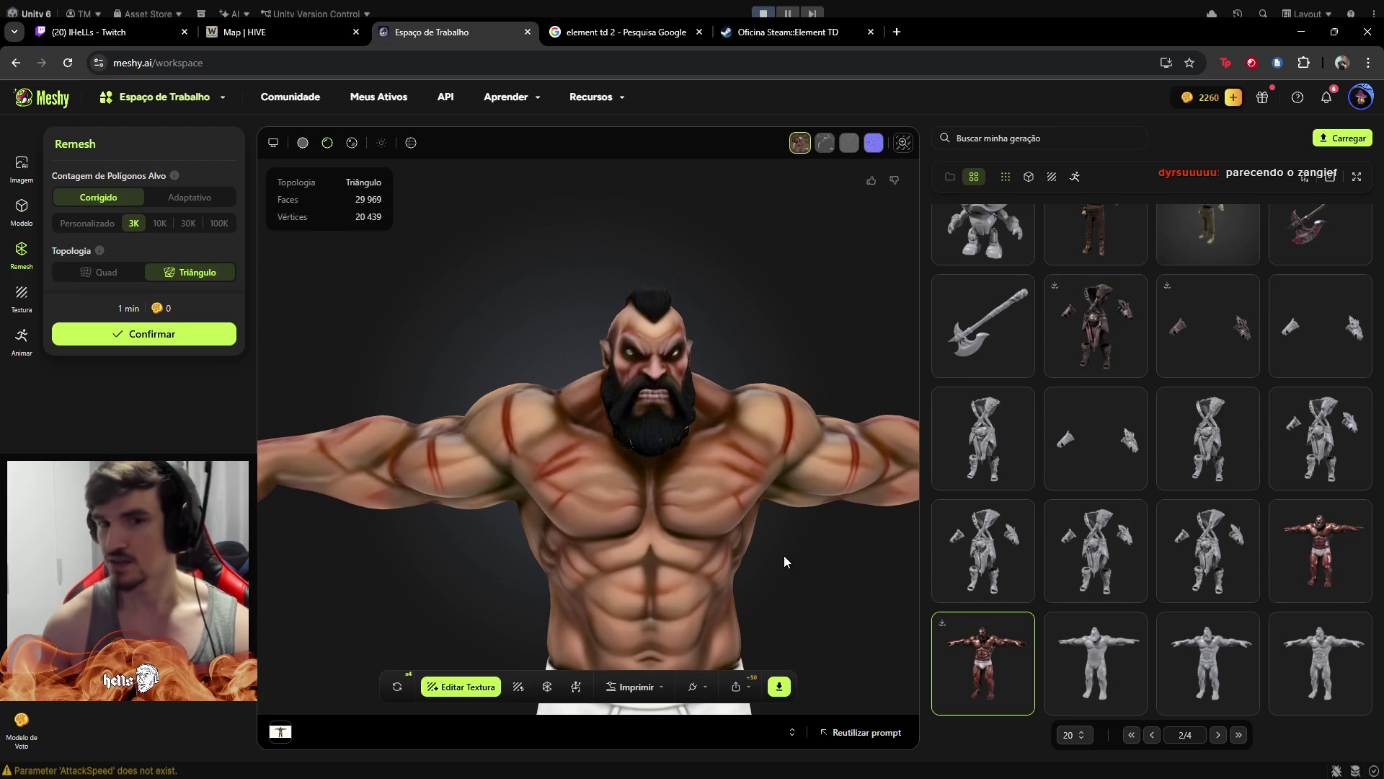
{"action": "scroll", "coordinate": [1158, 475], "scroll_direction": "up", "scroll_amount": 1}
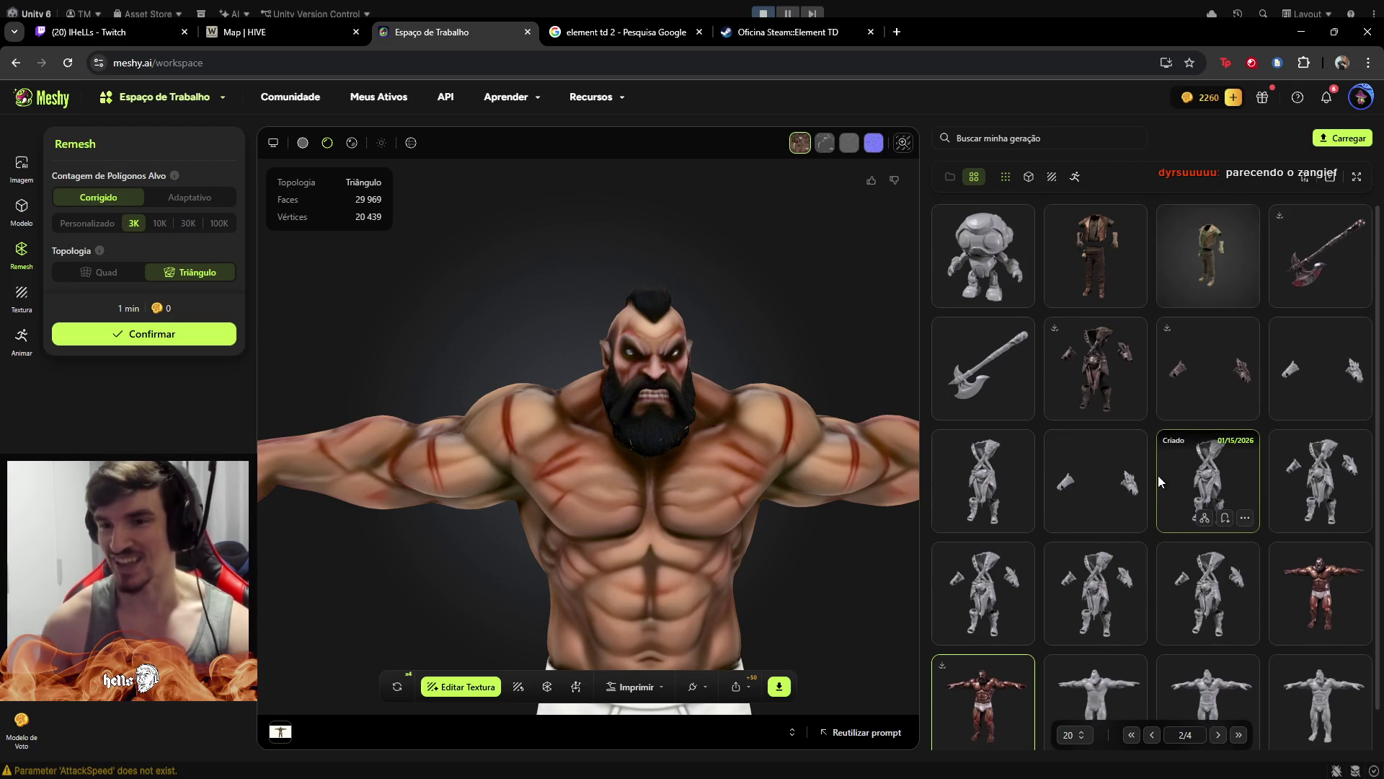
{"action": "scroll", "coordinate": [1158, 475], "scroll_direction": "down", "scroll_amount": 1}
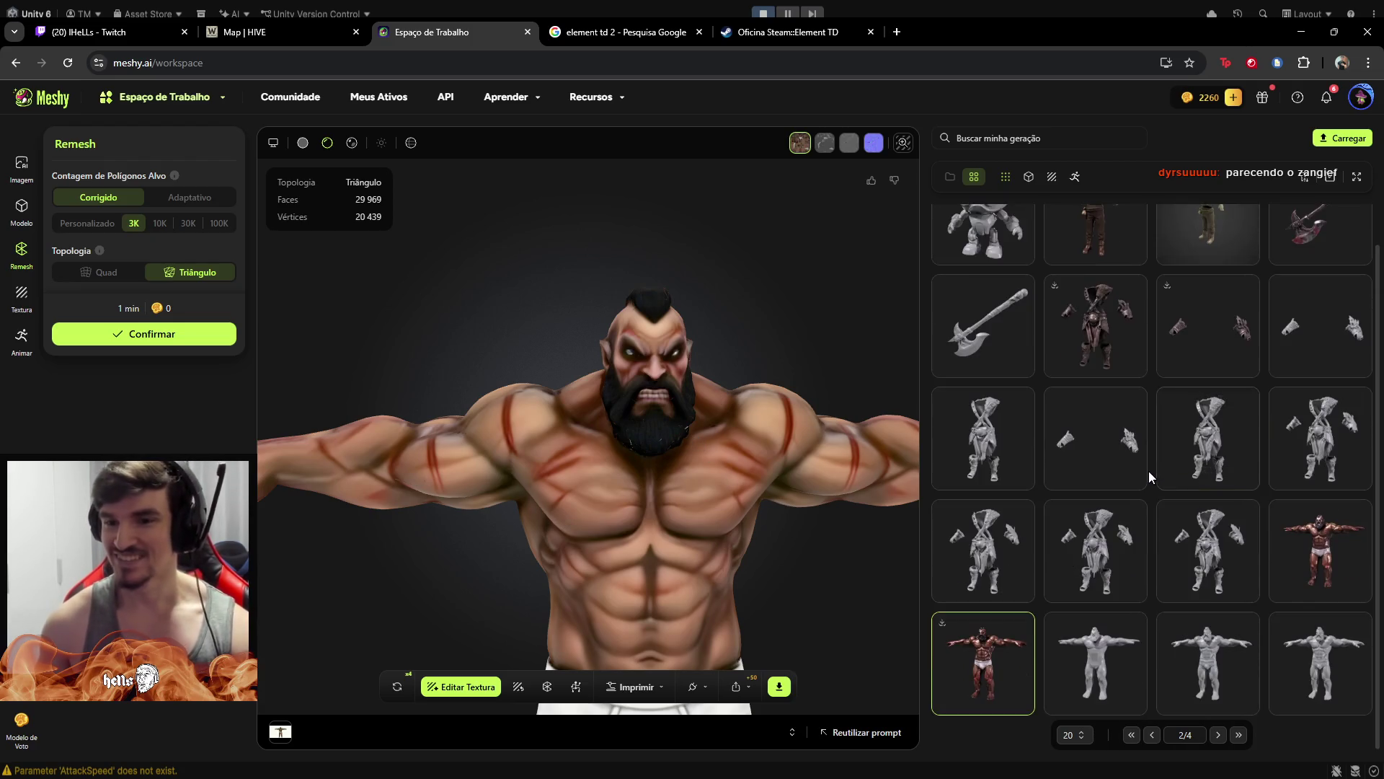
{"action": "left_click", "coordinate": [1151, 737]}
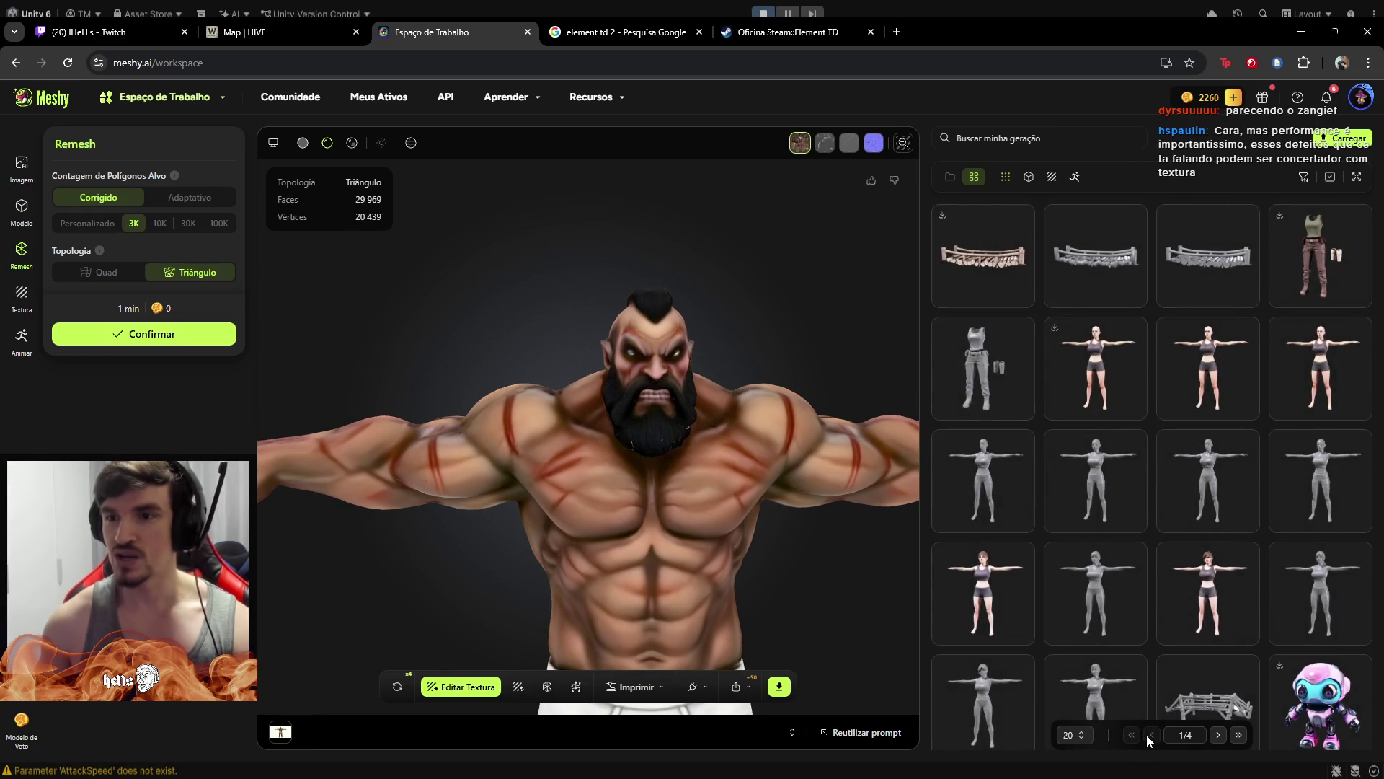
Load the female base model, turn it, and toggle its wireframe on and off
{"action": "scroll", "coordinate": [1132, 629], "scroll_direction": "down", "scroll_amount": 1}
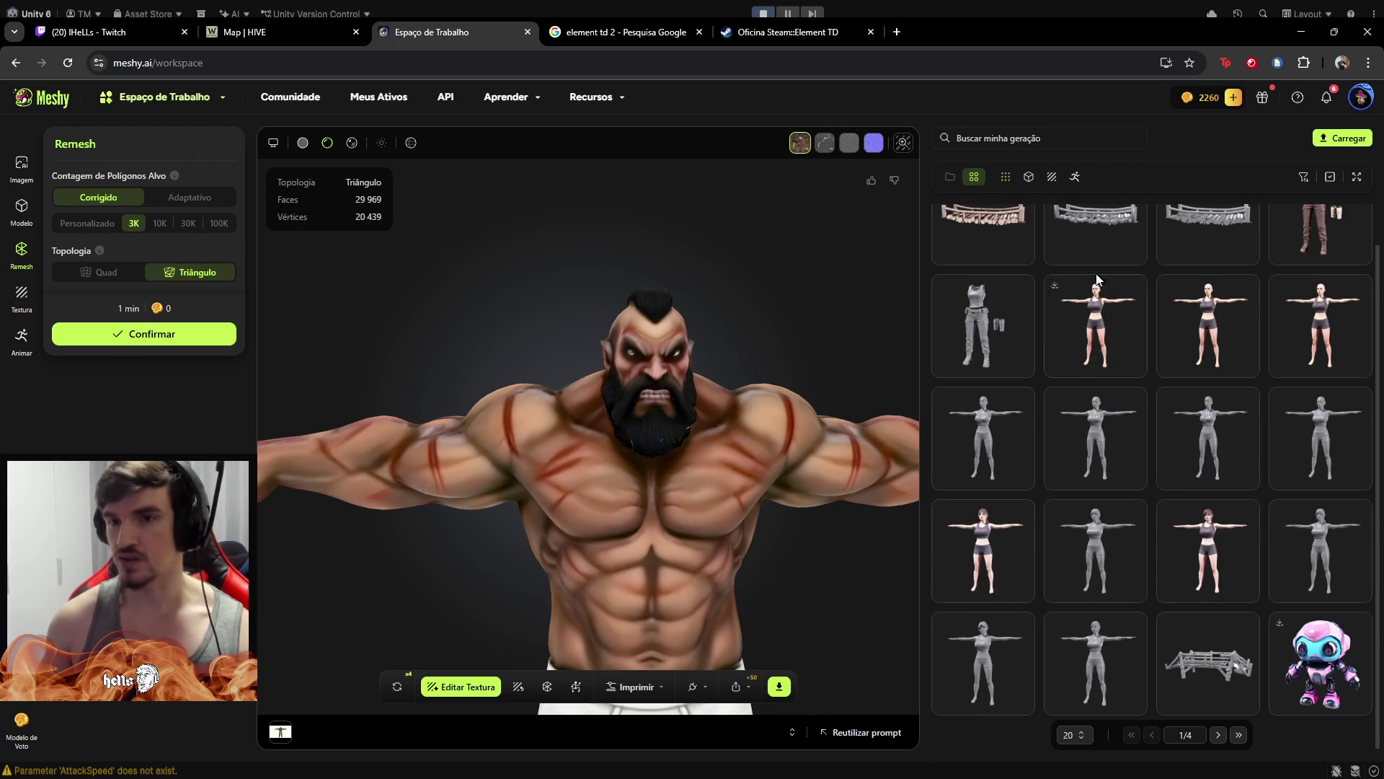
{"action": "left_click", "coordinate": [1106, 314]}
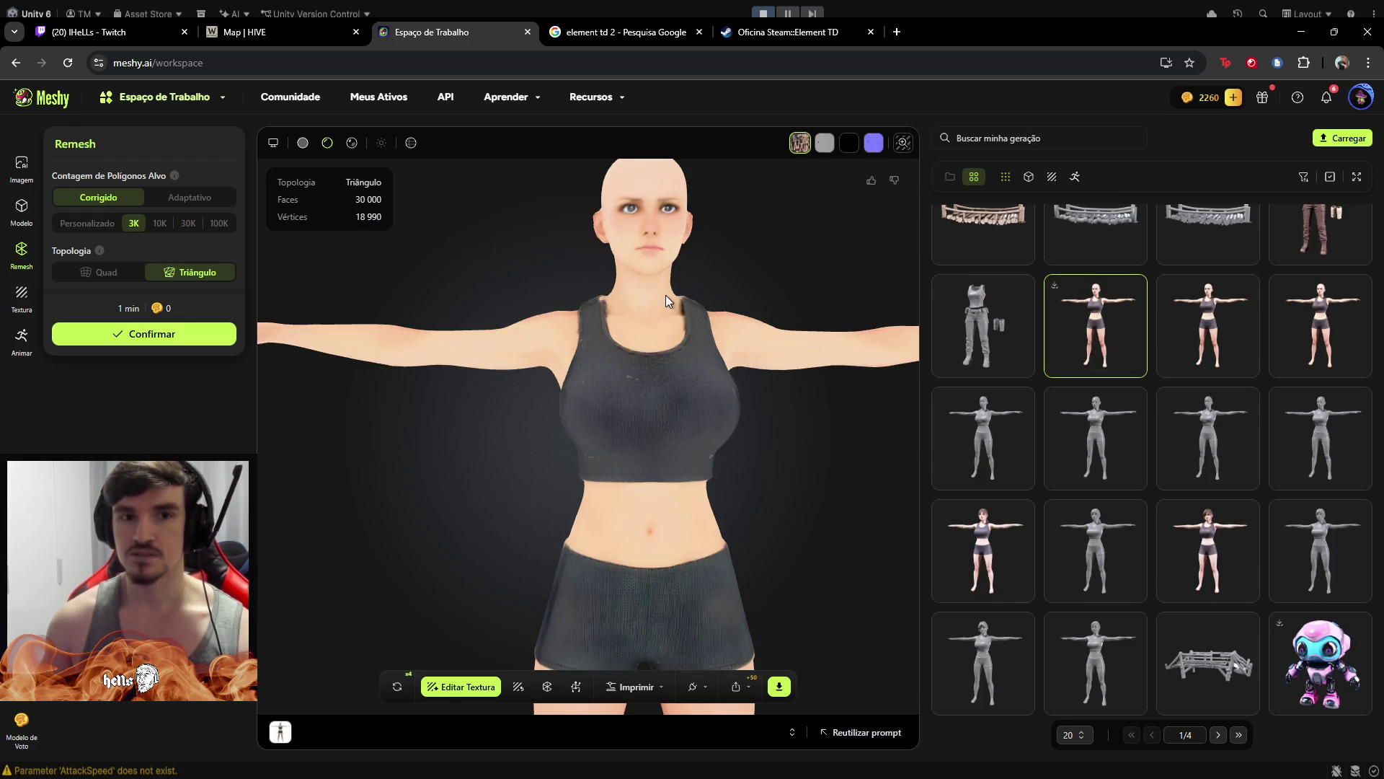
{"action": "mouse_move", "coordinate": [665, 296]}
{"action": "left_mouse_down"}
{"action": "mouse_move", "coordinate": [652, 297]}
{"action": "mouse_move", "coordinate": [660, 317]}
{"action": "left_mouse_up"}
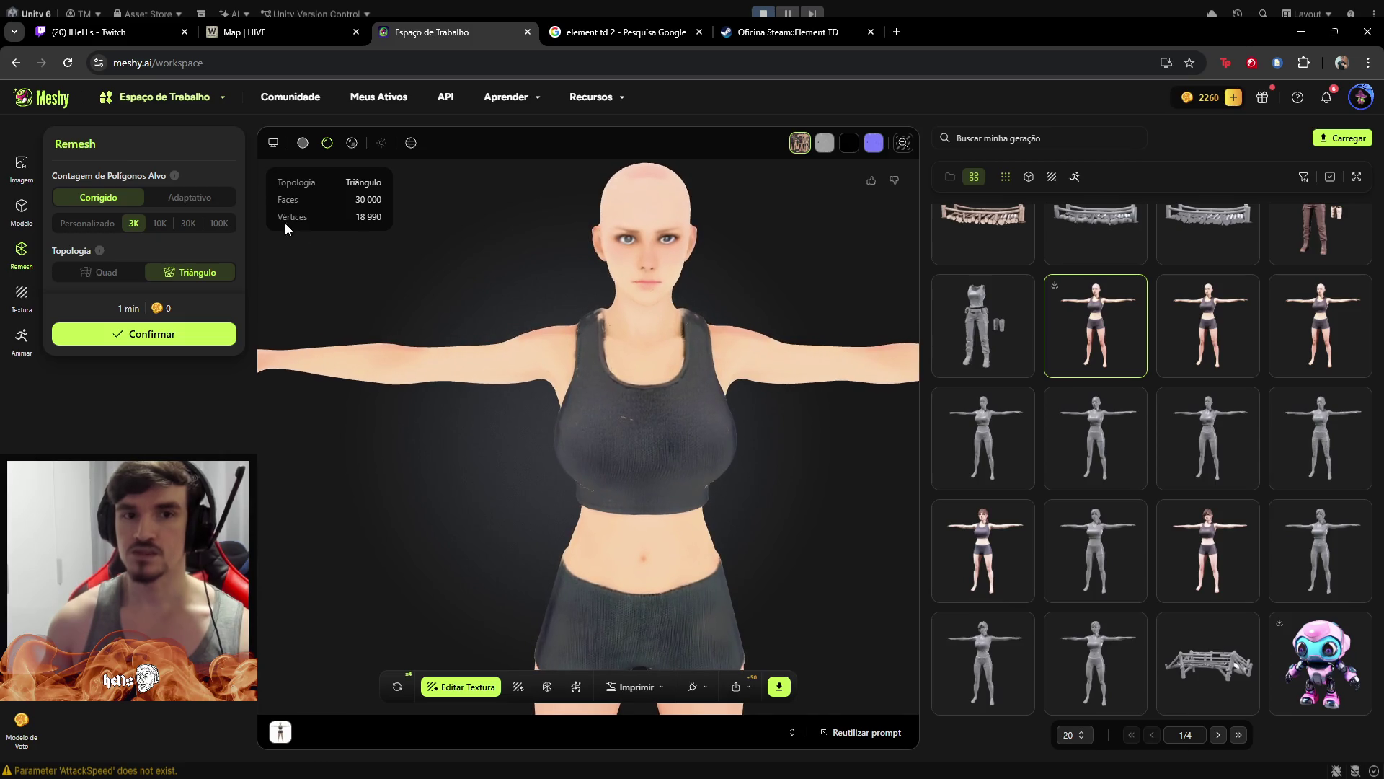
{"action": "left_click", "coordinate": [413, 145]}
{"action": "left_click", "coordinate": [414, 145]}
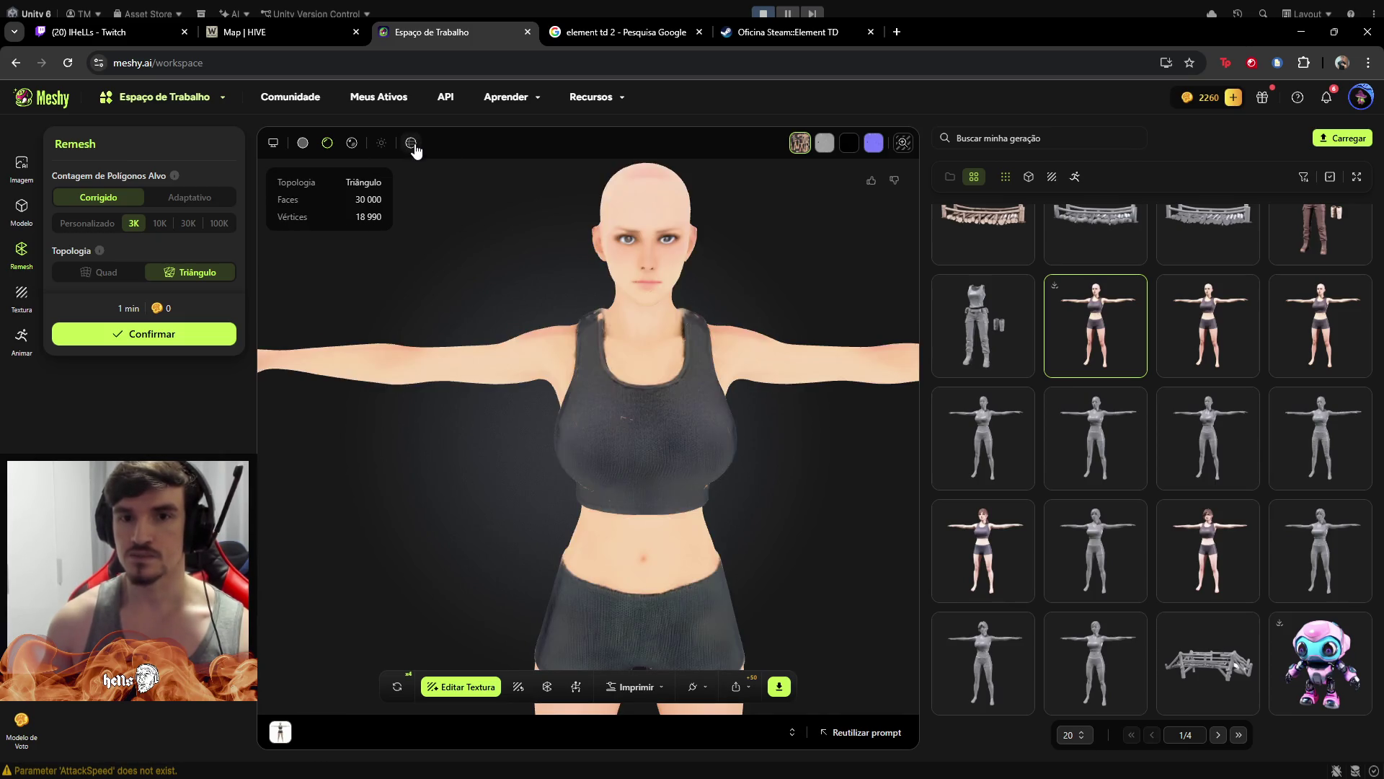
View the female model from above, then load the green tank top and cargo pants outfit
{"action": "mouse_move", "coordinate": [768, 334]}
{"action": "left_mouse_down"}
{"action": "mouse_move", "coordinate": [723, 380]}
{"action": "mouse_move", "coordinate": [733, 435]}
{"action": "mouse_move", "coordinate": [721, 433]}
{"action": "left_mouse_up"}
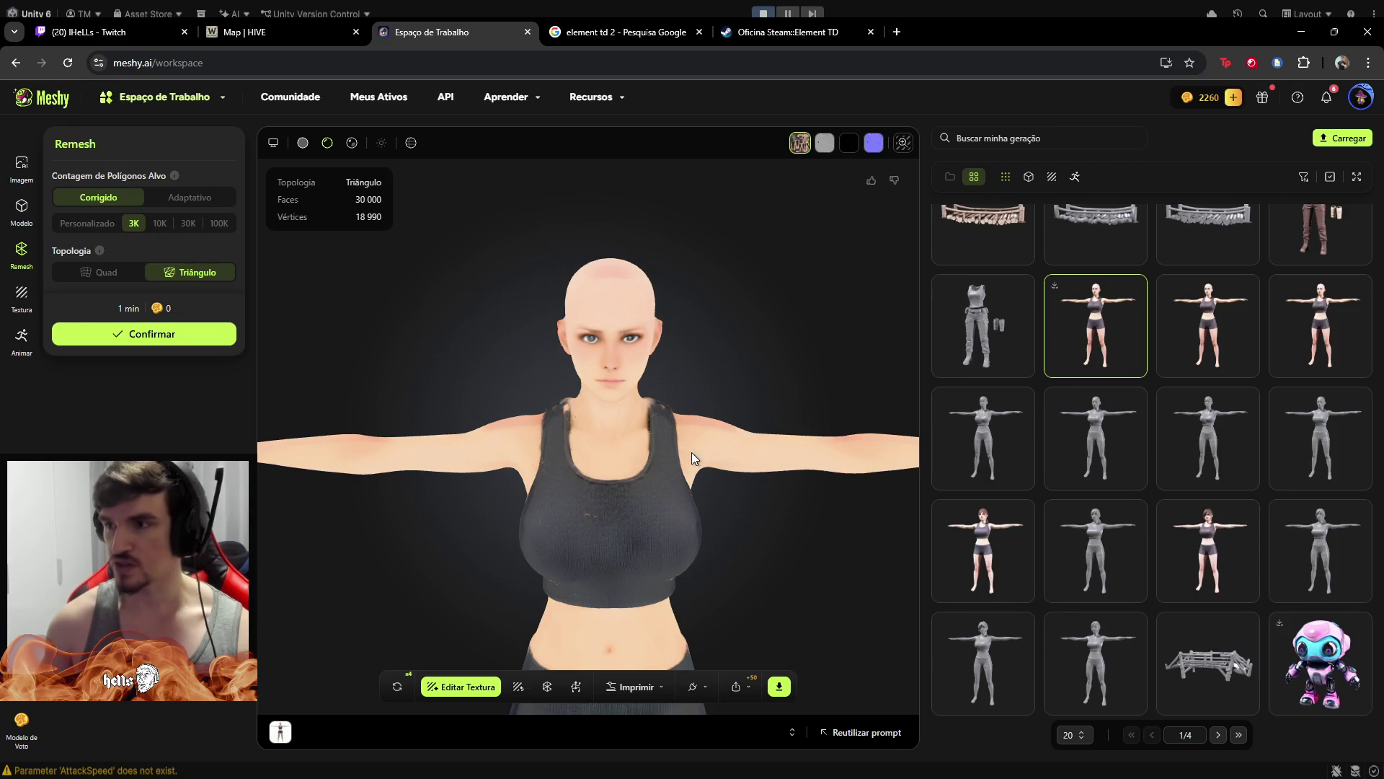
{"action": "scroll", "coordinate": [677, 448], "scroll_direction": "down", "scroll_amount": 5}
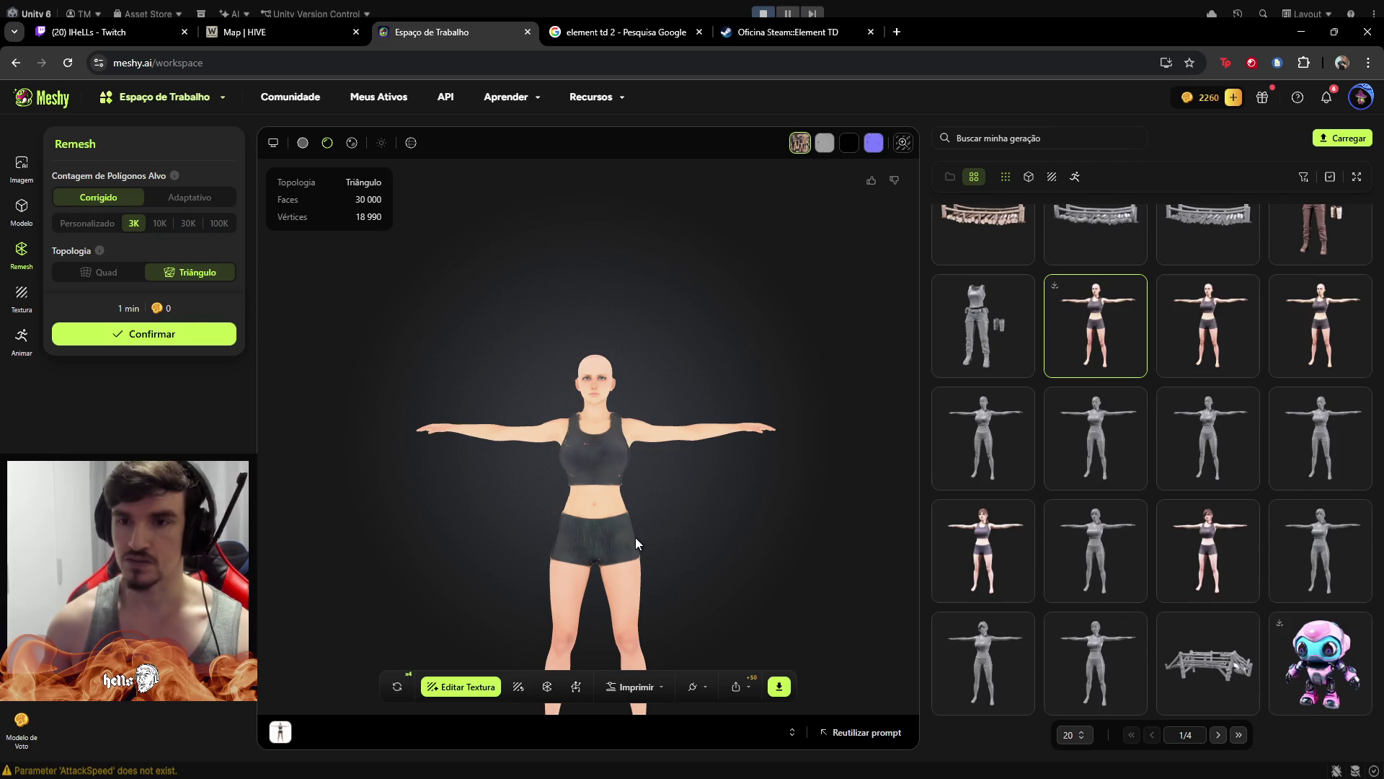
{"action": "scroll", "coordinate": [1284, 383], "scroll_direction": "up", "scroll_amount": 1}
{"action": "left_click", "coordinate": [1325, 235]}
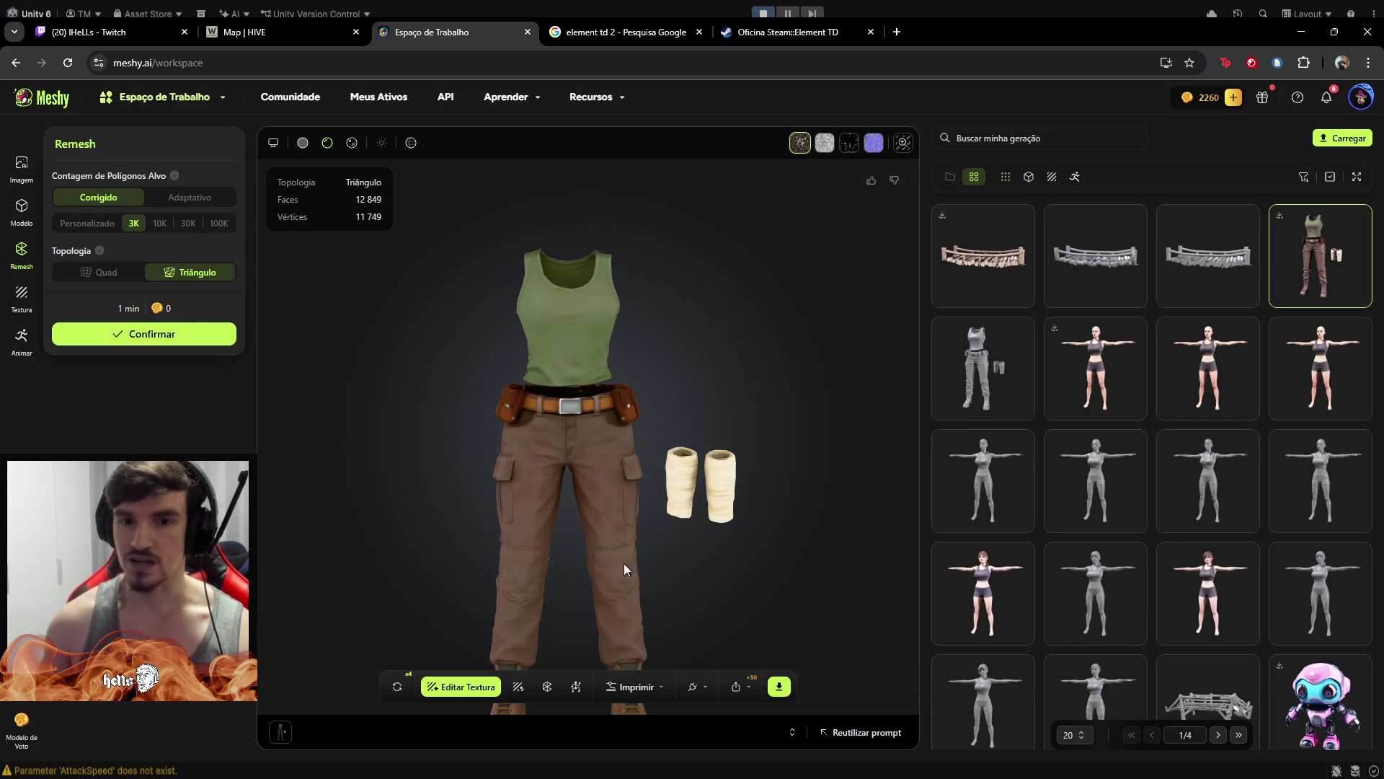
Turn the 12,849-face outfit model slightly, then switch to the Unity 6 editor
{"action": "mouse_move", "coordinate": [625, 508]}
{"action": "left_mouse_down"}
{"action": "mouse_move", "coordinate": [581, 512]}
{"action": "mouse_move", "coordinate": [605, 507]}
{"action": "left_mouse_up"}
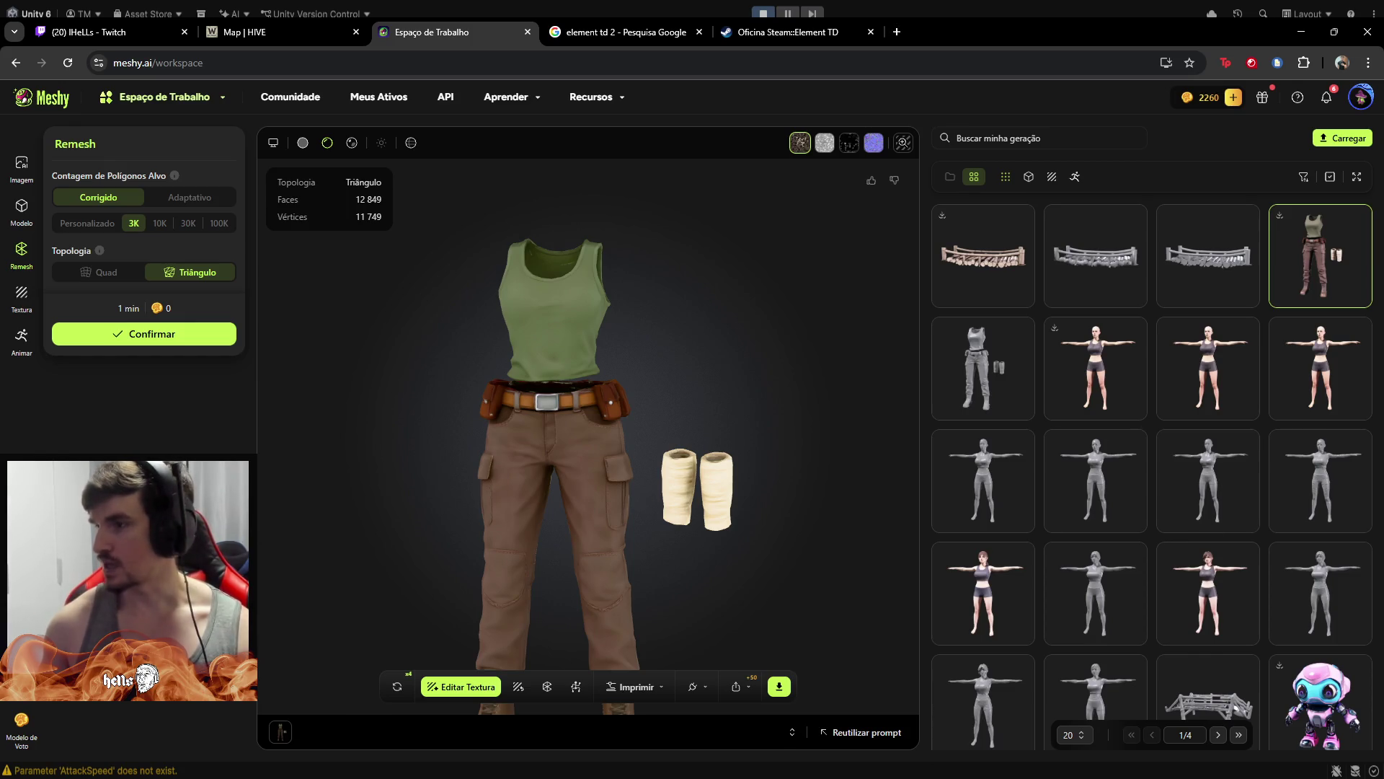
{"action": "key", "text": "alt+Tab"}
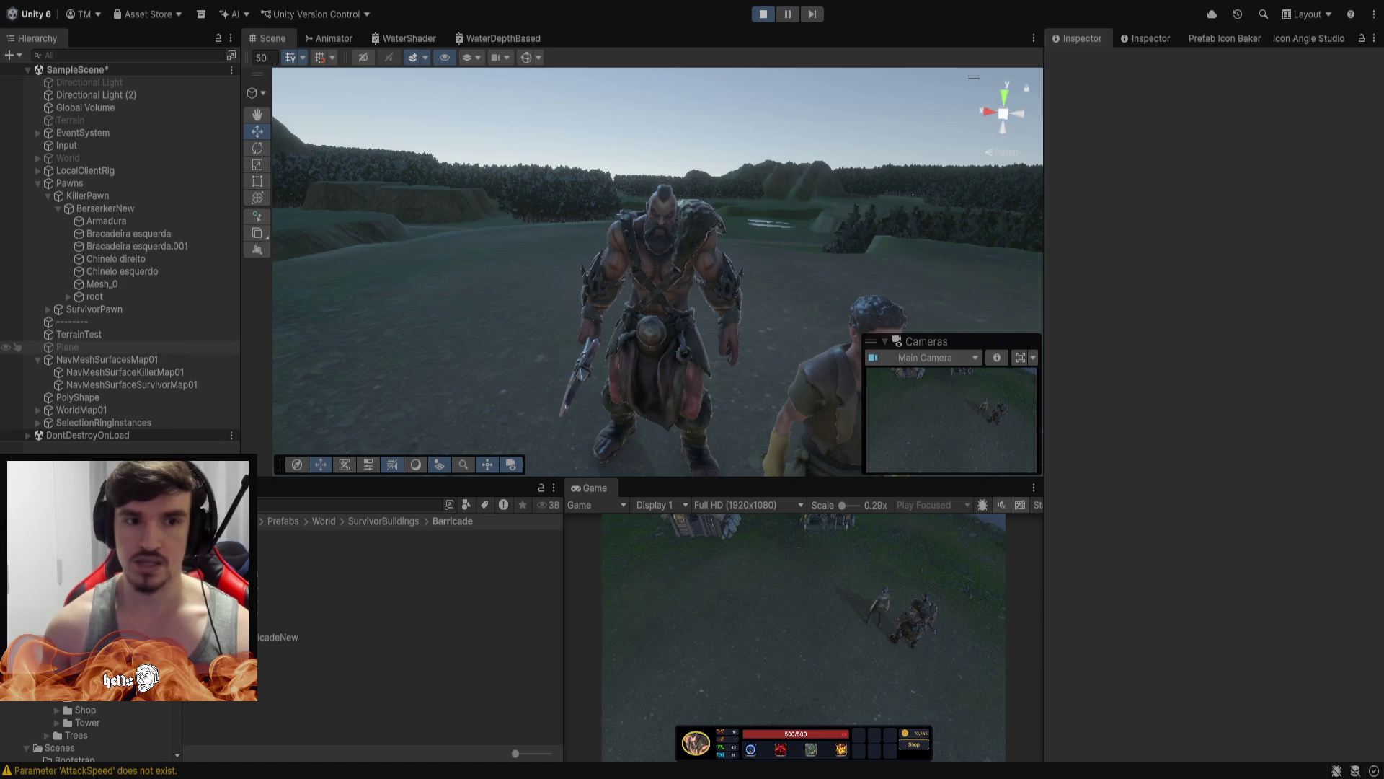
Expand SurvivorPawn and hide the calca pants submesh, viewing the survivor up close
{"action": "mouse_move", "coordinate": [887, 217]}
{"action": "left_mouse_down"}
{"action": "mouse_move", "coordinate": [927, 287]}
{"action": "mouse_move", "coordinate": [832, 315]}
{"action": "mouse_move", "coordinate": [779, 226]}
{"action": "mouse_move", "coordinate": [767, 281]}
{"action": "mouse_move", "coordinate": [742, 229]}
{"action": "left_mouse_up"}
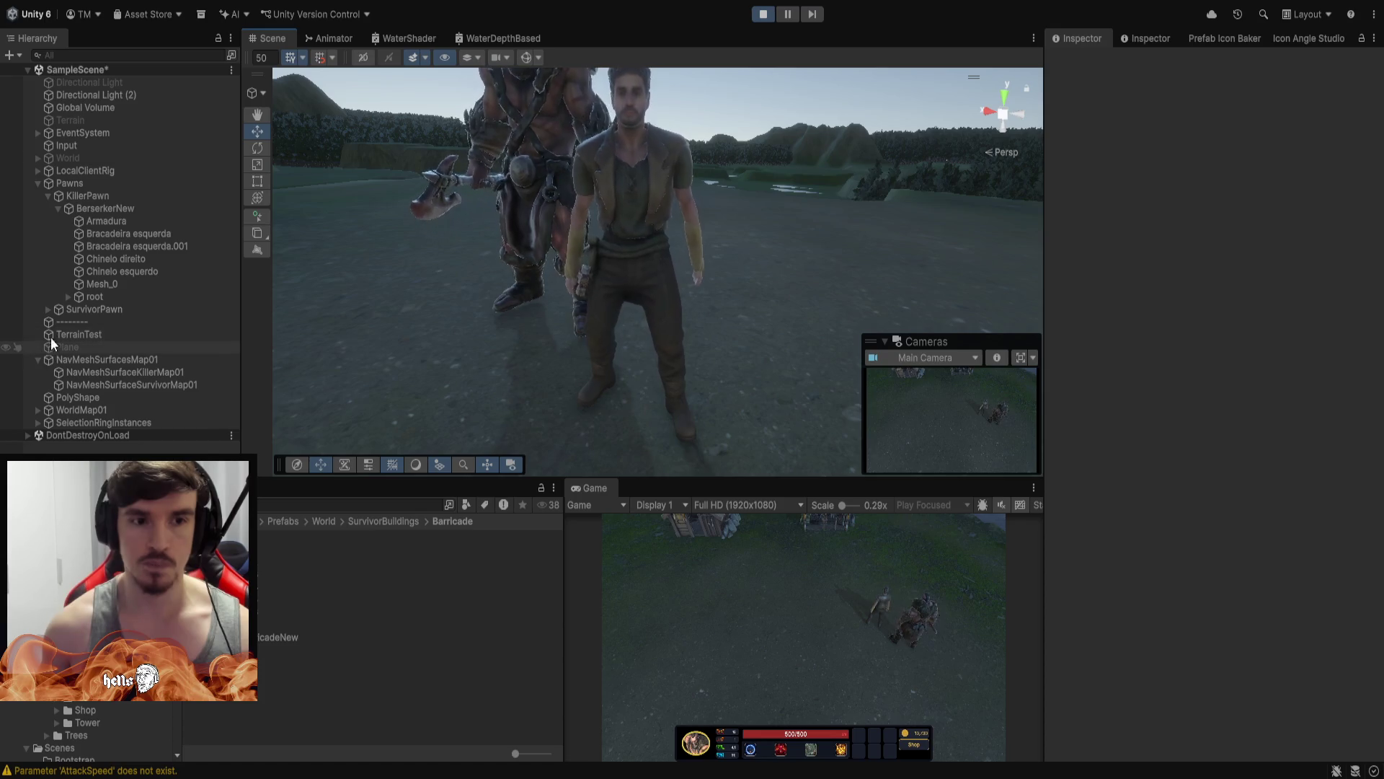
{"action": "left_click", "coordinate": [48, 309]}
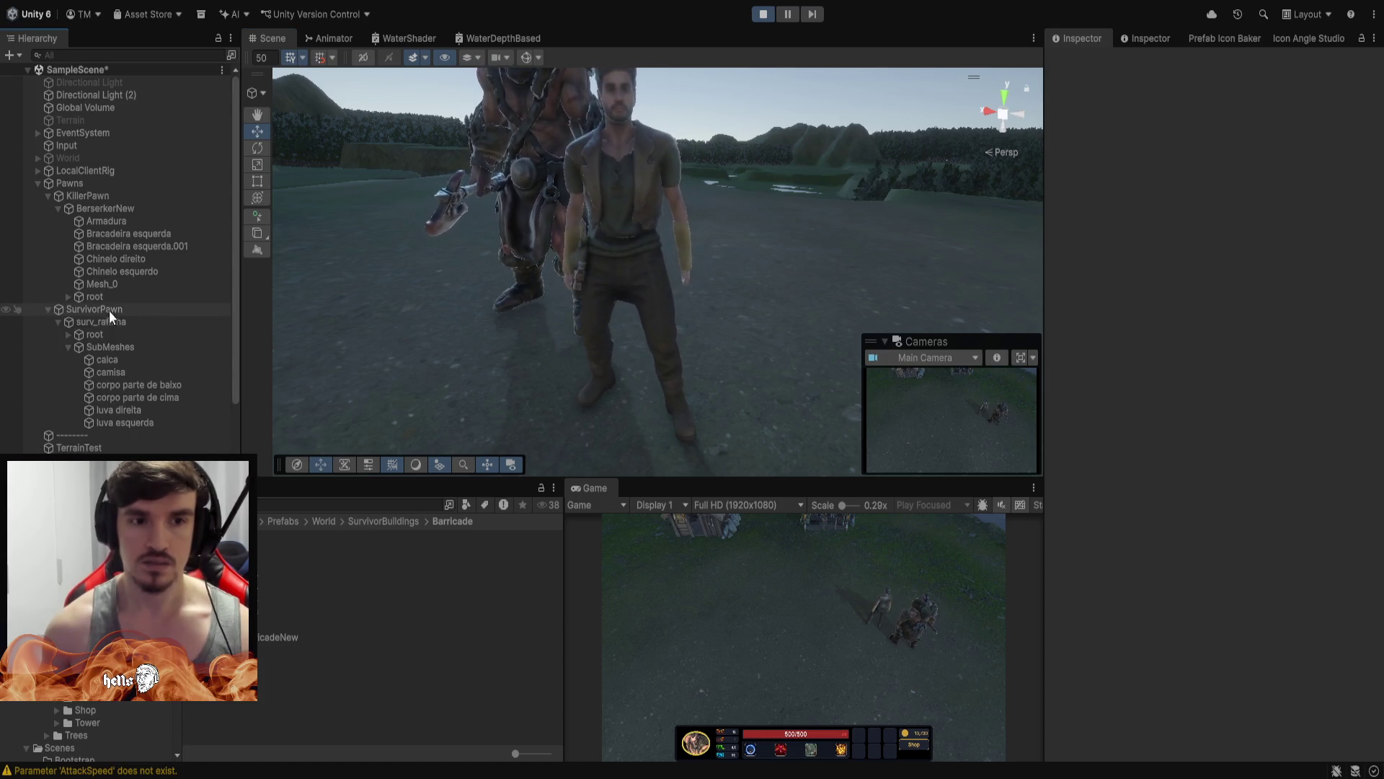
{"action": "left_click", "coordinate": [125, 360]}
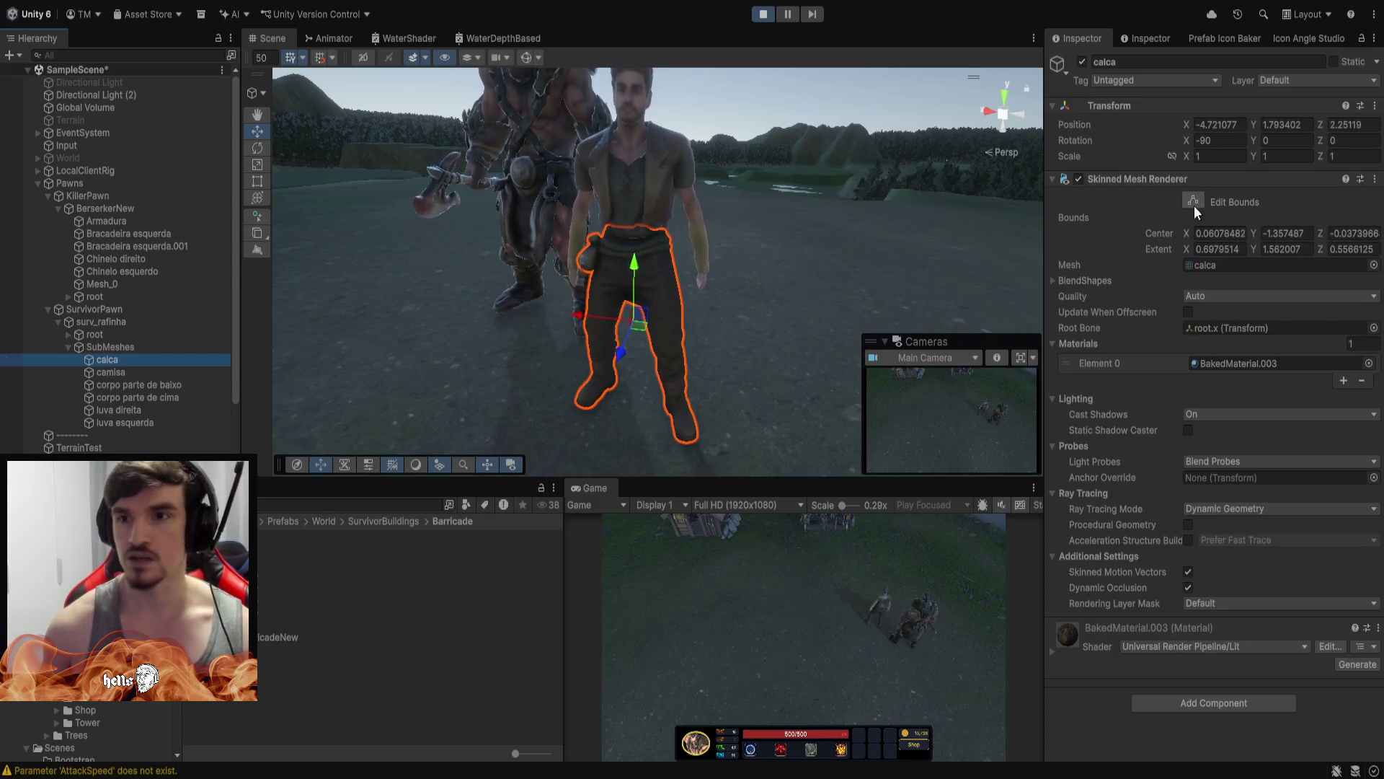
{"action": "left_click", "coordinate": [1082, 62]}
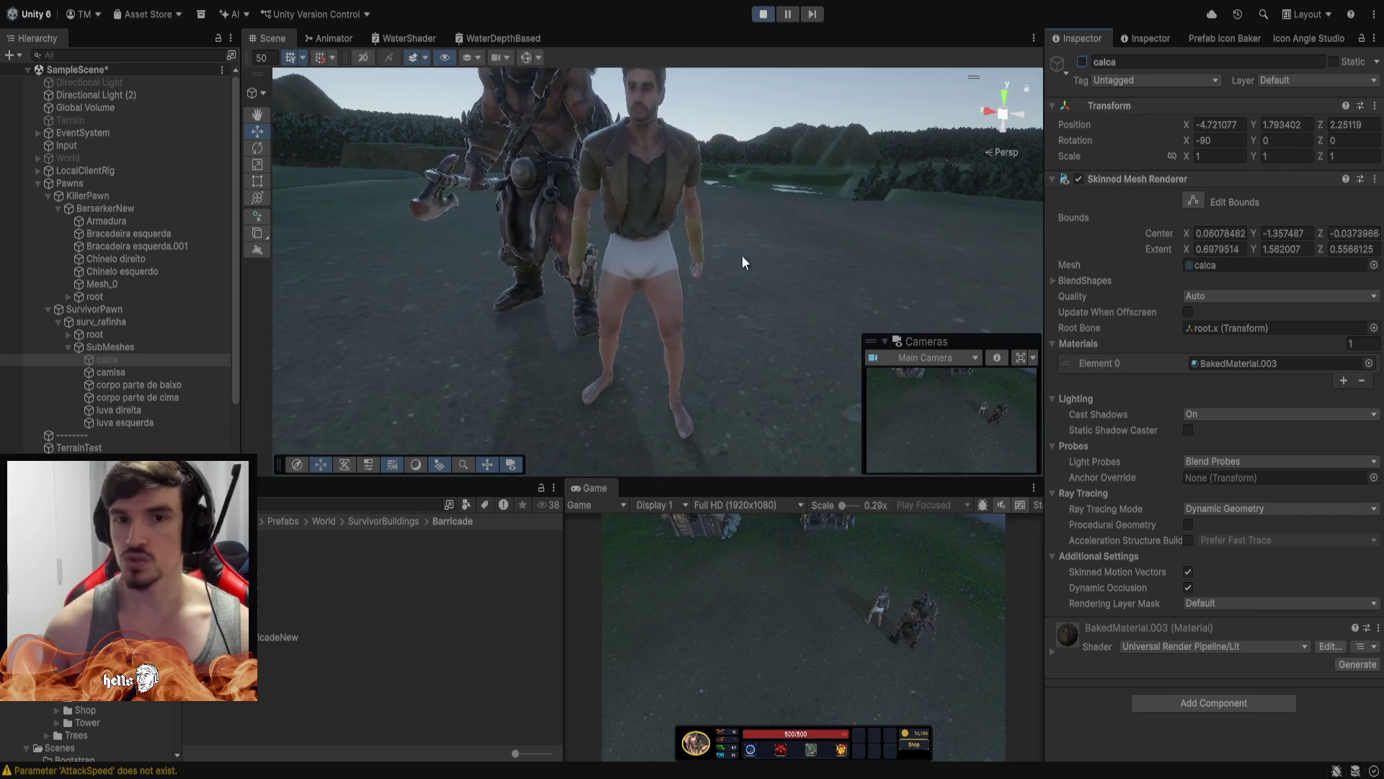
{"action": "mouse_move", "coordinate": [742, 259]}
{"action": "left_mouse_down"}
{"action": "mouse_move", "coordinate": [745, 361]}
{"action": "mouse_move", "coordinate": [773, 271]}
{"action": "left_mouse_up"}
{"action": "scroll", "coordinate": [785, 284], "scroll_direction": "down", "scroll_amount": 3}
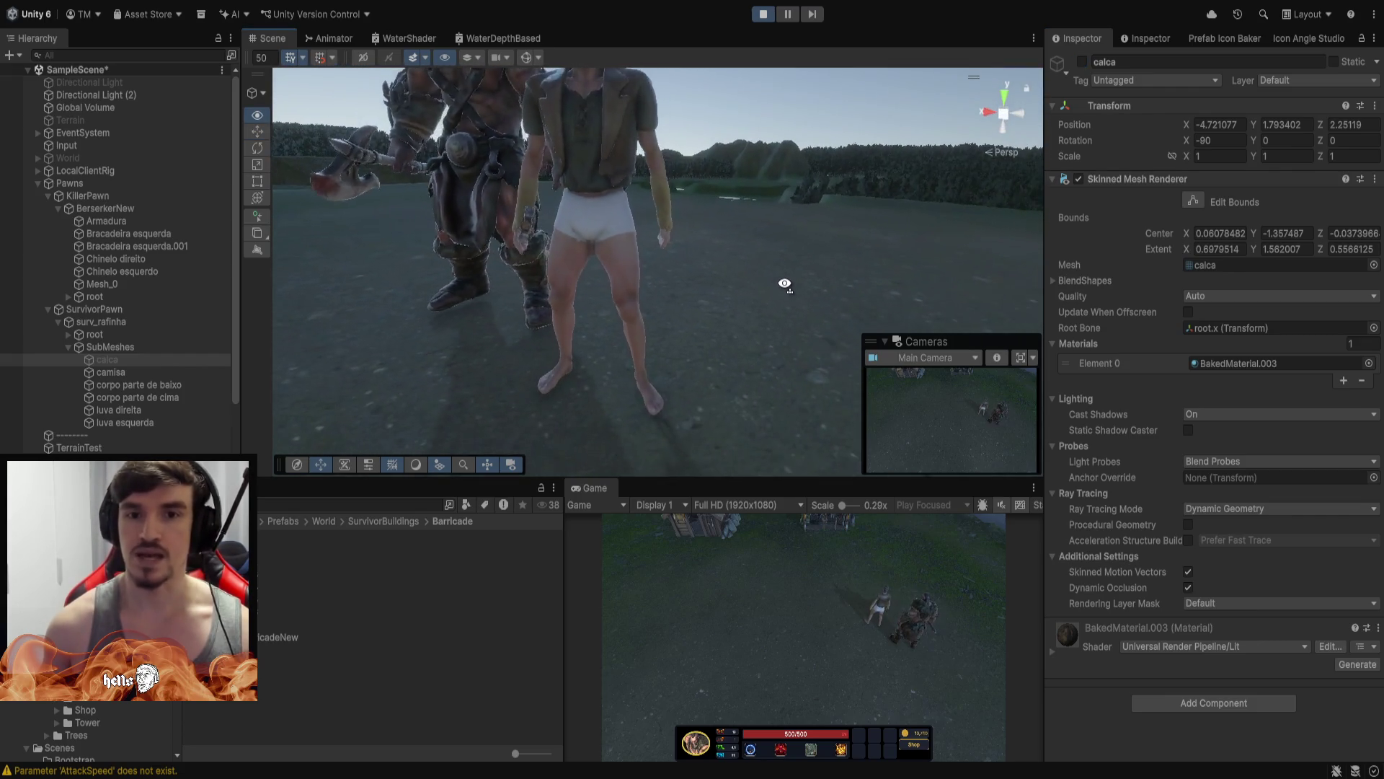
{"action": "scroll", "coordinate": [788, 284], "scroll_direction": "up", "scroll_amount": 2}
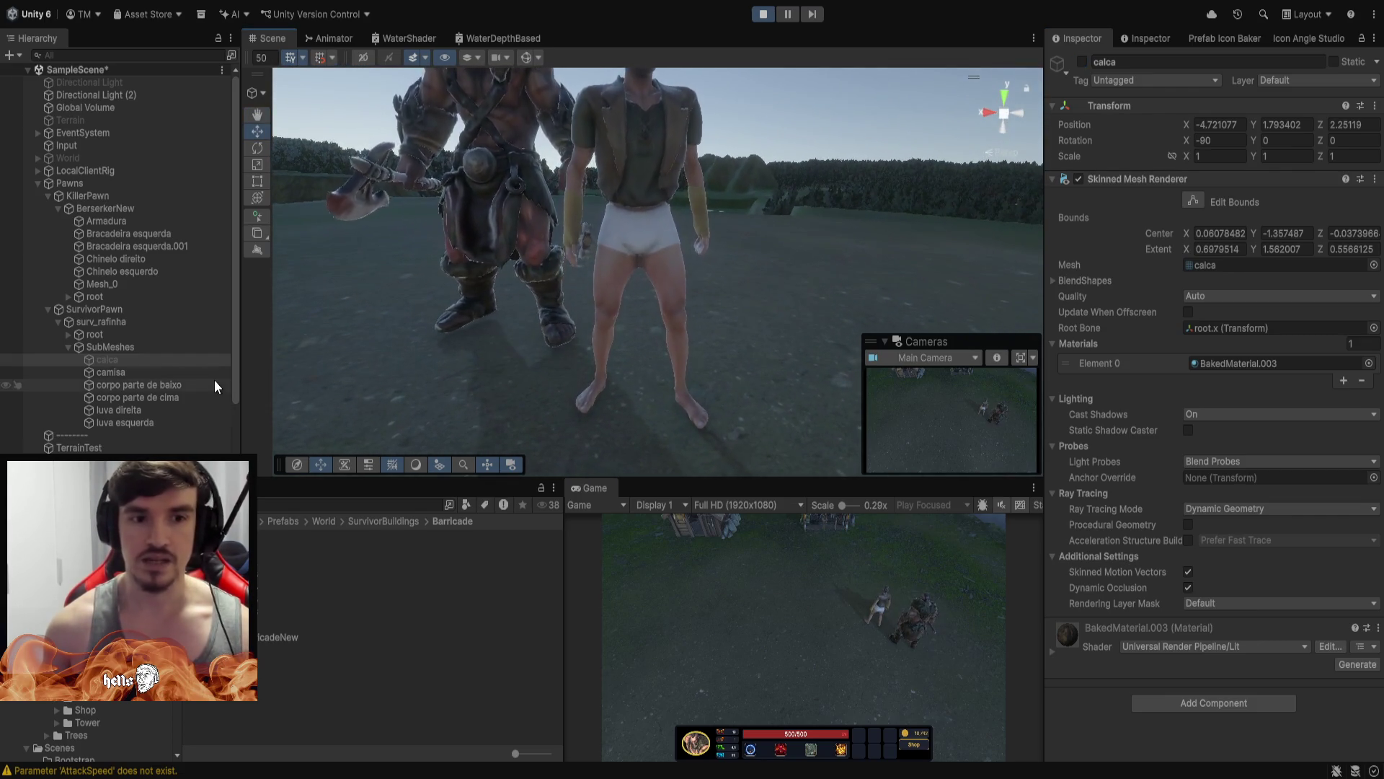
Hide the corpo parte de baixo legs mesh and re-enable the calca pants
{"action": "left_click", "coordinate": [151, 387]}
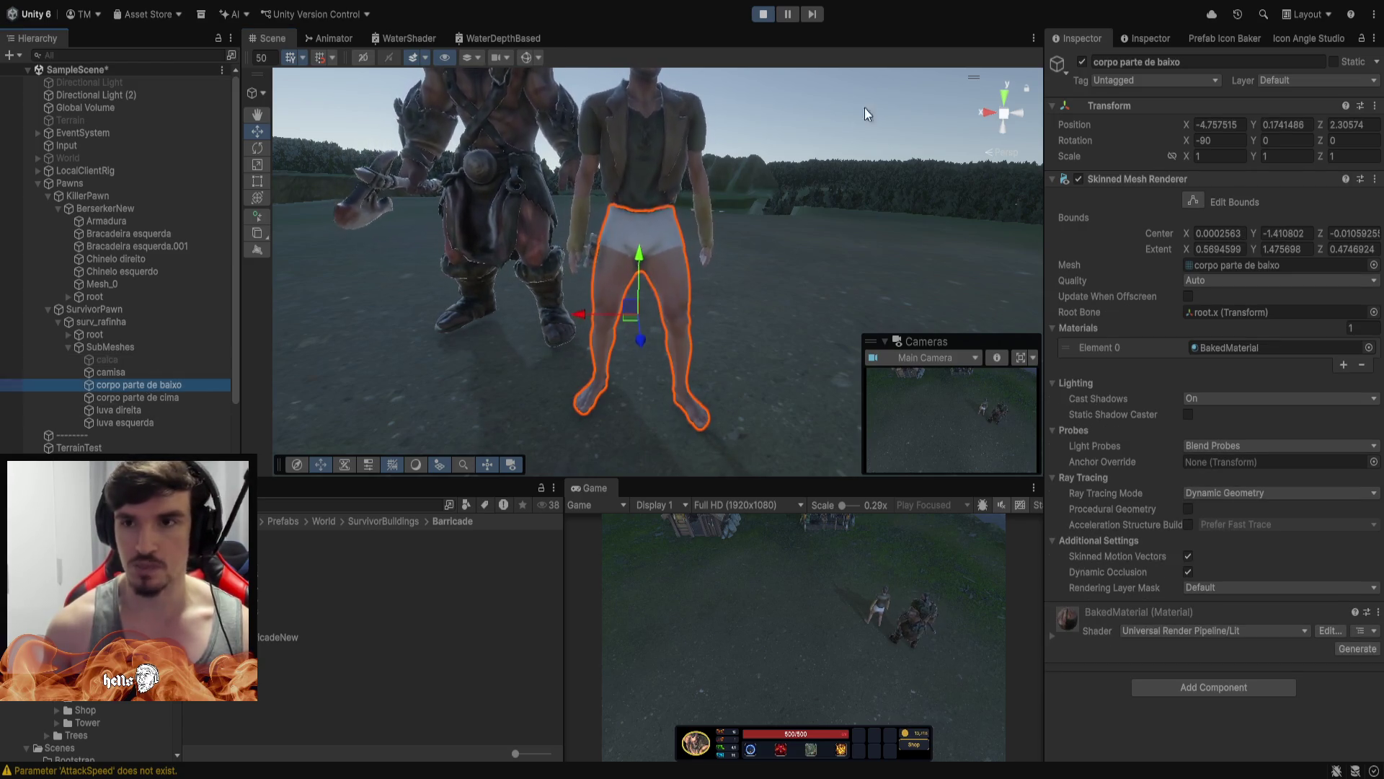
{"action": "left_click", "coordinate": [1082, 62]}
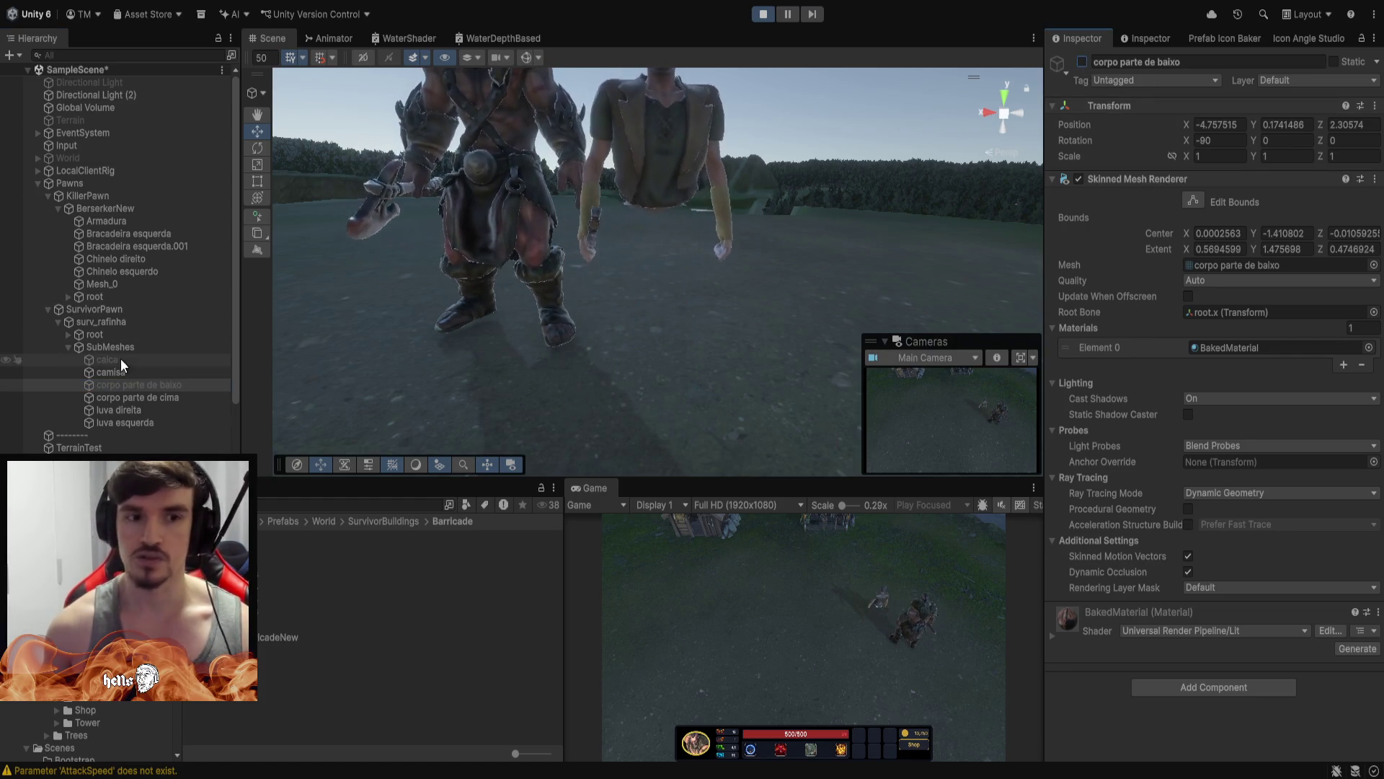
{"action": "left_click", "coordinate": [107, 359]}
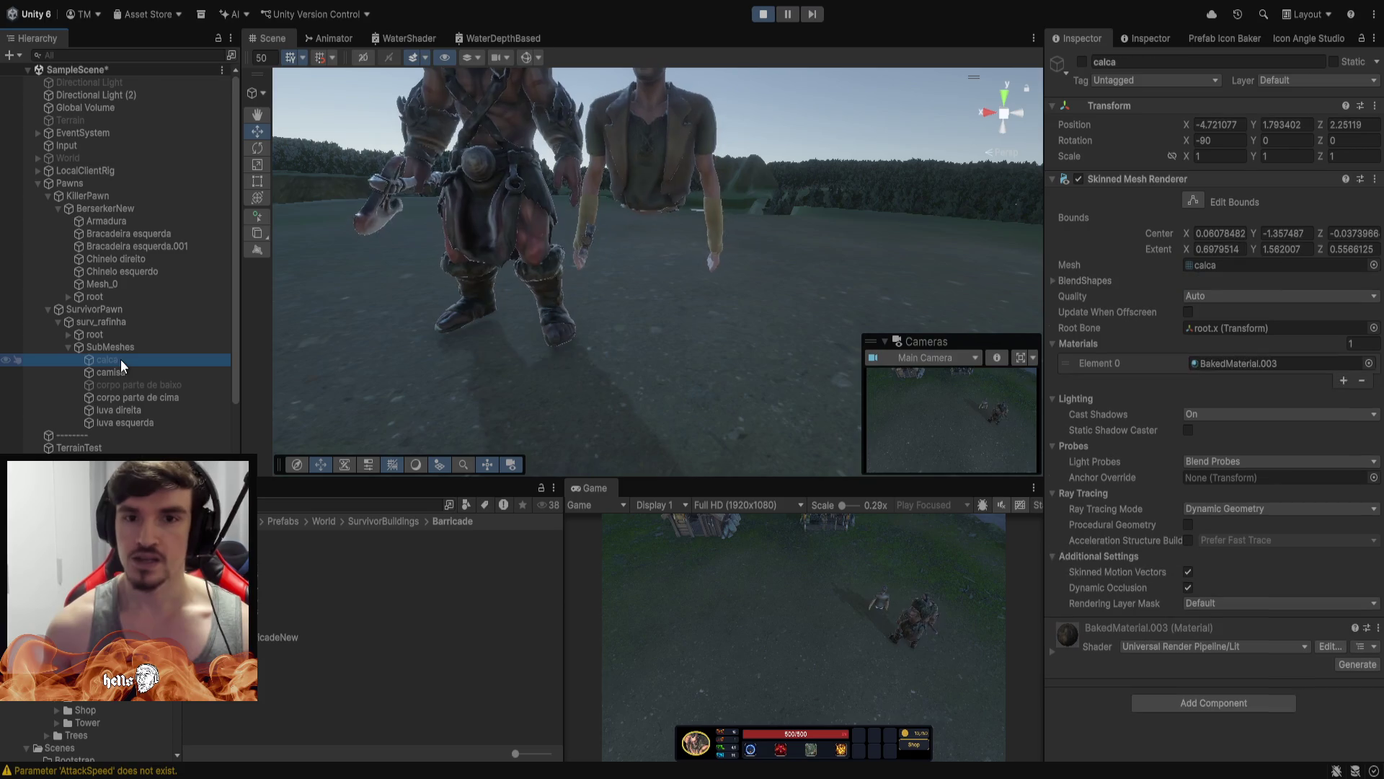
{"action": "left_click", "coordinate": [1081, 61]}
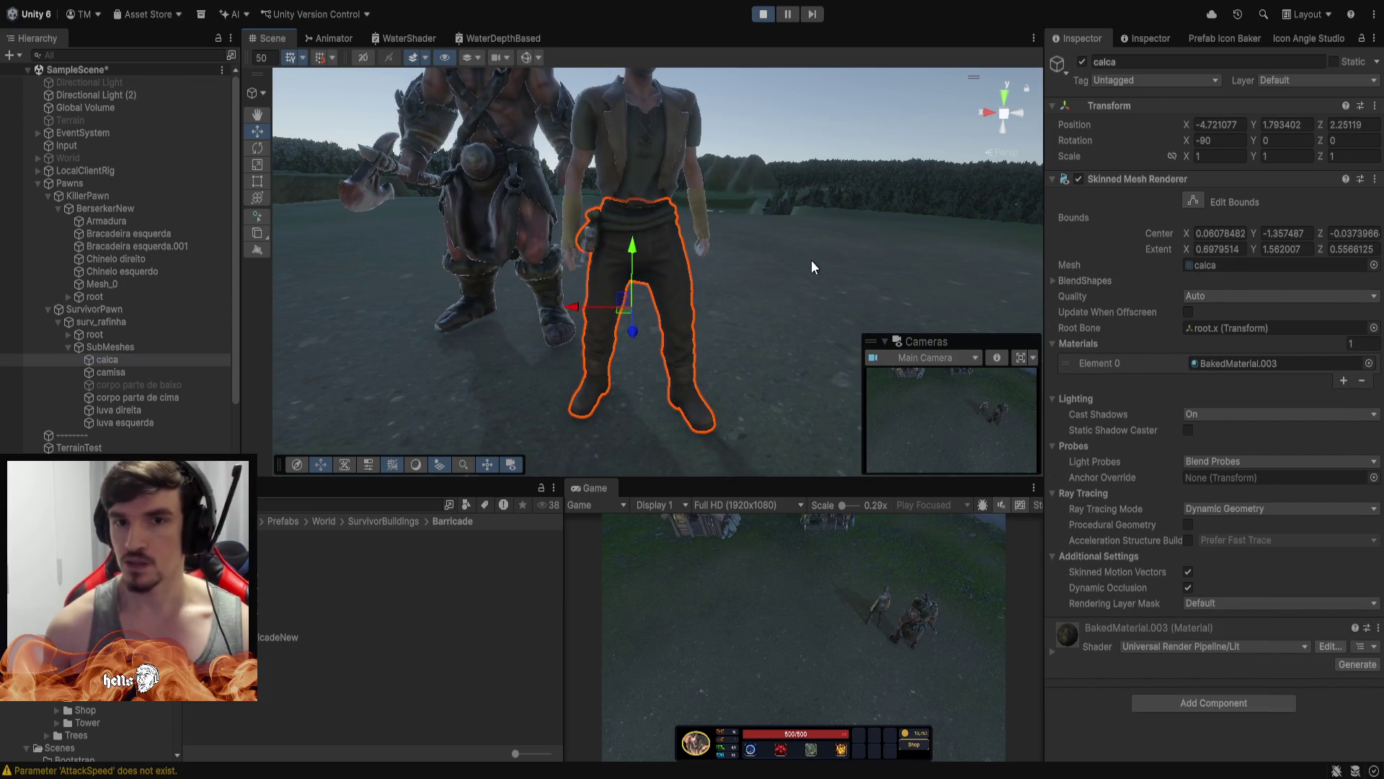
{"action": "left_click", "coordinate": [811, 261]}
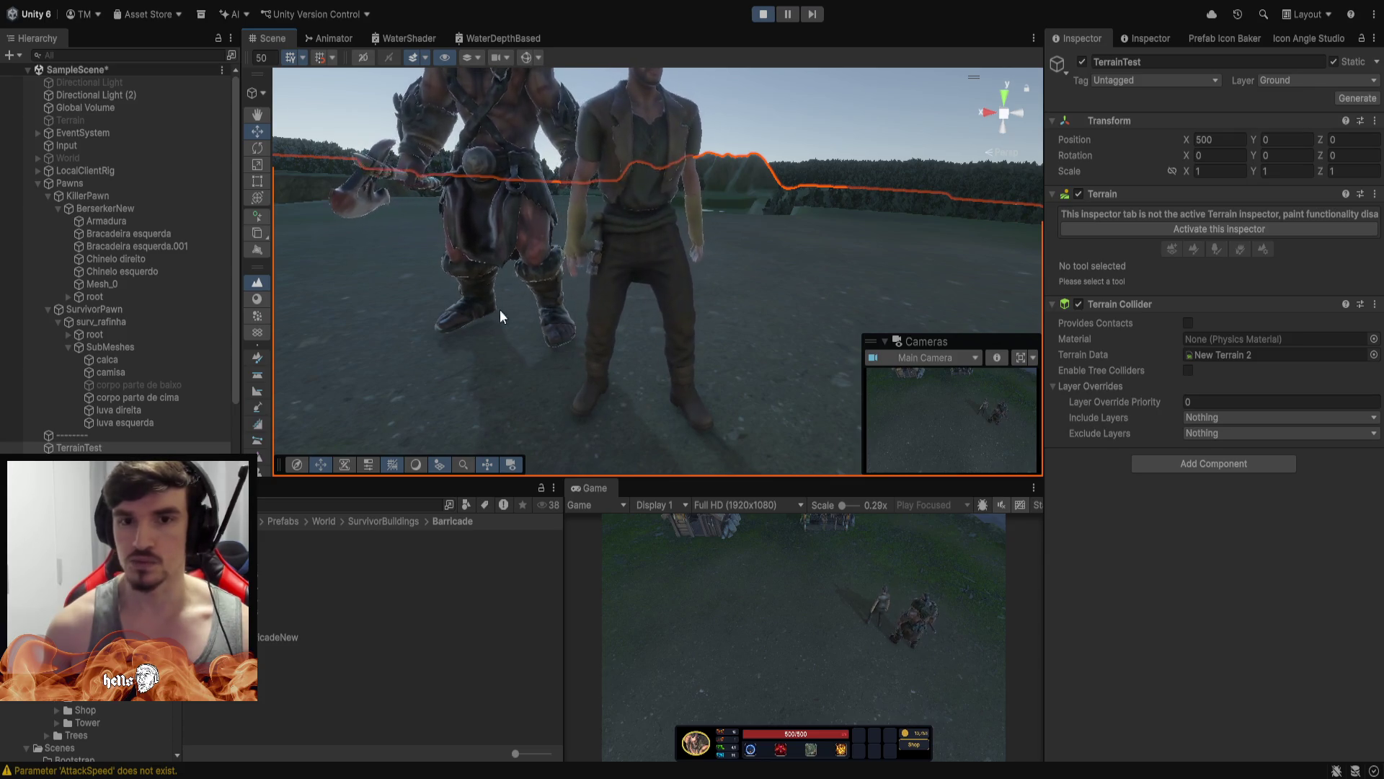
{"action": "left_click", "coordinate": [145, 388]}
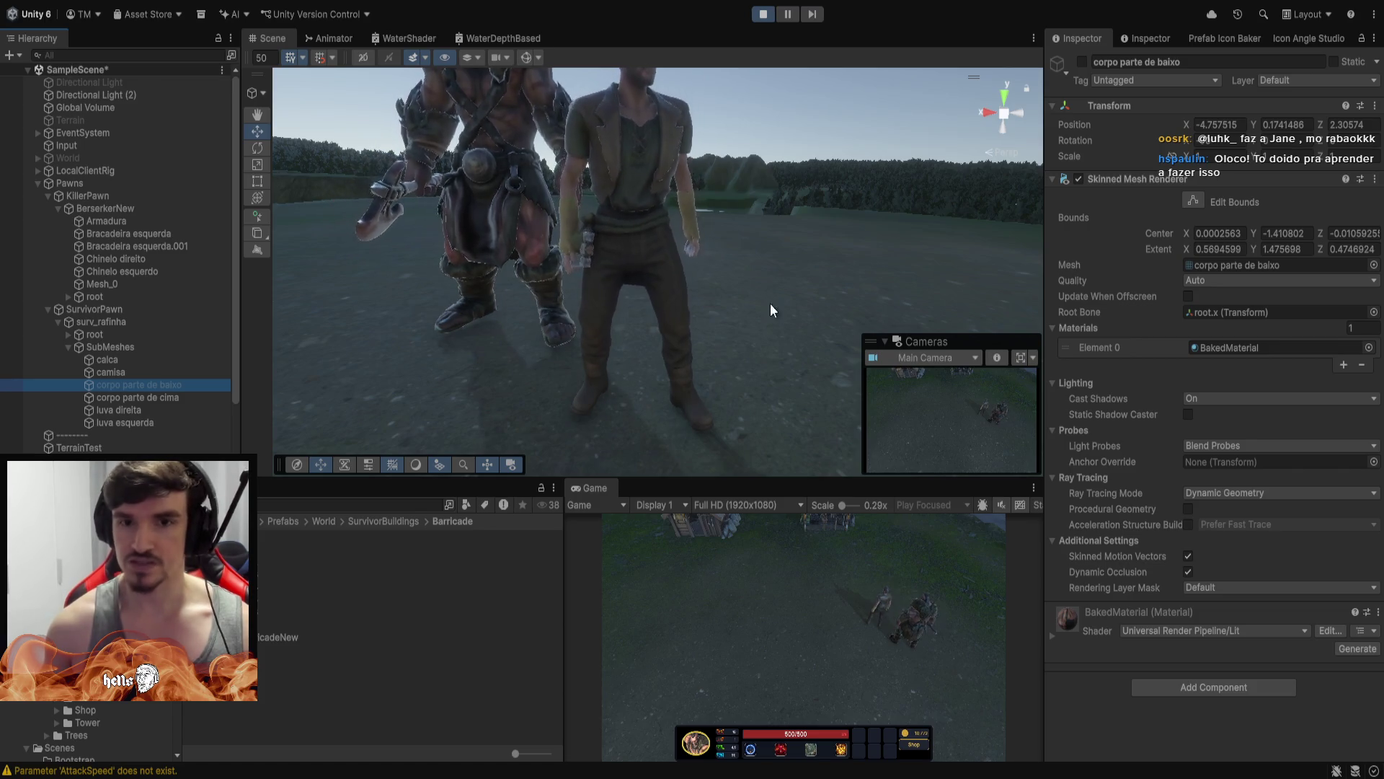
Hide the corpo parte de cima upper-body mesh and orbit around both characters
{"action": "scroll", "coordinate": [802, 277], "scroll_direction": "up", "scroll_amount": 3}
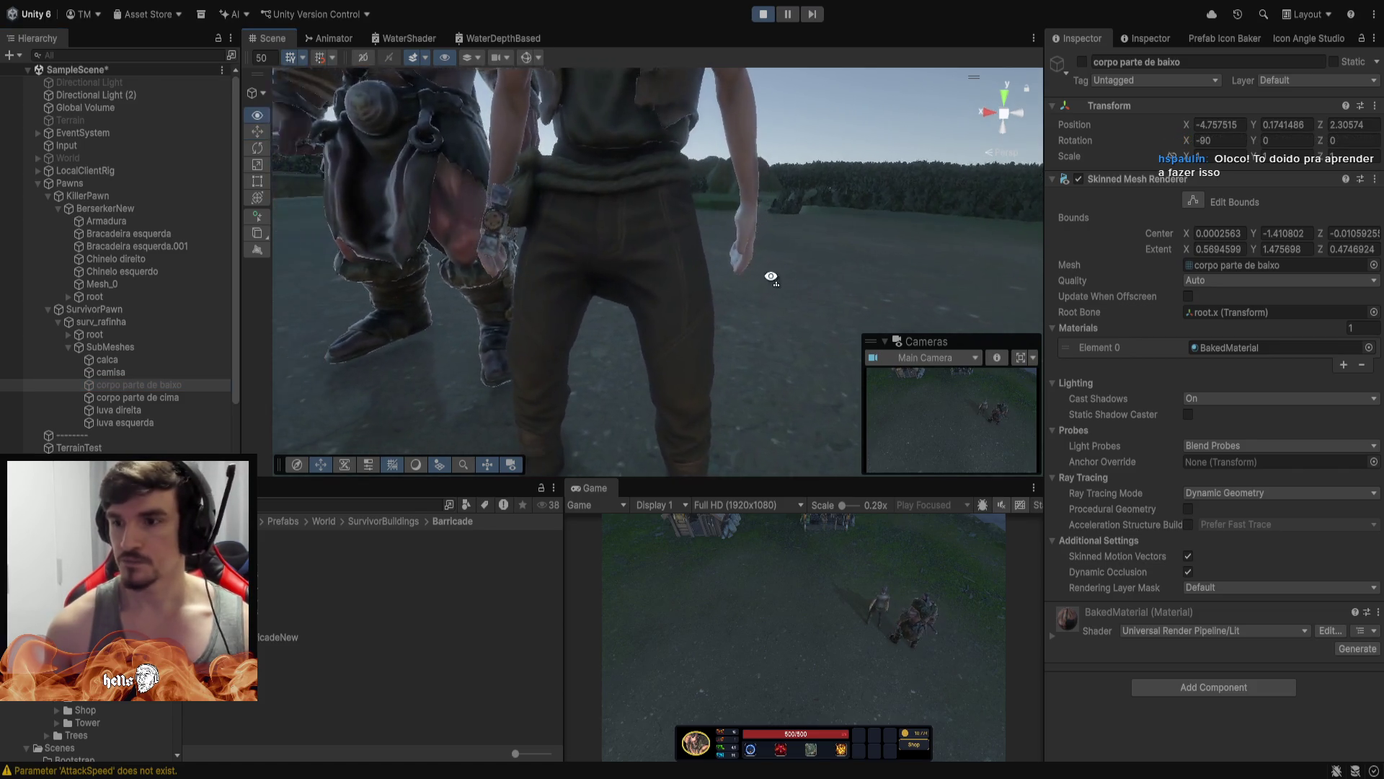
{"action": "scroll", "coordinate": [760, 283], "scroll_direction": "down", "scroll_amount": 3}
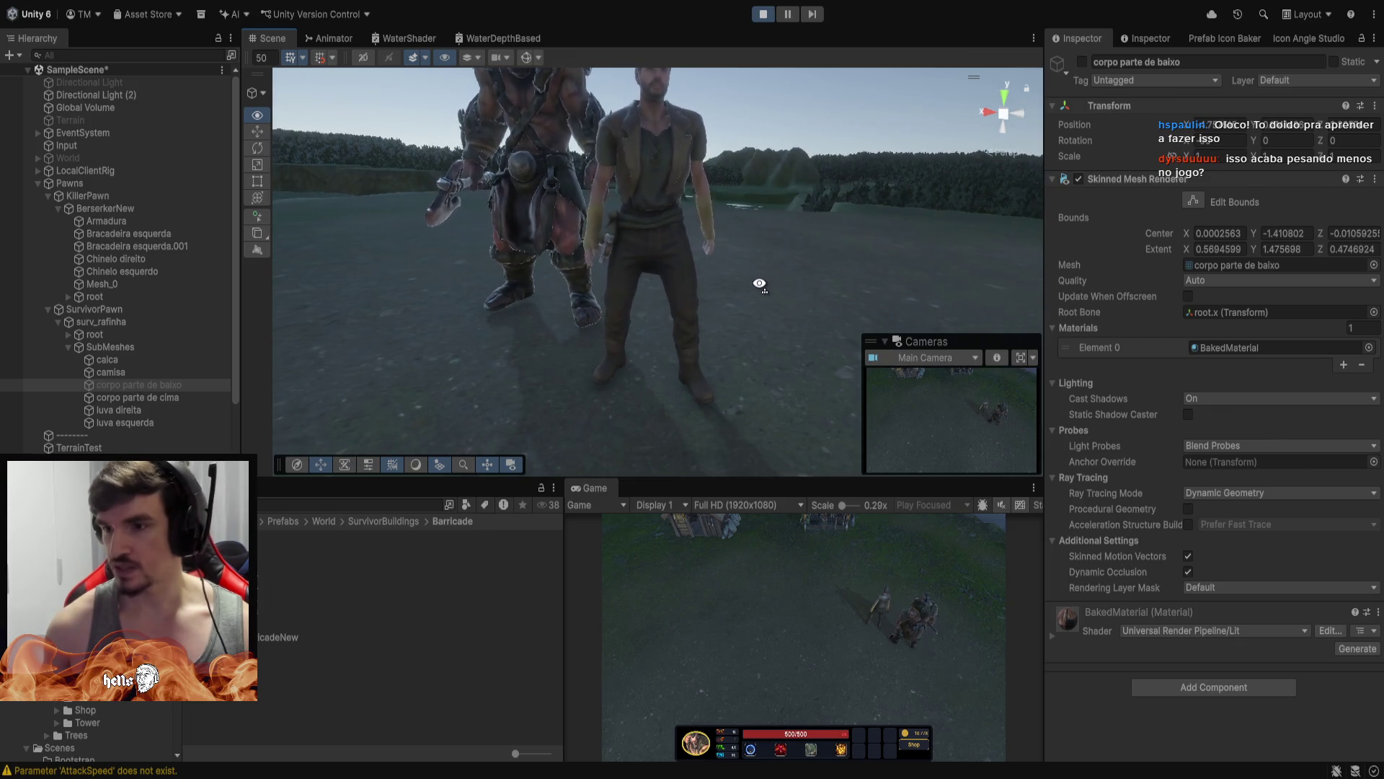
{"action": "left_click_drag", "start_coordinate": [759, 283], "coordinate": [766, 288]}
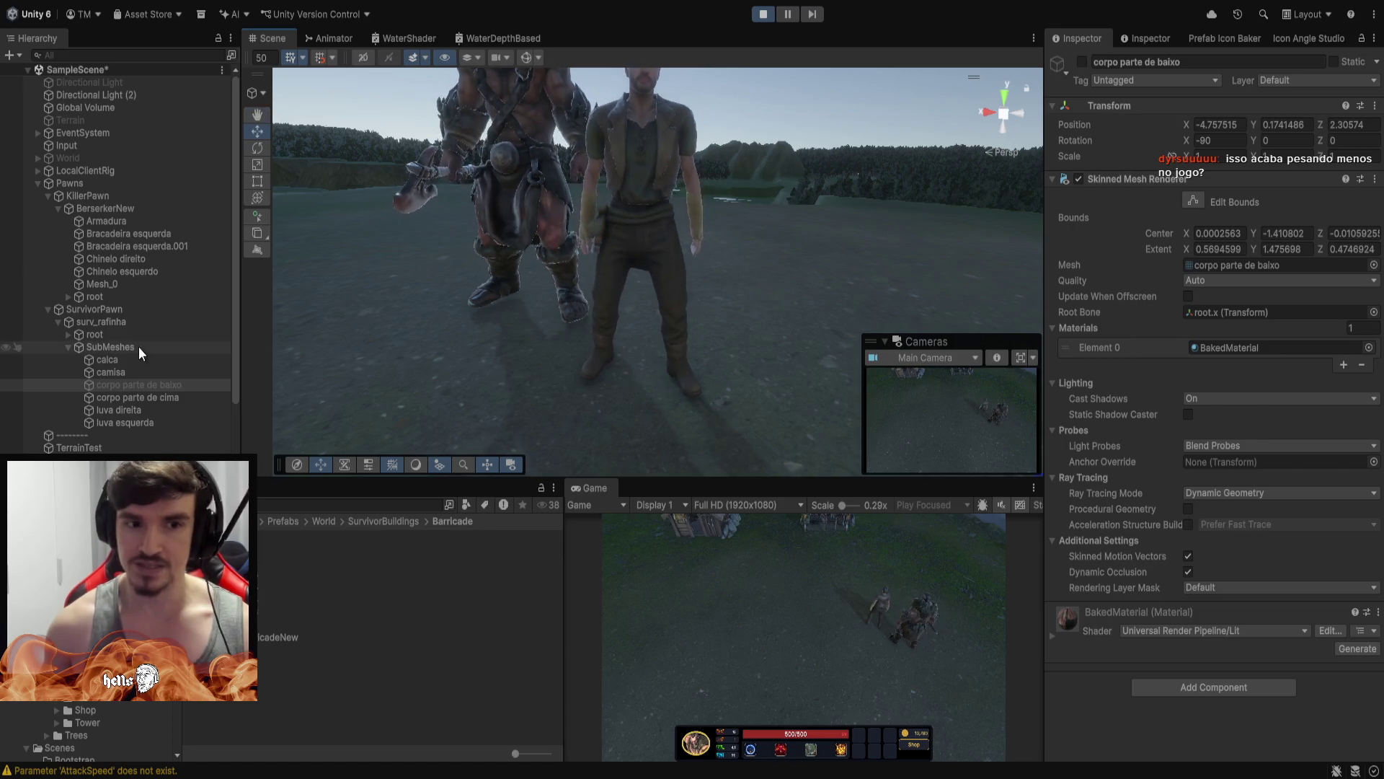
{"action": "left_click", "coordinate": [144, 386]}
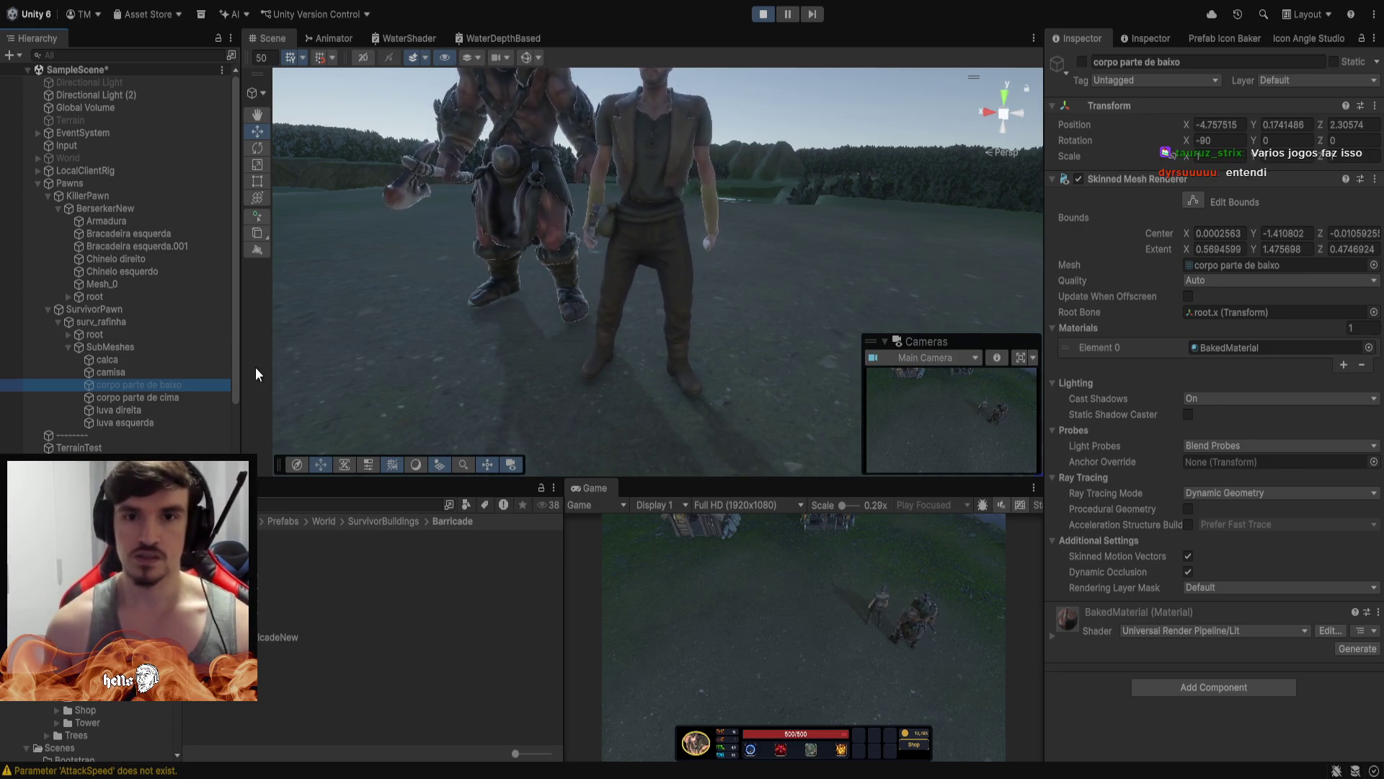
{"action": "left_click", "coordinate": [139, 396]}
{"action": "mouse_move", "coordinate": [721, 238]}
{"action": "left_mouse_down"}
{"action": "mouse_move", "coordinate": [765, 222]}
{"action": "mouse_move", "coordinate": [724, 300]}
{"action": "left_mouse_up"}
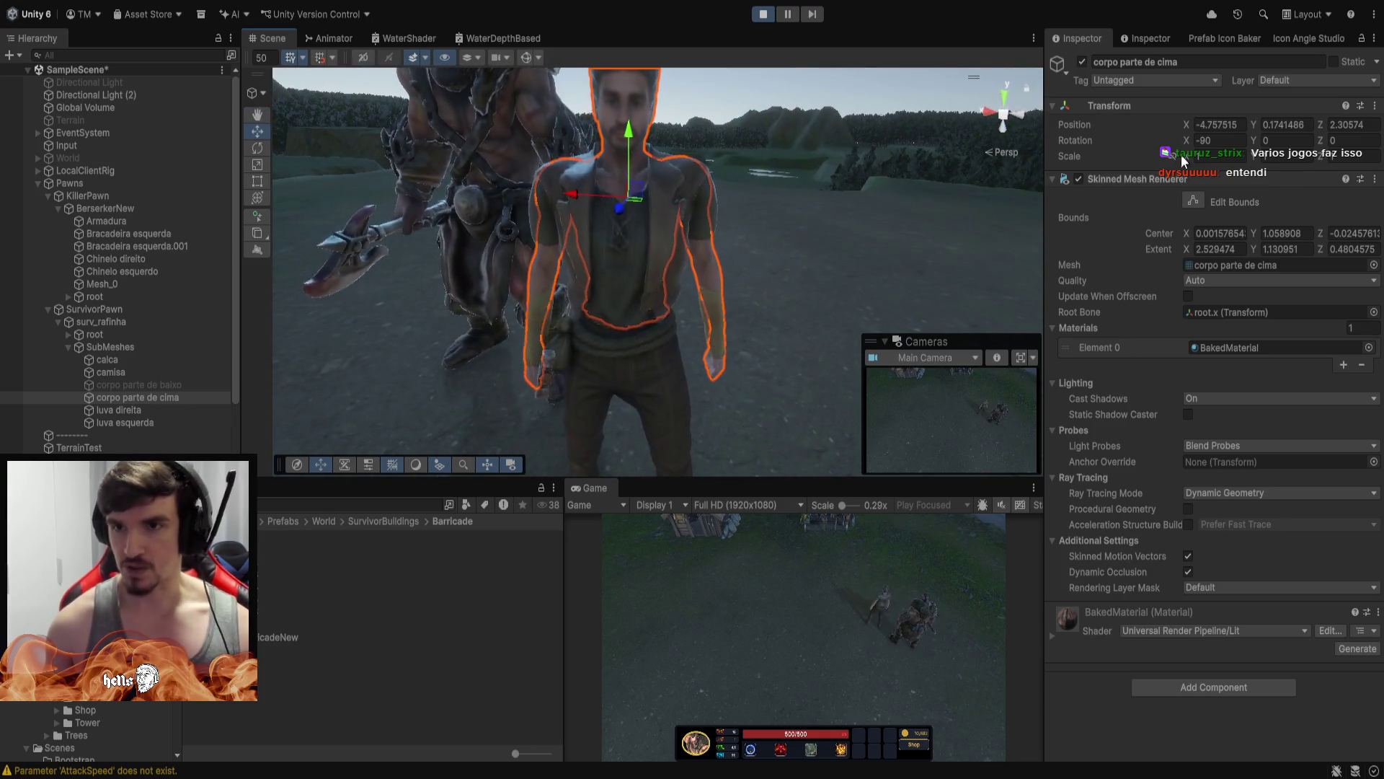
{"action": "left_click", "coordinate": [1082, 62]}
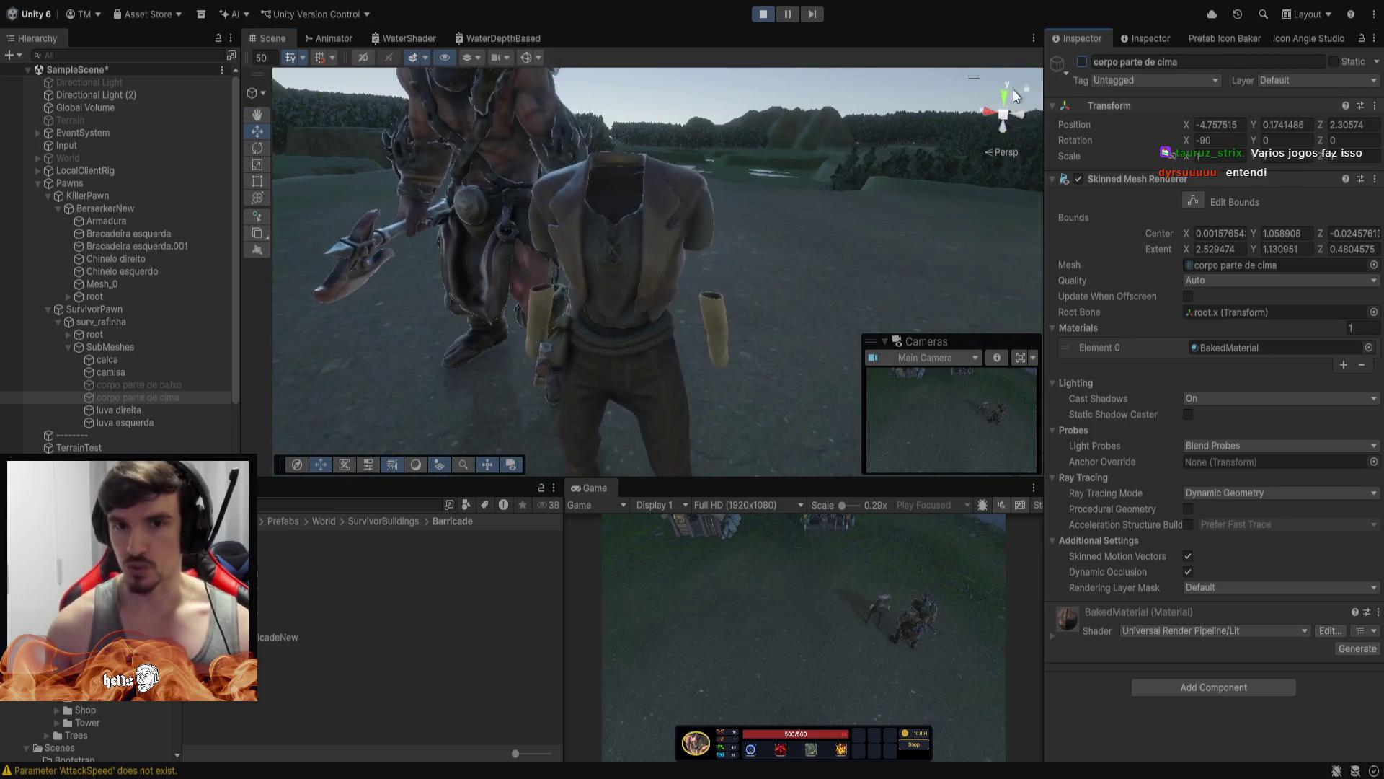
{"action": "mouse_move", "coordinate": [851, 233]}
{"action": "left_mouse_down"}
{"action": "mouse_move", "coordinate": [819, 223]}
{"action": "mouse_move", "coordinate": [944, 233]}
{"action": "mouse_move", "coordinate": [821, 232]}
{"action": "left_mouse_up"}
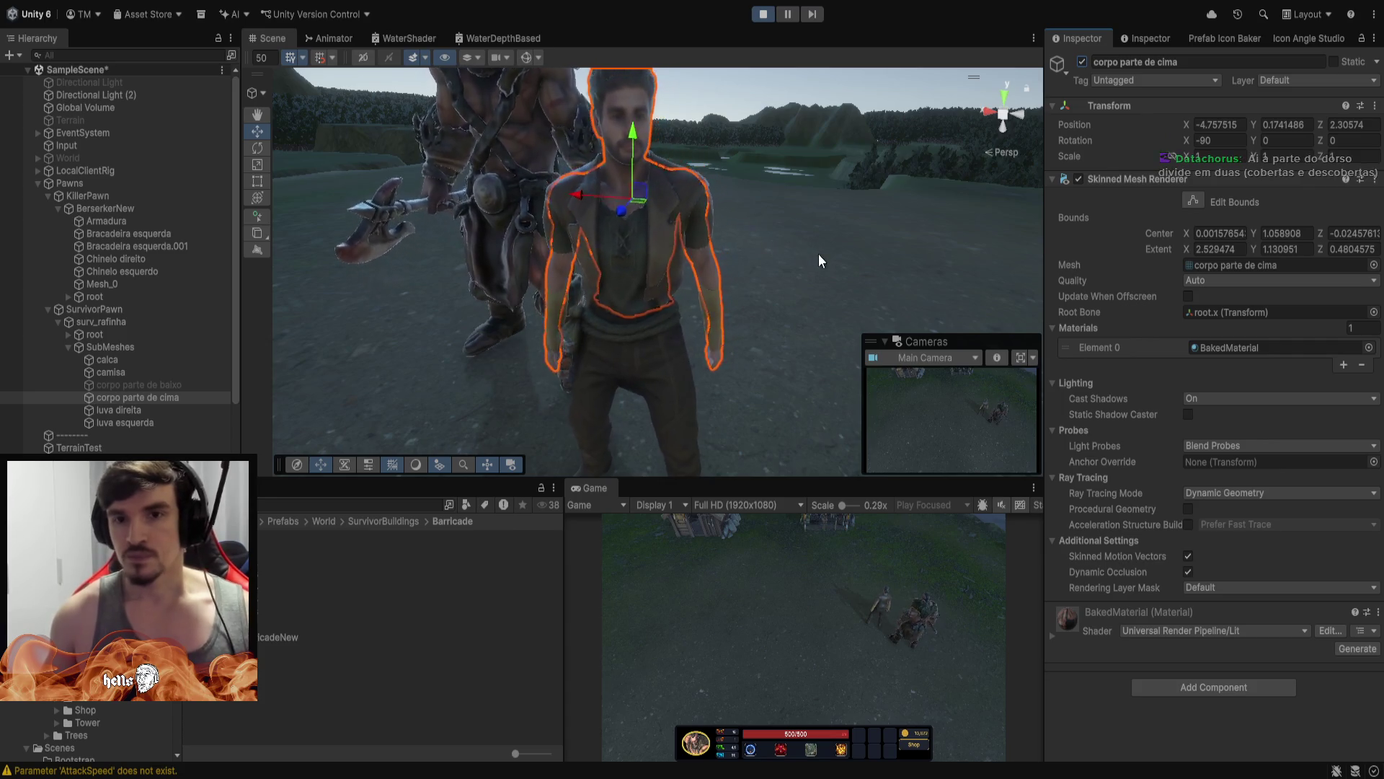
{"action": "mouse_move", "coordinate": [802, 249]}
{"action": "left_mouse_down"}
{"action": "mouse_move", "coordinate": [797, 411]}
{"action": "mouse_move", "coordinate": [764, 238]}
{"action": "mouse_move", "coordinate": [664, 318]}
{"action": "mouse_move", "coordinate": [784, 222]}
{"action": "mouse_move", "coordinate": [742, 222]}
{"action": "left_mouse_up"}
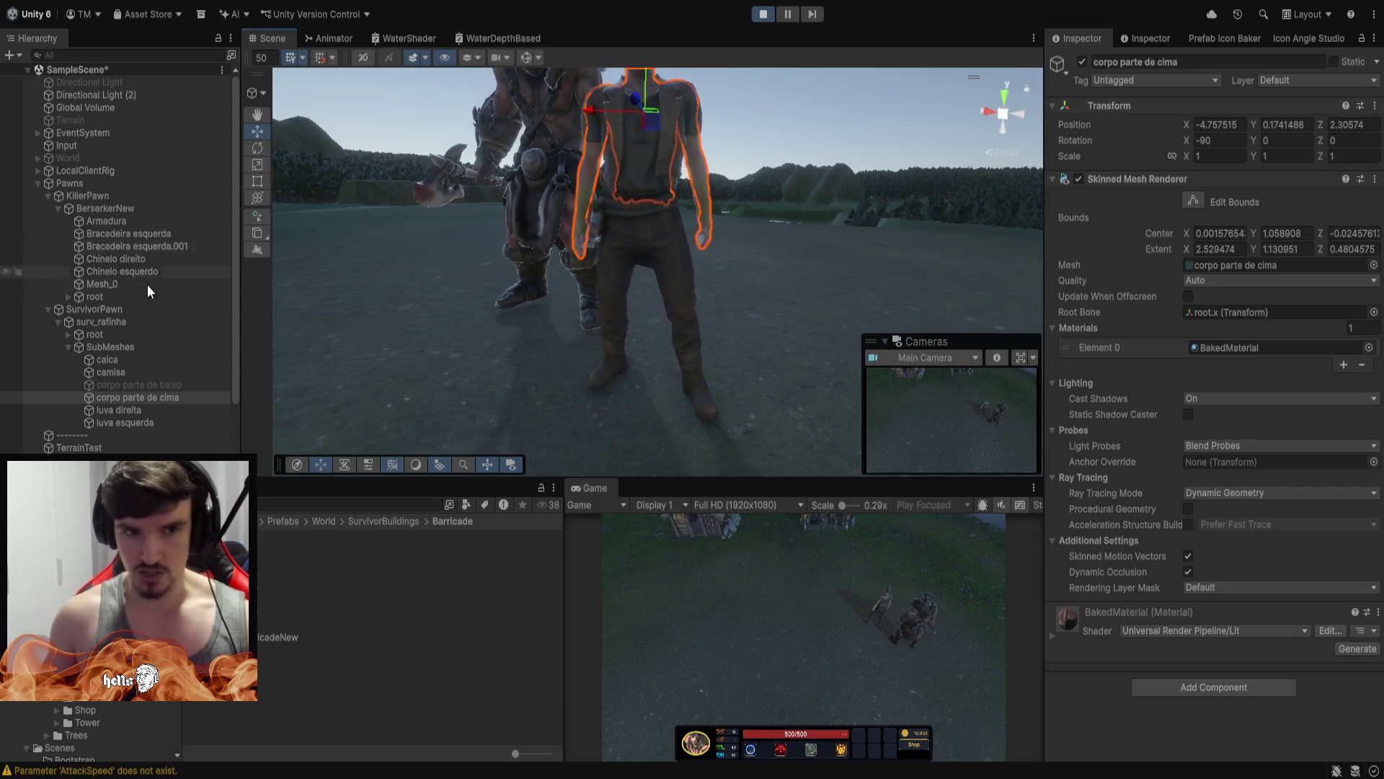
Reselect the corpo parte de baixo mesh, orbit around the survivor's legs, then select the ground
{"action": "left_click", "coordinate": [169, 383]}
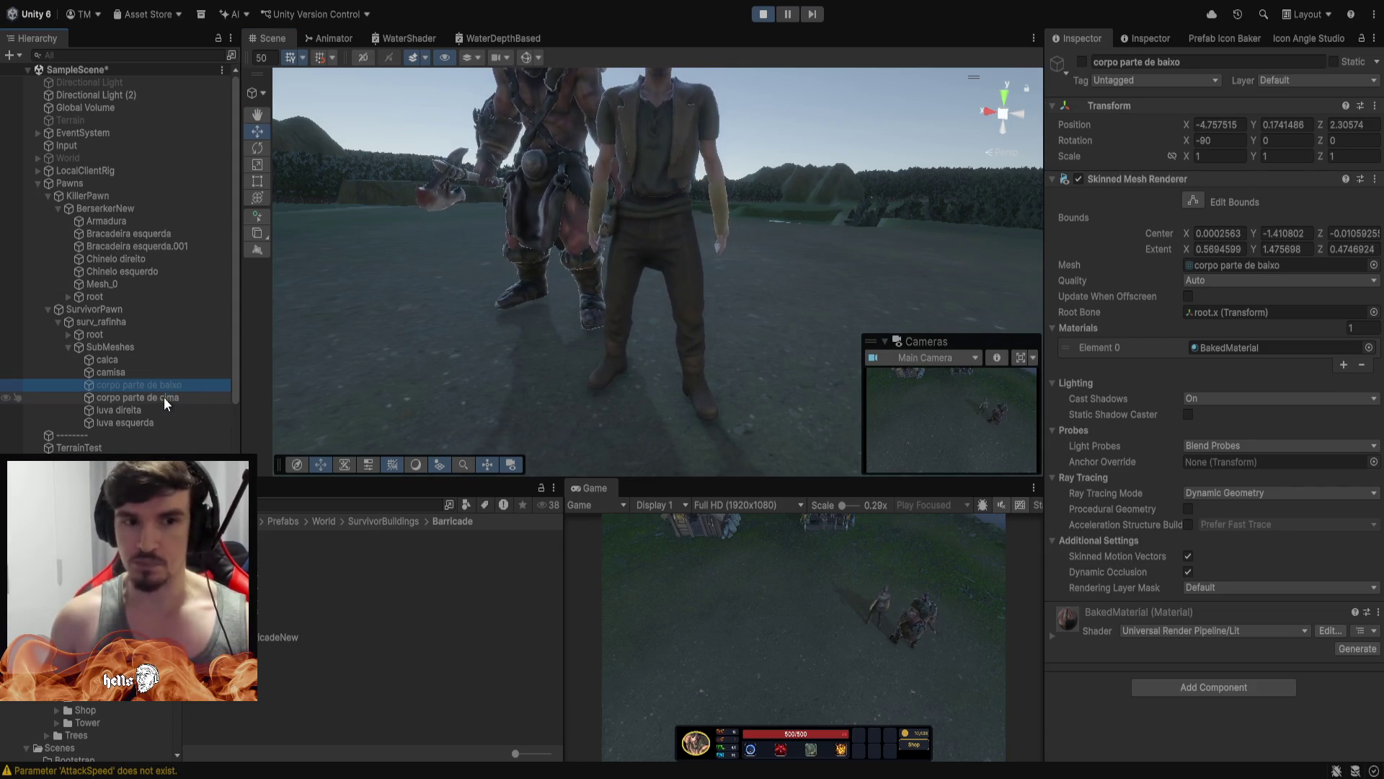
{"action": "left_click", "coordinate": [163, 397]}
{"action": "left_click", "coordinate": [152, 383]}
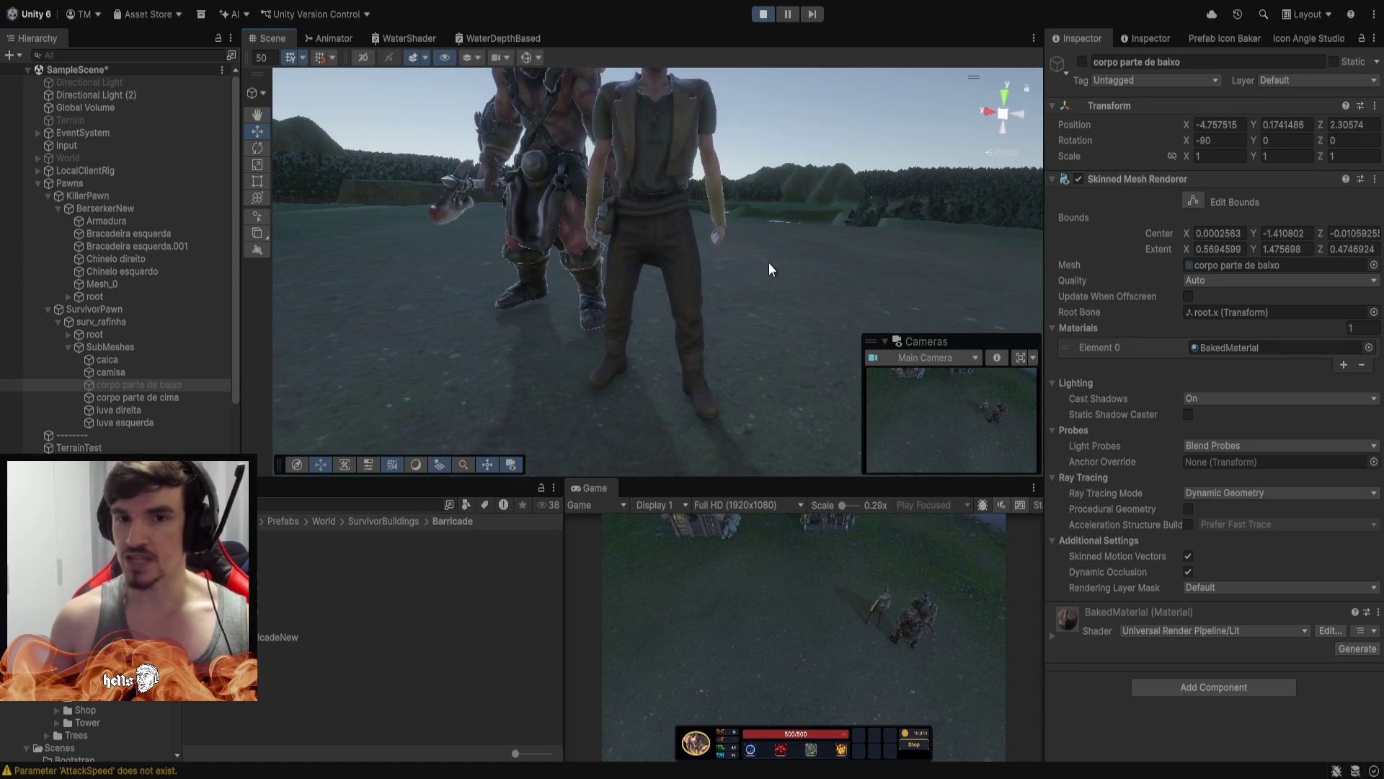
{"action": "left_click_drag", "start_coordinate": [768, 263], "coordinate": [596, 241]}
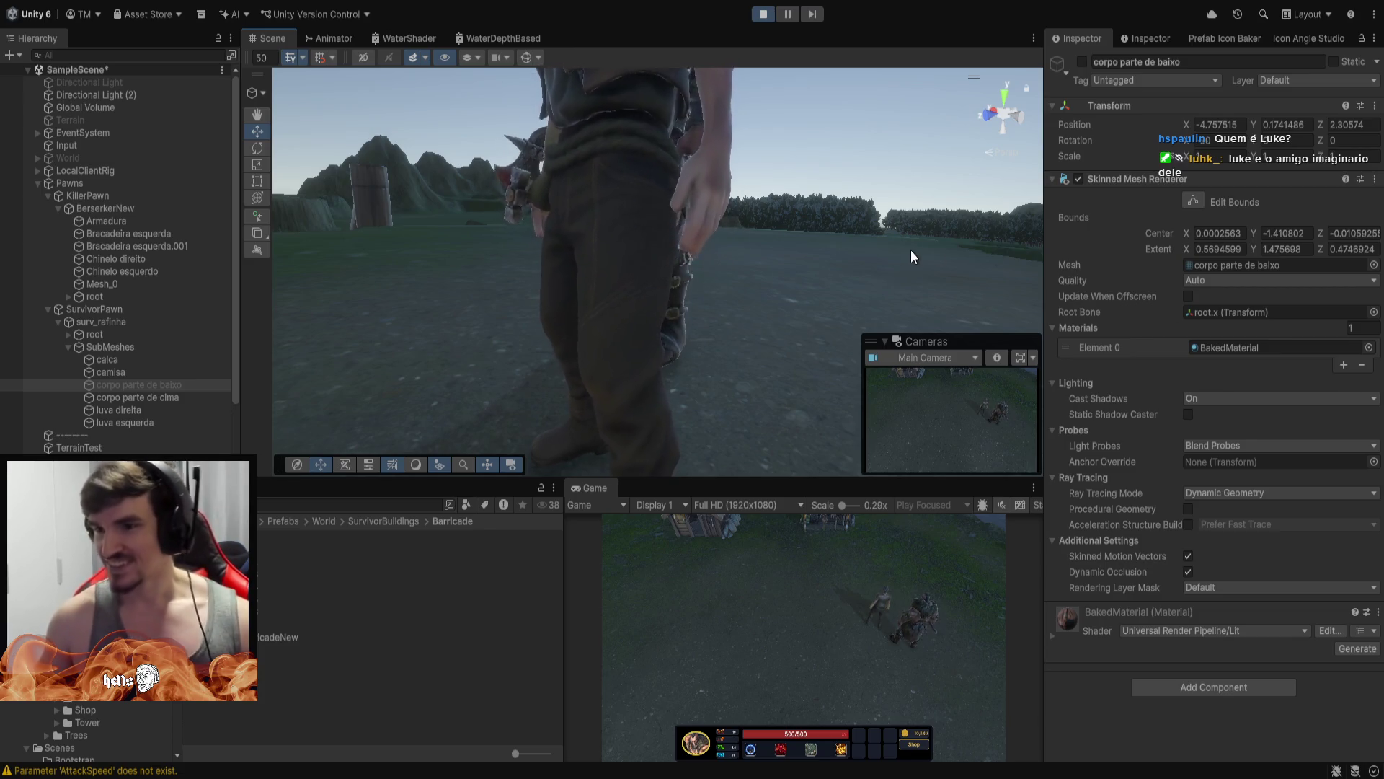
{"action": "mouse_move", "coordinate": [896, 123]}
{"action": "left_mouse_down"}
{"action": "mouse_move", "coordinate": [730, 192]}
{"action": "mouse_move", "coordinate": [717, 216]}
{"action": "left_mouse_up"}
{"action": "left_click", "coordinate": [128, 383]}
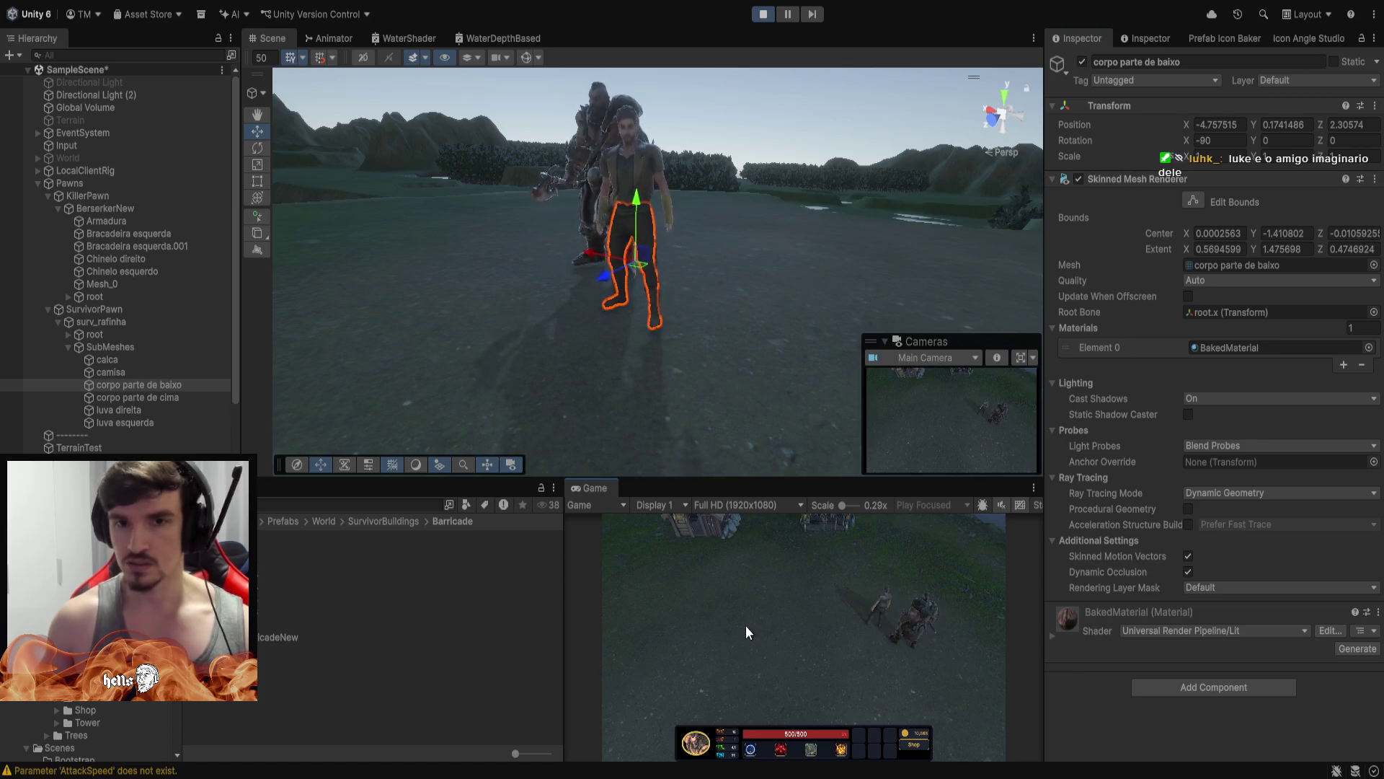
{"action": "left_click", "coordinate": [790, 215]}
{"action": "left_click", "coordinate": [803, 101]}
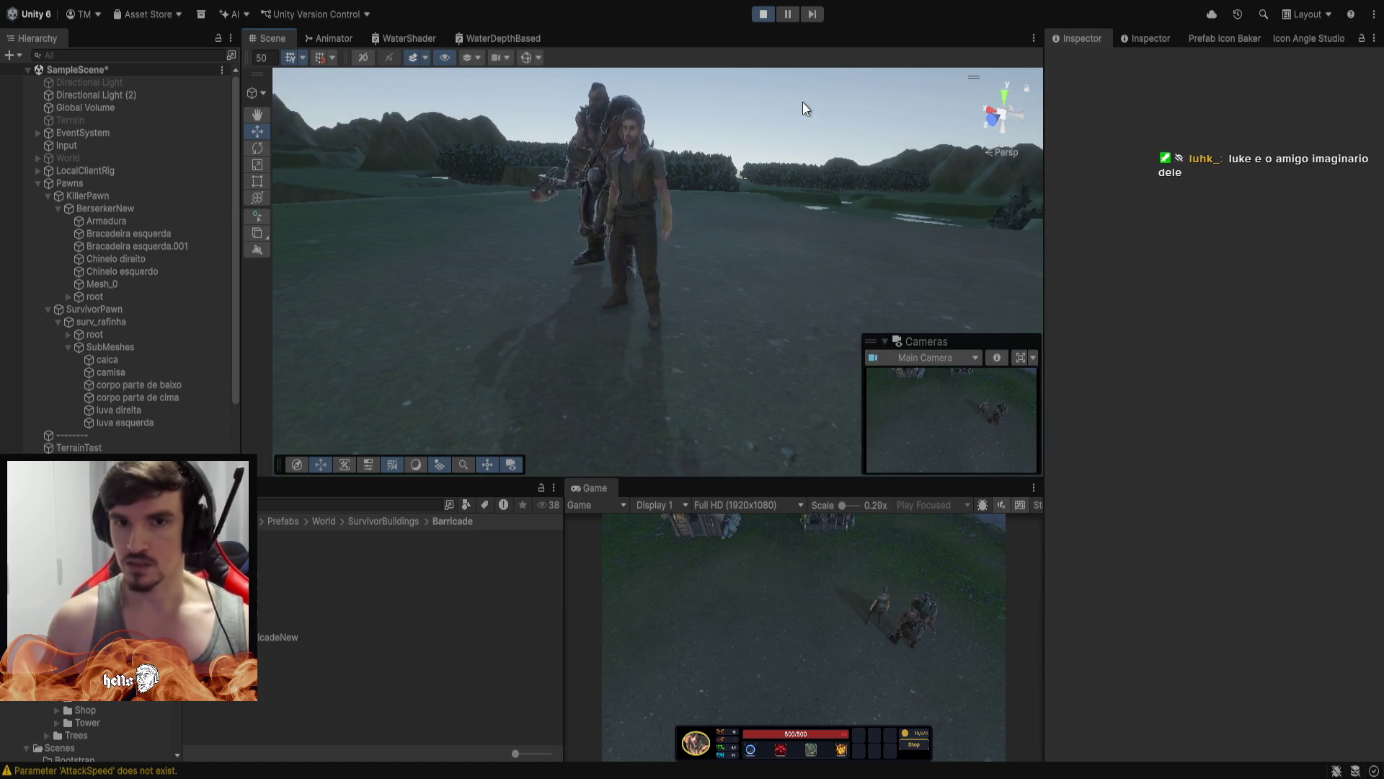
{"action": "right_click", "coordinate": [656, 612]}
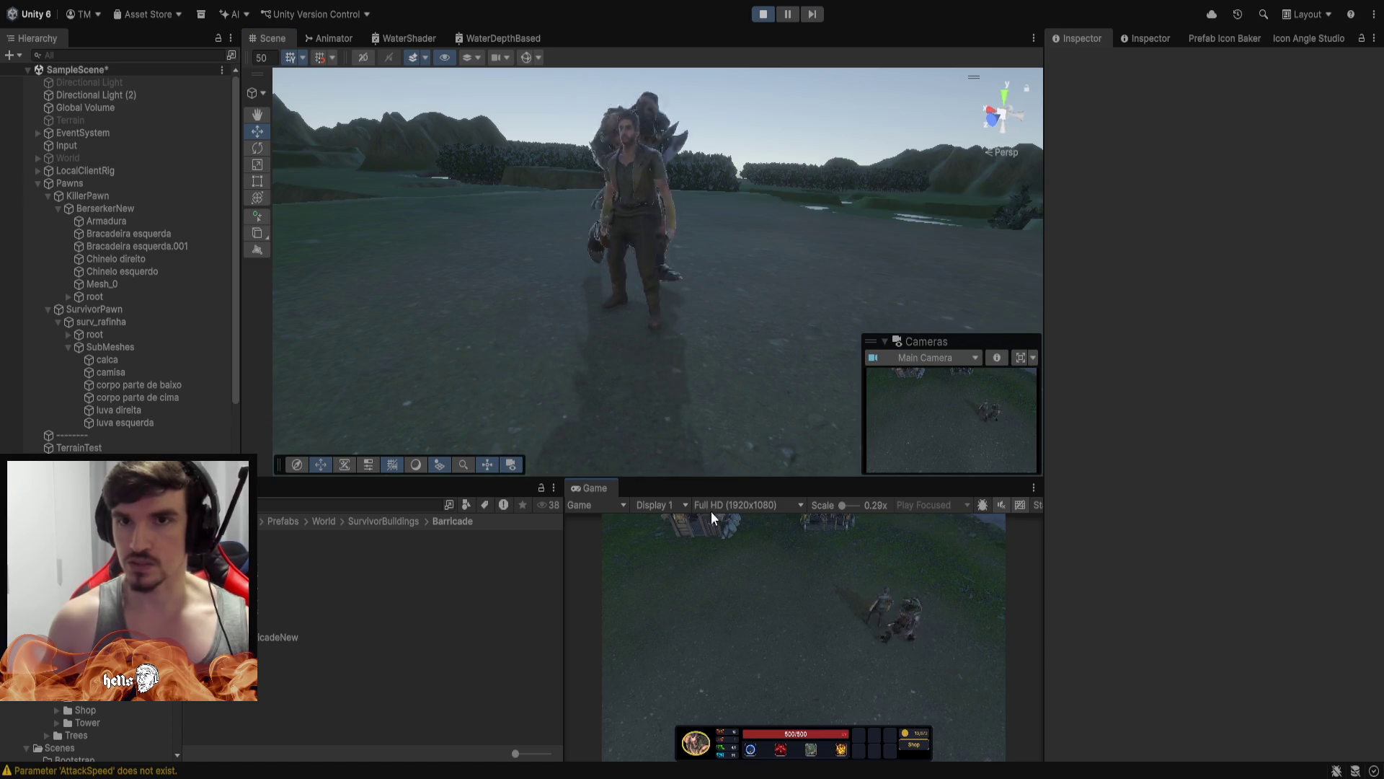
{"action": "right_click", "coordinate": [781, 535]}
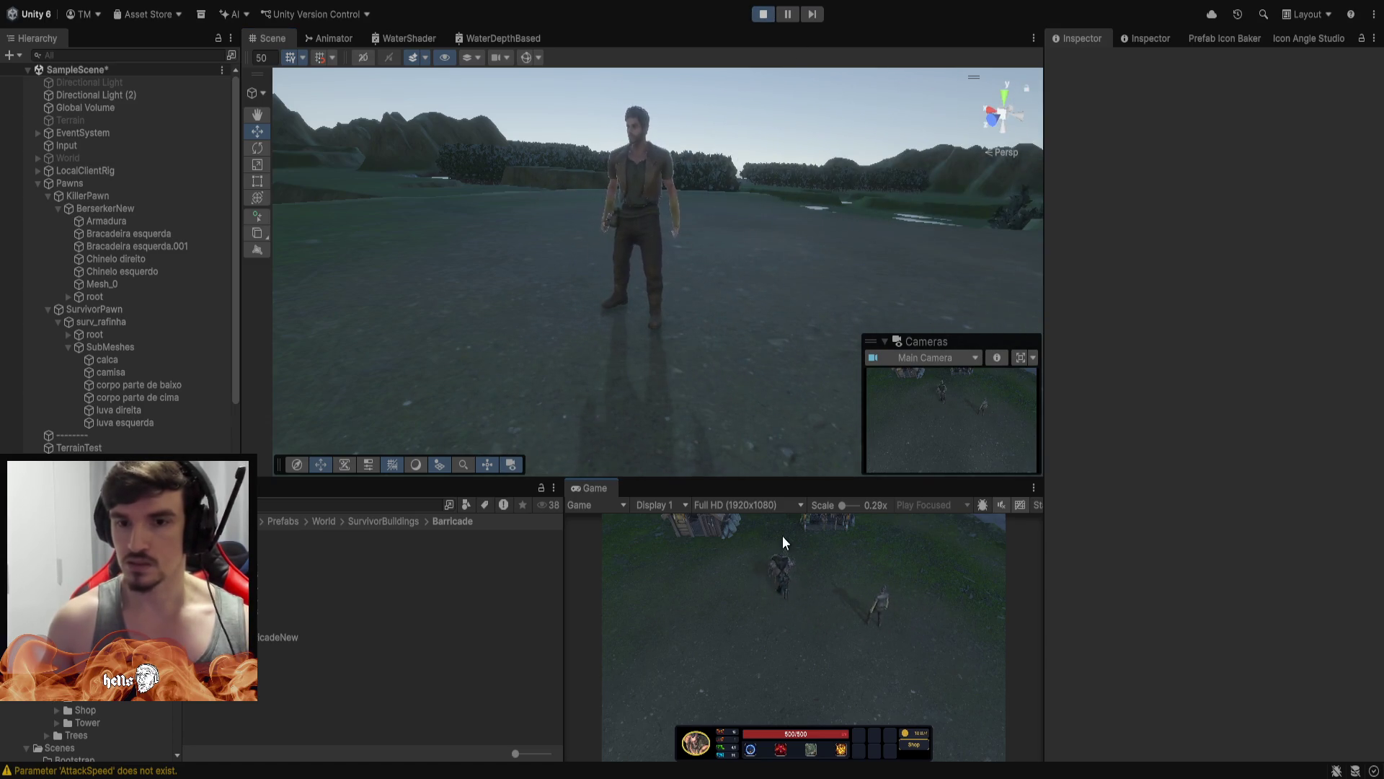
{"action": "key", "text": "Tab"}
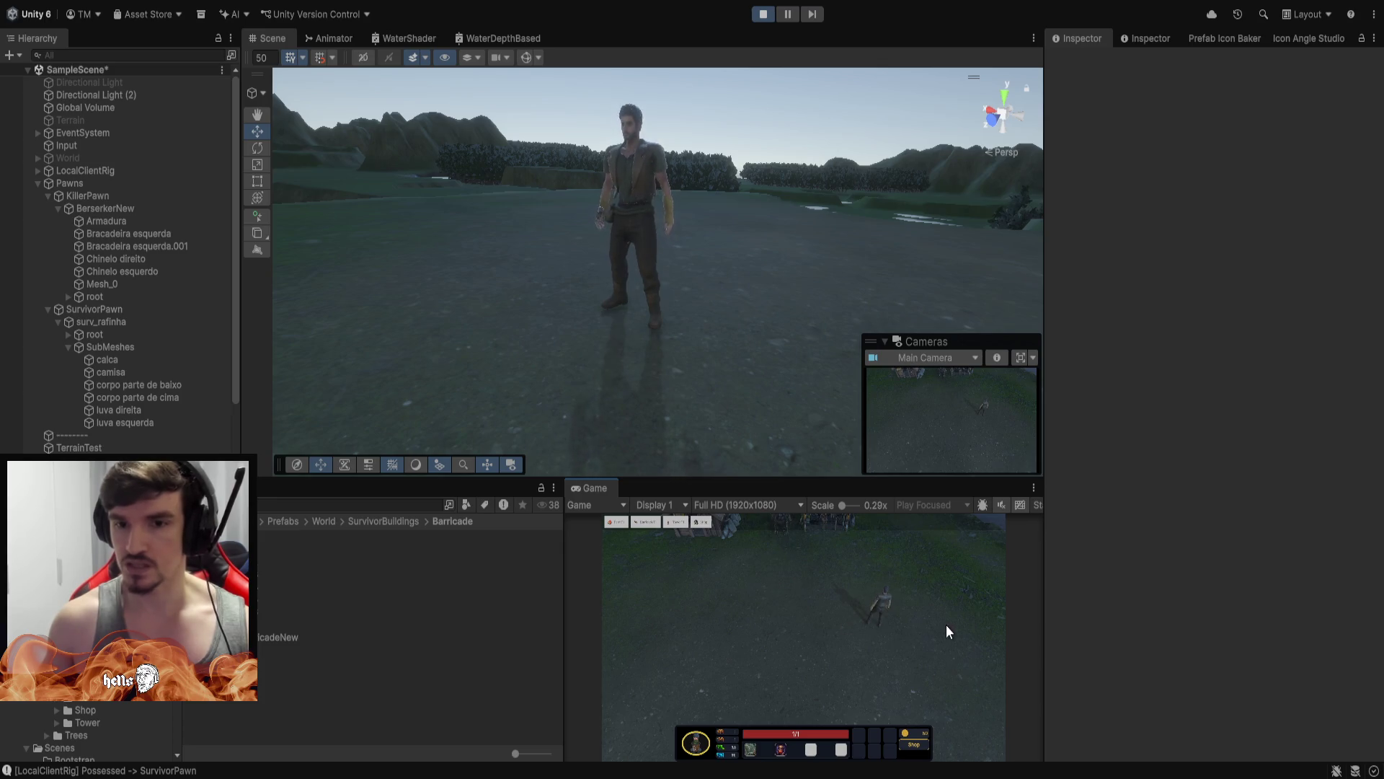
{"action": "right_click", "coordinate": [639, 607]}
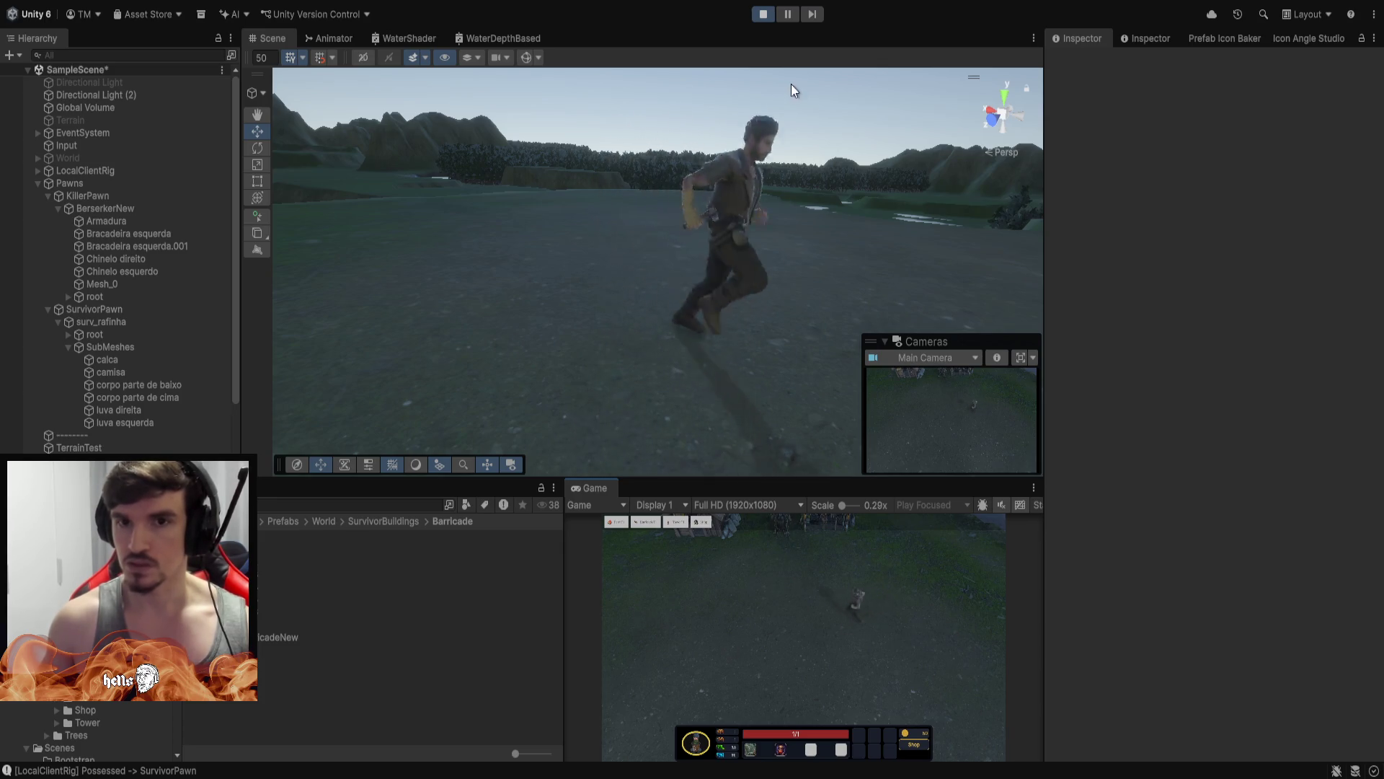
{"action": "left_click", "coordinate": [787, 14]}
{"action": "mouse_move", "coordinate": [719, 280]}
{"action": "left_mouse_down"}
{"action": "mouse_move", "coordinate": [841, 262]}
{"action": "mouse_move", "coordinate": [361, 253]}
{"action": "mouse_move", "coordinate": [253, 236]}
{"action": "mouse_move", "coordinate": [201, 209]}
{"action": "mouse_move", "coordinate": [214, 226]}
{"action": "mouse_move", "coordinate": [699, 220]}
{"action": "left_mouse_up"}
{"action": "scroll", "coordinate": [201, 209], "scroll_direction": "down", "scroll_amount": 2}
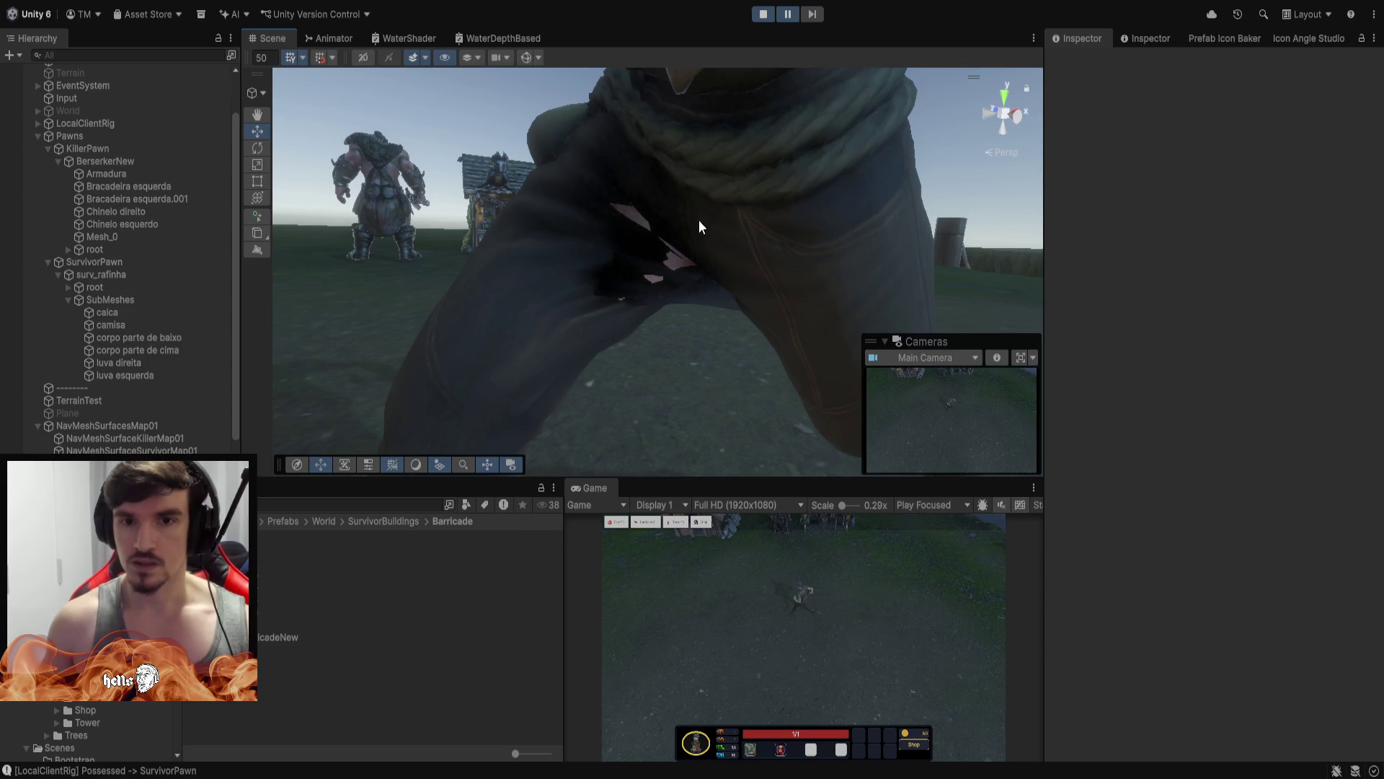
{"action": "scroll", "coordinate": [150, 325], "scroll_direction": "down", "scroll_amount": 1}
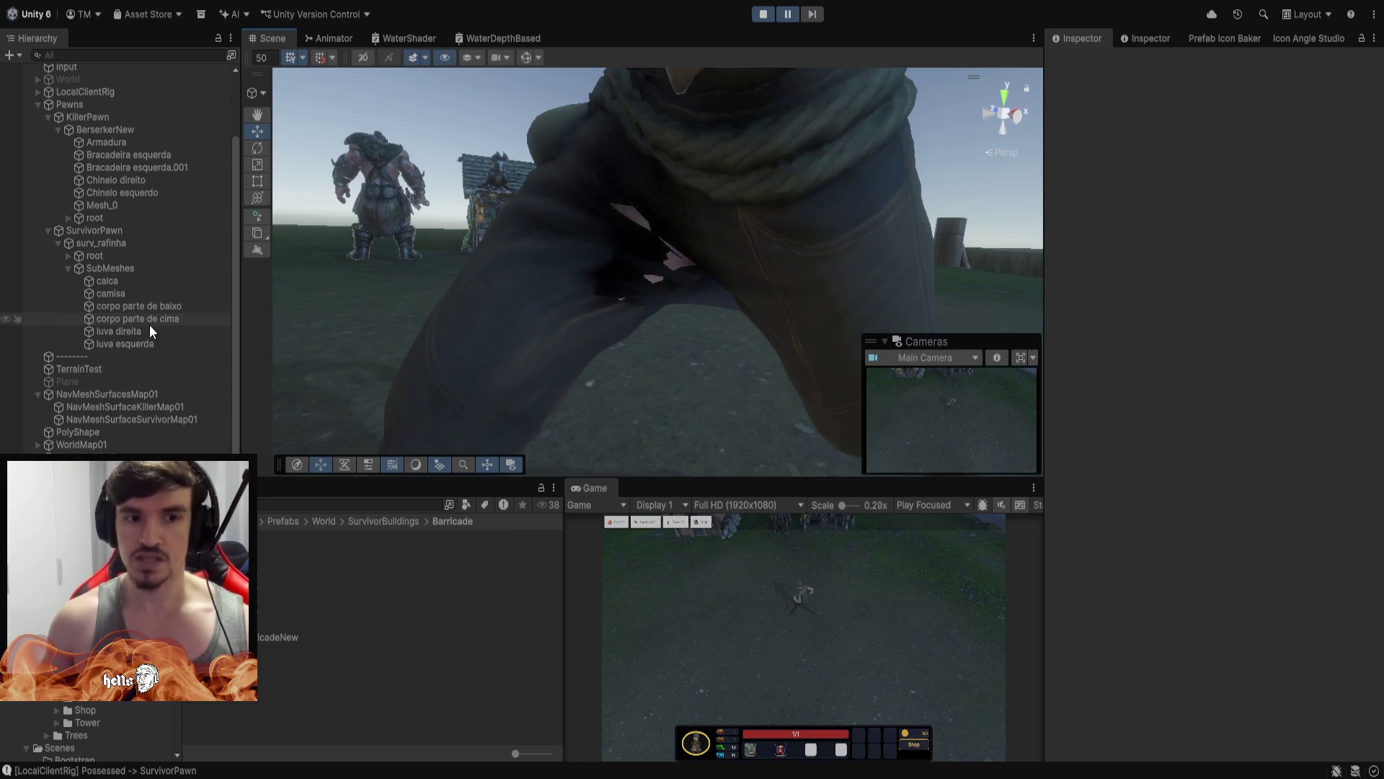
{"action": "mouse_move", "coordinate": [646, 287]}
{"action": "left_mouse_down"}
{"action": "mouse_move", "coordinate": [662, 329]}
{"action": "mouse_move", "coordinate": [625, 328]}
{"action": "mouse_move", "coordinate": [660, 330]}
{"action": "mouse_move", "coordinate": [658, 318]}
{"action": "mouse_move", "coordinate": [670, 364]}
{"action": "mouse_move", "coordinate": [615, 365]}
{"action": "mouse_move", "coordinate": [605, 346]}
{"action": "mouse_move", "coordinate": [556, 358]}
{"action": "mouse_move", "coordinate": [631, 361]}
{"action": "mouse_move", "coordinate": [687, 306]}
{"action": "mouse_move", "coordinate": [710, 361]}
{"action": "mouse_move", "coordinate": [680, 336]}
{"action": "mouse_move", "coordinate": [606, 361]}
{"action": "mouse_move", "coordinate": [634, 301]}
{"action": "left_mouse_up"}
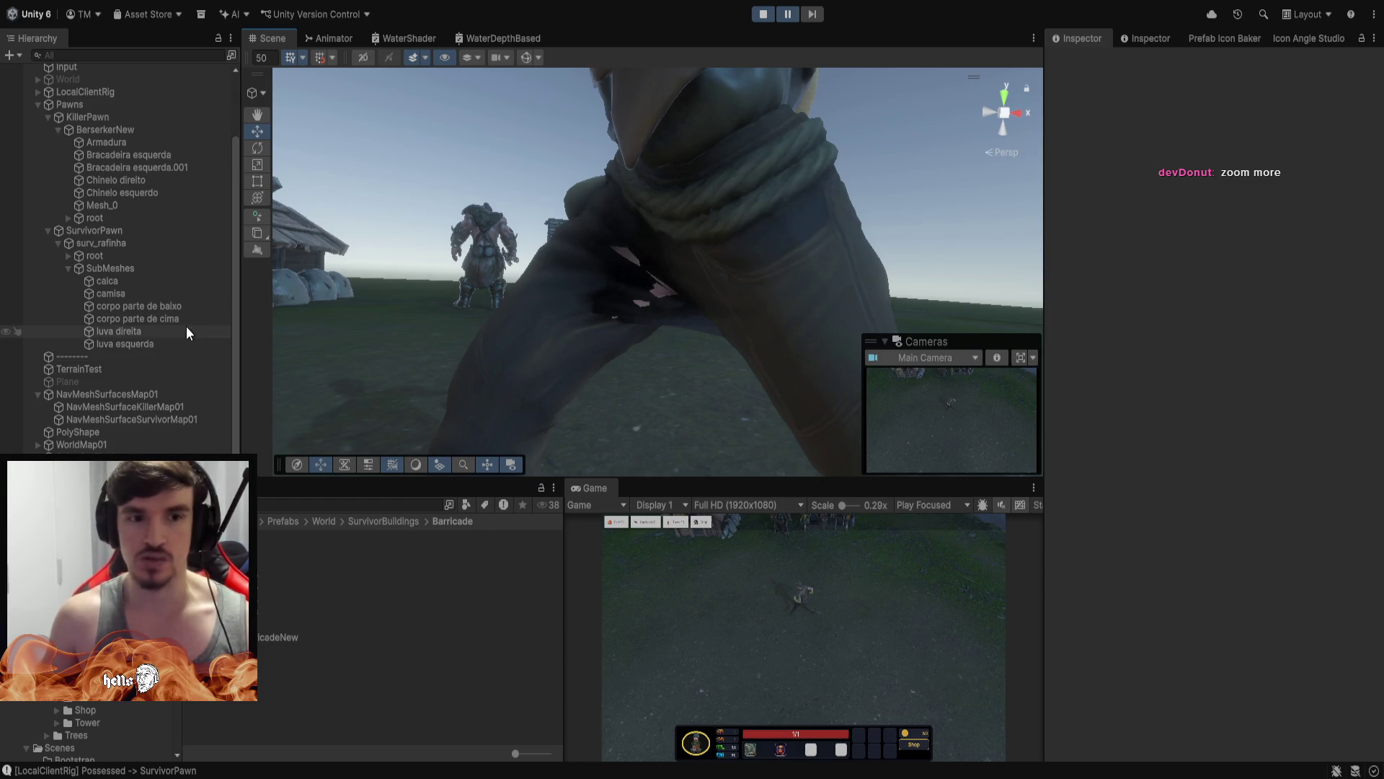
{"action": "left_click", "coordinate": [158, 307]}
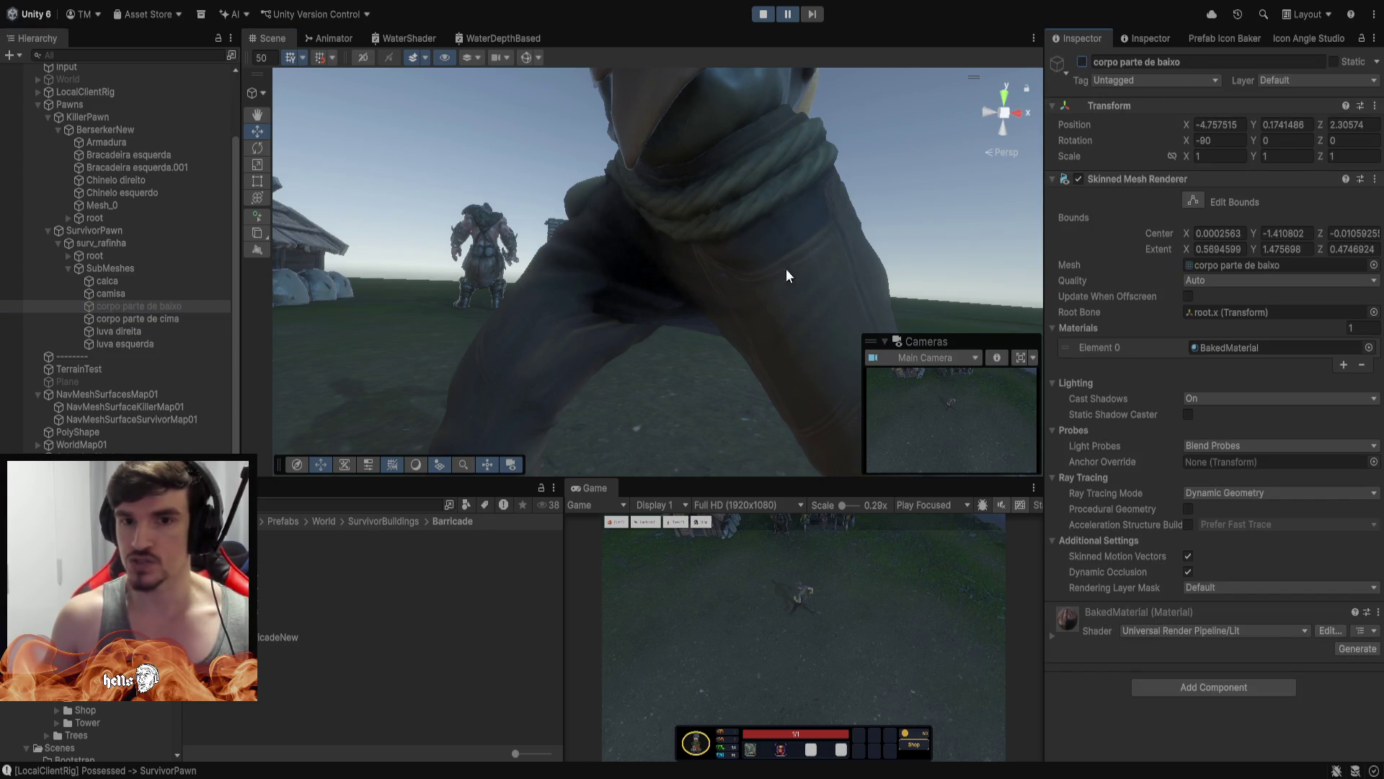
Orbit to a side view of the runner and advance the paused game two frames
{"action": "scroll", "coordinate": [702, 229], "scroll_direction": "down", "scroll_amount": 5}
{"action": "left_click_drag", "start_coordinate": [798, 241], "coordinate": [793, 247]}
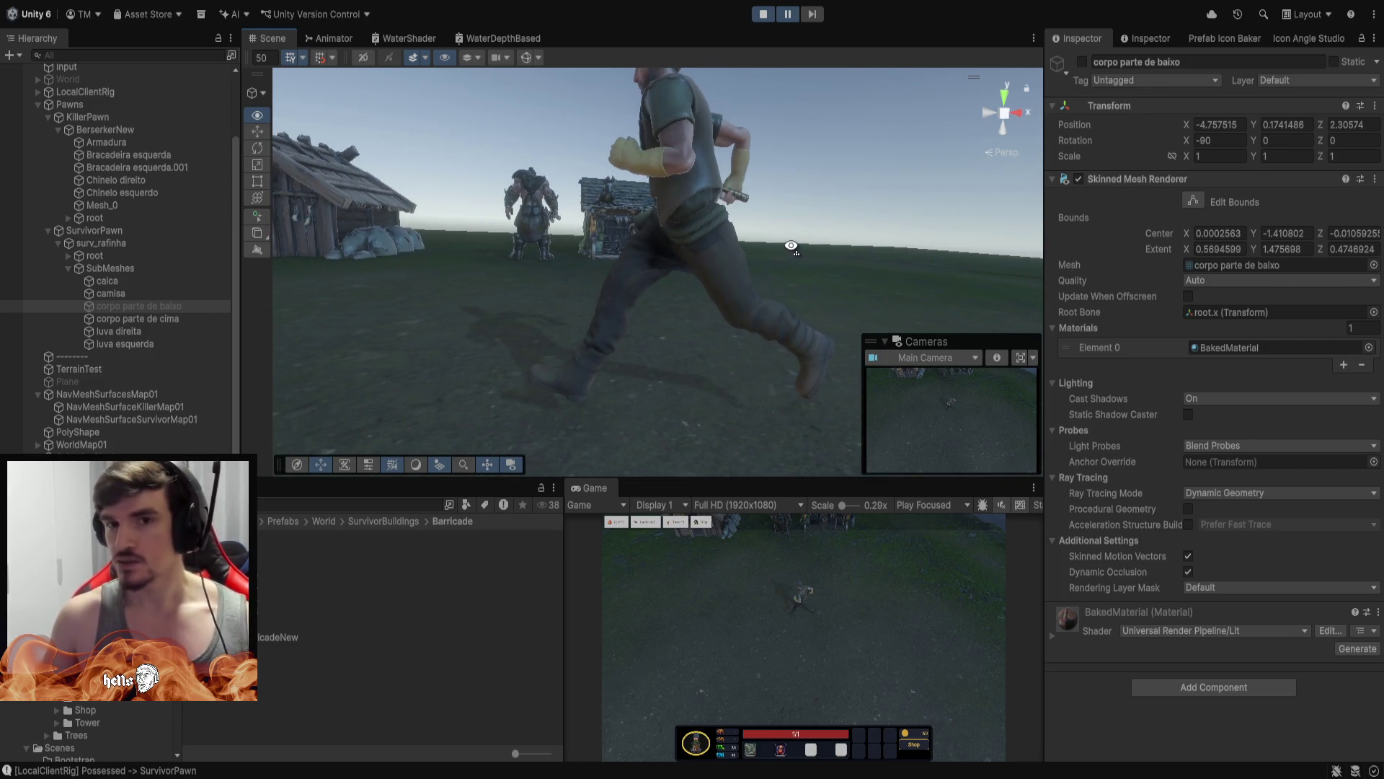
{"action": "left_click_drag", "start_coordinate": [792, 247], "coordinate": [768, 242]}
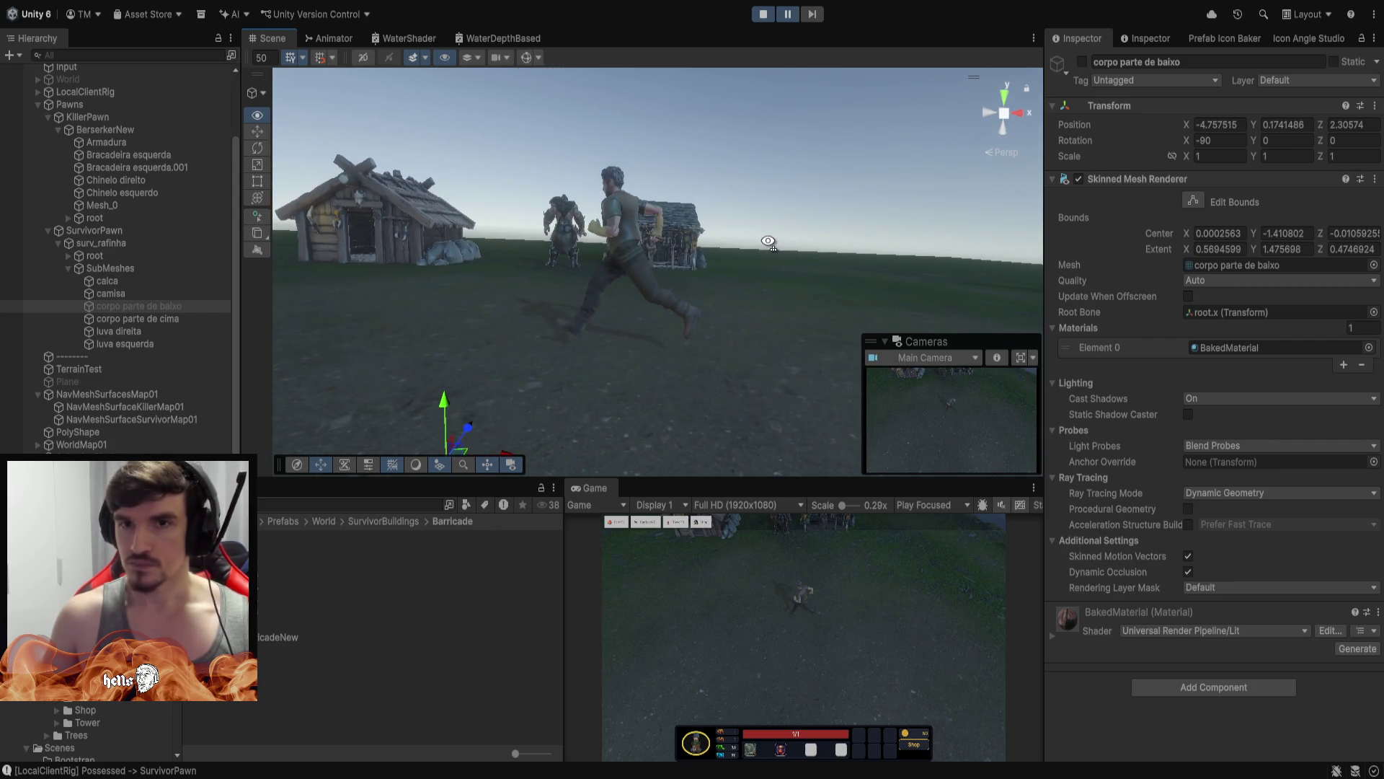
{"action": "left_click", "coordinate": [811, 15]}
{"action": "left_click", "coordinate": [811, 14]}
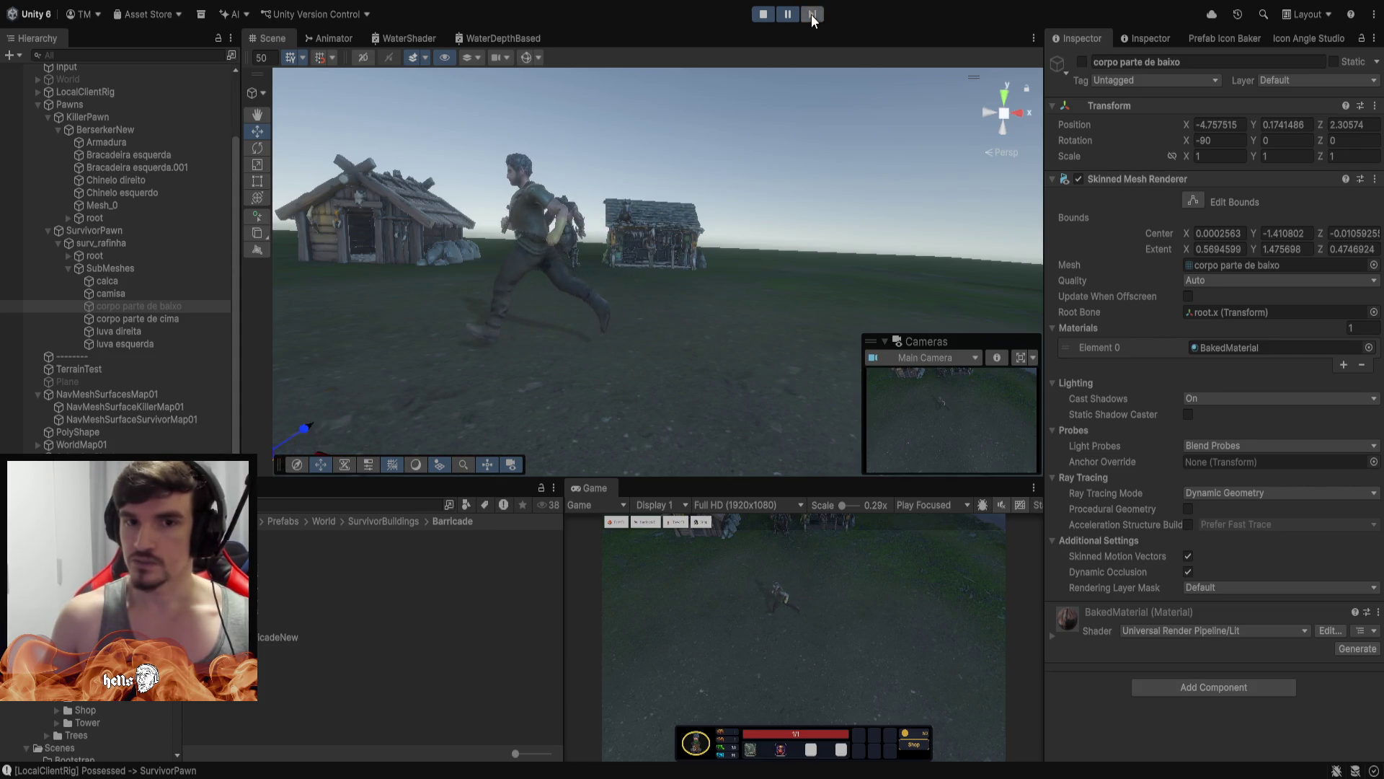
Move in close and rotate around the survivor's legs, flying in with W
{"action": "left_click_drag", "start_coordinate": [829, 254], "coordinate": [672, 257]}
{"action": "scroll", "coordinate": [673, 257], "scroll_direction": "up", "scroll_amount": 2}
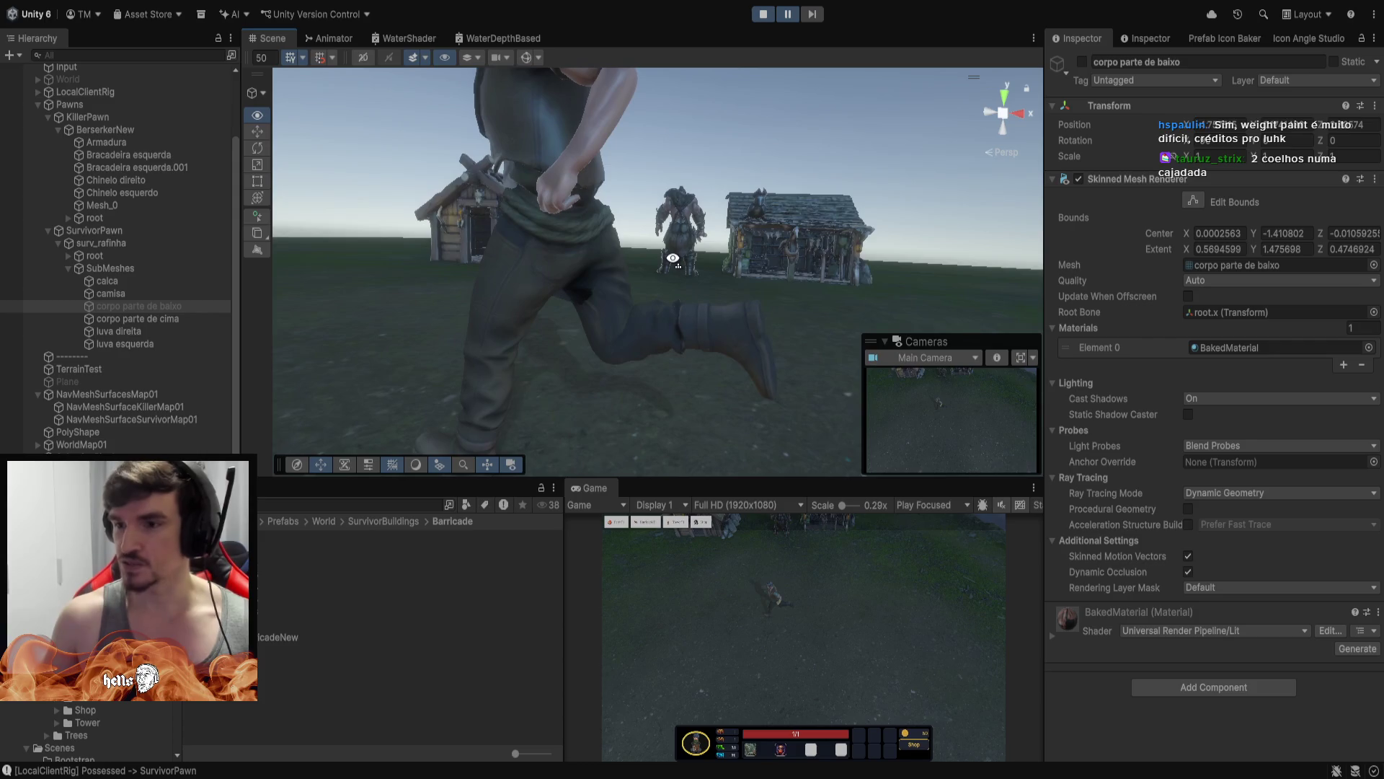
{"action": "scroll", "coordinate": [673, 257], "scroll_direction": "down", "scroll_amount": 2}
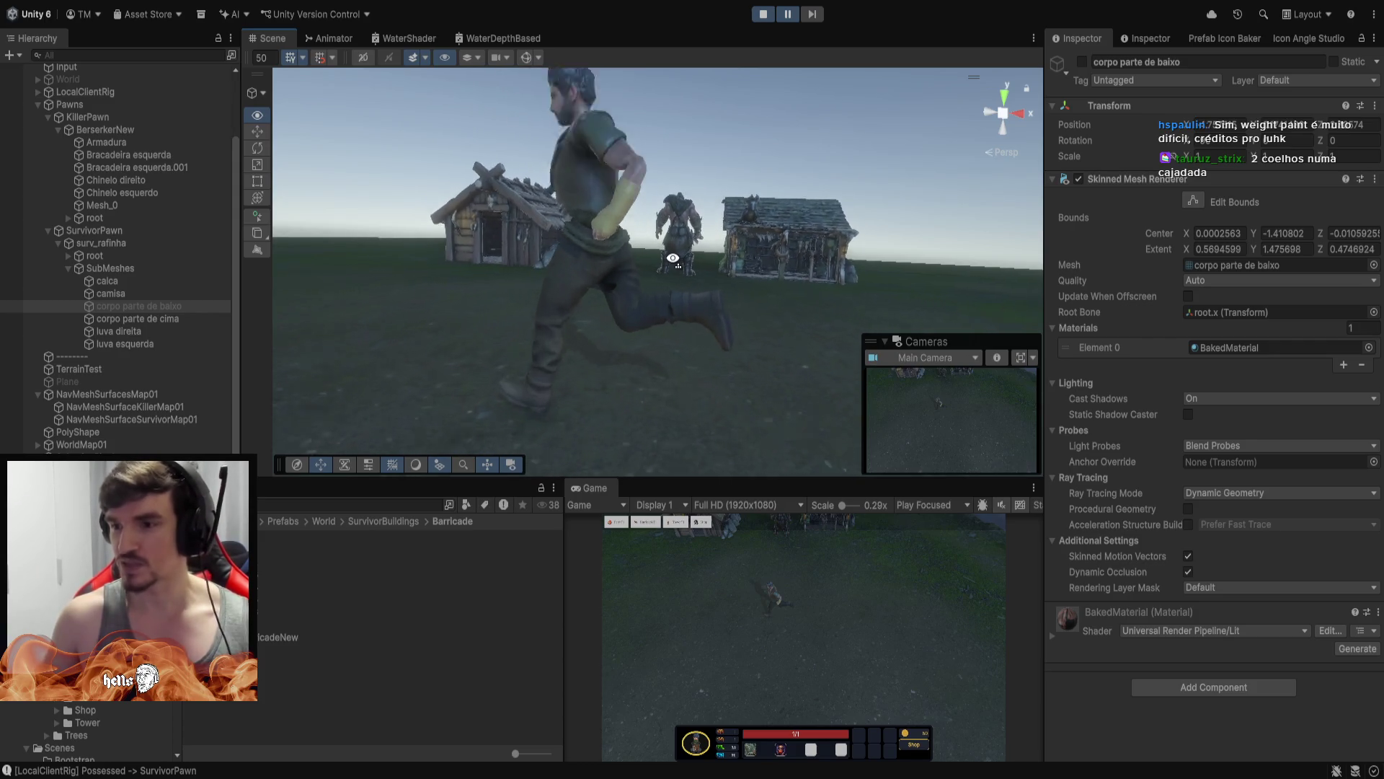
{"action": "scroll", "coordinate": [673, 257], "scroll_direction": "up", "scroll_amount": 3}
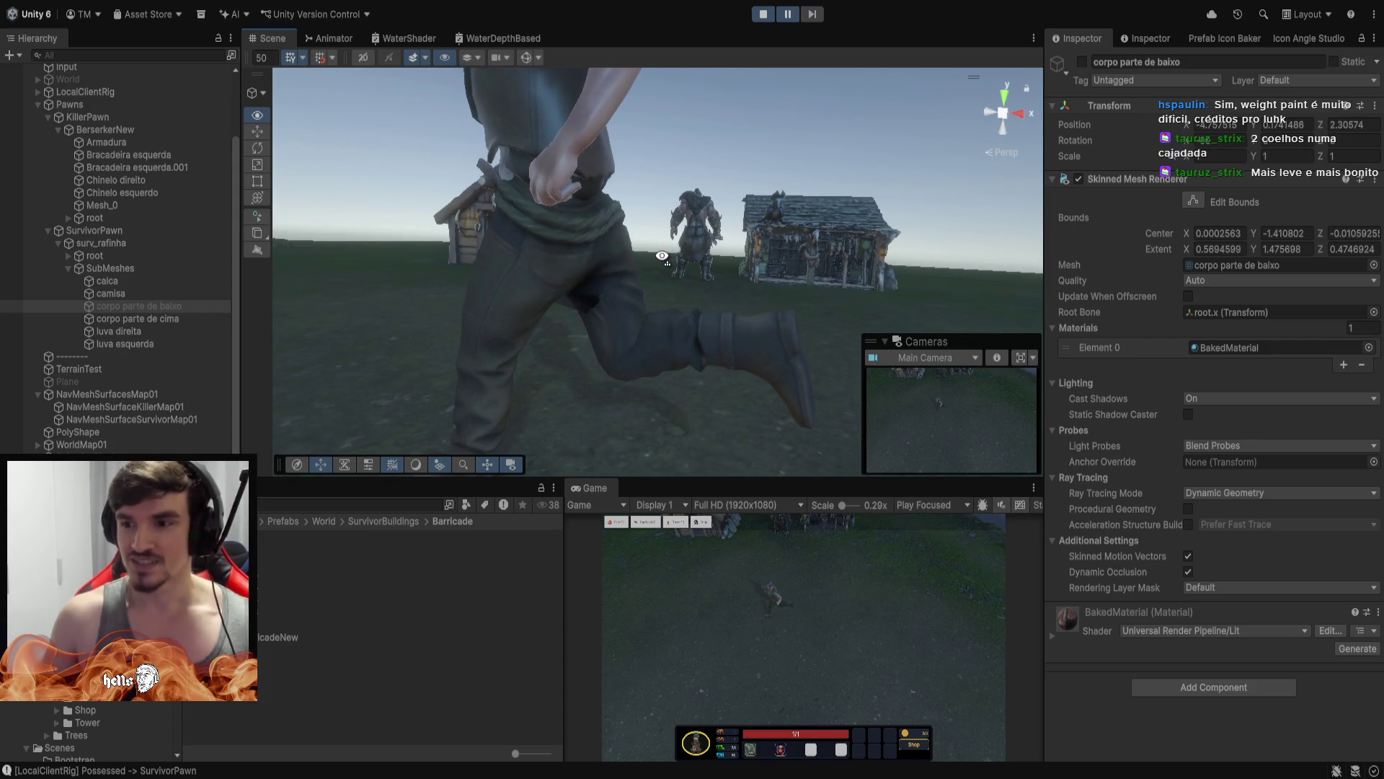
{"action": "mouse_move", "coordinate": [662, 256]}
{"action": "left_mouse_down"}
{"action": "mouse_move", "coordinate": [531, 274]}
{"action": "mouse_move", "coordinate": [804, 278]}
{"action": "mouse_move", "coordinate": [741, 276]}
{"action": "mouse_move", "coordinate": [729, 263]}
{"action": "mouse_move", "coordinate": [682, 296]}
{"action": "mouse_move", "coordinate": [574, 303]}
{"action": "mouse_move", "coordinate": [566, 428]}
{"action": "mouse_move", "coordinate": [635, 418]}
{"action": "mouse_move", "coordinate": [757, 349]}
{"action": "mouse_move", "coordinate": [671, 387]}
{"action": "mouse_move", "coordinate": [979, 404]}
{"action": "mouse_move", "coordinate": [993, 380]}
{"action": "mouse_move", "coordinate": [1134, 318]}
{"action": "mouse_move", "coordinate": [782, 281]}
{"action": "mouse_move", "coordinate": [727, 289]}
{"action": "left_mouse_up"}
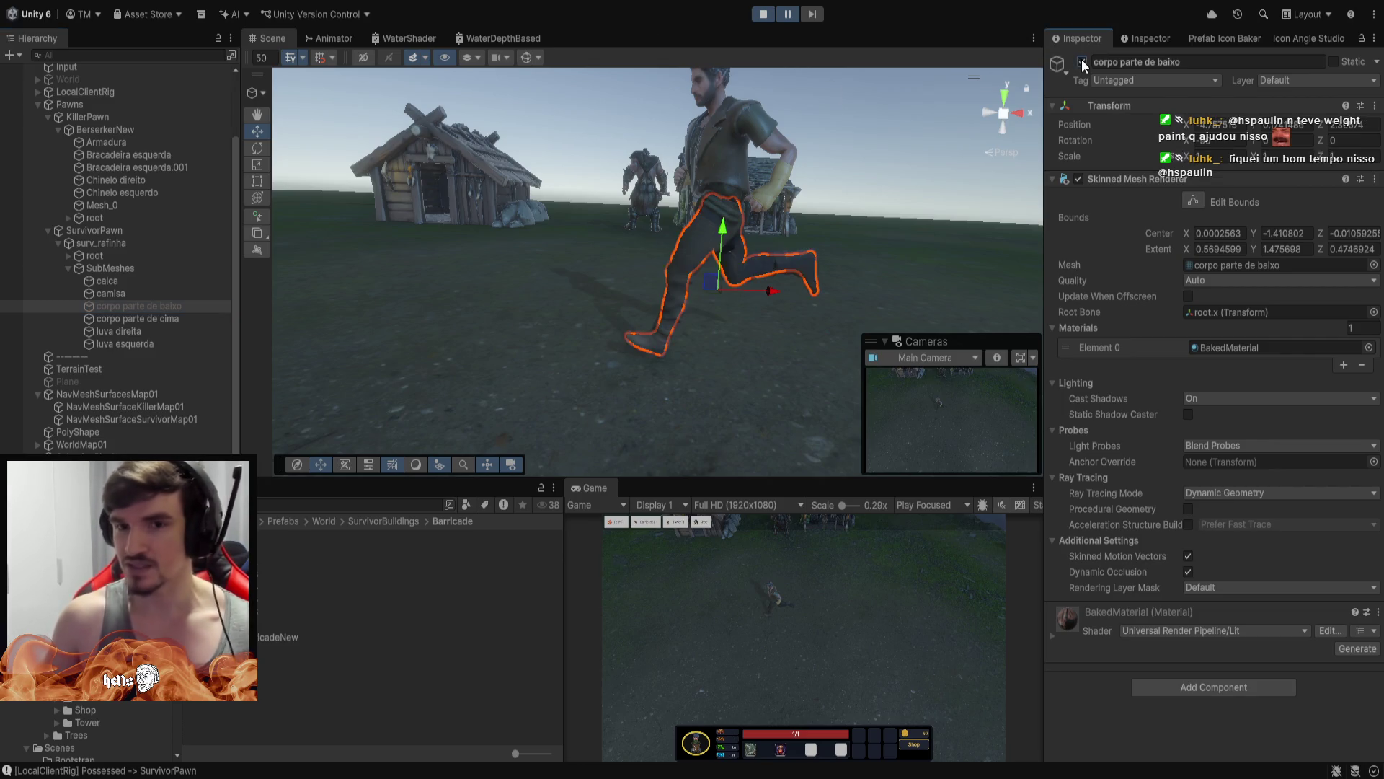
{"action": "key", "text": "w"}
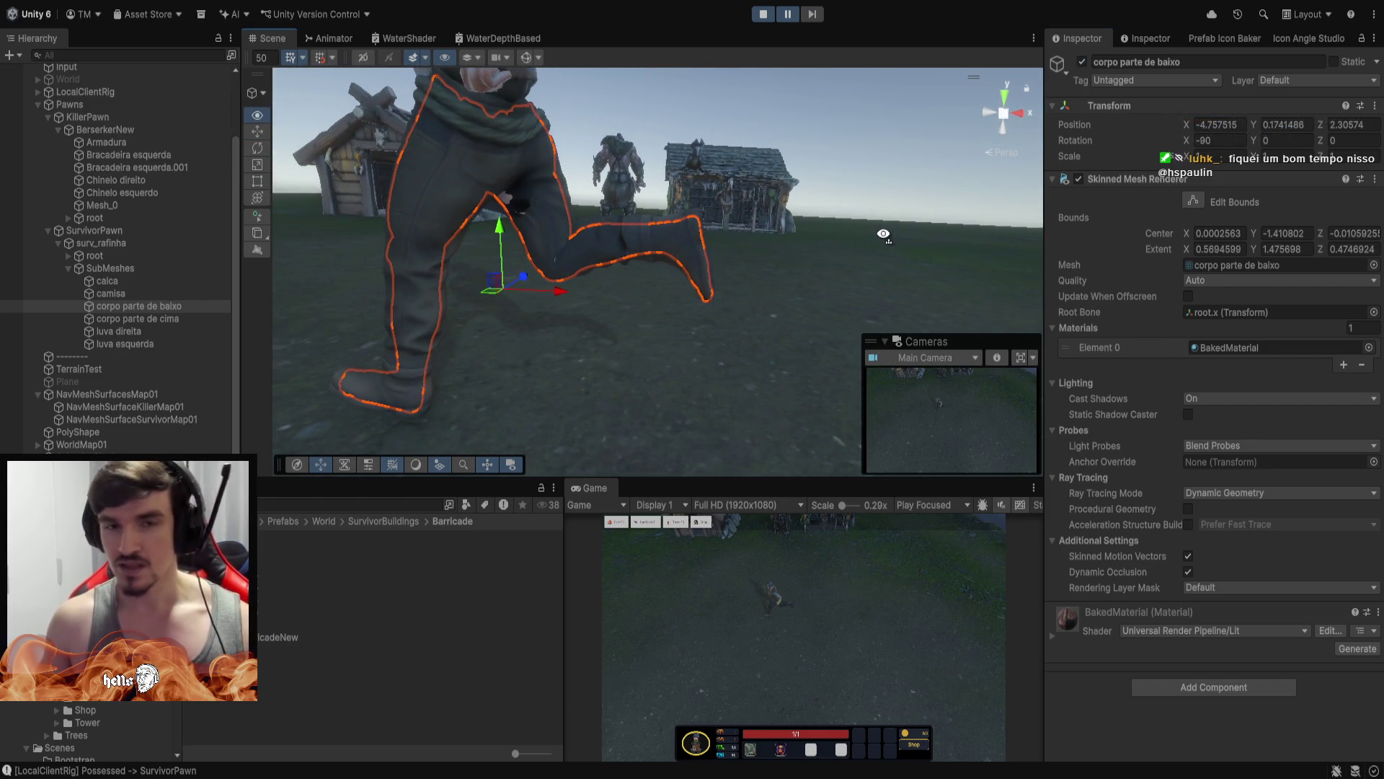
{"action": "key", "text": "w"}
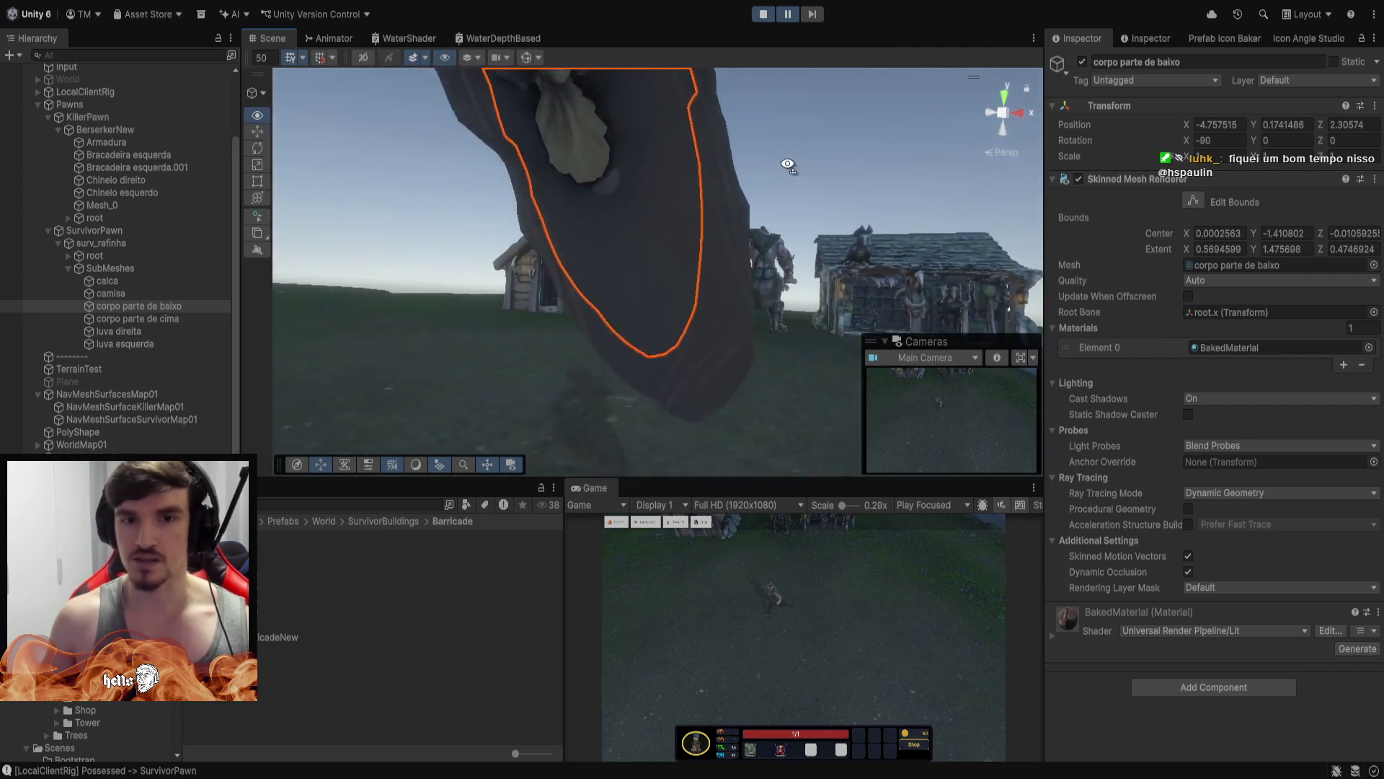
{"action": "key", "text": "w"}
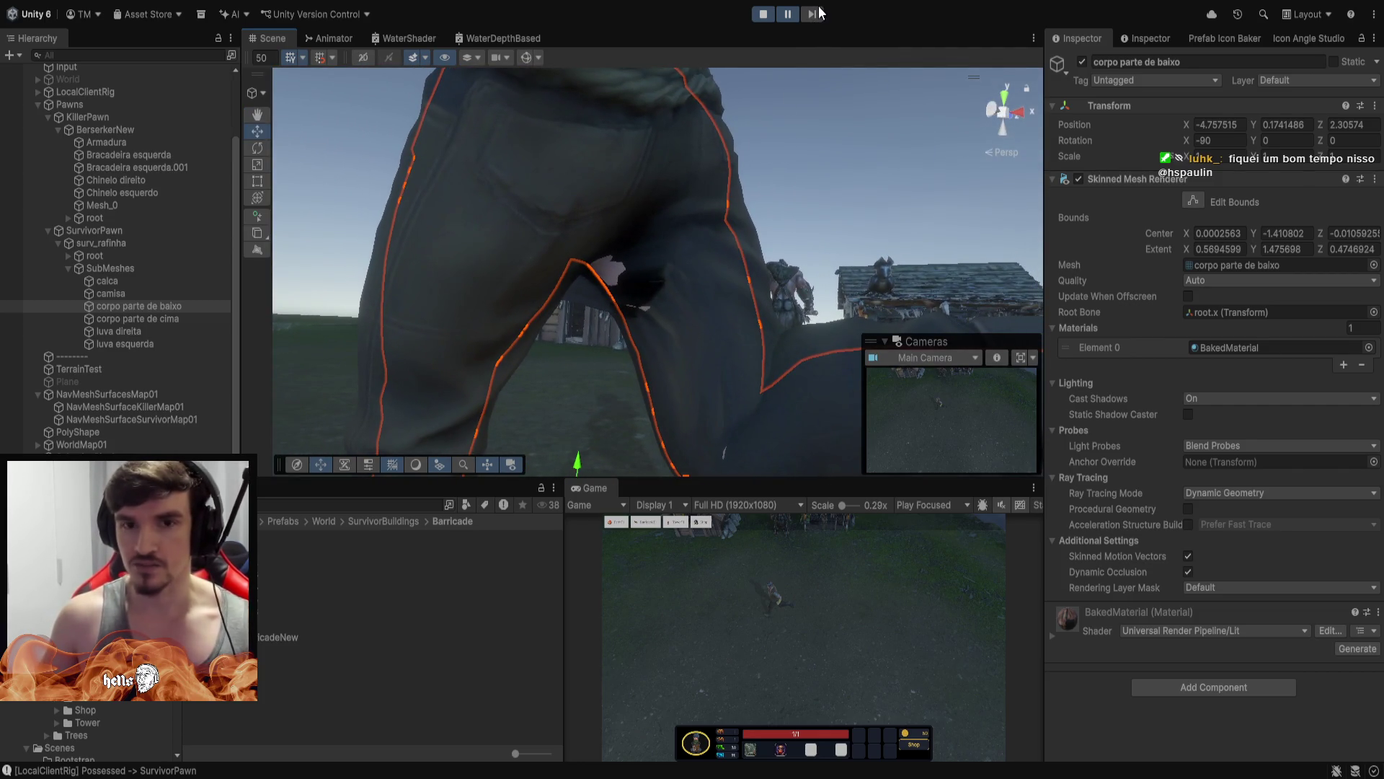
Step the paused run three frames forward while flying around the survivor's legs
{"action": "left_click", "coordinate": [820, 13]}
{"action": "left_click", "coordinate": [820, 13]}
{"action": "left_click", "coordinate": [820, 13]}
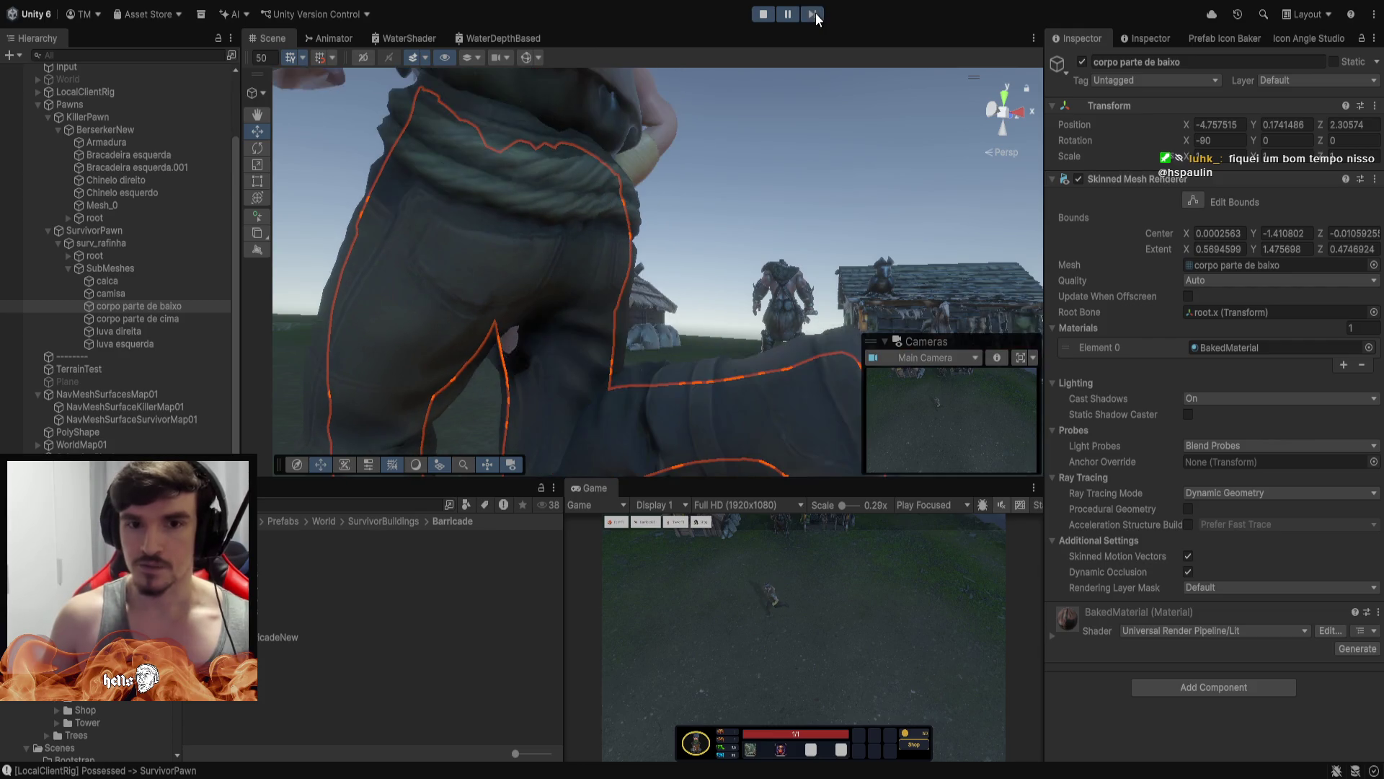
{"action": "key", "text": "w"}
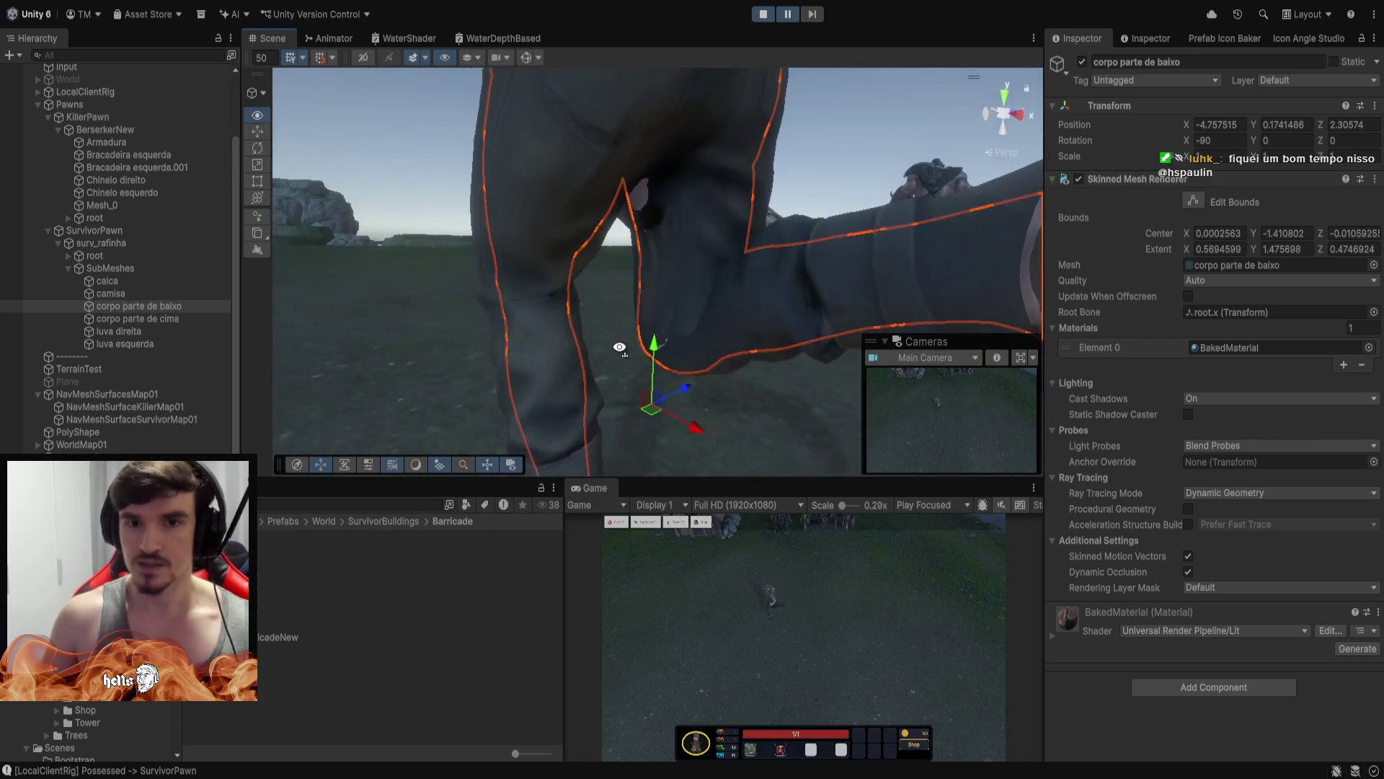
{"action": "key", "text": "s"}
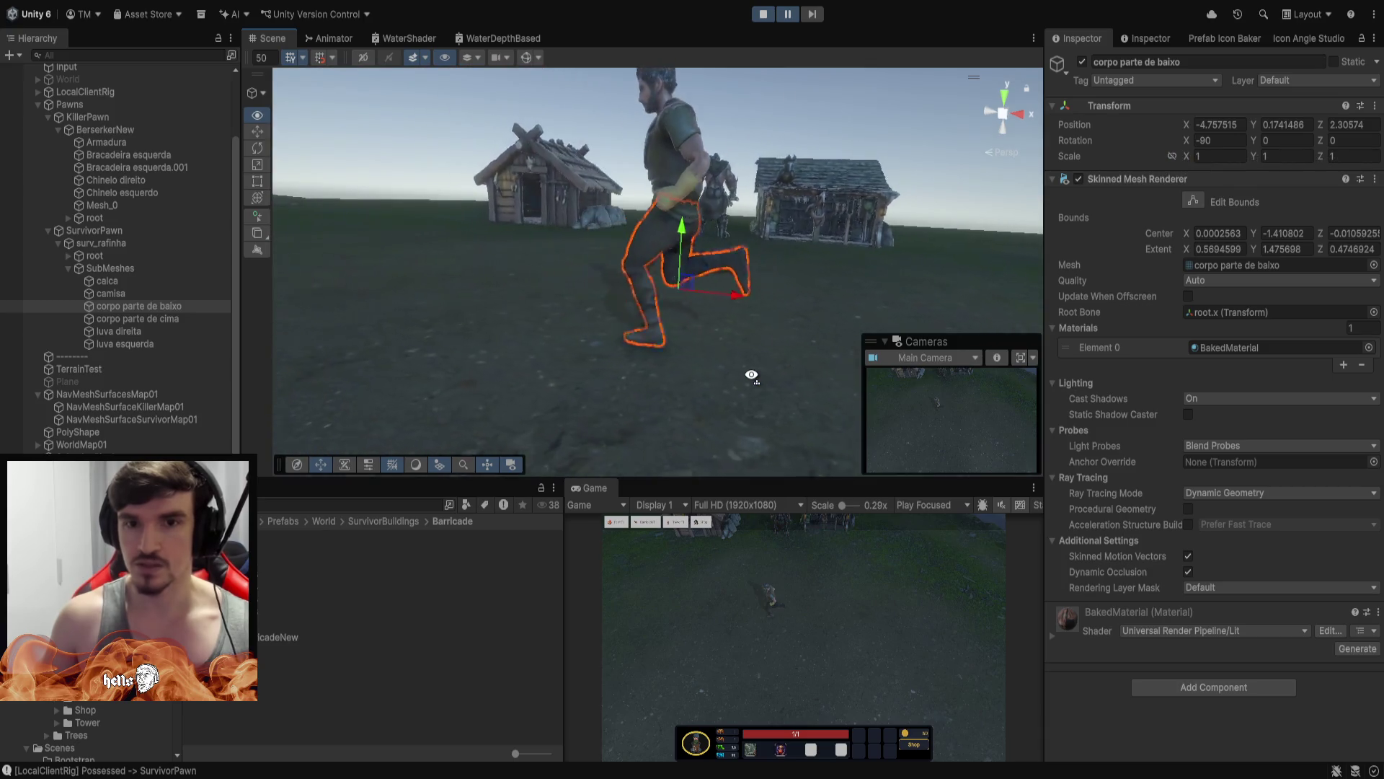
{"action": "key", "text": "w"}
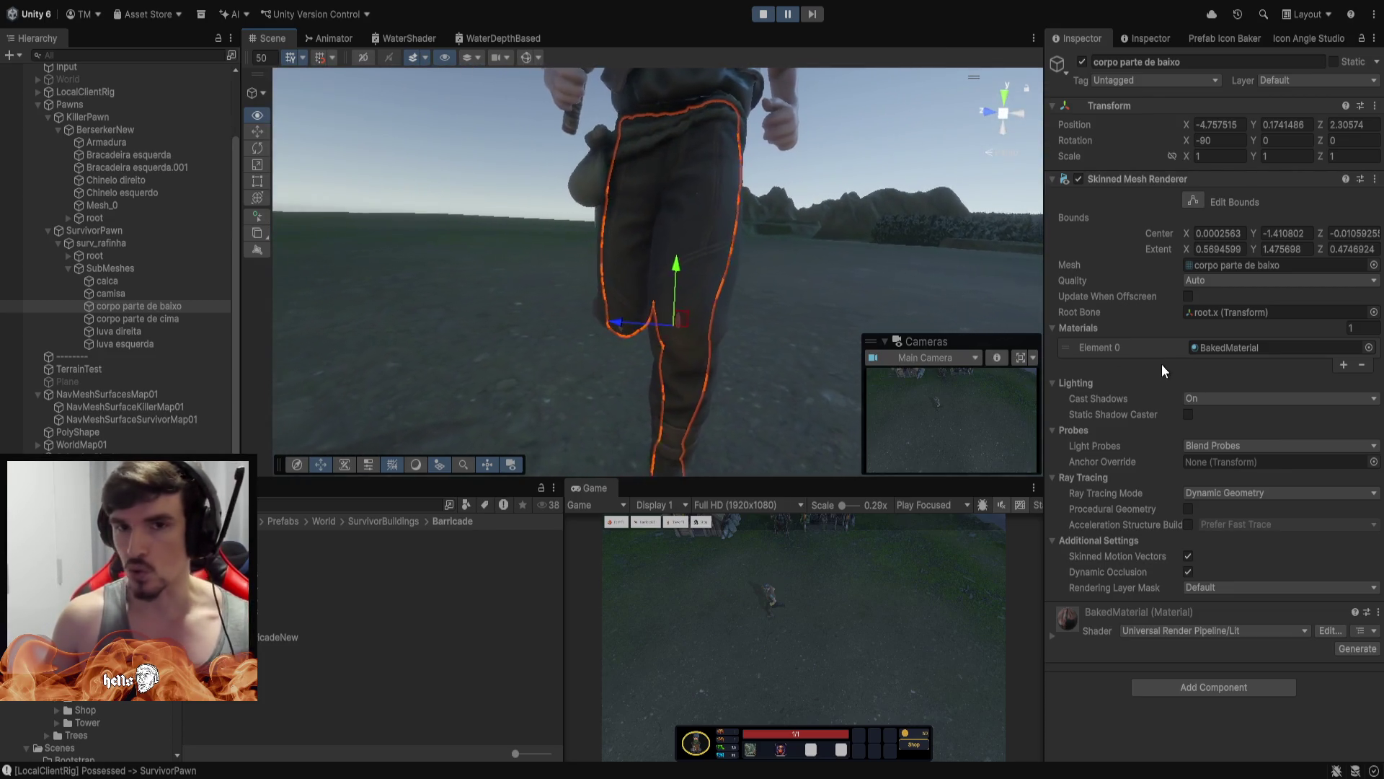
Disable the corpo parte de baixo submesh and swing to a wide view of huts and killer
{"action": "left_click", "coordinate": [162, 309]}
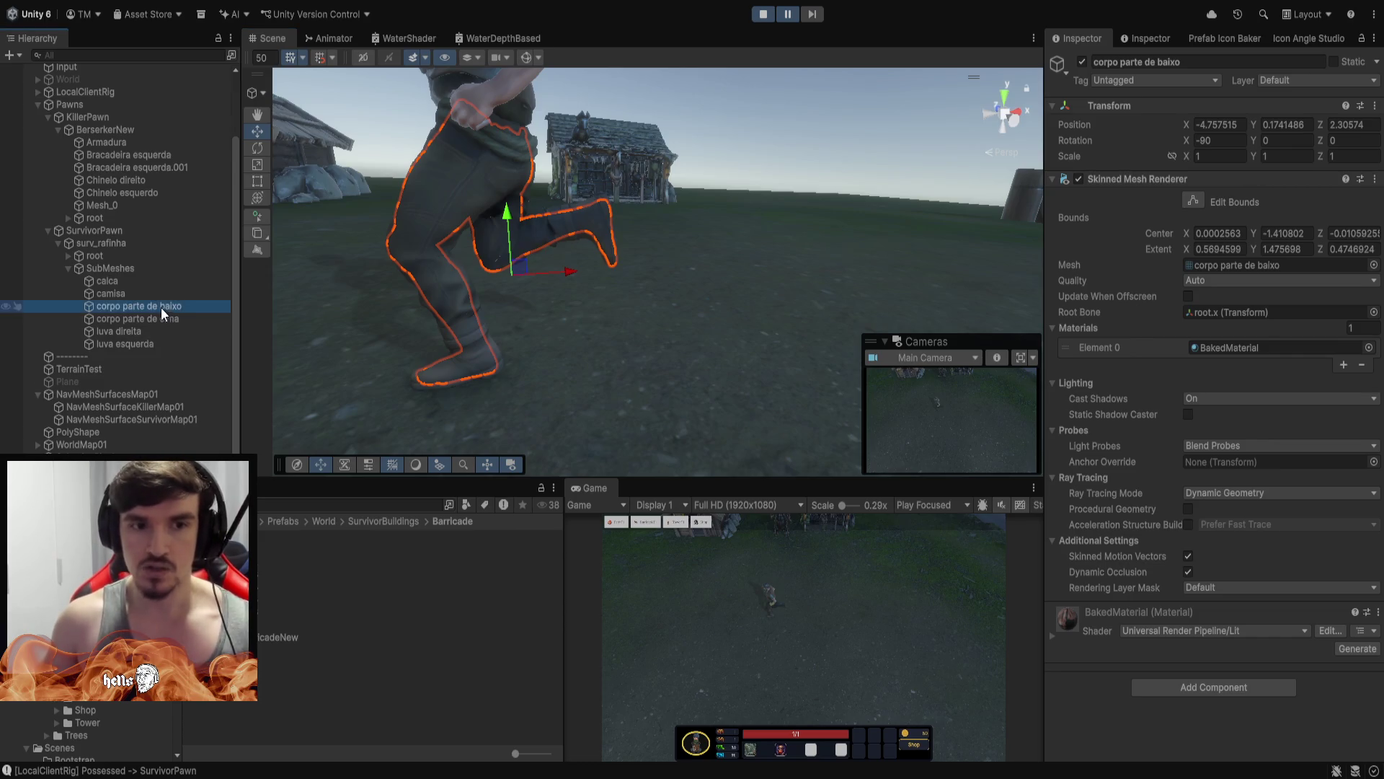
{"action": "left_click", "coordinate": [1082, 62]}
{"action": "mouse_move", "coordinate": [721, 236]}
{"action": "left_mouse_down"}
{"action": "mouse_move", "coordinate": [602, 178]}
{"action": "mouse_move", "coordinate": [982, 201]}
{"action": "mouse_move", "coordinate": [720, 191]}
{"action": "mouse_move", "coordinate": [778, 186]}
{"action": "mouse_move", "coordinate": [797, 238]}
{"action": "mouse_move", "coordinate": [785, 177]}
{"action": "left_mouse_up"}
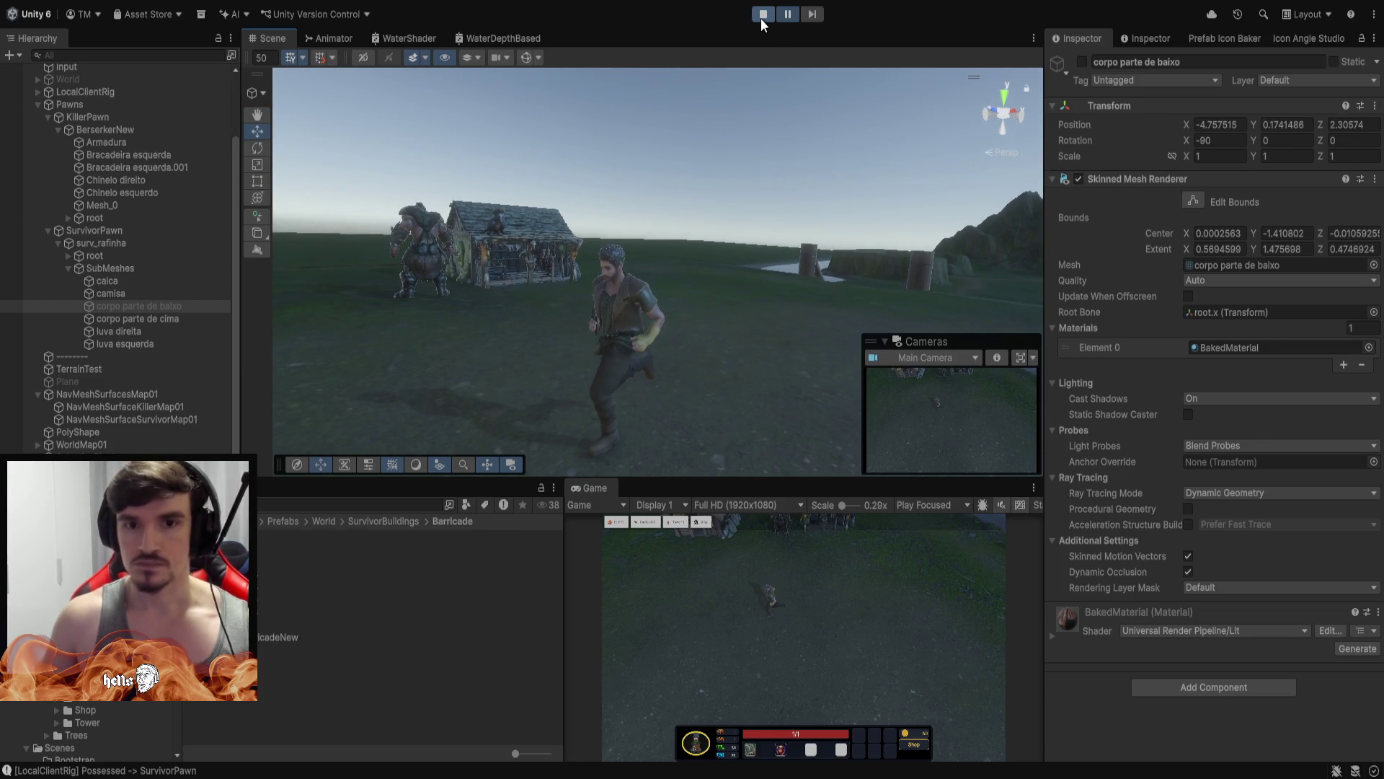
Disable the camisa shirt submesh and orbit to view the shirtless survivor
{"action": "left_click", "coordinate": [116, 282]}
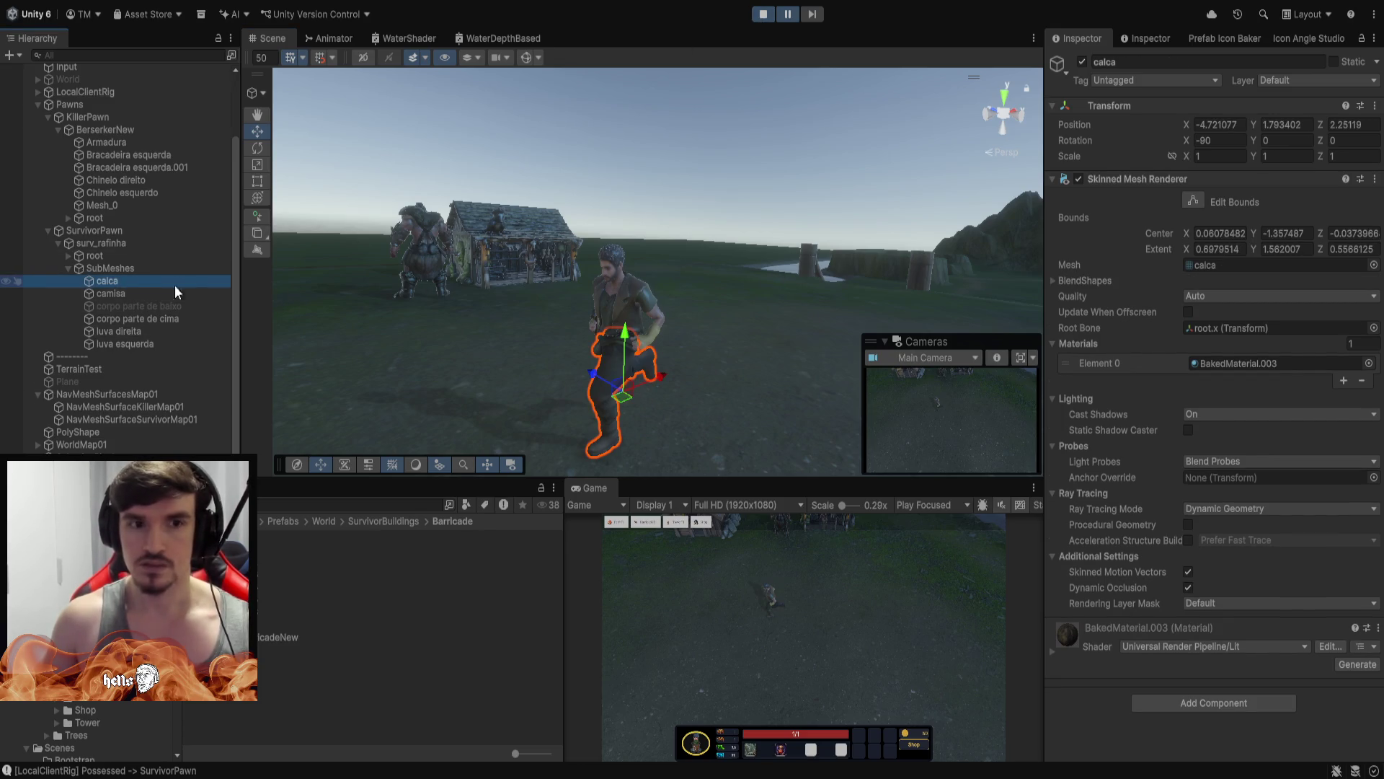
{"action": "left_click", "coordinate": [110, 294]}
{"action": "left_click", "coordinate": [1082, 61]}
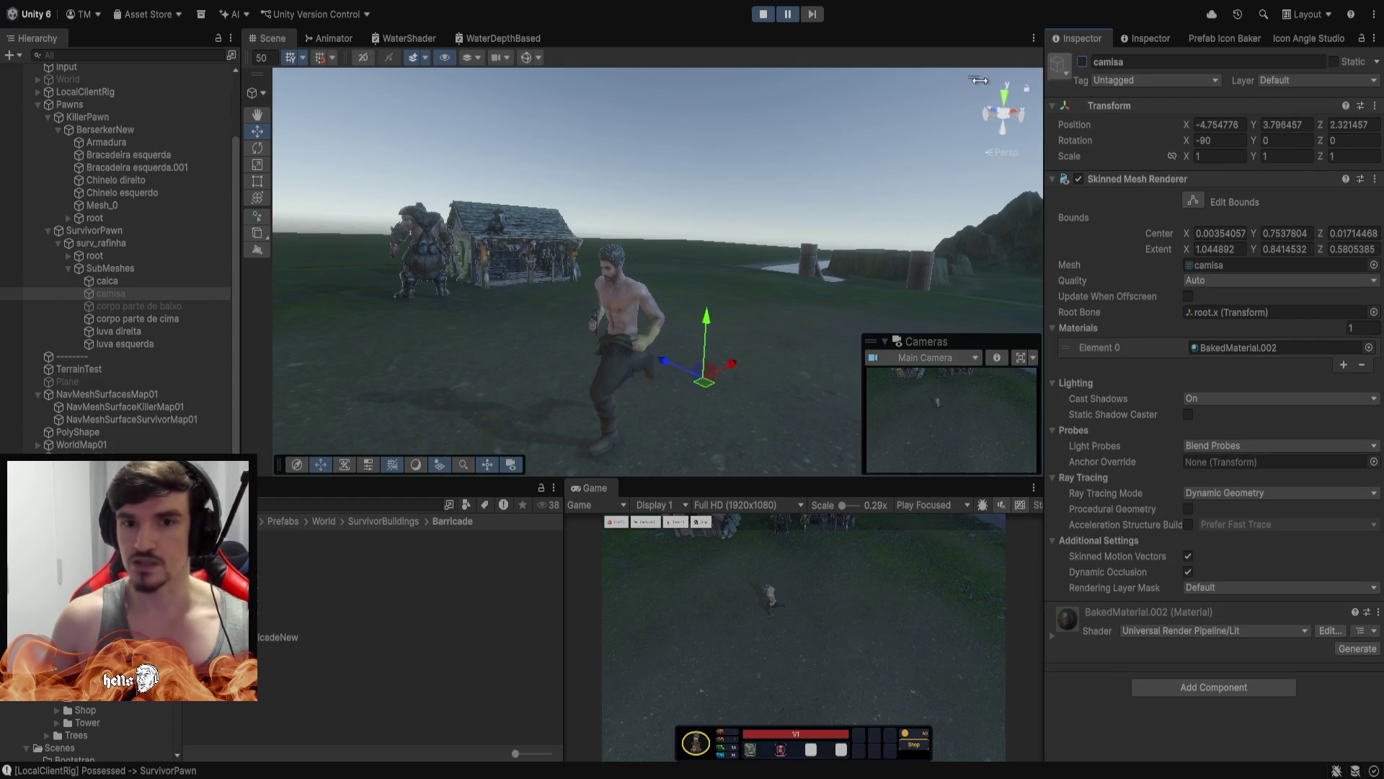
{"action": "mouse_move", "coordinate": [685, 242]}
{"action": "left_mouse_down"}
{"action": "mouse_move", "coordinate": [682, 229]}
{"action": "mouse_move", "coordinate": [874, 127]}
{"action": "left_mouse_up"}
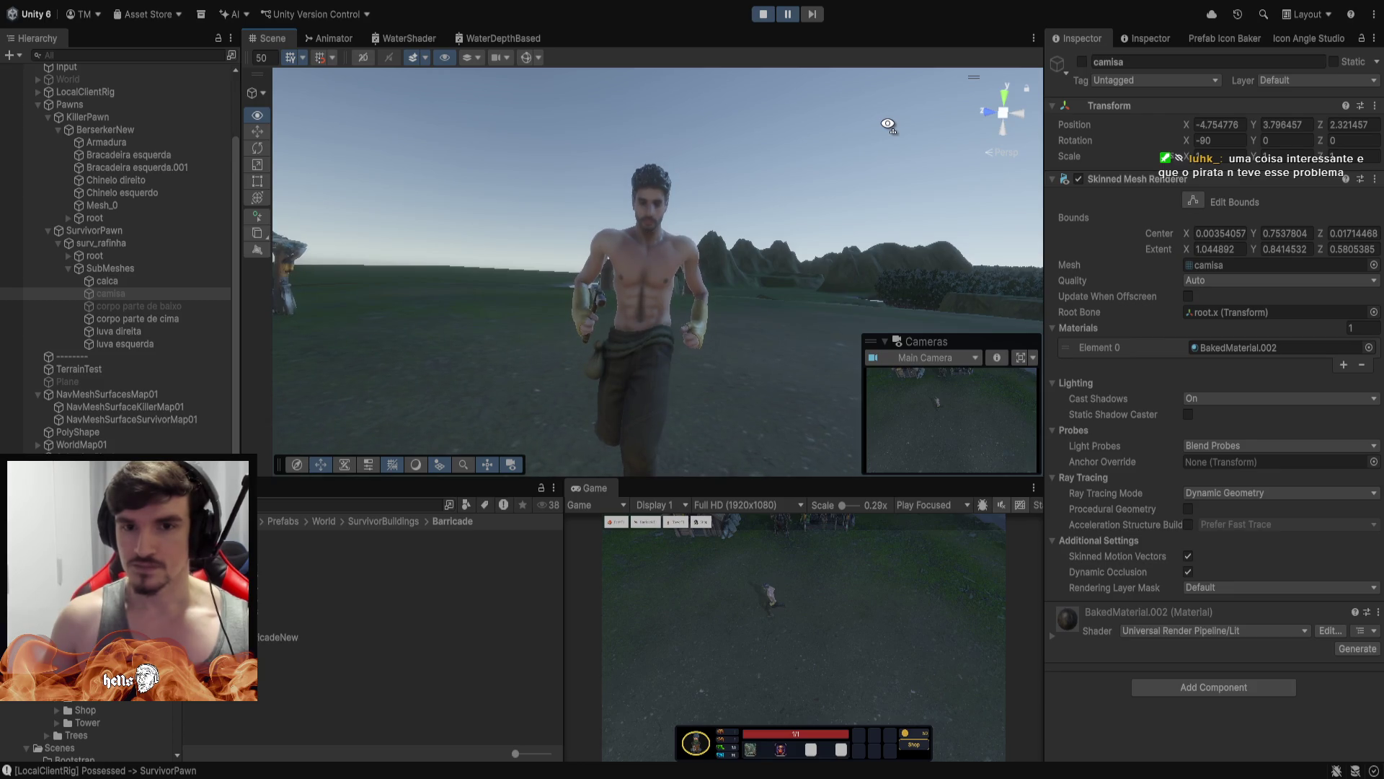
{"action": "left_click_drag", "start_coordinate": [888, 125], "coordinate": [538, 157]}
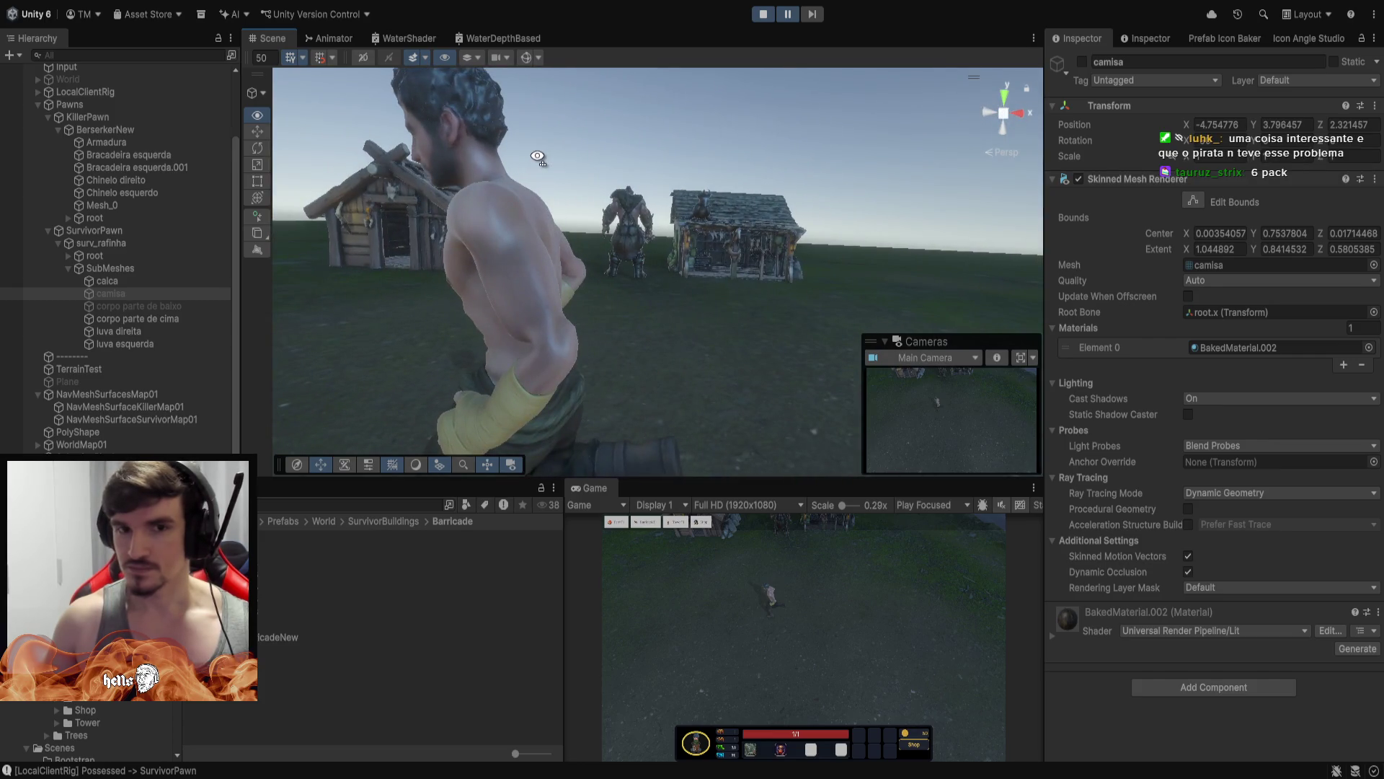
{"action": "scroll", "coordinate": [538, 157], "scroll_direction": "down", "scroll_amount": 5}
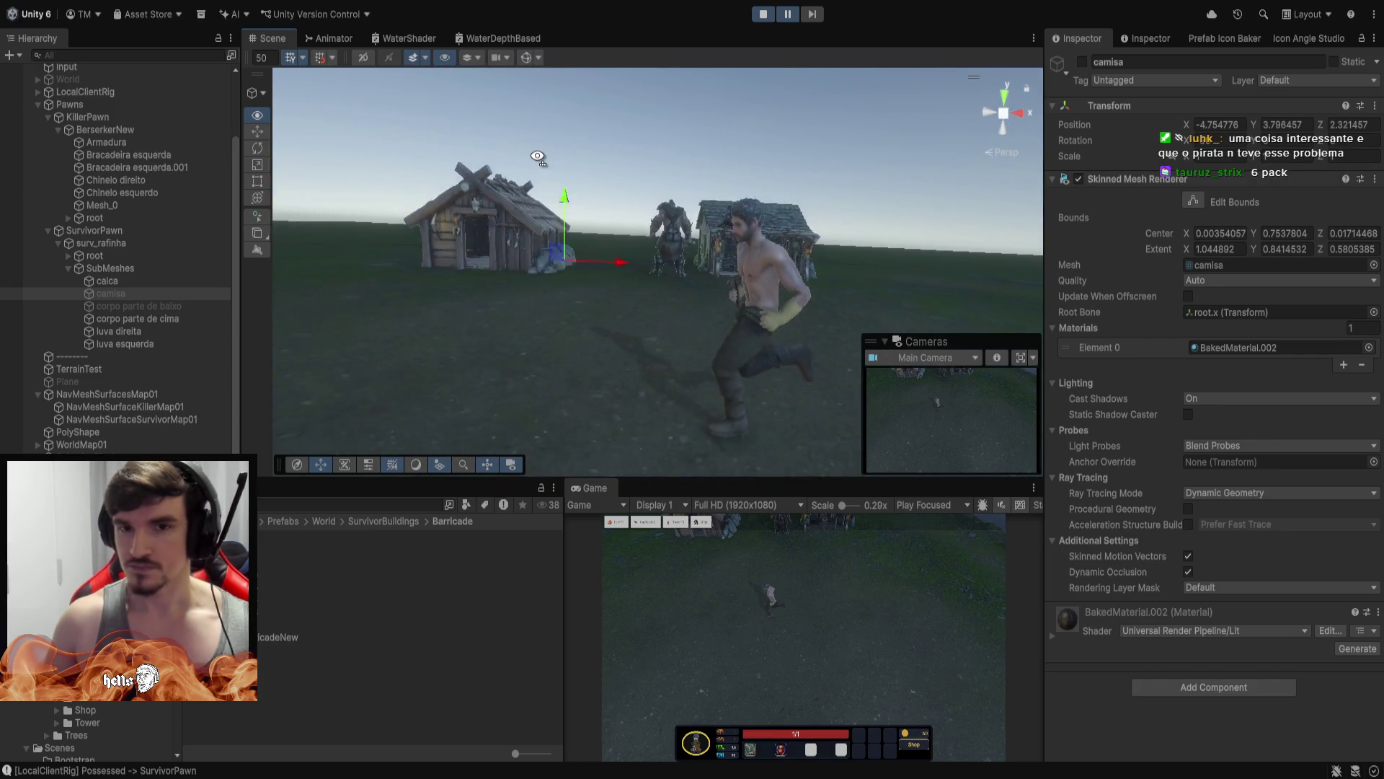
Re-enable the camisa shirt, deselect it, and orbit around the survivor and killer
{"action": "left_click", "coordinate": [1081, 62]}
{"action": "left_click", "coordinate": [904, 235]}
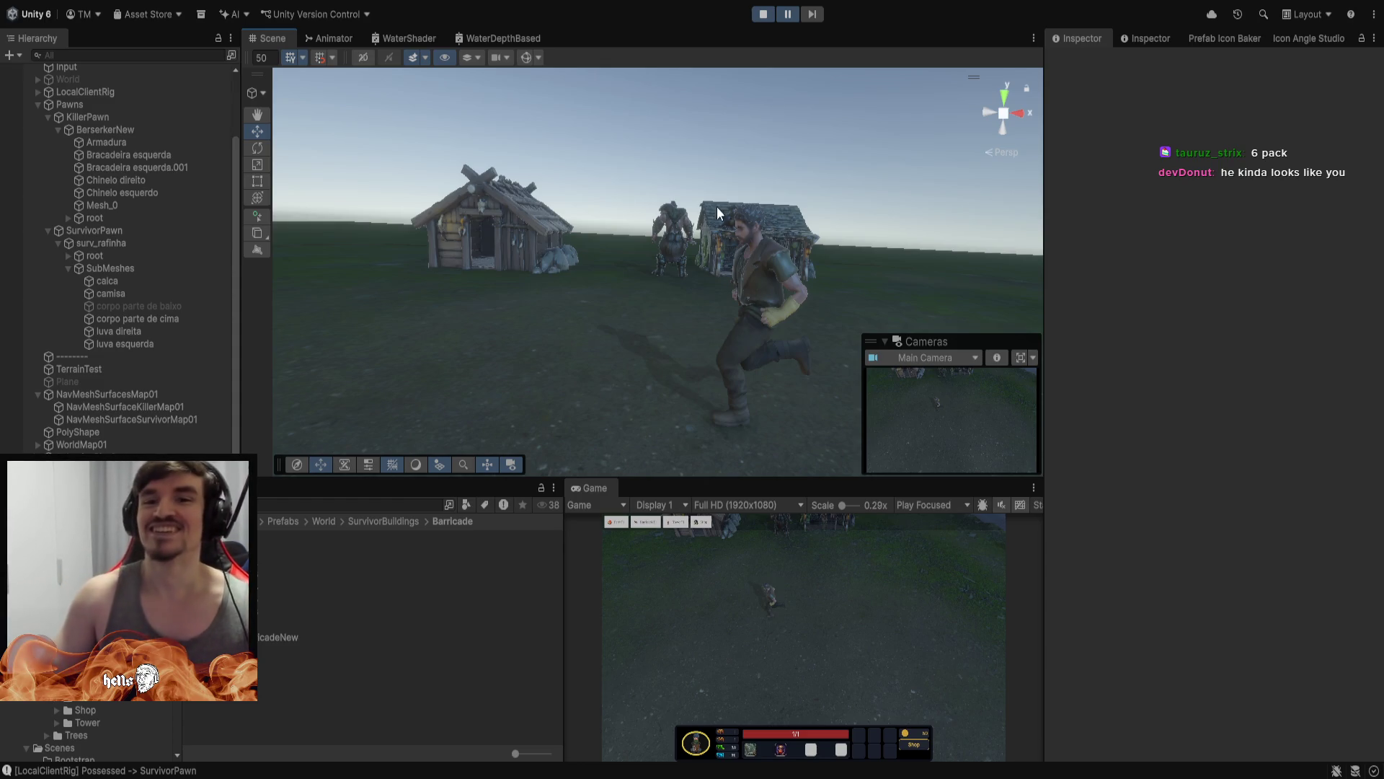
{"action": "mouse_move", "coordinate": [717, 206]}
{"action": "left_mouse_down"}
{"action": "mouse_move", "coordinate": [781, 128]}
{"action": "mouse_move", "coordinate": [822, 117]}
{"action": "mouse_move", "coordinate": [873, 67]}
{"action": "mouse_move", "coordinate": [891, 70]}
{"action": "left_mouse_up"}
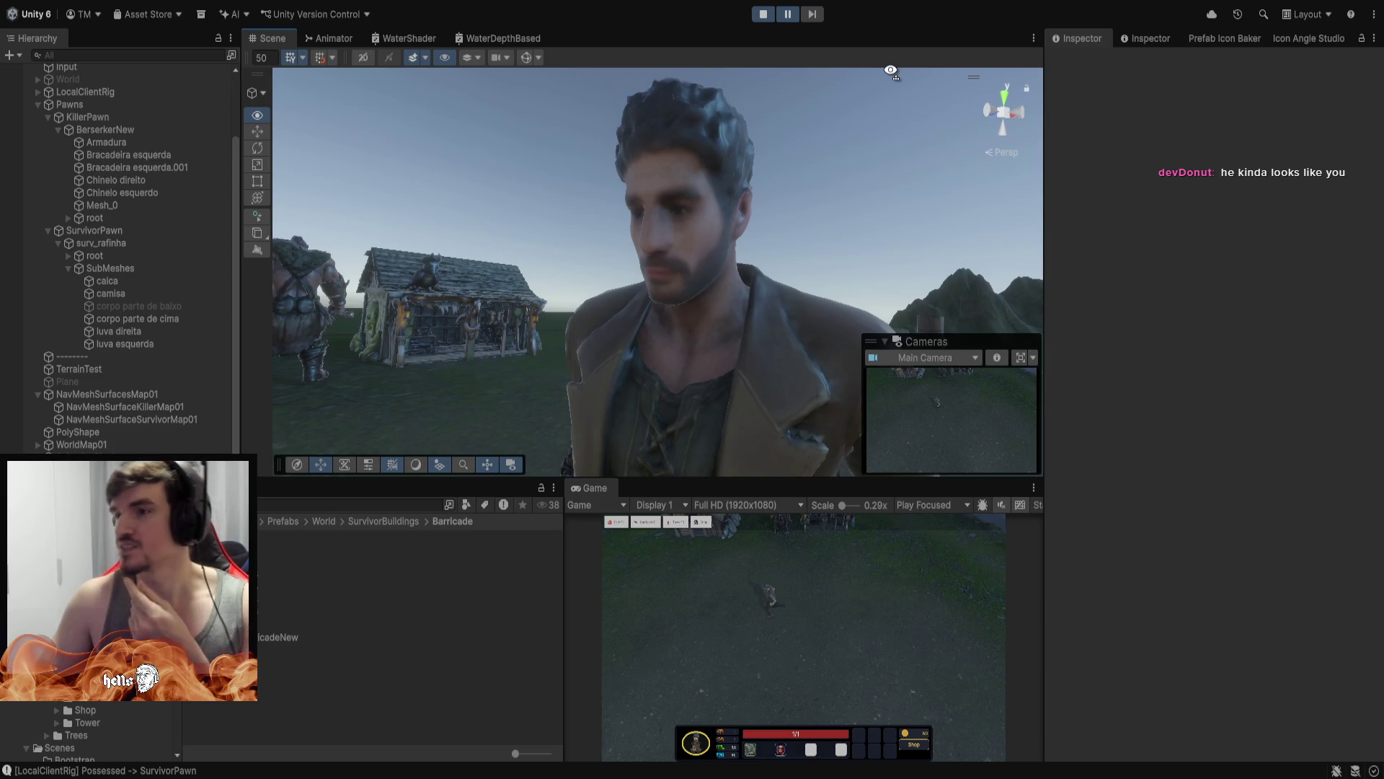
{"action": "mouse_move", "coordinate": [891, 70]}
{"action": "left_mouse_down"}
{"action": "mouse_move", "coordinate": [1193, 65]}
{"action": "mouse_move", "coordinate": [791, 185]}
{"action": "mouse_move", "coordinate": [793, 216]}
{"action": "mouse_move", "coordinate": [518, 244]}
{"action": "left_mouse_up"}
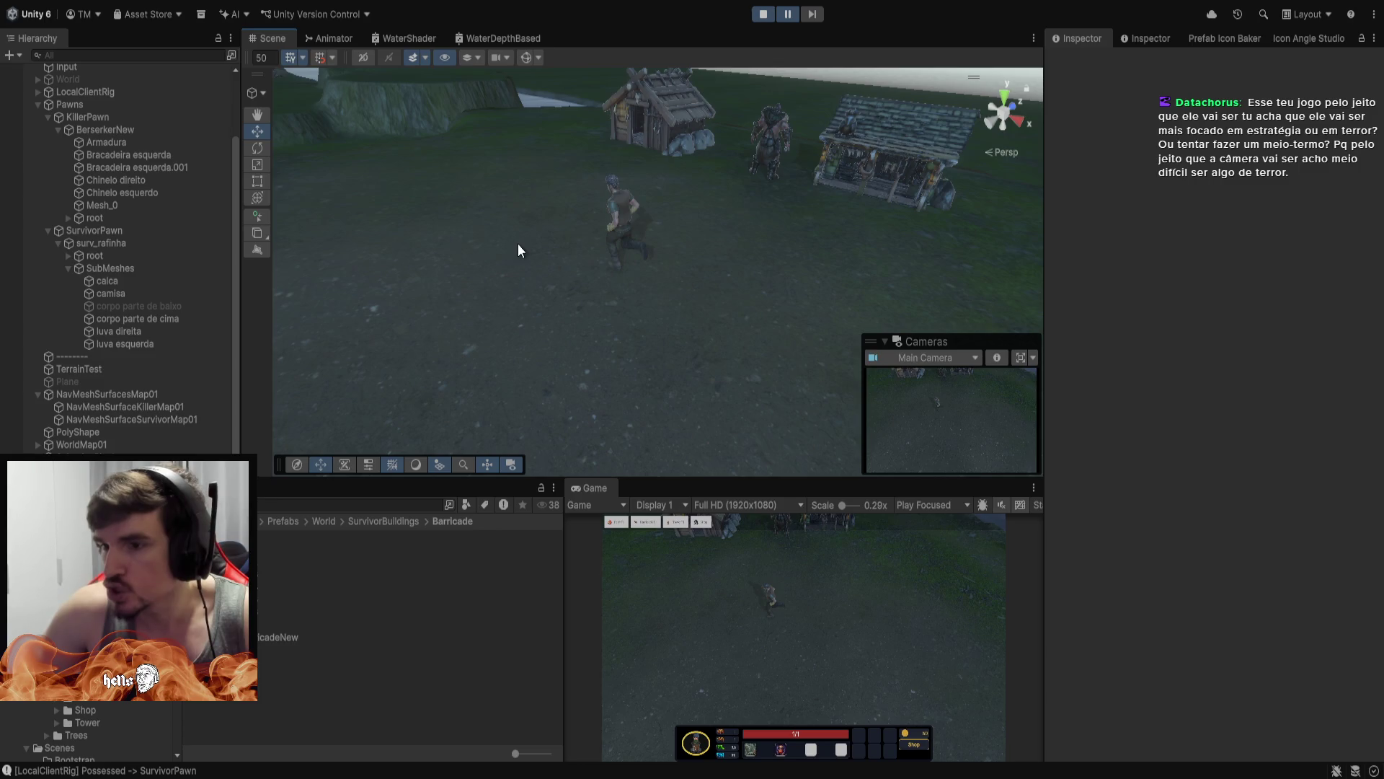
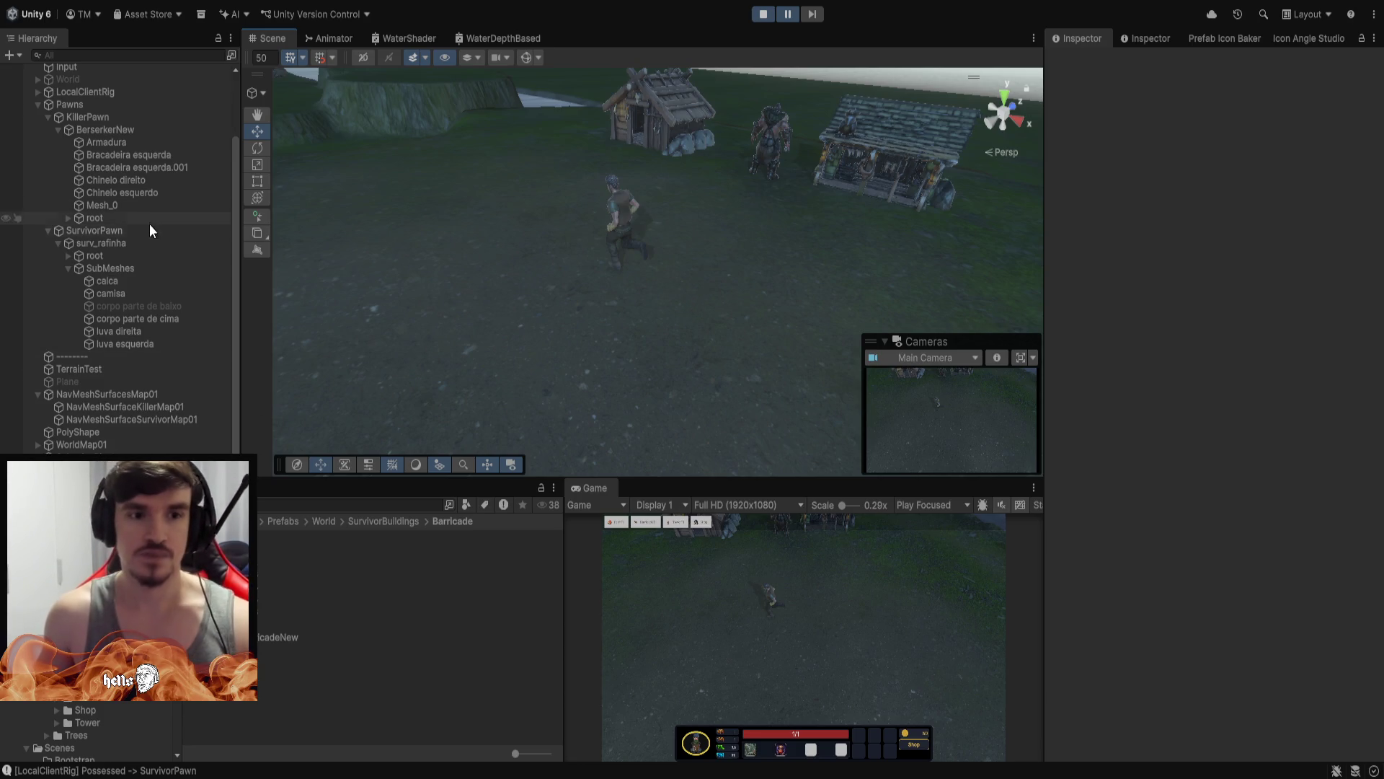
Select BerserkerNew and KillerPawn, orbit the Scene view, deselect, then switch to the dye-system images
{"action": "left_click", "coordinate": [126, 128]}
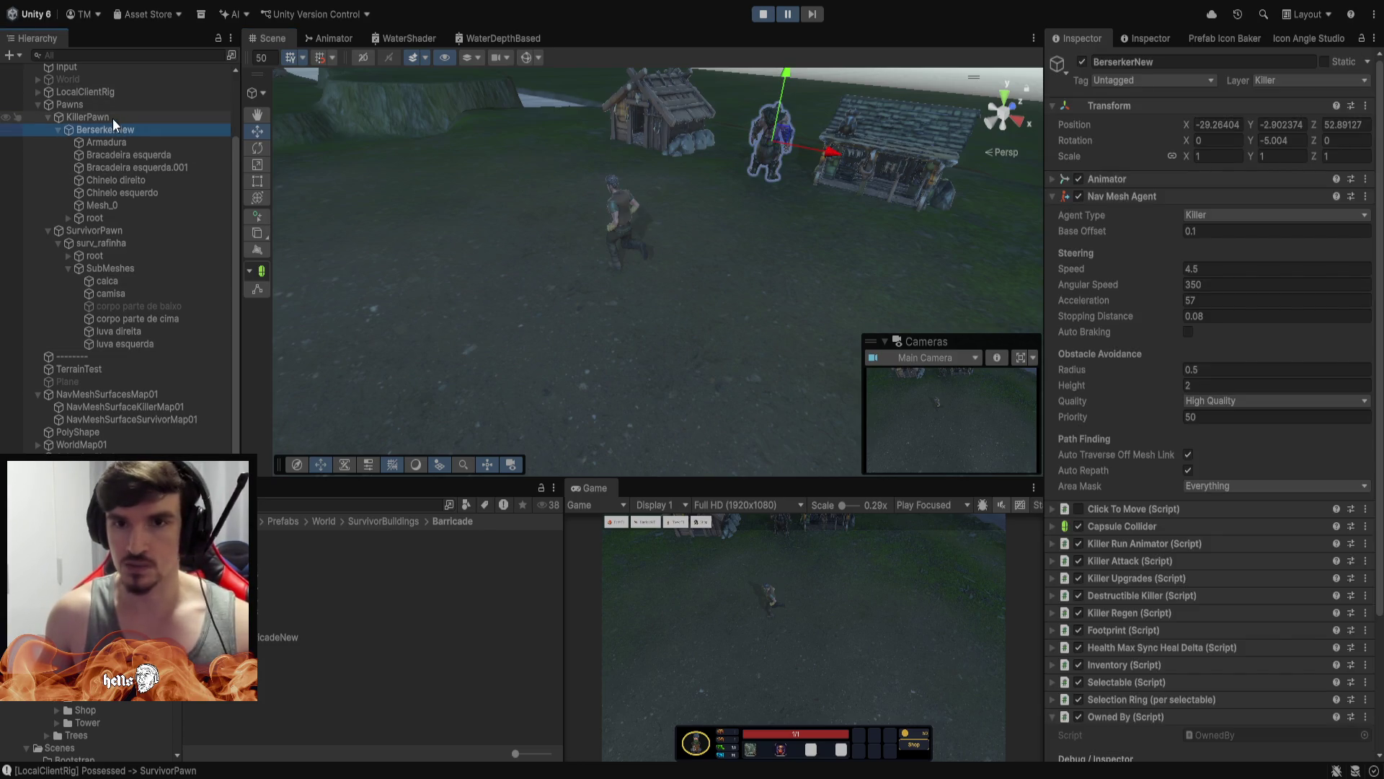
{"action": "left_click", "coordinate": [112, 117]}
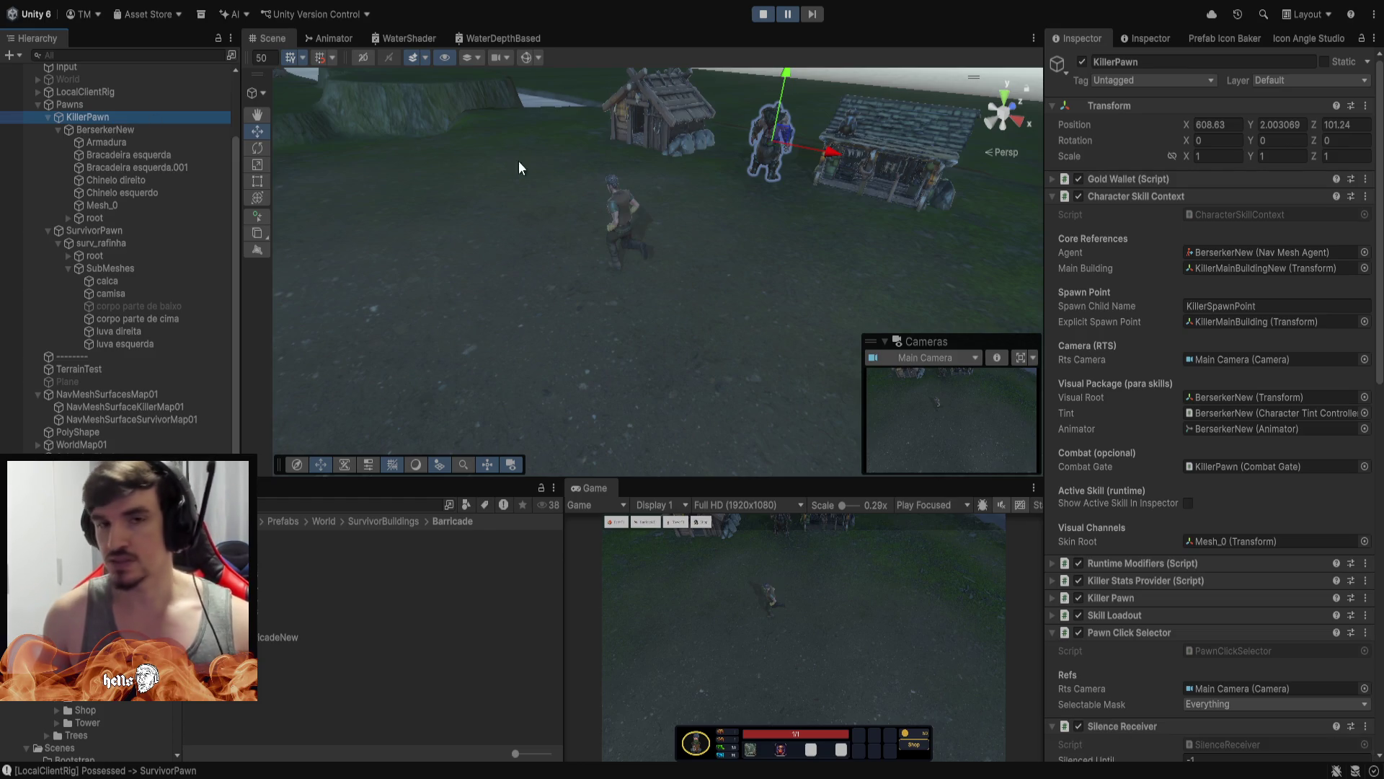
{"action": "mouse_move", "coordinate": [765, 283]}
{"action": "left_mouse_down"}
{"action": "mouse_move", "coordinate": [843, 160]}
{"action": "mouse_move", "coordinate": [829, 191]}
{"action": "mouse_move", "coordinate": [830, 167]}
{"action": "mouse_move", "coordinate": [674, 204]}
{"action": "mouse_move", "coordinate": [139, 242]}
{"action": "mouse_move", "coordinate": [71, 228]}
{"action": "left_mouse_up"}
{"action": "left_click", "coordinate": [795, 169]}
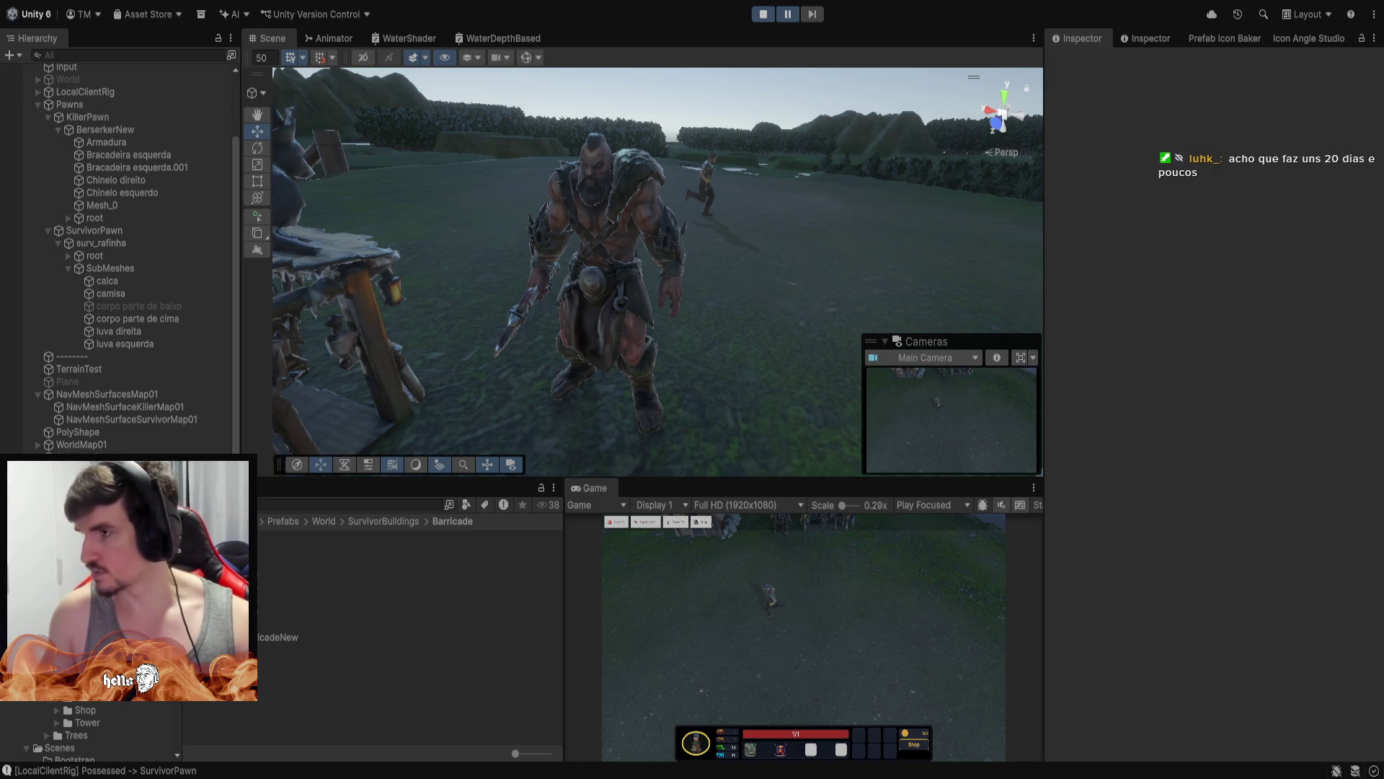
{"action": "key", "text": "alt+Tab"}
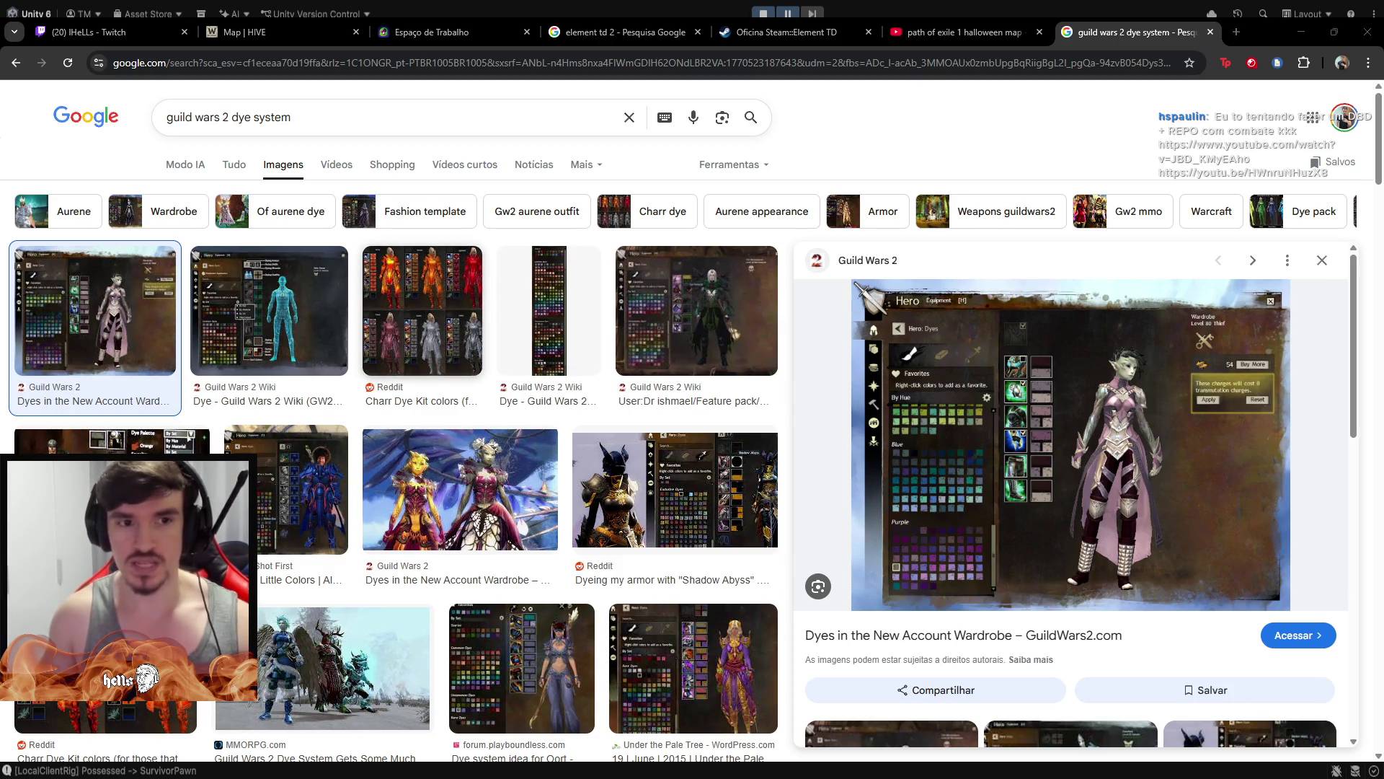
Preview the Charr Dye Kit, playboundless, demo video and Happy Little Colors results, then open the Shadow Abyss Reddit thread
{"action": "left_click", "coordinate": [422, 310]}
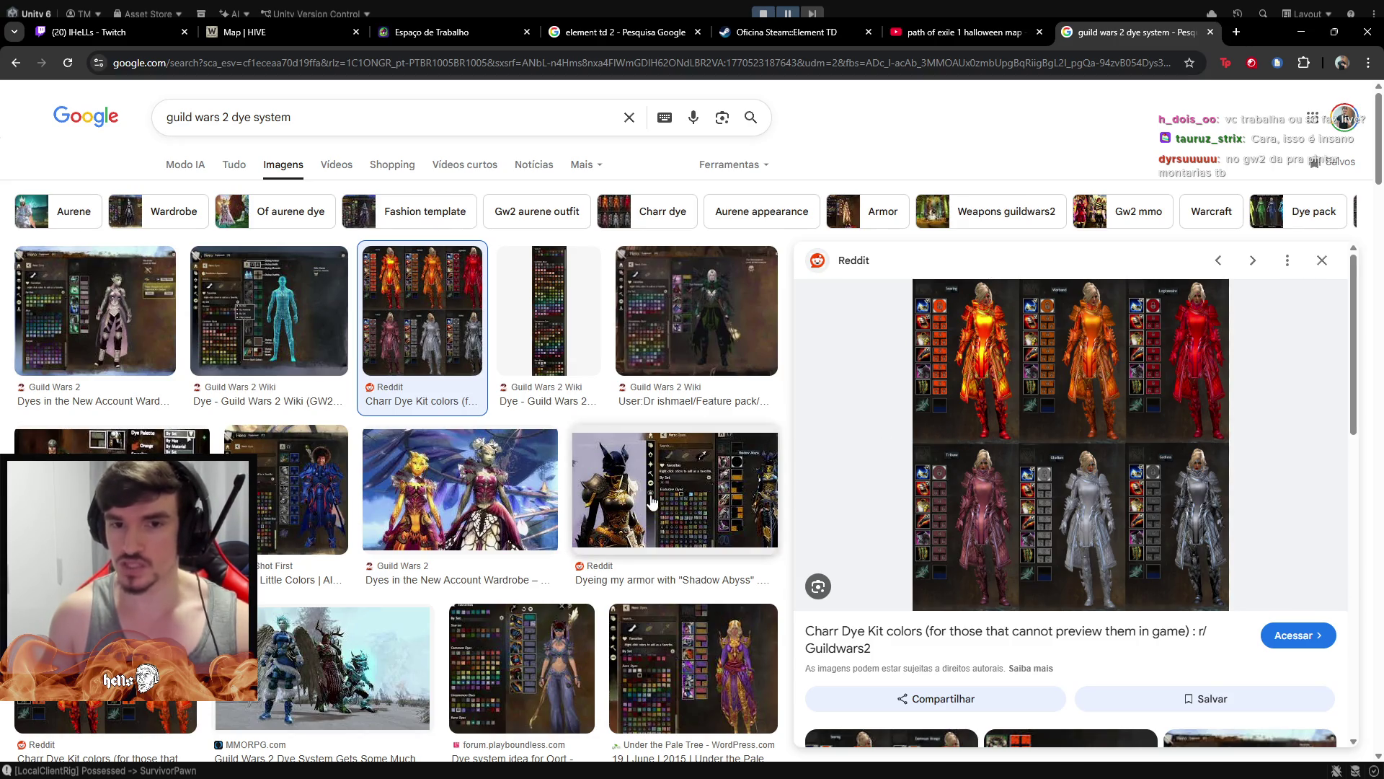
{"action": "left_click", "coordinate": [693, 500]}
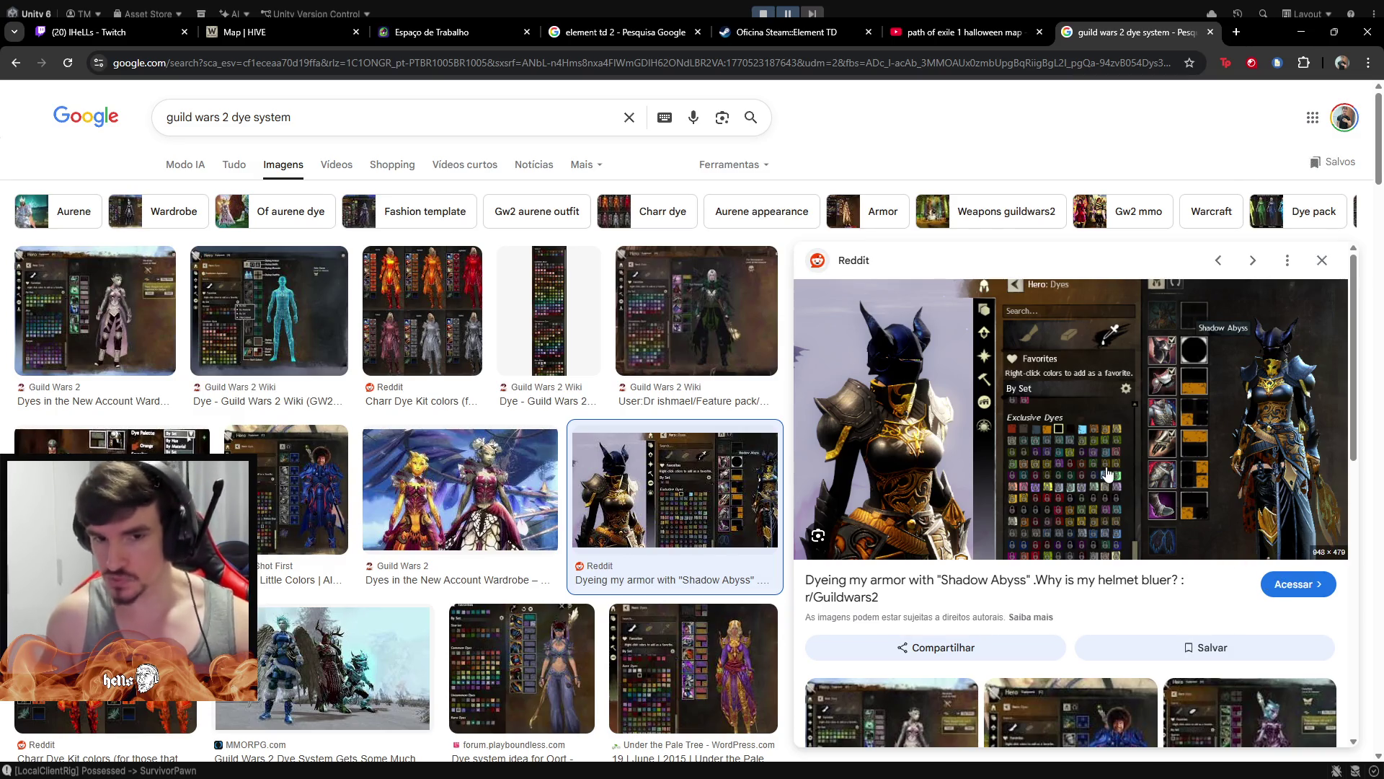
{"action": "left_click", "coordinate": [551, 667]}
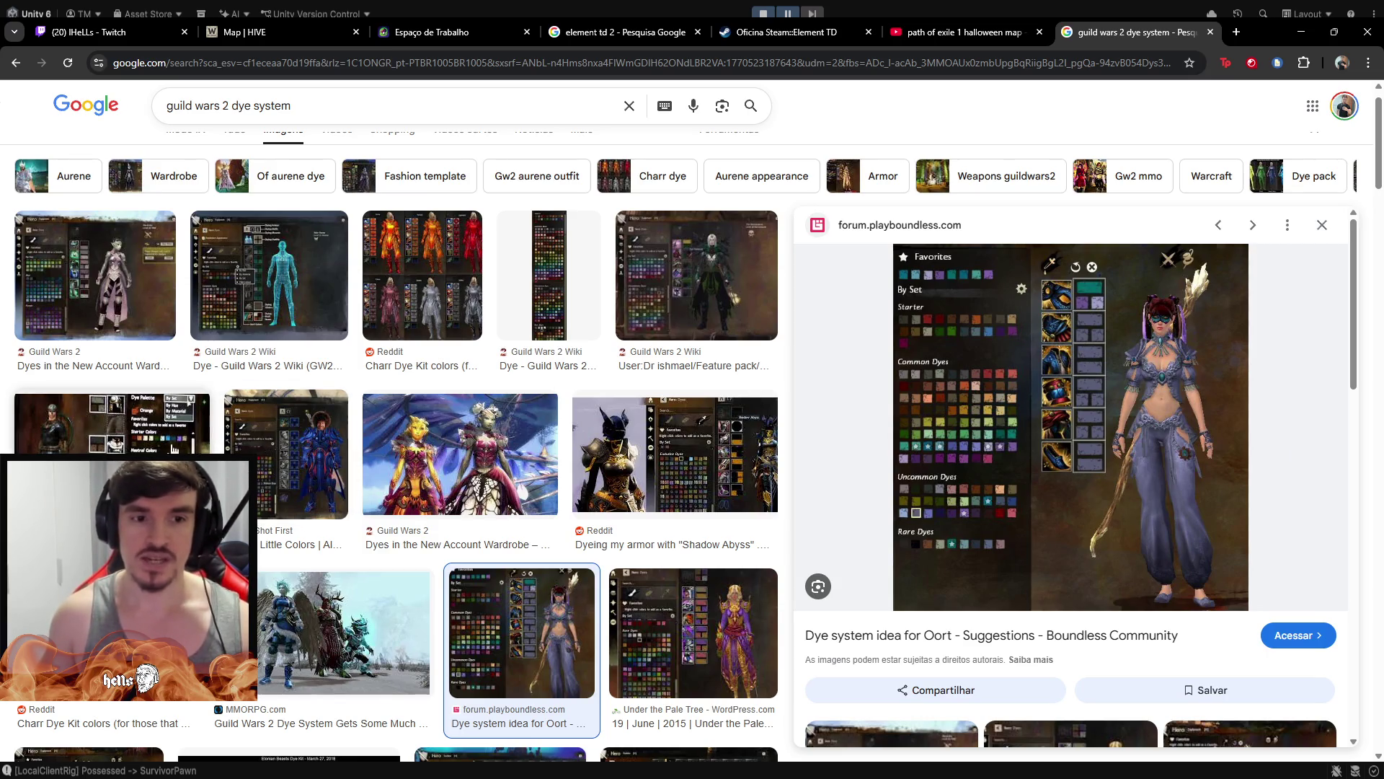
{"action": "left_click", "coordinate": [168, 449]}
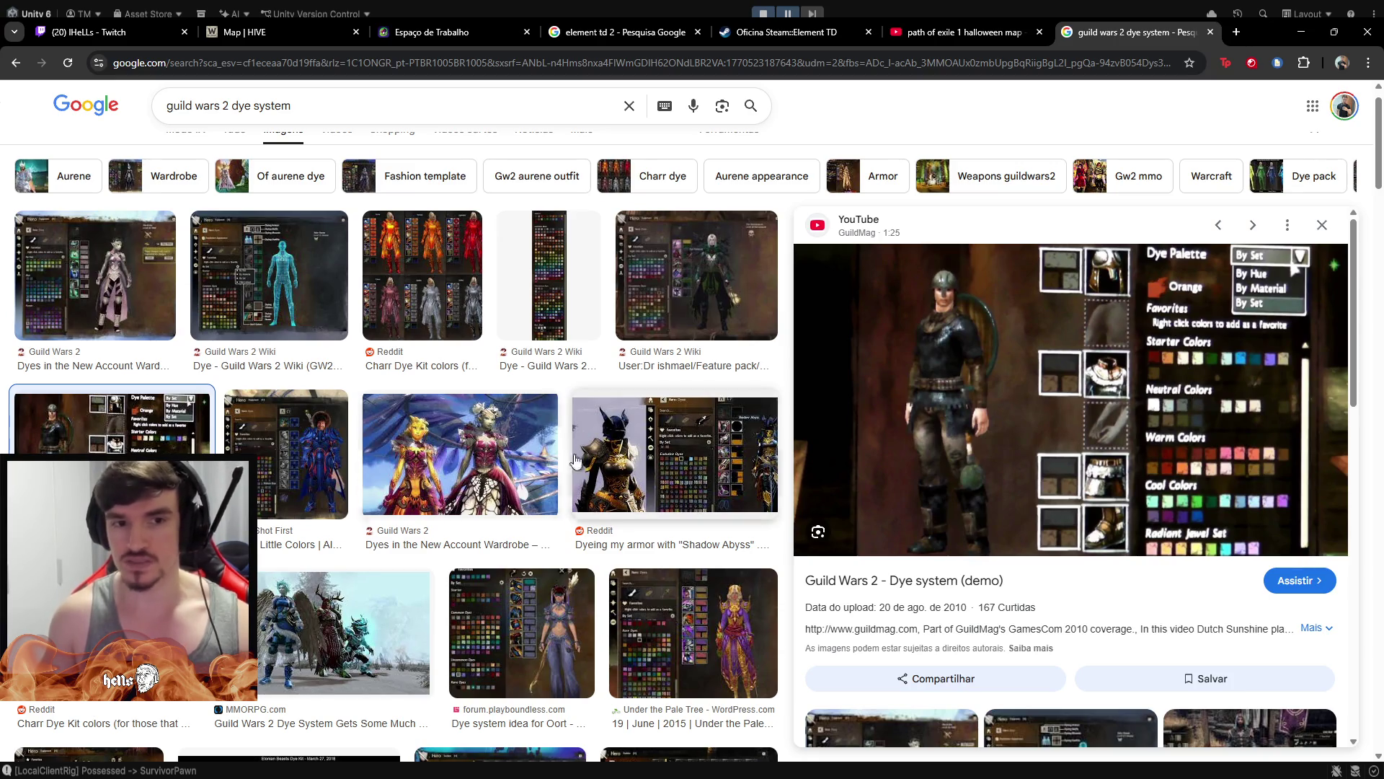
{"action": "left_click", "coordinate": [275, 444]}
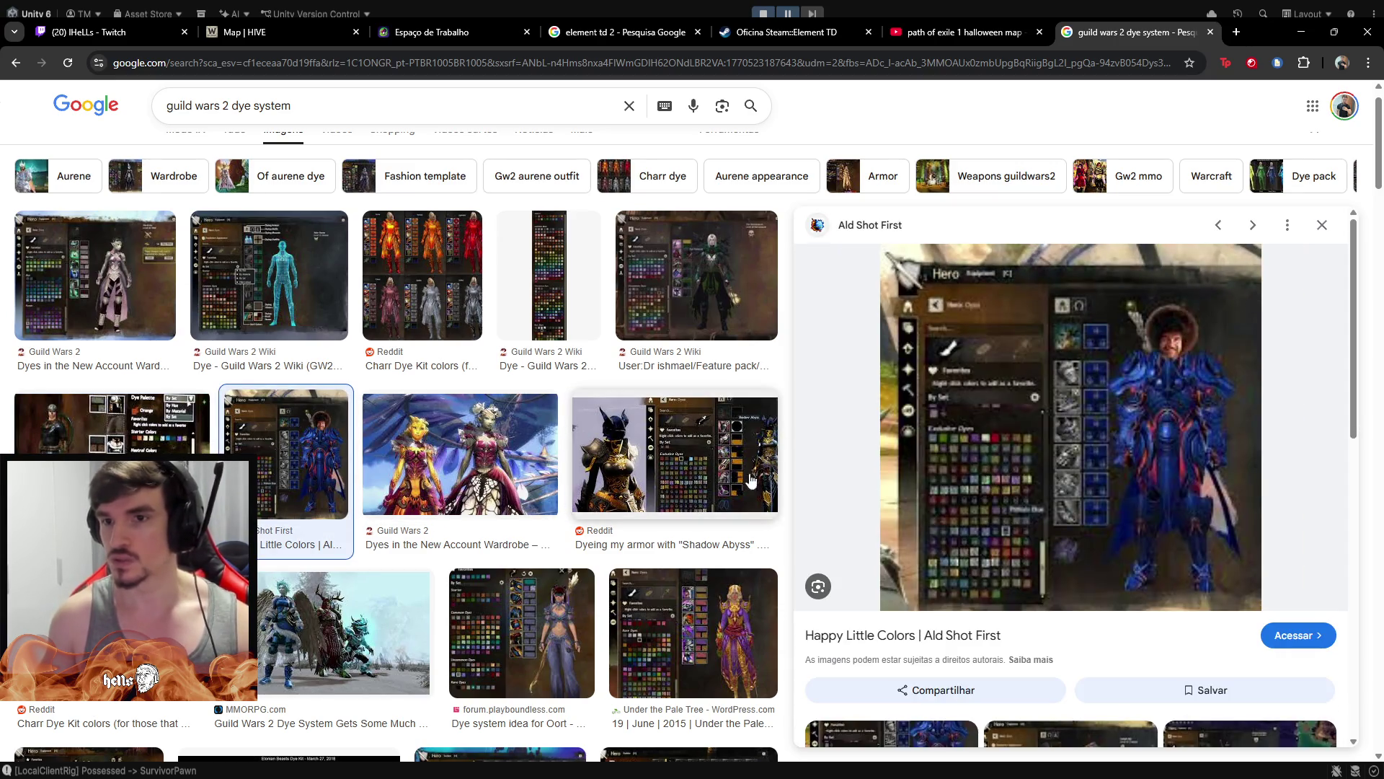
{"action": "left_click", "coordinate": [697, 452]}
{"action": "left_click", "coordinate": [1139, 399]}
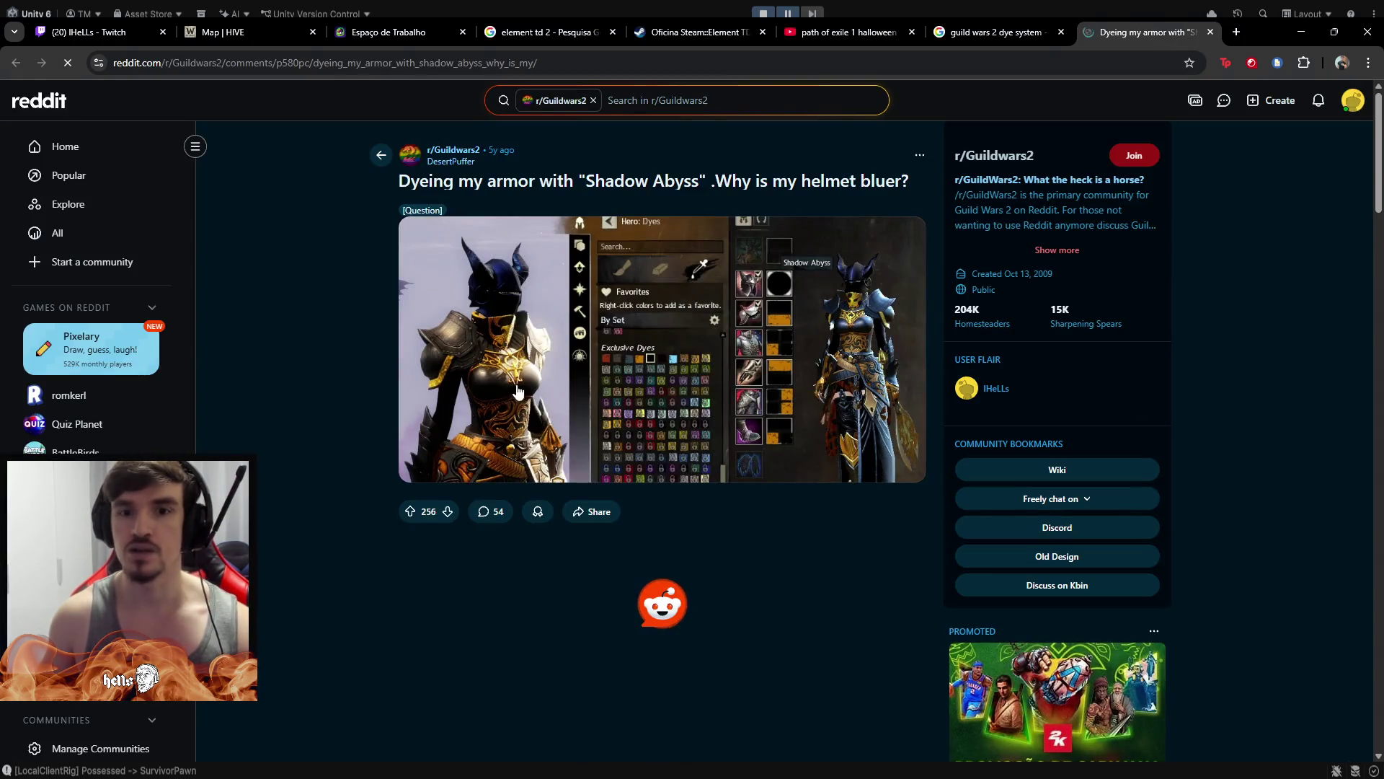
Enlarge the post's Shadow Abyss armour screenshot in the lightbox
{"action": "left_click", "coordinate": [542, 364]}
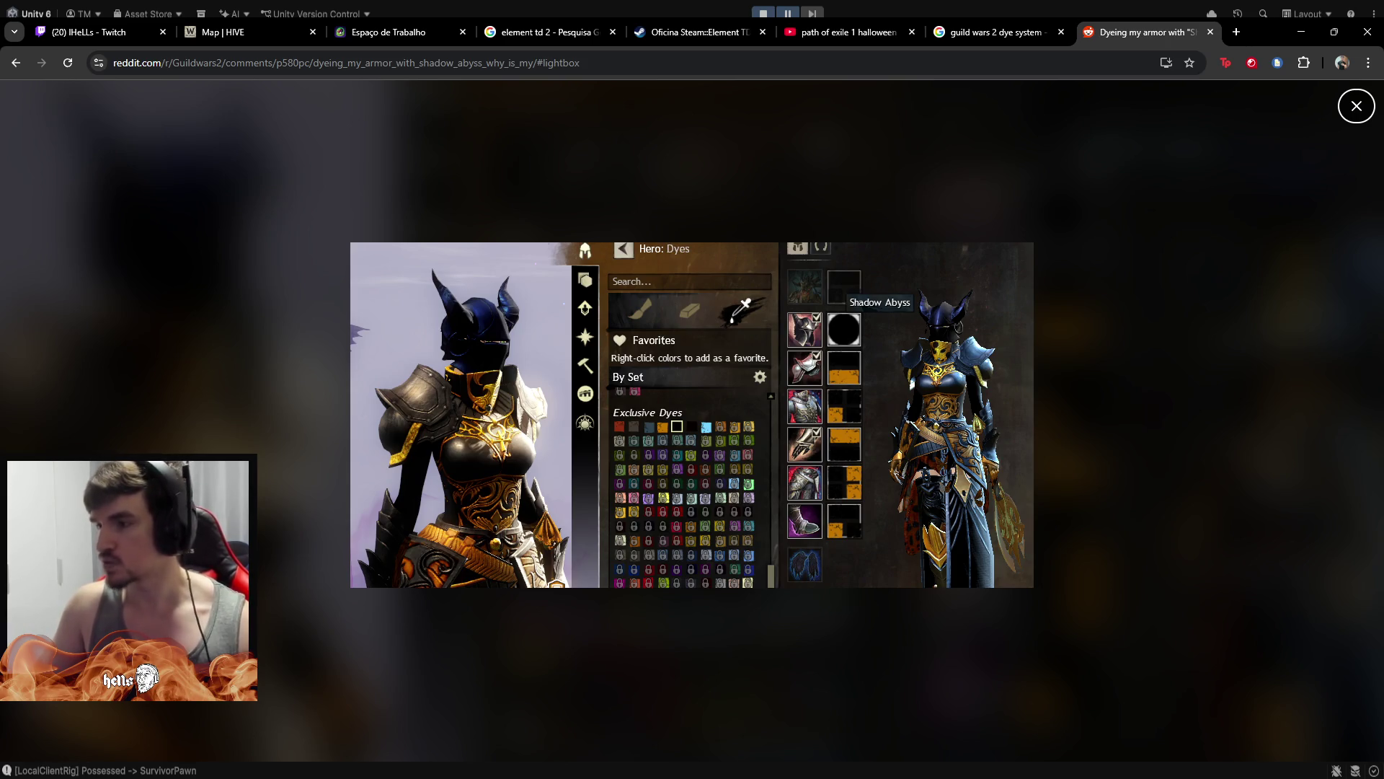
Leave Chrome and return to the Unity editor
{"action": "key", "text": "alt+Tab"}
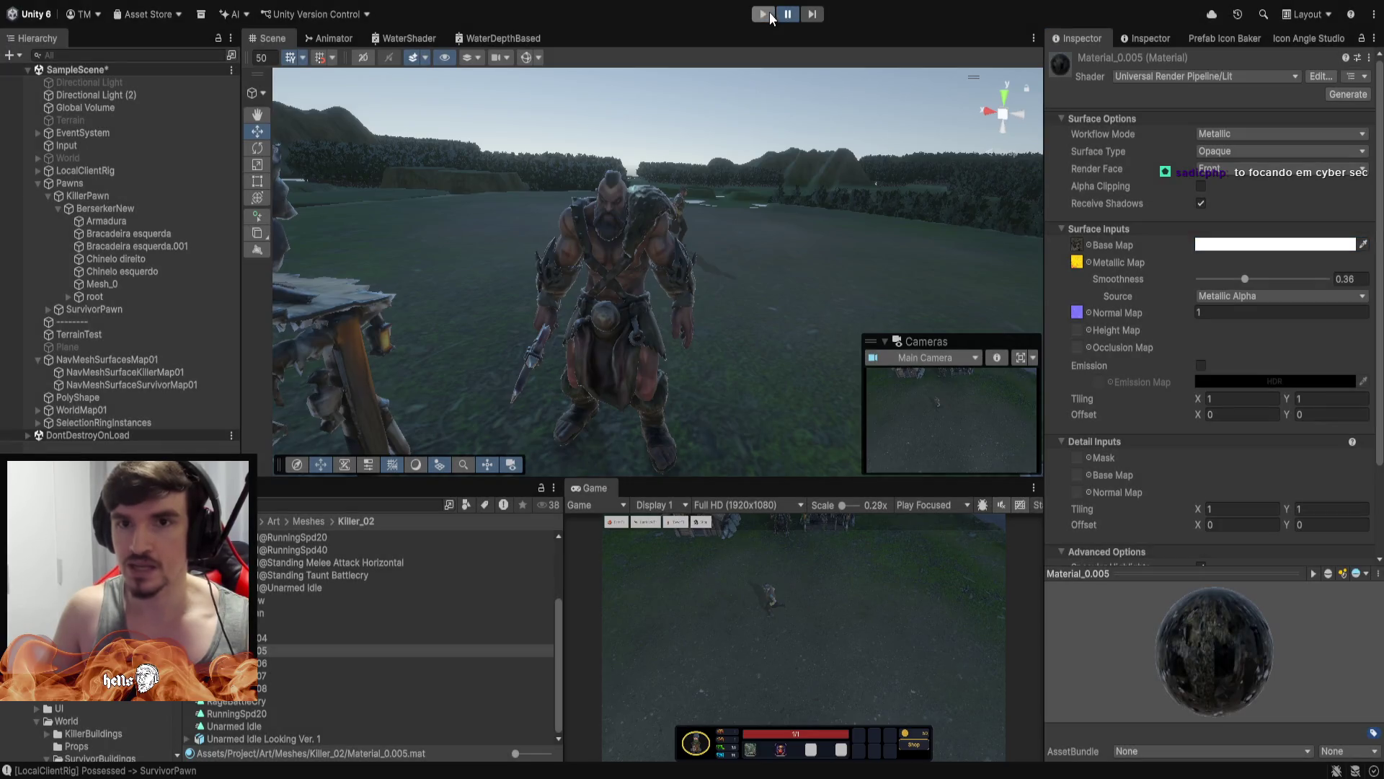
Stop the playtest, move close to the Berserker and tint Material_0.005 red
{"action": "left_click", "coordinate": [763, 14]}
{"action": "key", "text": "w"}
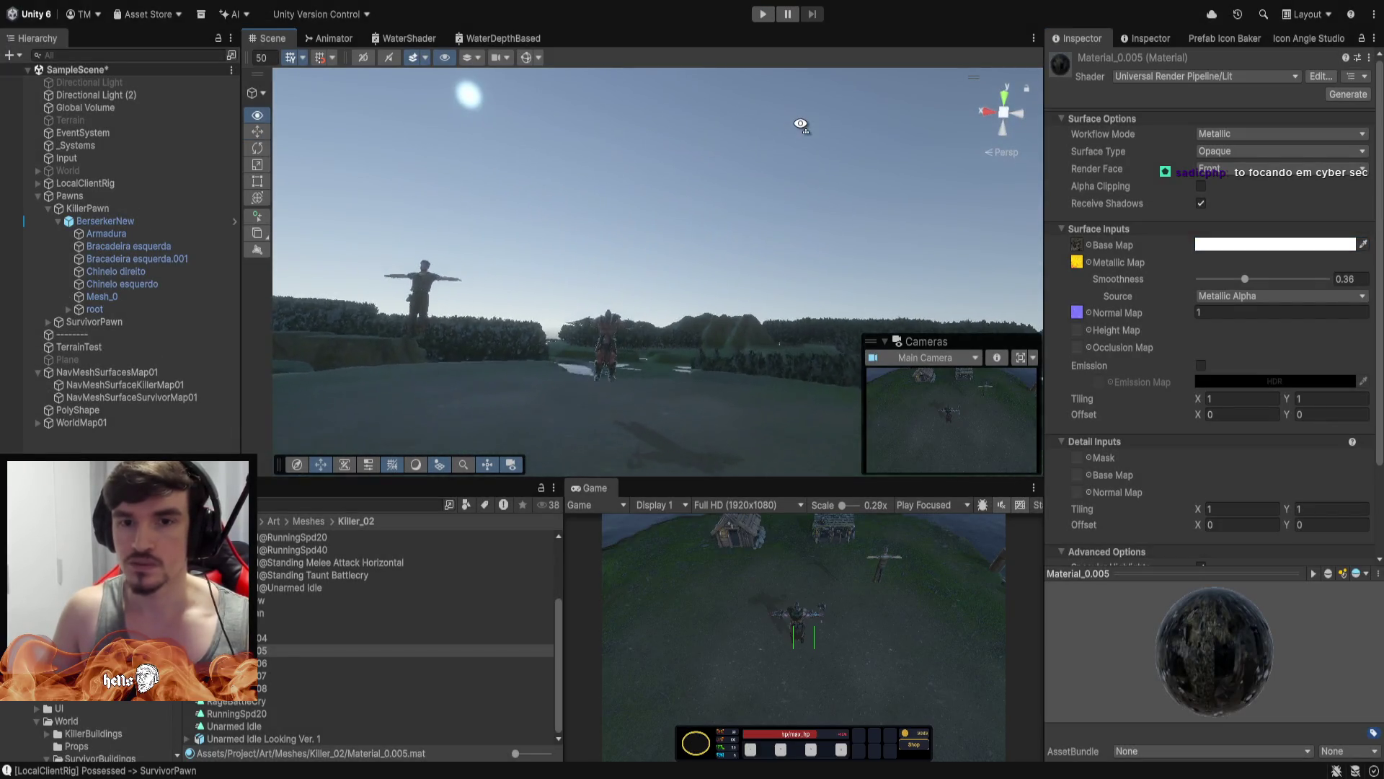
{"action": "key", "text": "s"}
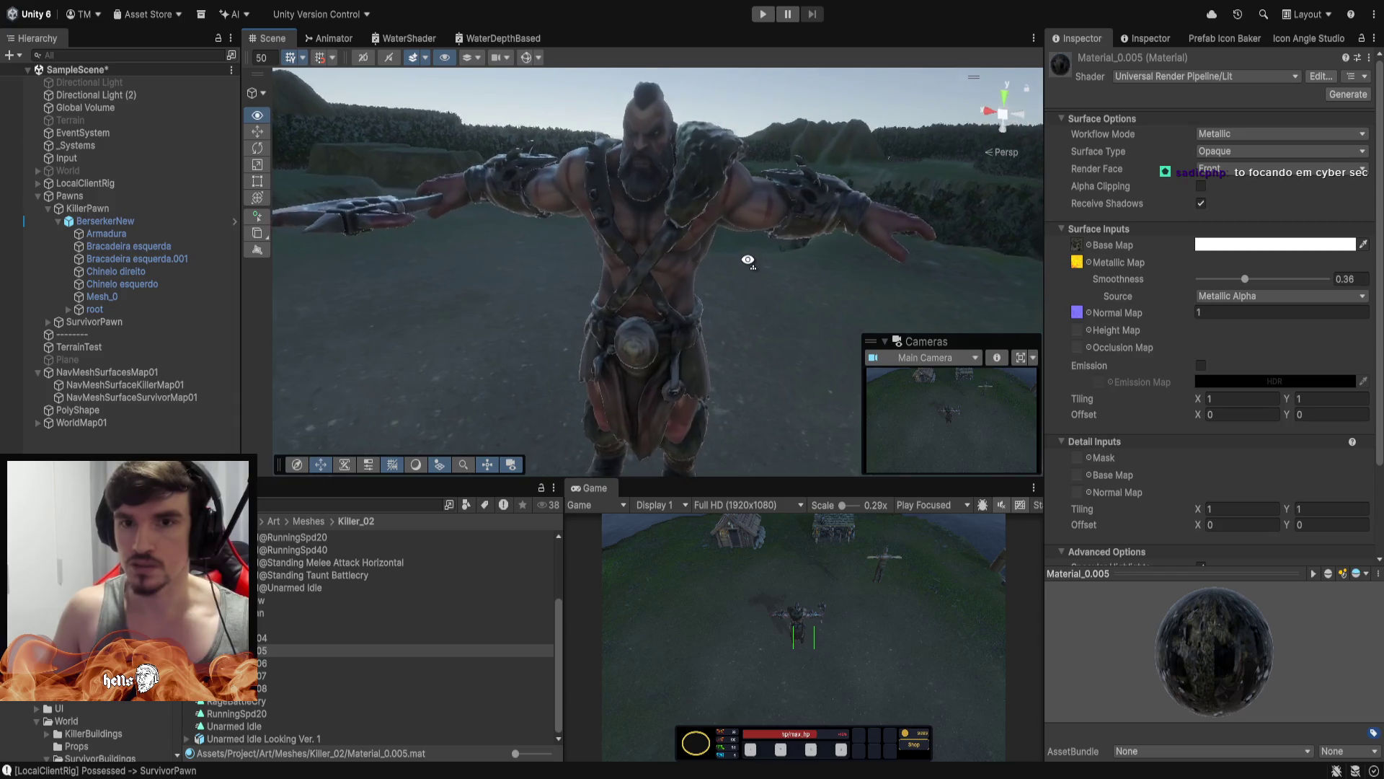
{"action": "key", "text": "ctrl+z"}
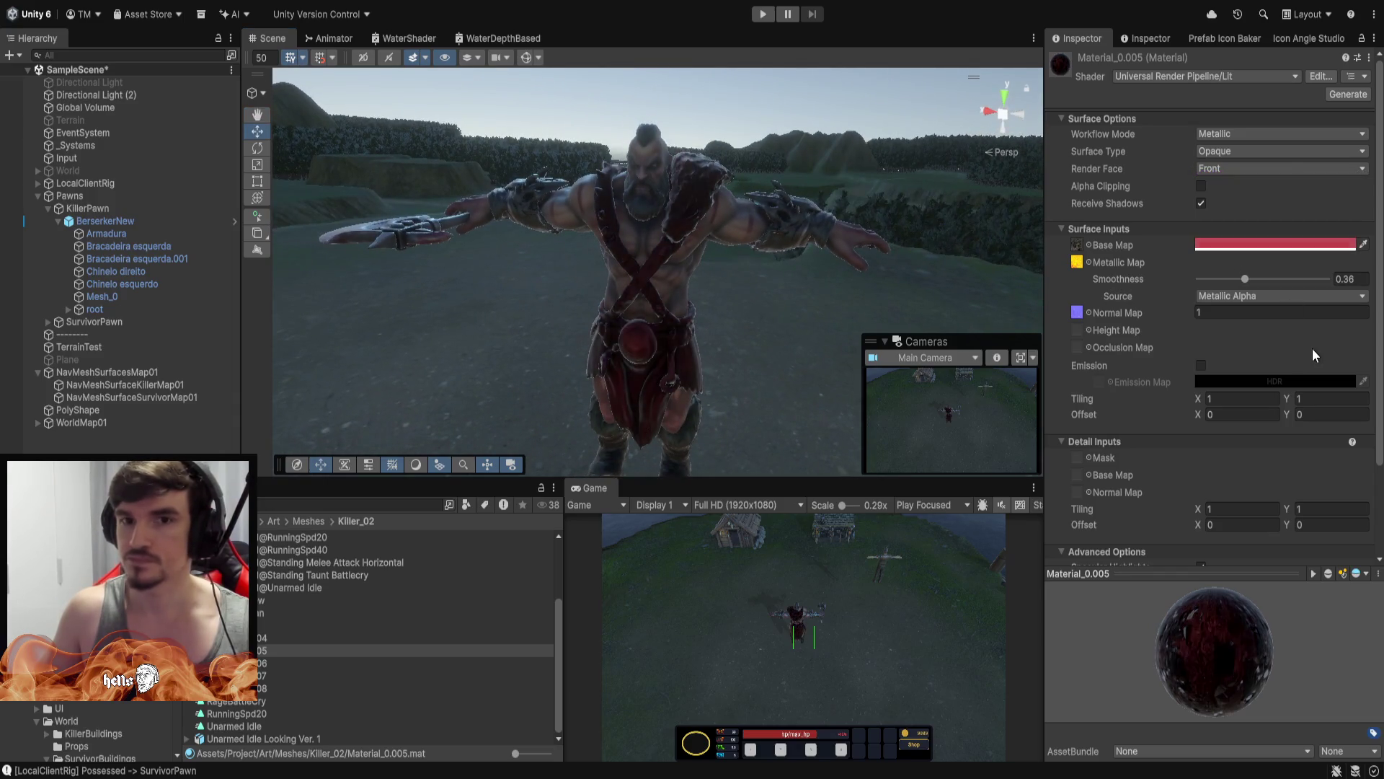
{"action": "key", "text": "ctrl+y"}
{"action": "key", "text": "ctrl+z"}
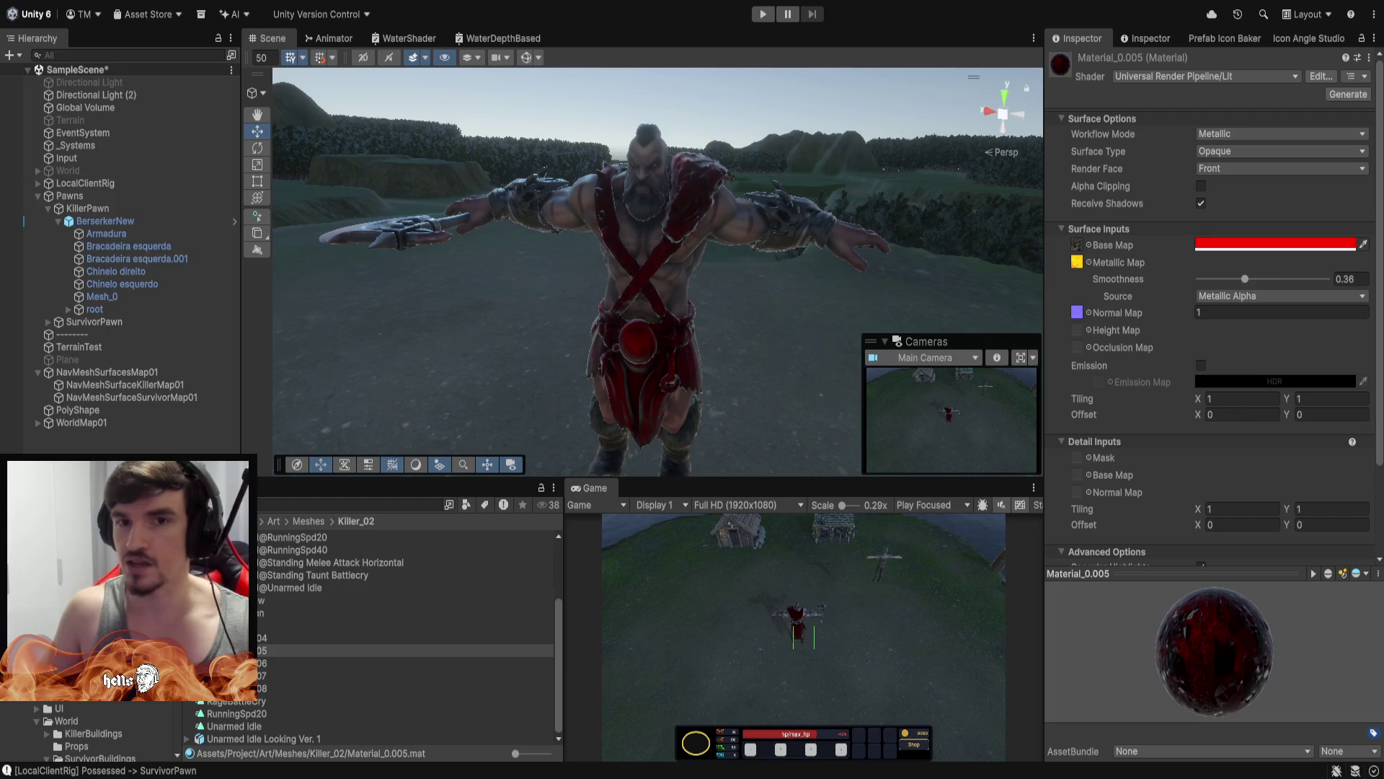
{"action": "mouse_move", "coordinate": [800, 238]}
{"action": "left_mouse_down"}
{"action": "mouse_move", "coordinate": [787, 205]}
{"action": "mouse_move", "coordinate": [103, 227]}
{"action": "left_mouse_up"}
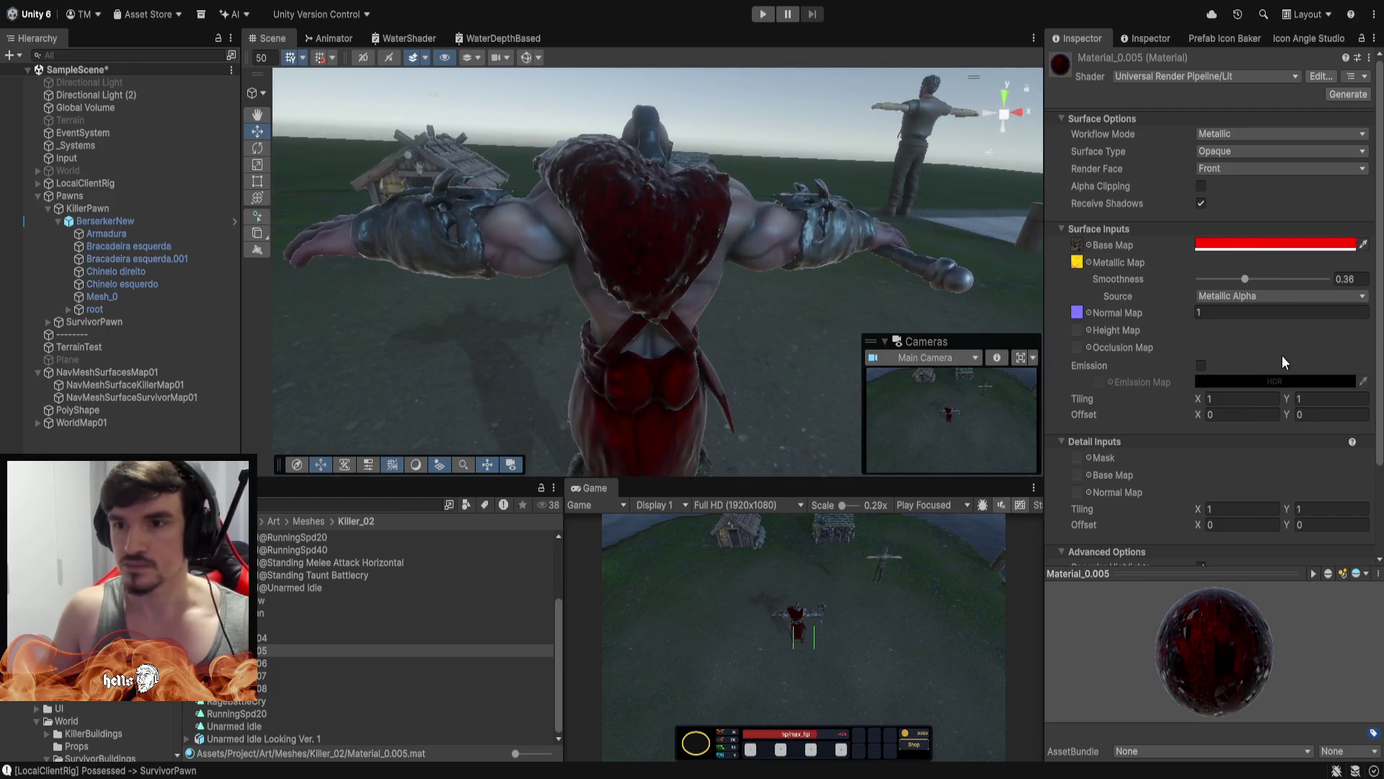
Try green, yellow and red tints, then adjust Material_0.005's smoothness
{"action": "key", "text": "ctrl+z"}
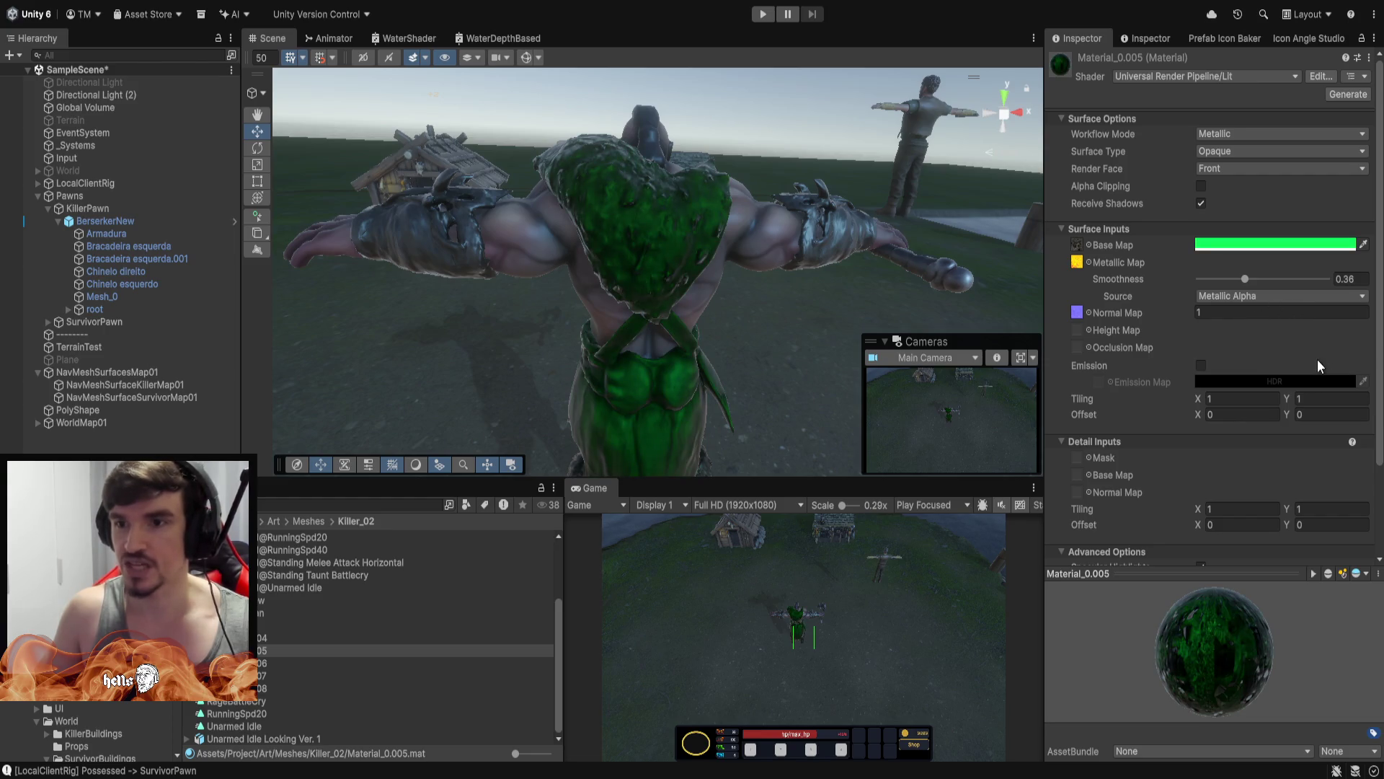
{"action": "key", "text": "ctrl+z"}
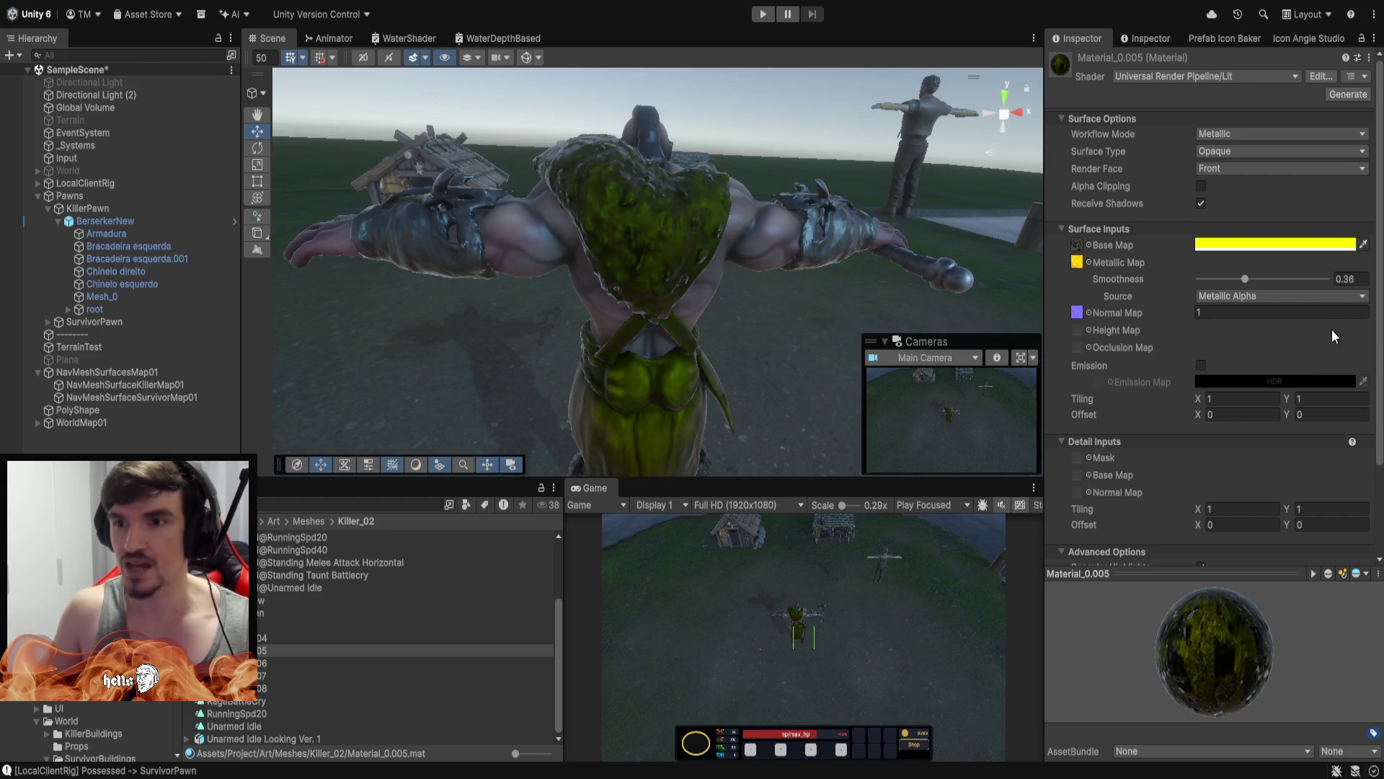
{"action": "key", "text": "ctrl+z"}
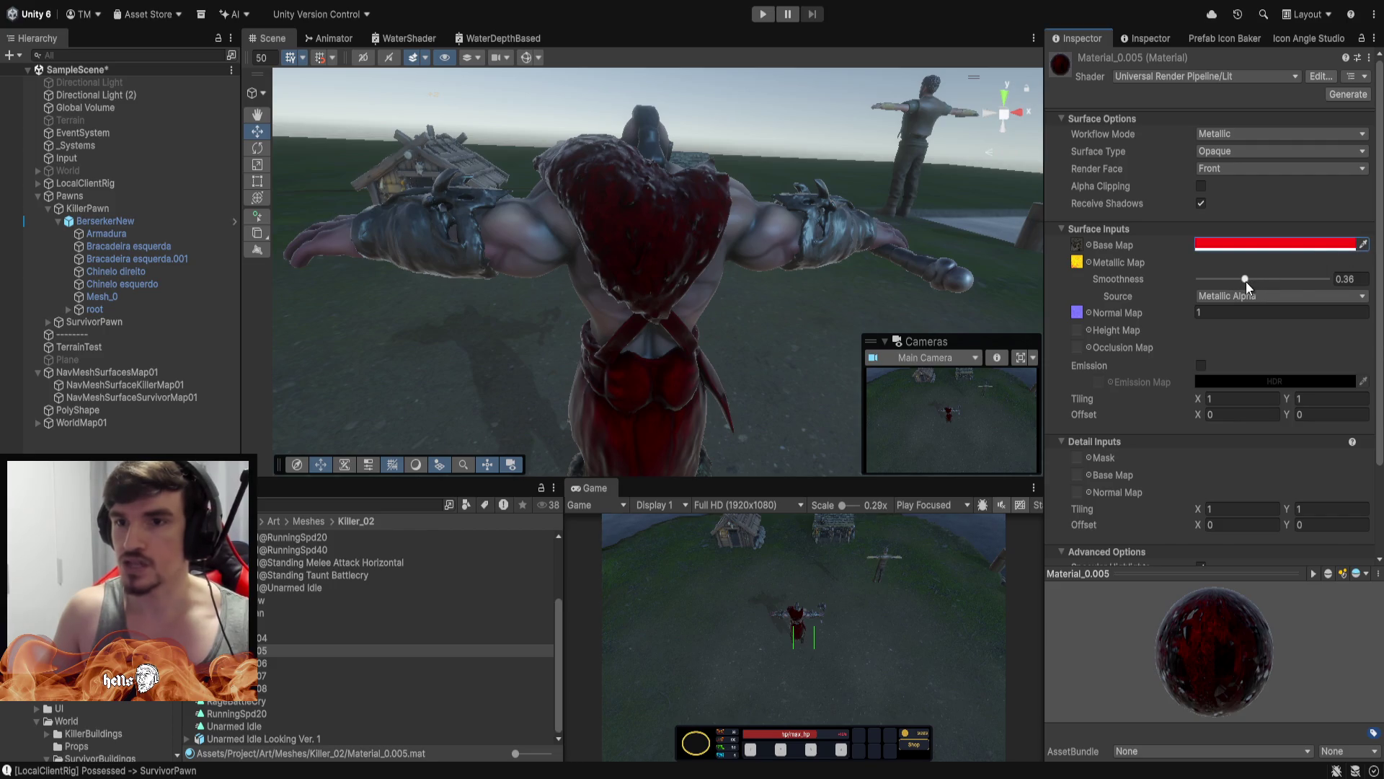
{"action": "left_click_drag", "start_coordinate": [1246, 281], "coordinate": [1325, 285]}
{"action": "type", "text": "1"}
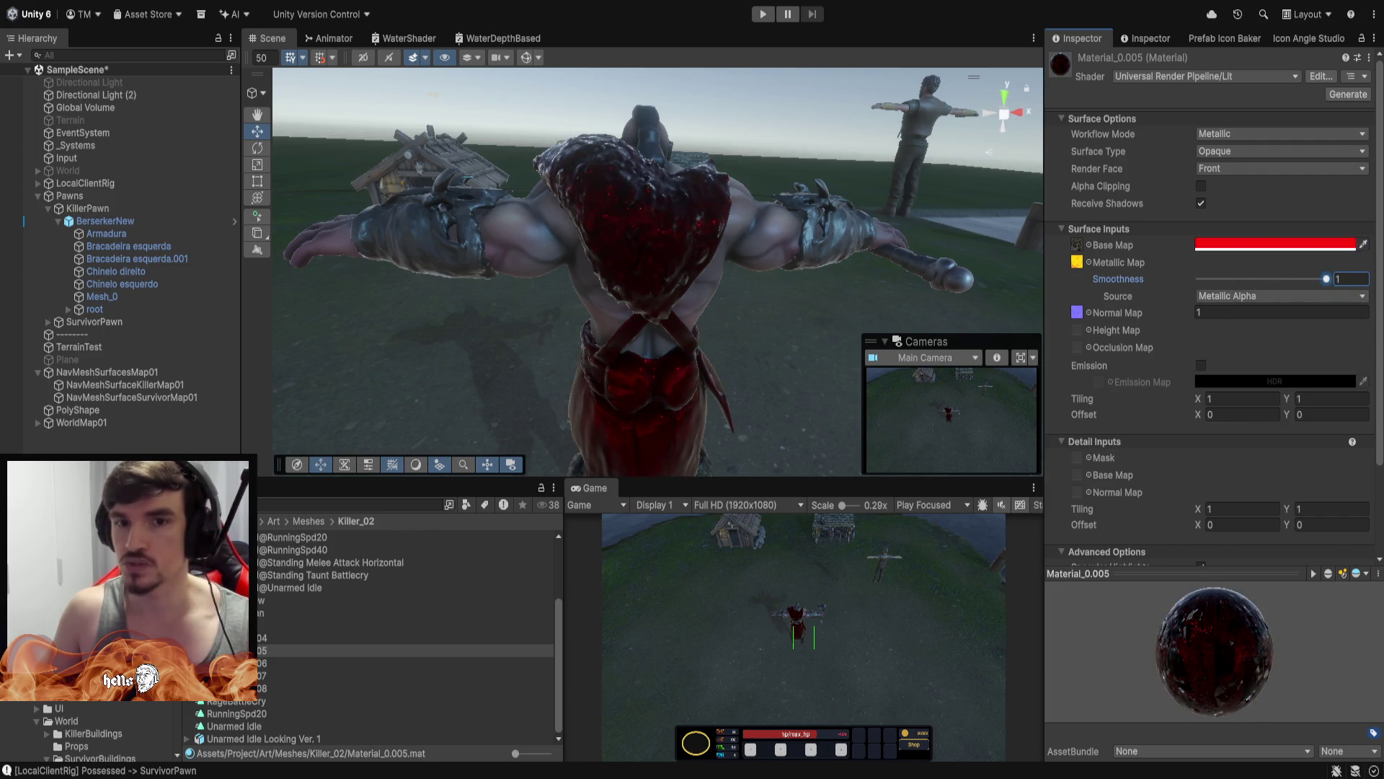
{"action": "type", "text": "0"}
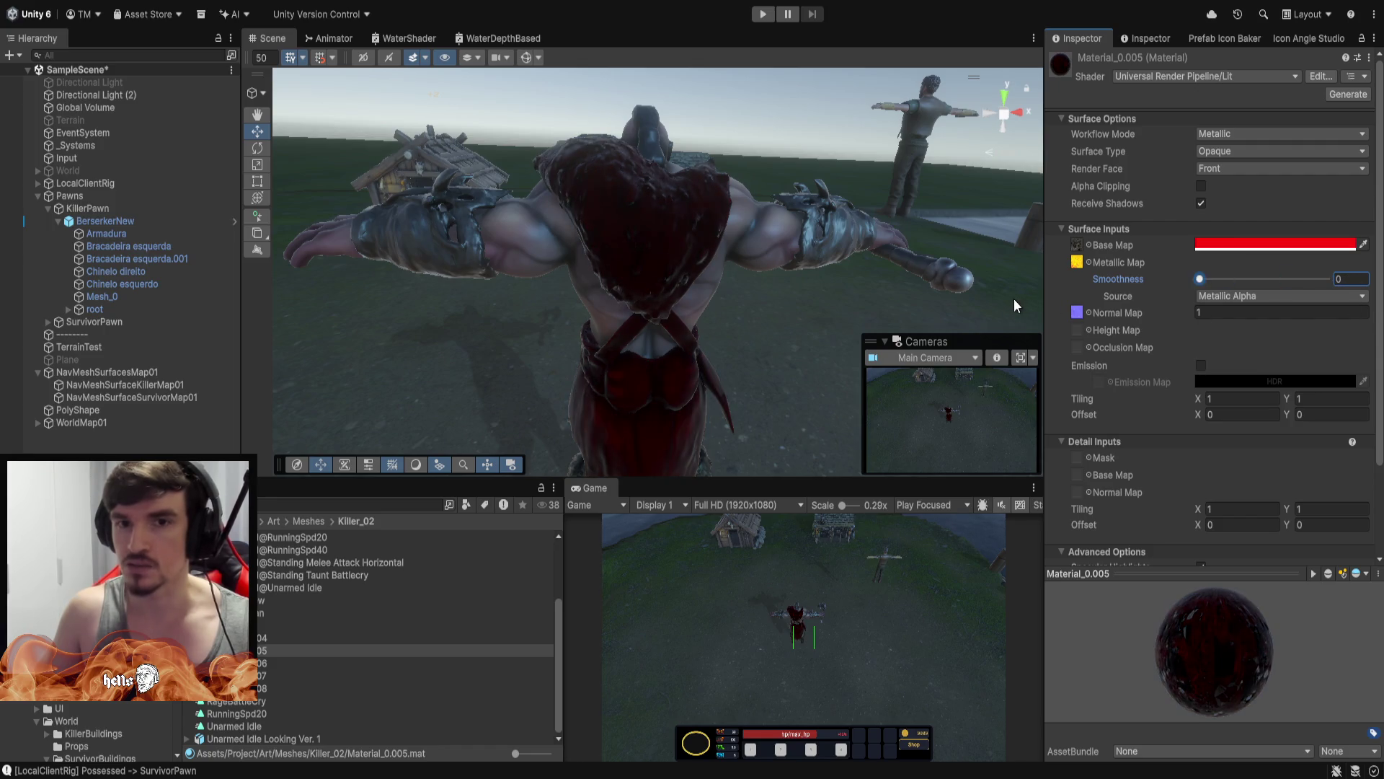
{"action": "left_click_drag", "start_coordinate": [1199, 279], "coordinate": [1382, 300]}
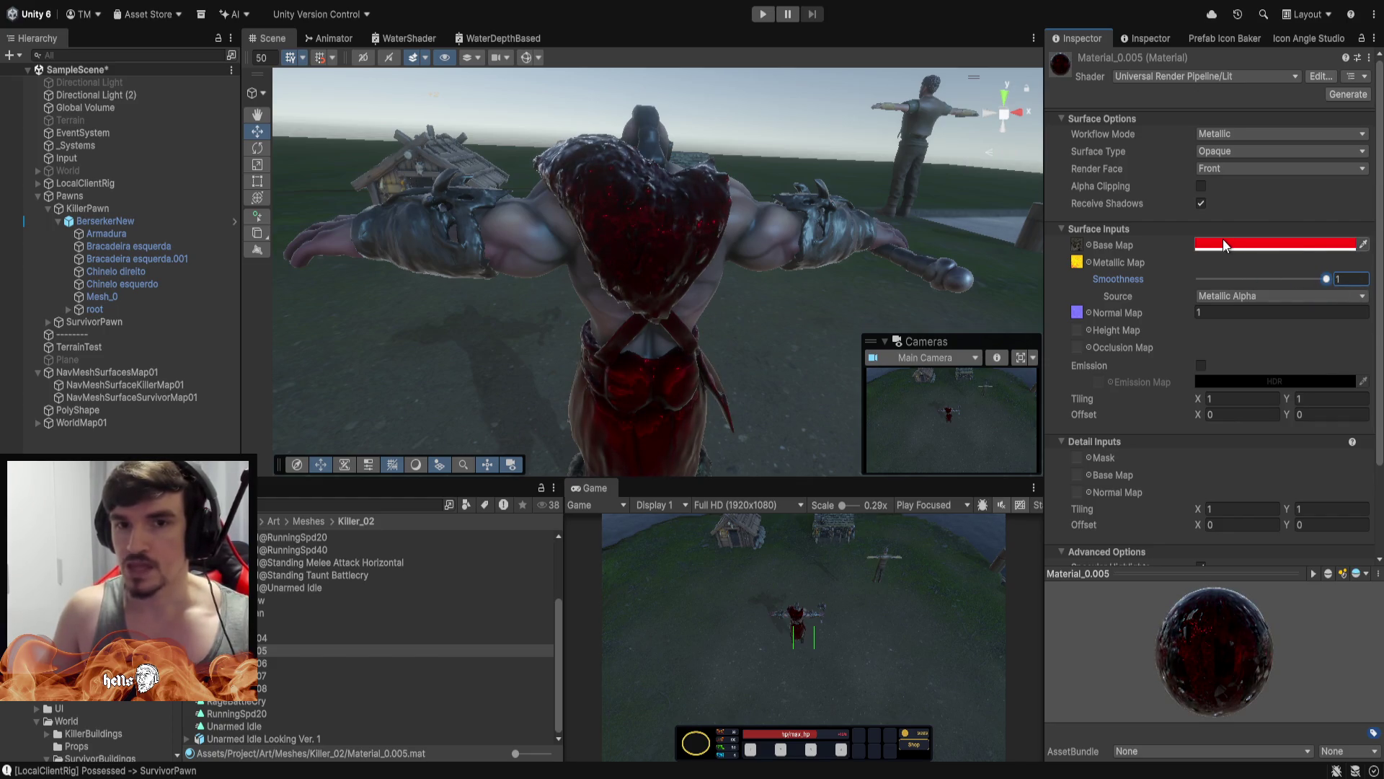
Inspect the Berserker from front and side, then revert to white with 0.36 smoothness
{"action": "mouse_move", "coordinate": [636, 213]}
{"action": "left_mouse_down"}
{"action": "mouse_move", "coordinate": [663, 232]}
{"action": "mouse_move", "coordinate": [103, 196]}
{"action": "mouse_move", "coordinate": [1350, 183]}
{"action": "left_mouse_up"}
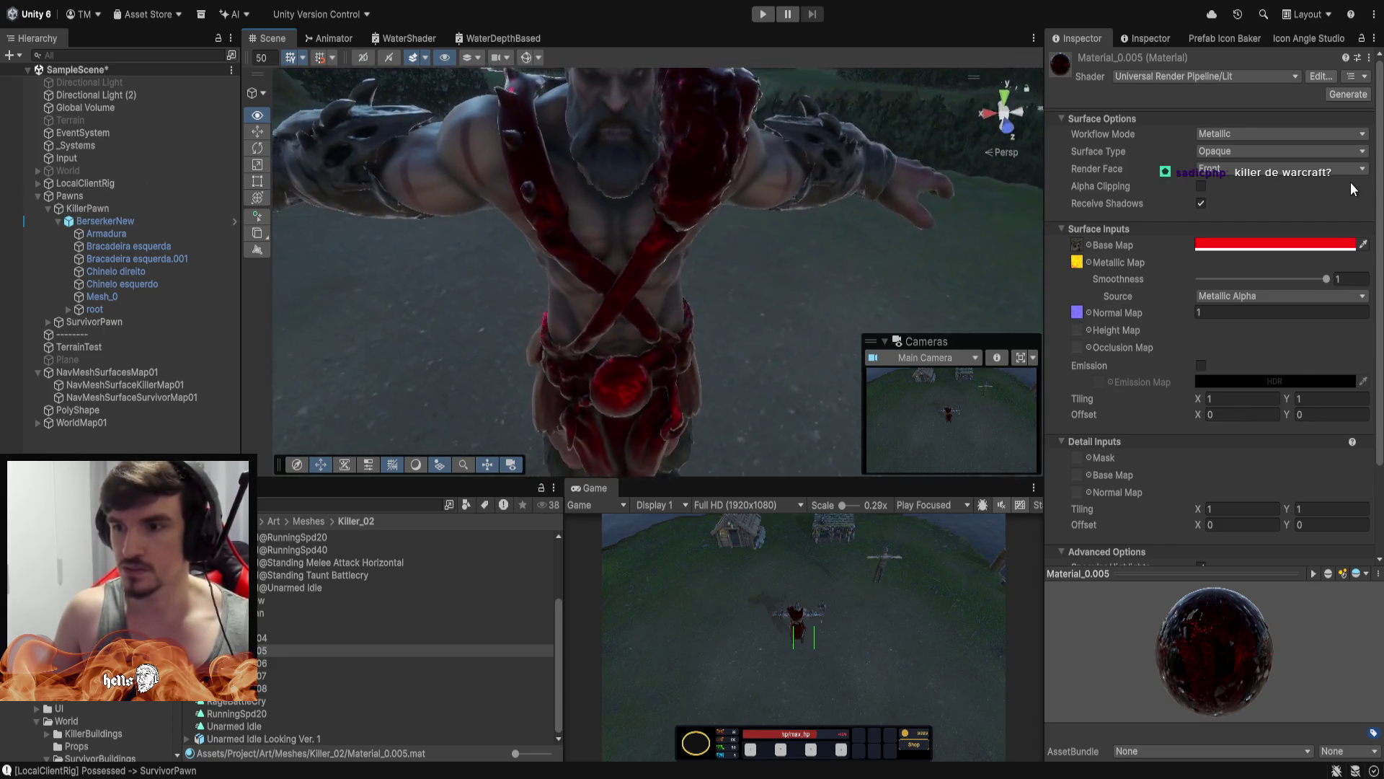
{"action": "key", "text": "f"}
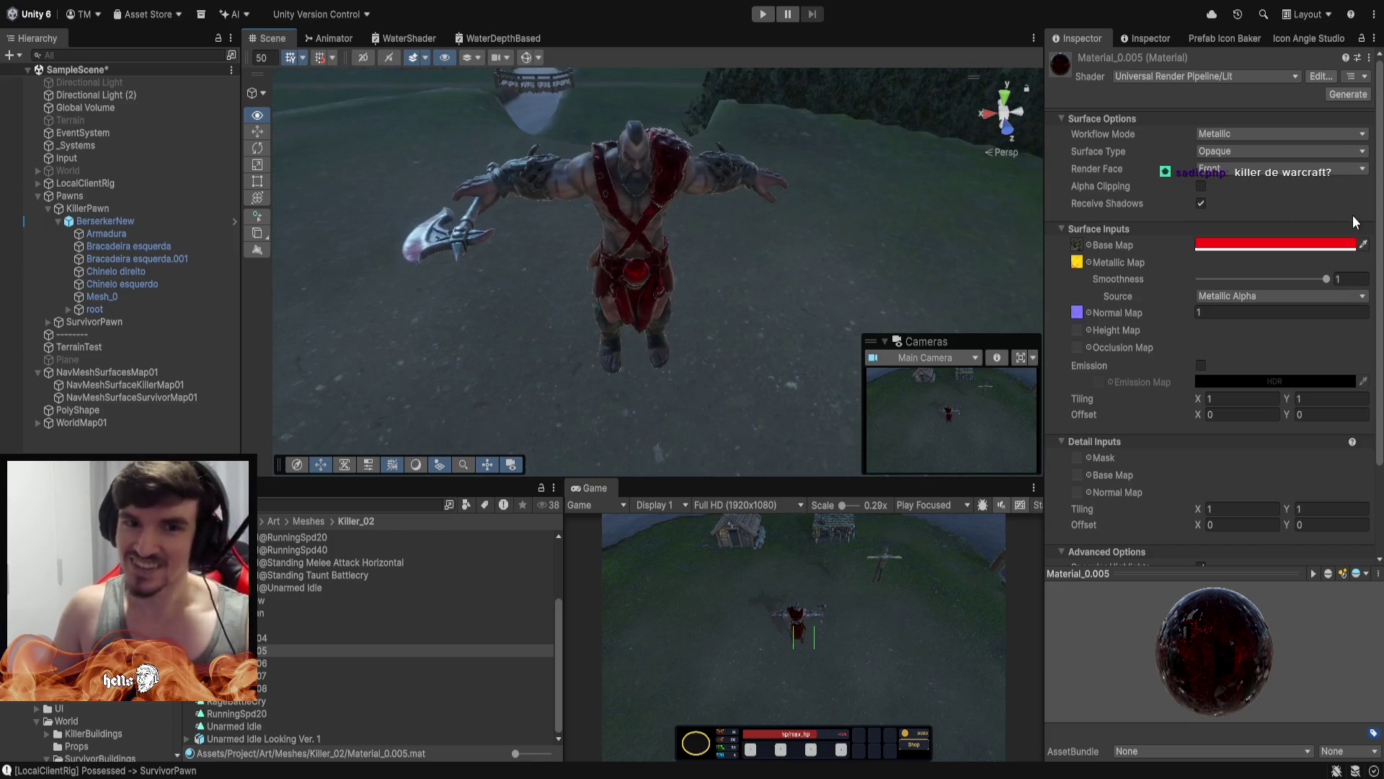
{"action": "key", "text": "f"}
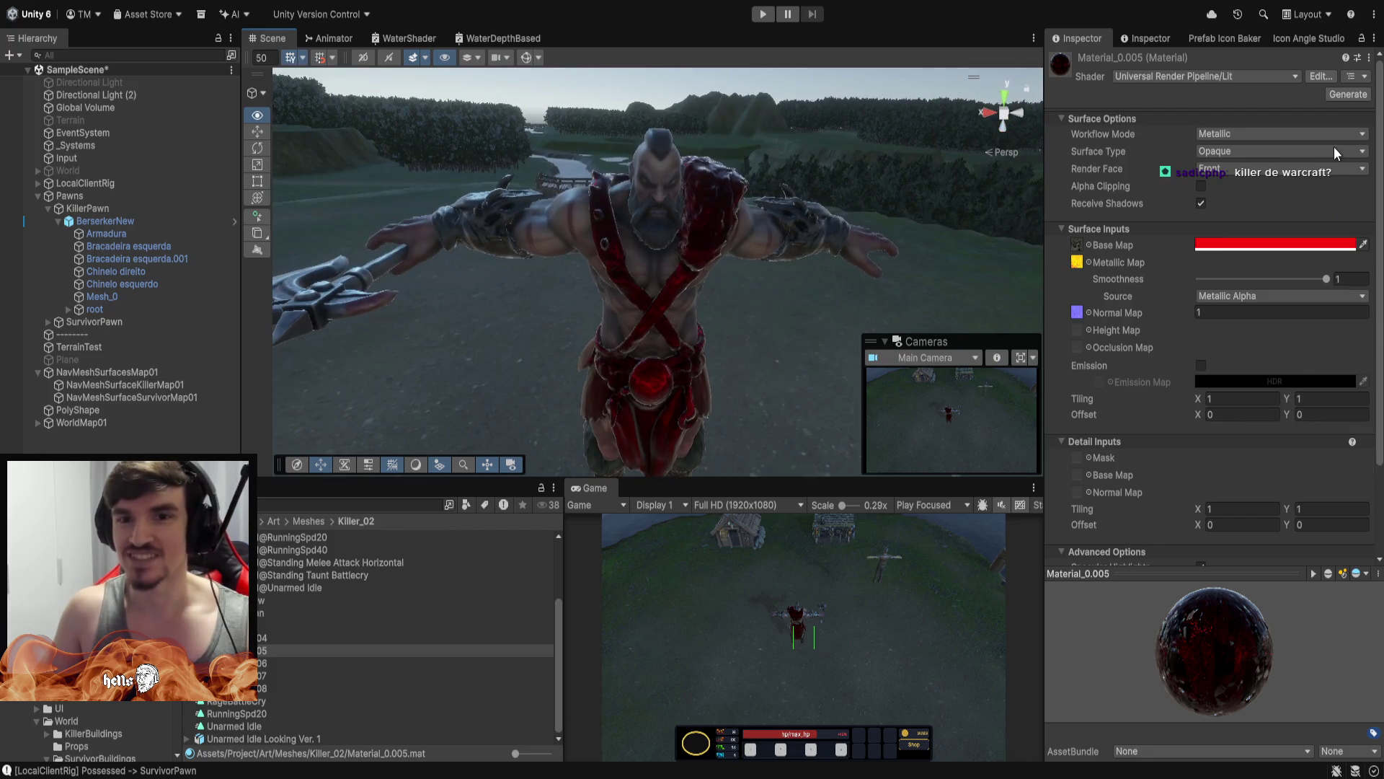
{"action": "left_click_drag", "start_coordinate": [808, 302], "coordinate": [696, 353]}
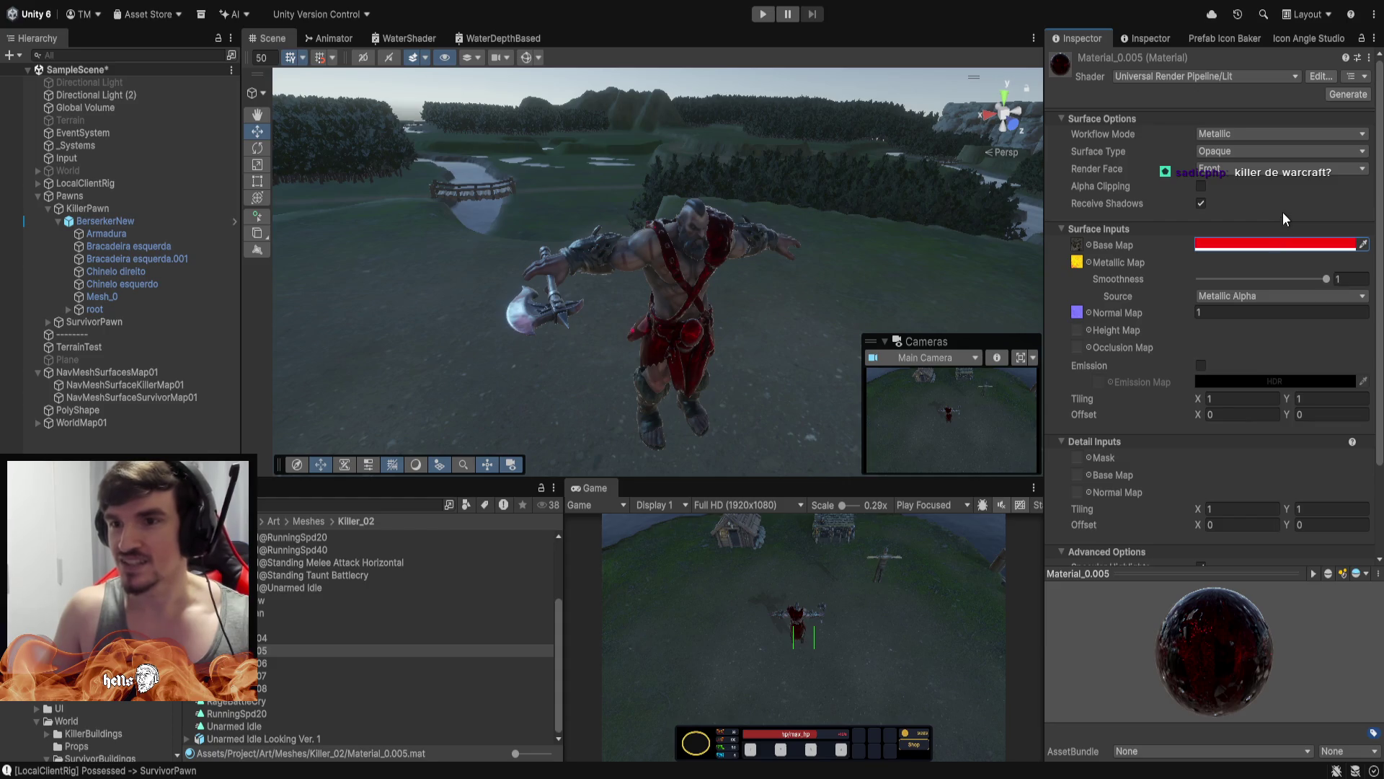
{"action": "key", "text": "ctrl+z"}
{"action": "key", "text": "ctrl+z"}
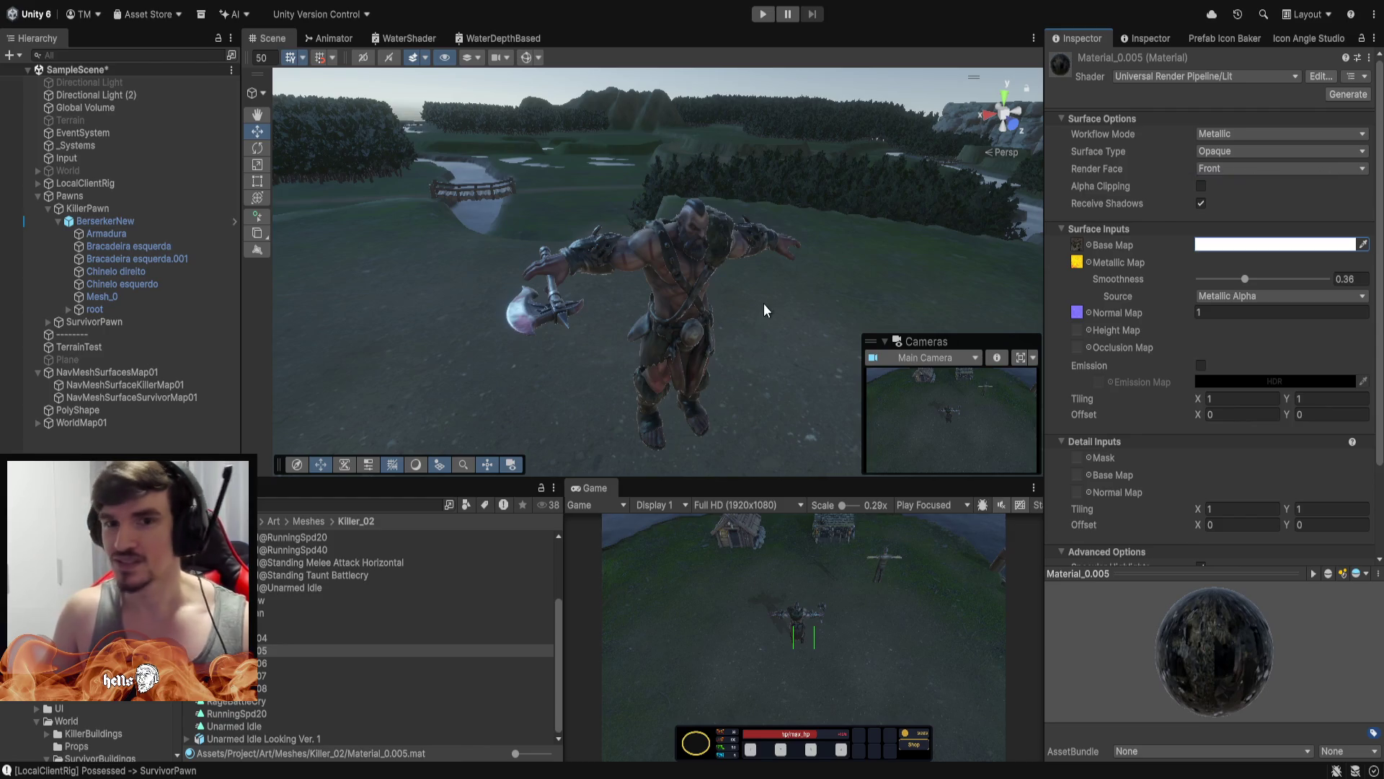
Select the Berserker's body mesh Mesh_0 and open its Material_0 for editing
{"action": "mouse_move", "coordinate": [844, 257]}
{"action": "left_mouse_down"}
{"action": "mouse_move", "coordinate": [727, 242]}
{"action": "mouse_move", "coordinate": [739, 244]}
{"action": "left_mouse_up"}
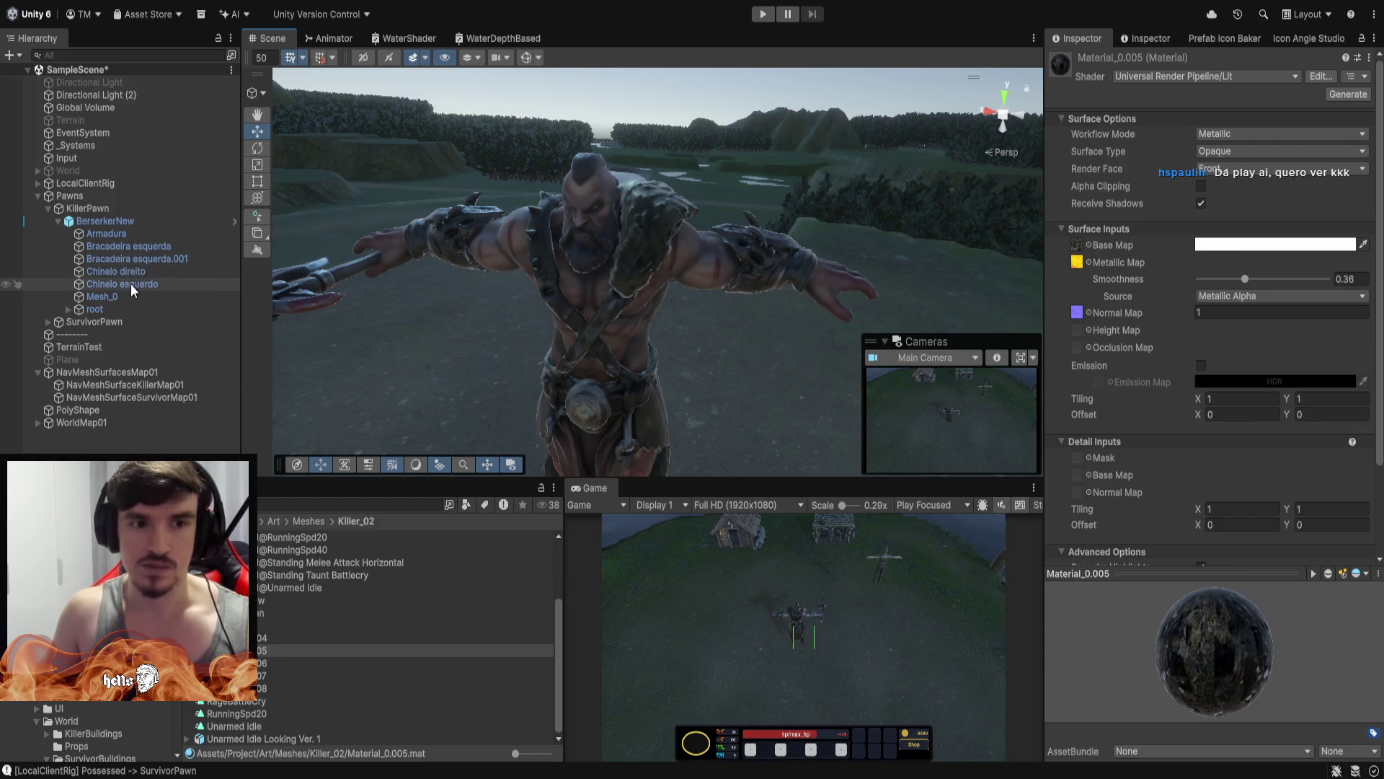
{"action": "left_click", "coordinate": [131, 248]}
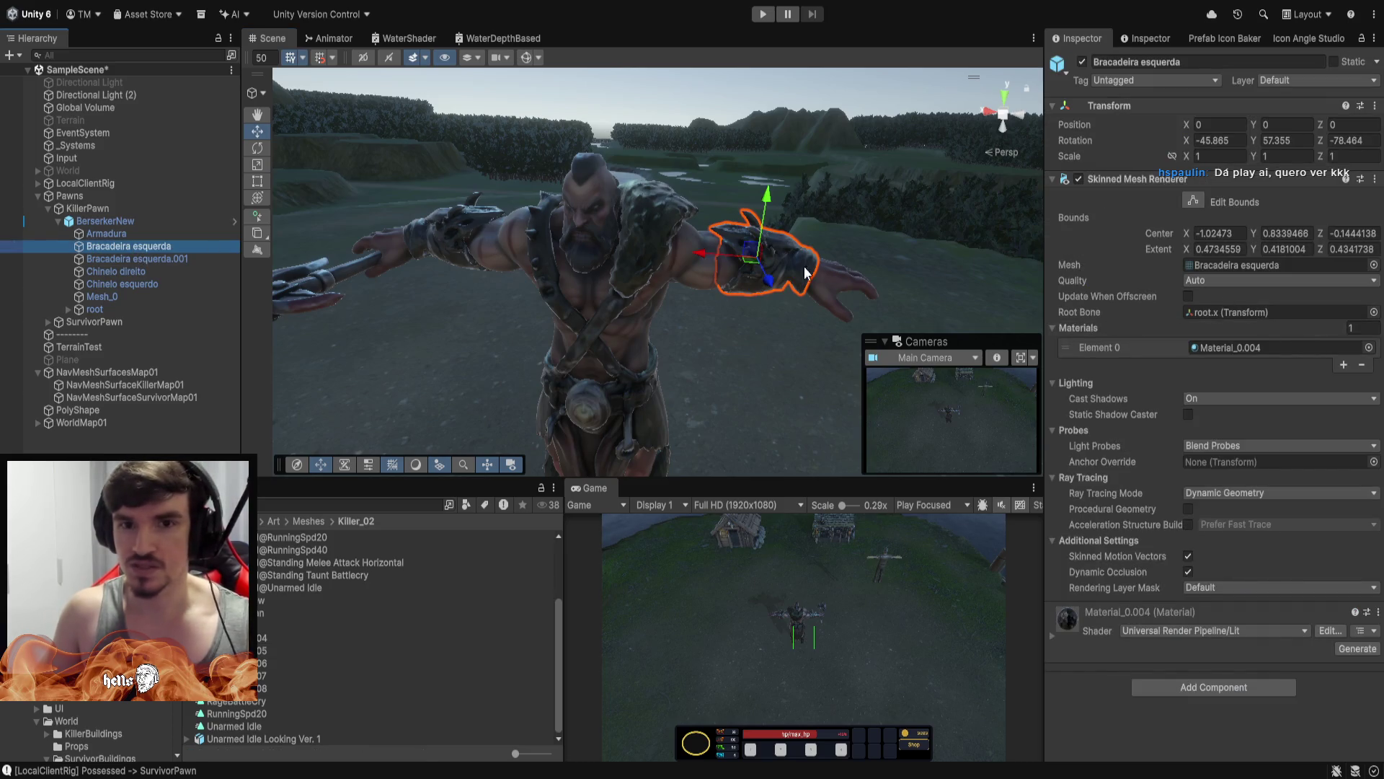
{"action": "left_click", "coordinate": [105, 298]}
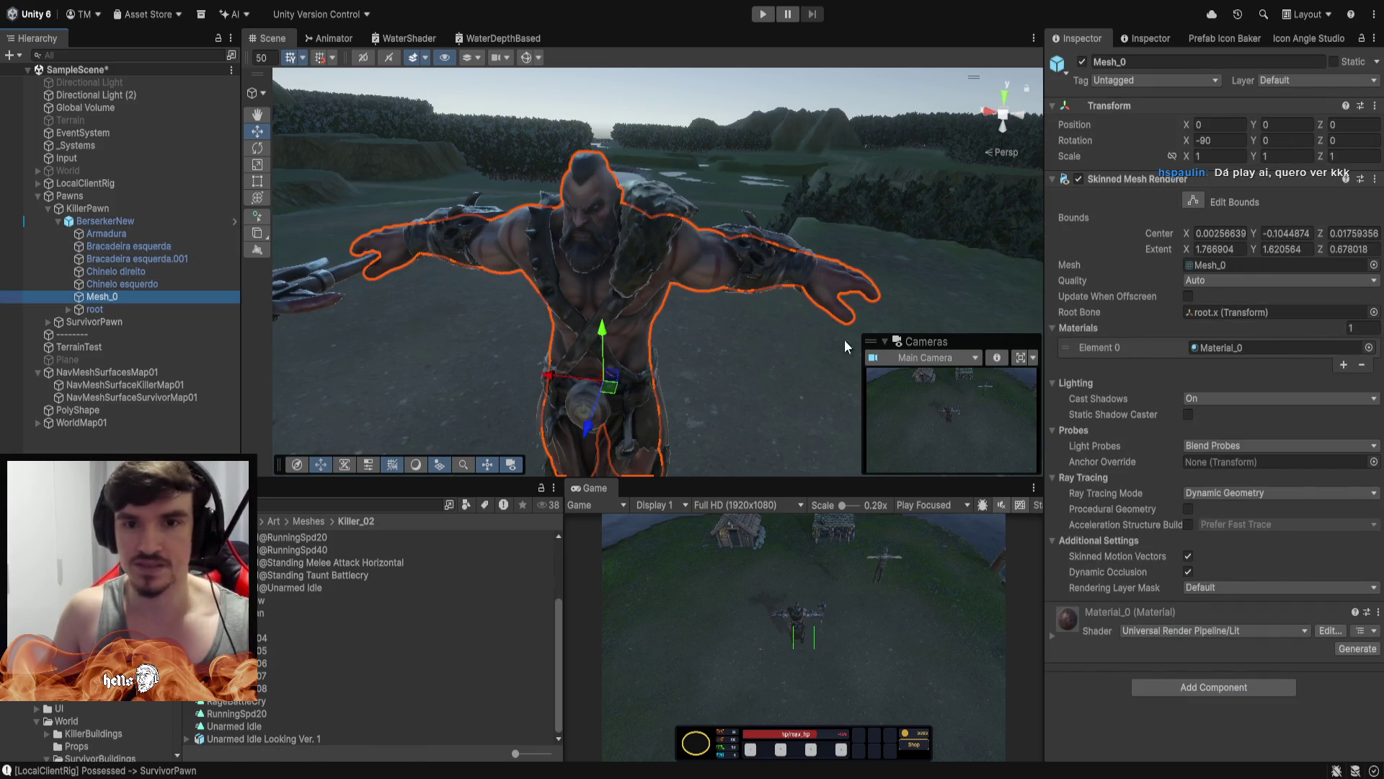
{"action": "left_click", "coordinate": [1236, 349]}
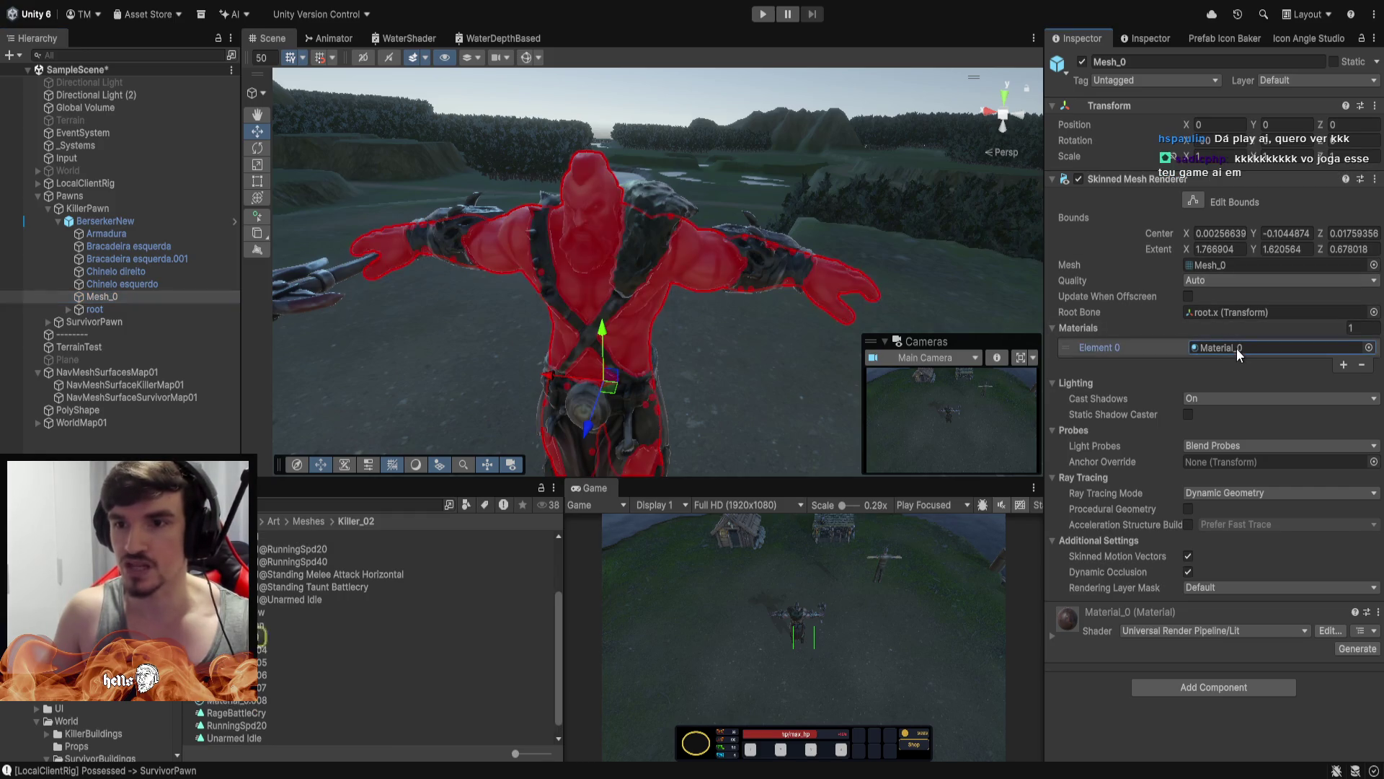
{"action": "double_click", "coordinate": [1235, 348]}
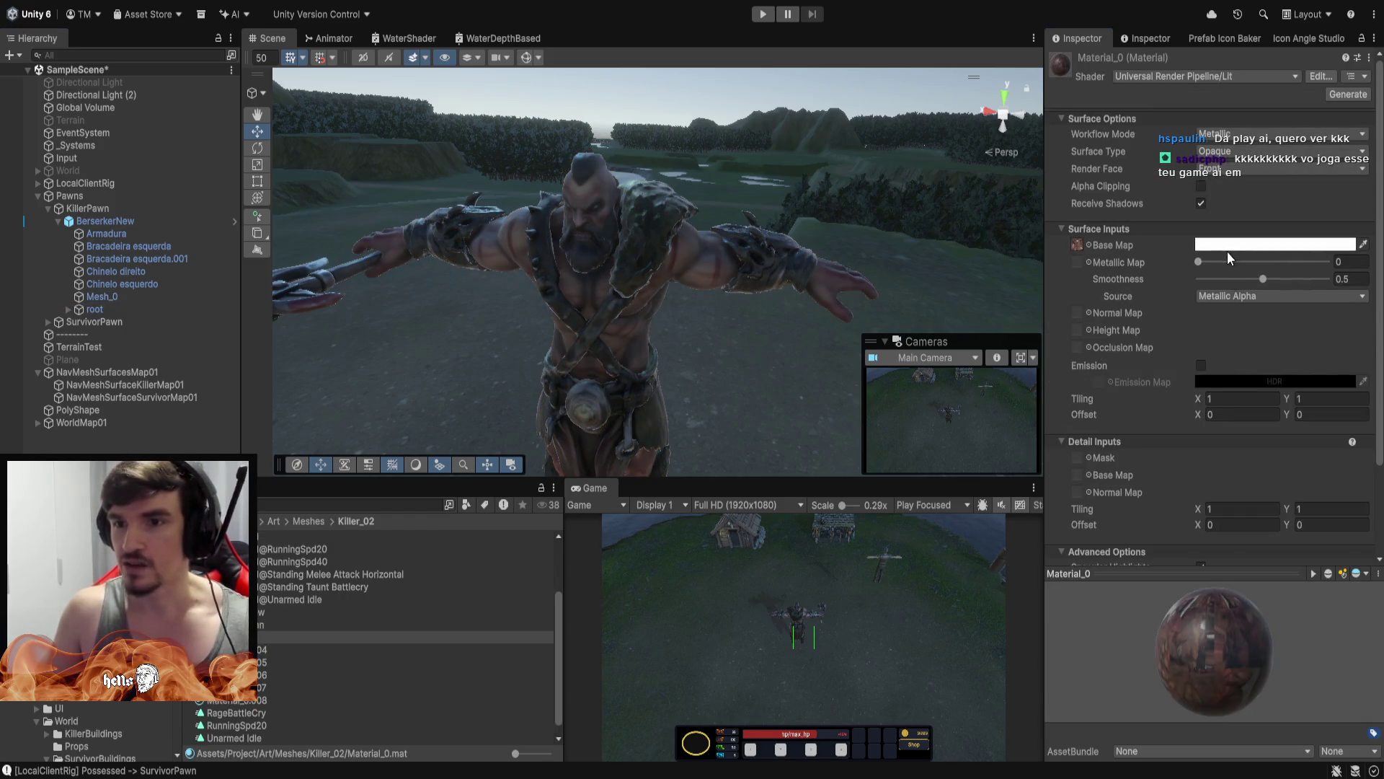
Darken the Base Map colour, make it bright green, then revert it to white
{"action": "mouse_move", "coordinate": [1266, 335]}
{"action": "left_mouse_down"}
{"action": "mouse_move", "coordinate": [1283, 462]}
{"action": "mouse_move", "coordinate": [1205, 316]}
{"action": "left_mouse_up"}
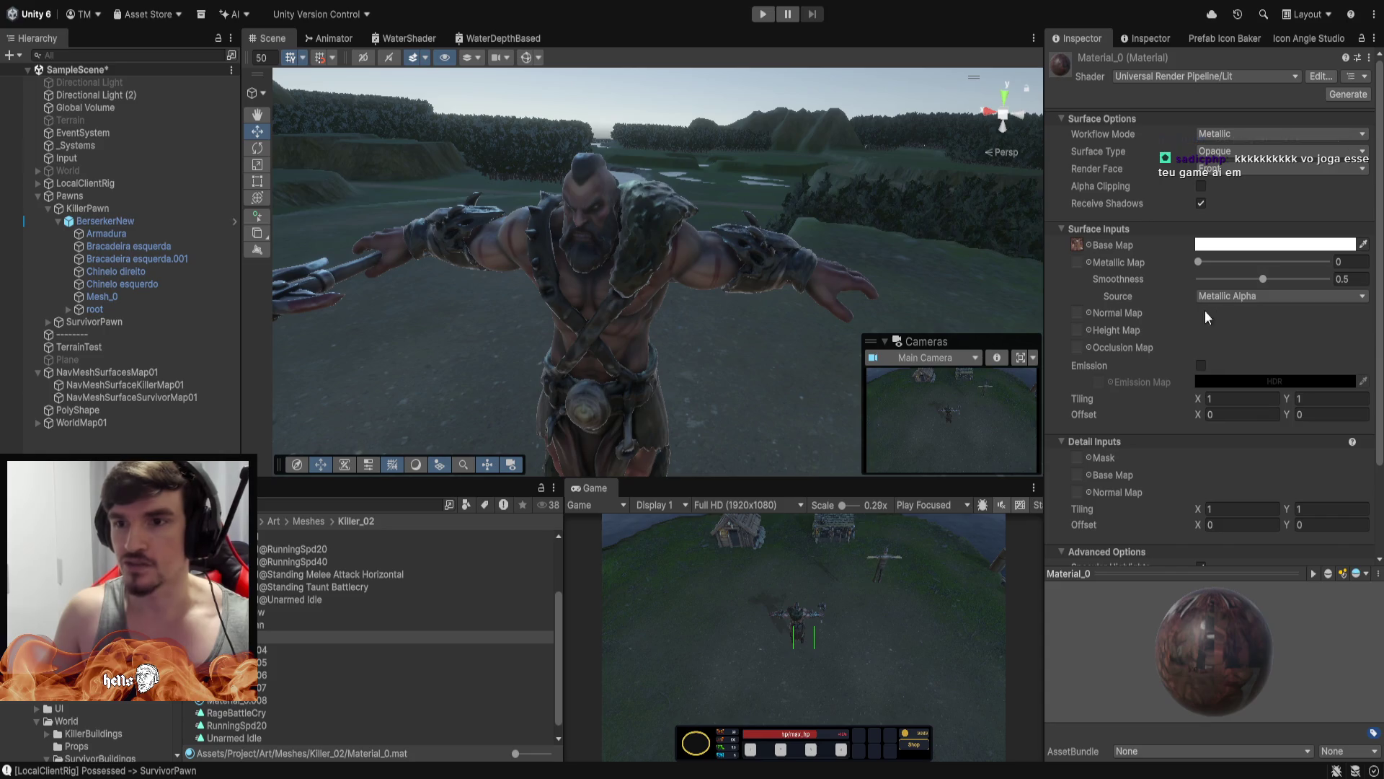
{"action": "left_click", "coordinate": [1310, 367]}
{"action": "mouse_move", "coordinate": [785, 163]}
{"action": "left_mouse_down"}
{"action": "mouse_move", "coordinate": [833, 307]}
{"action": "mouse_move", "coordinate": [926, 233]}
{"action": "mouse_move", "coordinate": [765, 181]}
{"action": "left_mouse_up"}
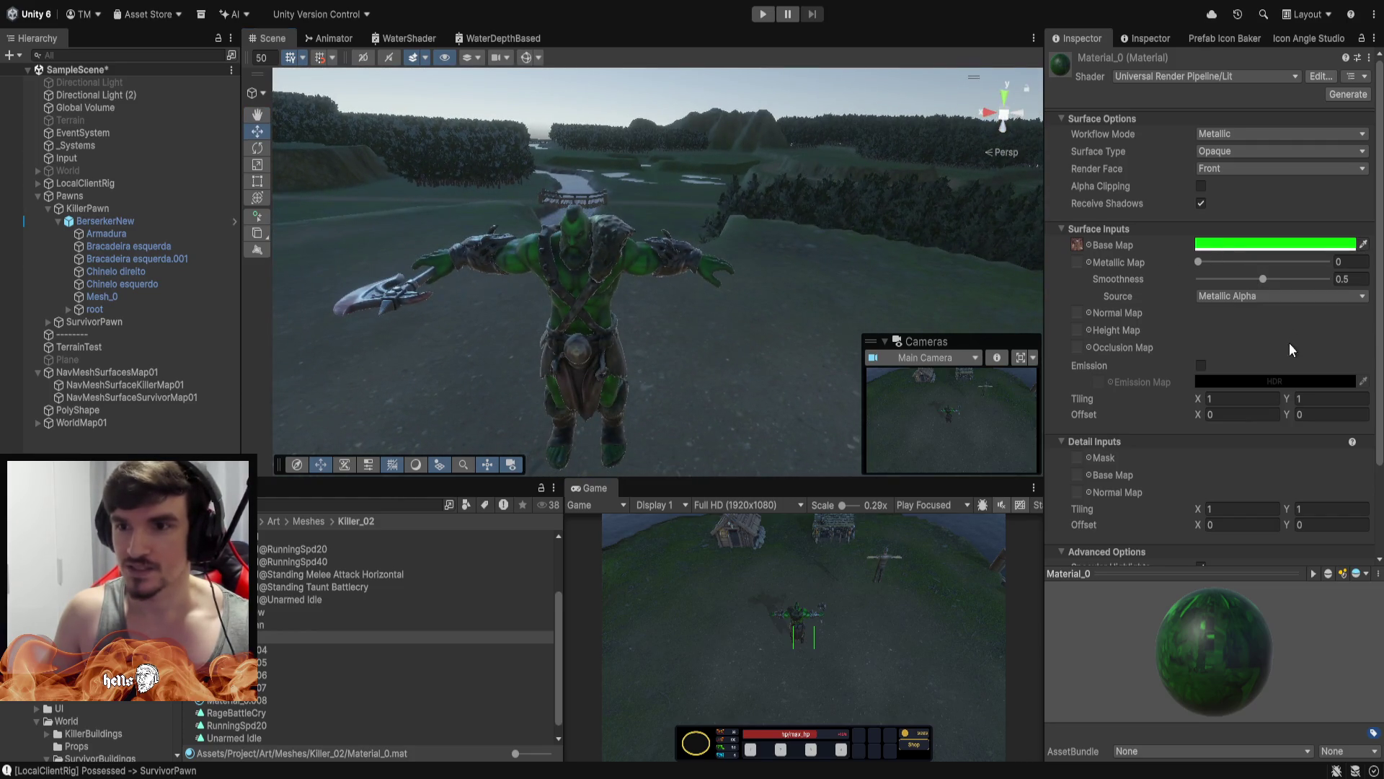
{"action": "key", "text": "ctrl+z"}
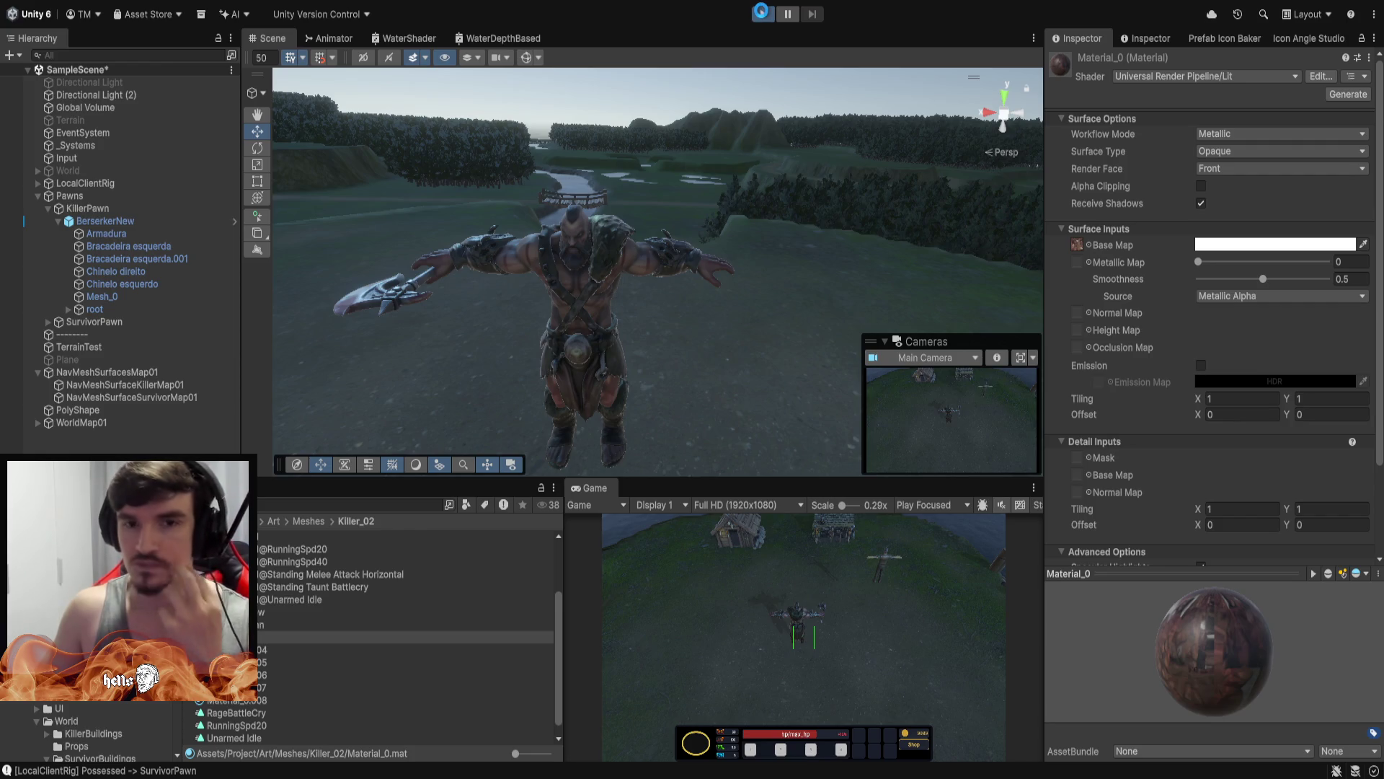
Enter Play mode, orbit the Scene view over the huts and river, then possess the SurvivorPawn
{"action": "left_click", "coordinate": [765, 16]}
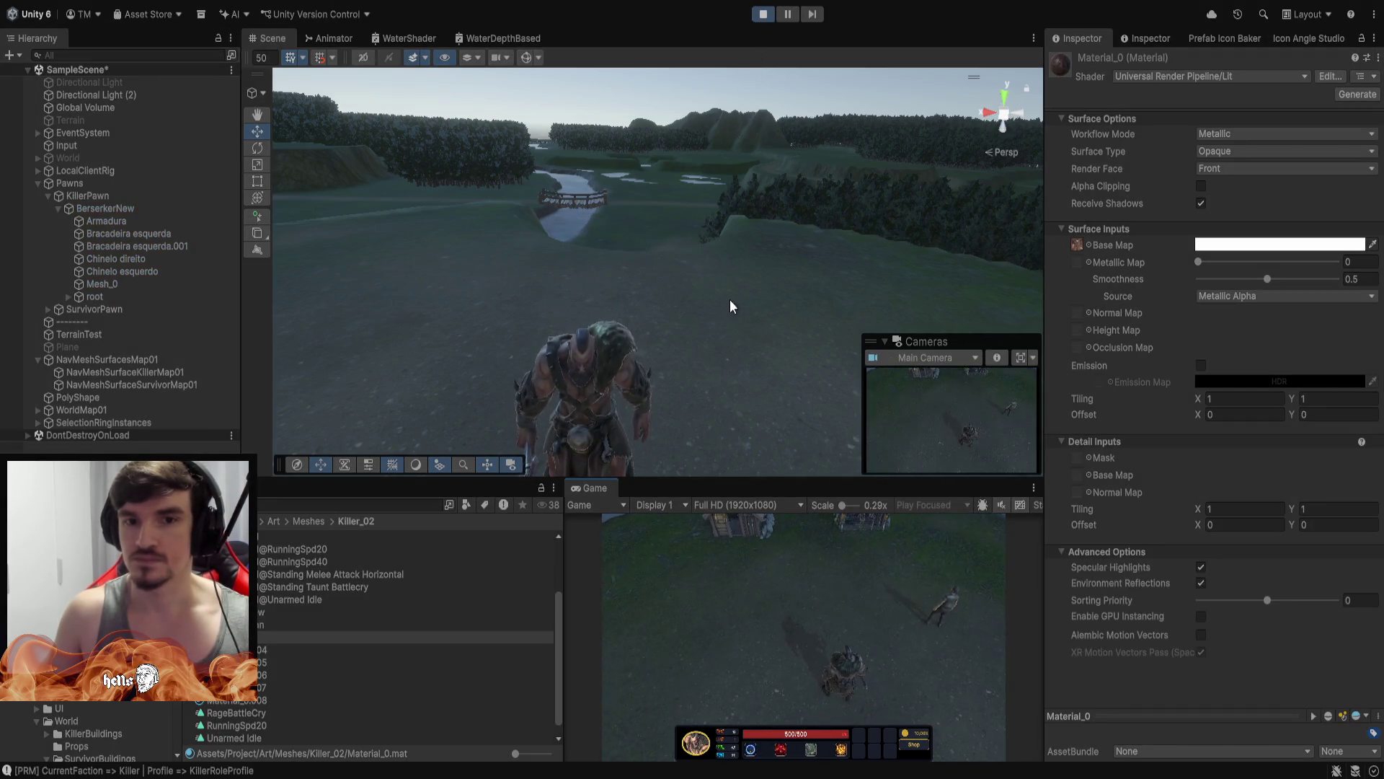
{"action": "mouse_move", "coordinate": [732, 302]}
{"action": "left_mouse_down"}
{"action": "mouse_move", "coordinate": [458, 332]}
{"action": "mouse_move", "coordinate": [715, 301]}
{"action": "mouse_move", "coordinate": [652, 287]}
{"action": "mouse_move", "coordinate": [667, 269]}
{"action": "mouse_move", "coordinate": [859, 227]}
{"action": "mouse_move", "coordinate": [811, 202]}
{"action": "mouse_move", "coordinate": [287, 292]}
{"action": "left_mouse_up"}
{"action": "left_click_drag", "start_coordinate": [124, 311], "coordinate": [518, 192]}
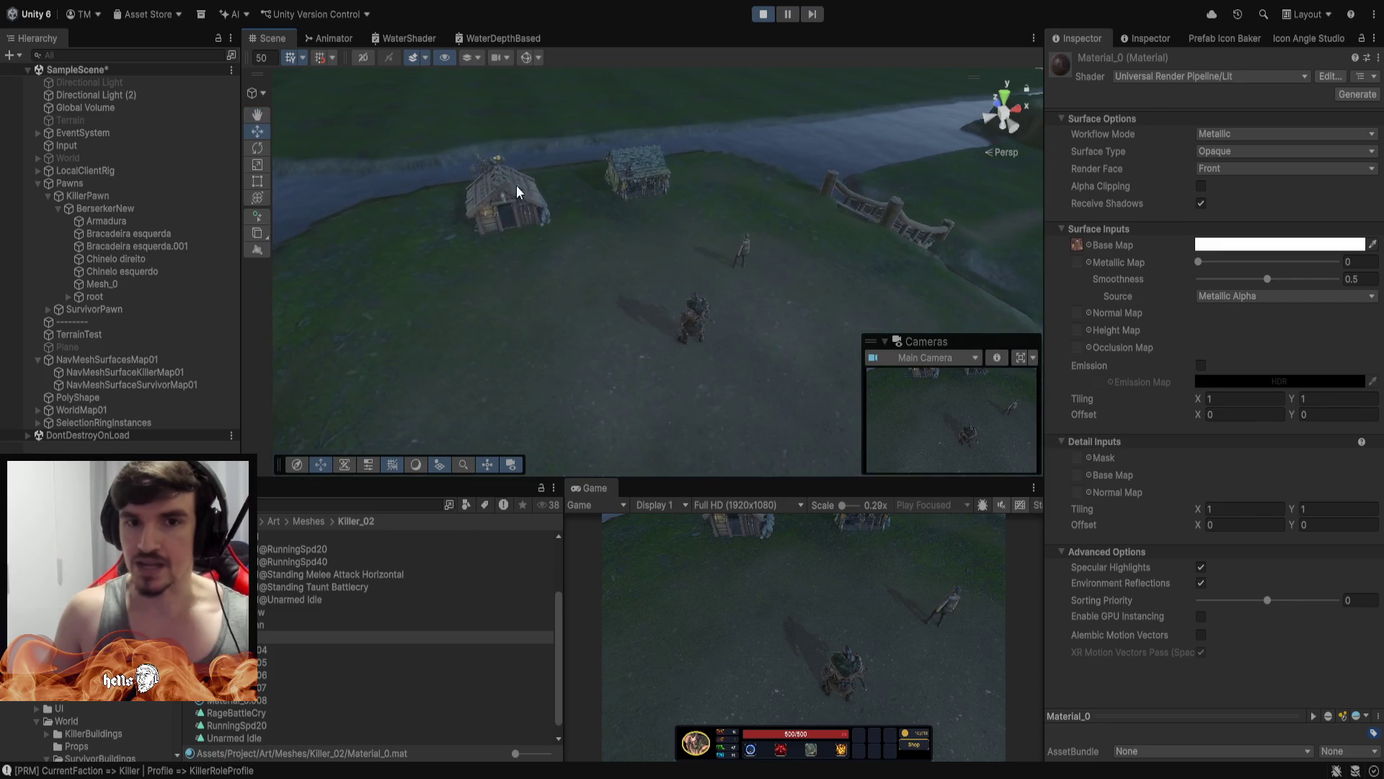
{"action": "mouse_move", "coordinate": [762, 210]}
{"action": "left_mouse_down"}
{"action": "mouse_move", "coordinate": [610, 241]}
{"action": "mouse_move", "coordinate": [862, 297]}
{"action": "mouse_move", "coordinate": [678, 204]}
{"action": "mouse_move", "coordinate": [699, 338]}
{"action": "left_mouse_up"}
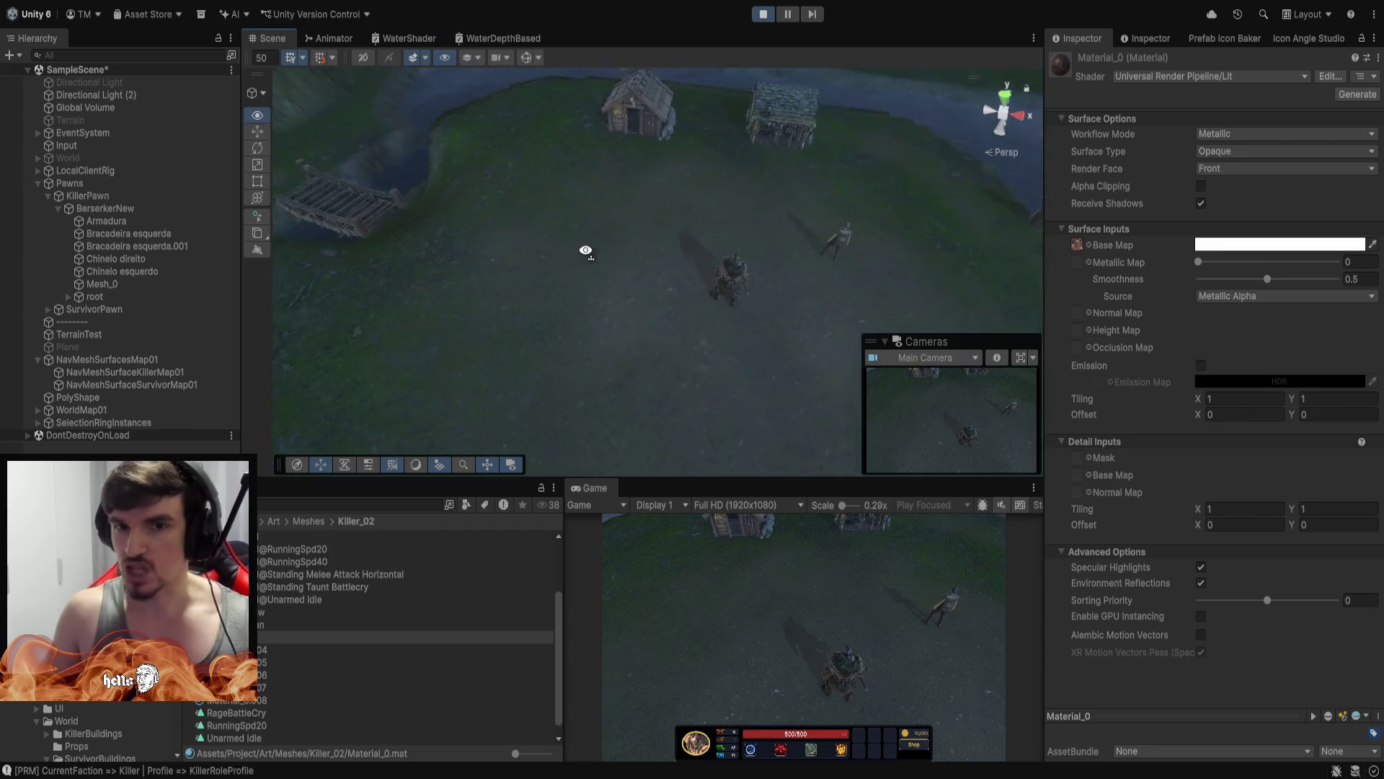
{"action": "mouse_move", "coordinate": [559, 275]}
{"action": "left_mouse_down"}
{"action": "mouse_move", "coordinate": [751, 206]}
{"action": "mouse_move", "coordinate": [565, 211]}
{"action": "left_mouse_up"}
{"action": "mouse_move", "coordinate": [629, 124]}
{"action": "left_mouse_down"}
{"action": "mouse_move", "coordinate": [1029, 191]}
{"action": "mouse_move", "coordinate": [1007, 99]}
{"action": "mouse_move", "coordinate": [815, 92]}
{"action": "mouse_move", "coordinate": [873, 26]}
{"action": "mouse_move", "coordinate": [819, 101]}
{"action": "mouse_move", "coordinate": [855, 120]}
{"action": "mouse_move", "coordinate": [835, 148]}
{"action": "mouse_move", "coordinate": [837, 124]}
{"action": "mouse_move", "coordinate": [795, 119]}
{"action": "mouse_move", "coordinate": [851, 166]}
{"action": "left_mouse_up"}
{"action": "mouse_move", "coordinate": [1076, 212]}
{"action": "left_mouse_down"}
{"action": "mouse_move", "coordinate": [692, 265]}
{"action": "mouse_move", "coordinate": [841, 585]}
{"action": "left_mouse_up"}
{"action": "left_click", "coordinate": [852, 591]}
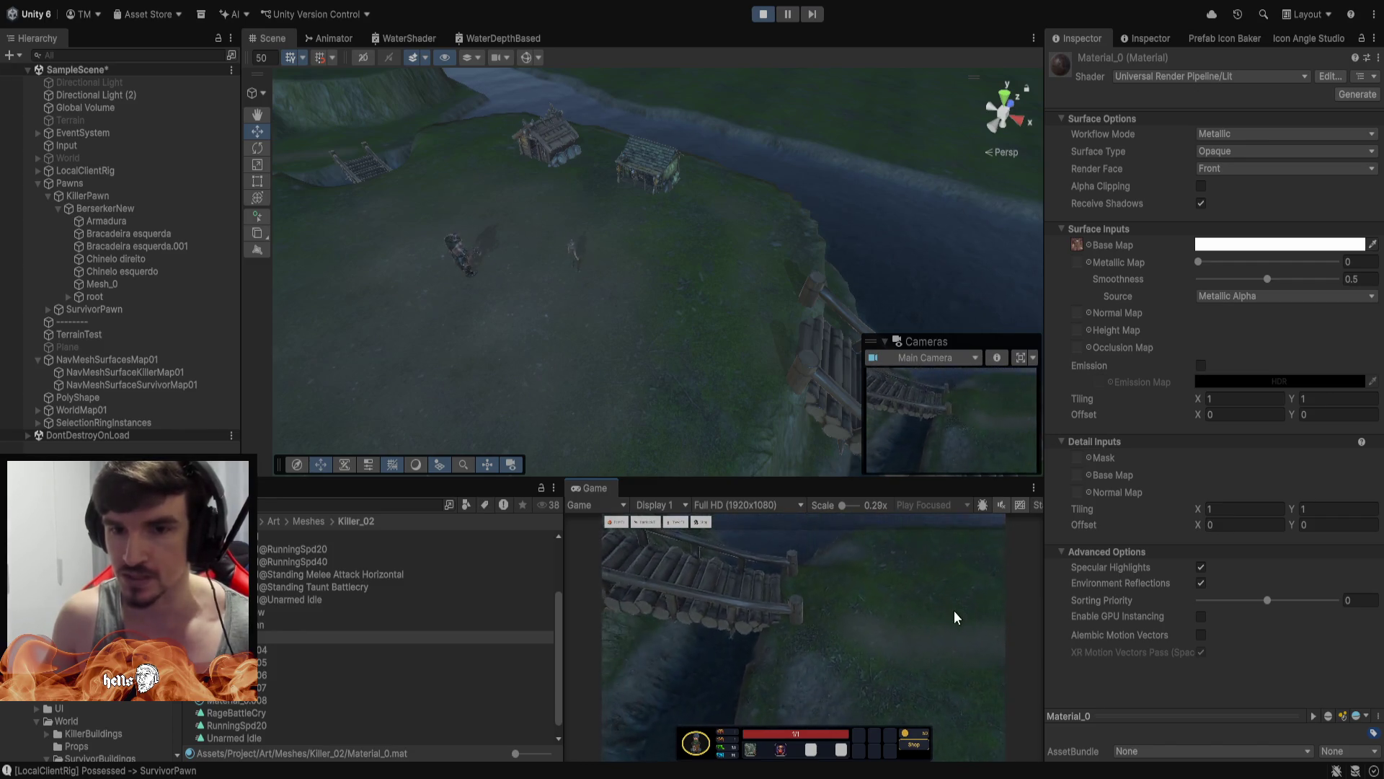
{"action": "scroll", "coordinate": [652, 300], "scroll_direction": "up", "scroll_amount": 3}
Look around the characters and pan the Game camera left to show both houses
{"action": "mouse_move", "coordinate": [653, 299]}
{"action": "left_mouse_down"}
{"action": "mouse_move", "coordinate": [764, 313]}
{"action": "mouse_move", "coordinate": [721, 279]}
{"action": "mouse_move", "coordinate": [592, 265]}
{"action": "mouse_move", "coordinate": [573, 287]}
{"action": "mouse_move", "coordinate": [729, 411]}
{"action": "mouse_move", "coordinate": [1024, 389]}
{"action": "mouse_move", "coordinate": [1129, 336]}
{"action": "mouse_move", "coordinate": [1153, 281]}
{"action": "mouse_move", "coordinate": [1089, 254]}
{"action": "mouse_move", "coordinate": [514, 195]}
{"action": "mouse_move", "coordinate": [776, 228]}
{"action": "mouse_move", "coordinate": [797, 216]}
{"action": "mouse_move", "coordinate": [1096, 215]}
{"action": "mouse_move", "coordinate": [1116, 191]}
{"action": "mouse_move", "coordinate": [1092, 183]}
{"action": "mouse_move", "coordinate": [1106, 188]}
{"action": "mouse_move", "coordinate": [914, 225]}
{"action": "mouse_move", "coordinate": [1132, 227]}
{"action": "mouse_move", "coordinate": [895, 208]}
{"action": "mouse_move", "coordinate": [859, 219]}
{"action": "left_mouse_up"}
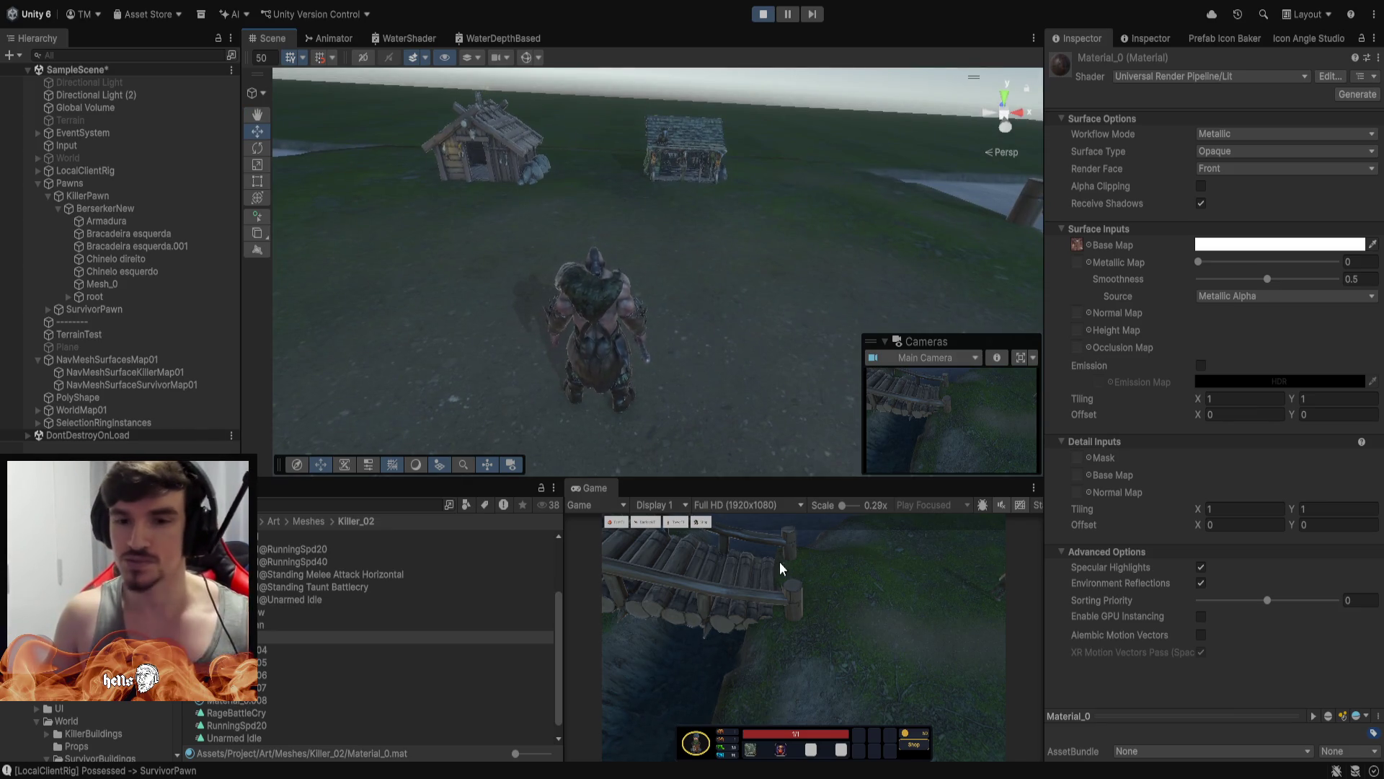
{"action": "key", "text": "a"}
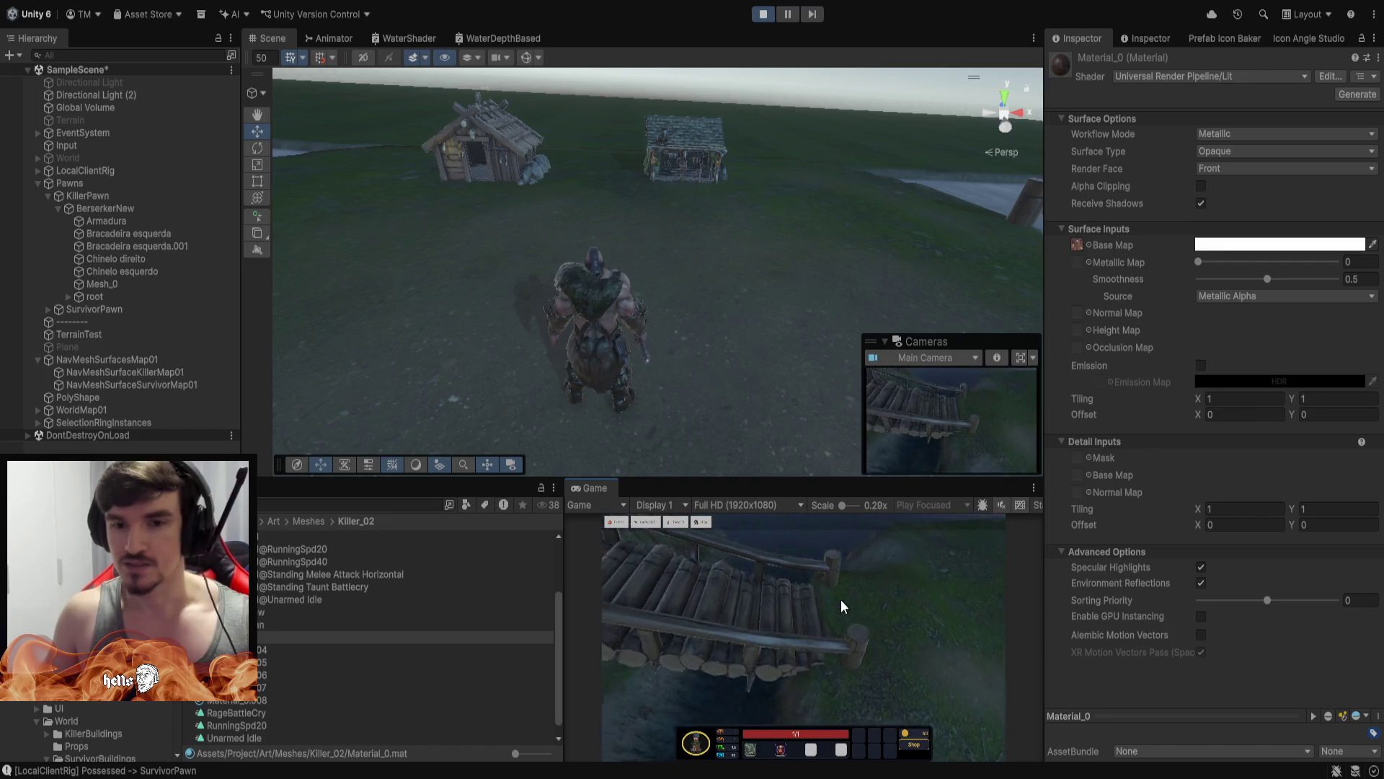
{"action": "key", "text": "a"}
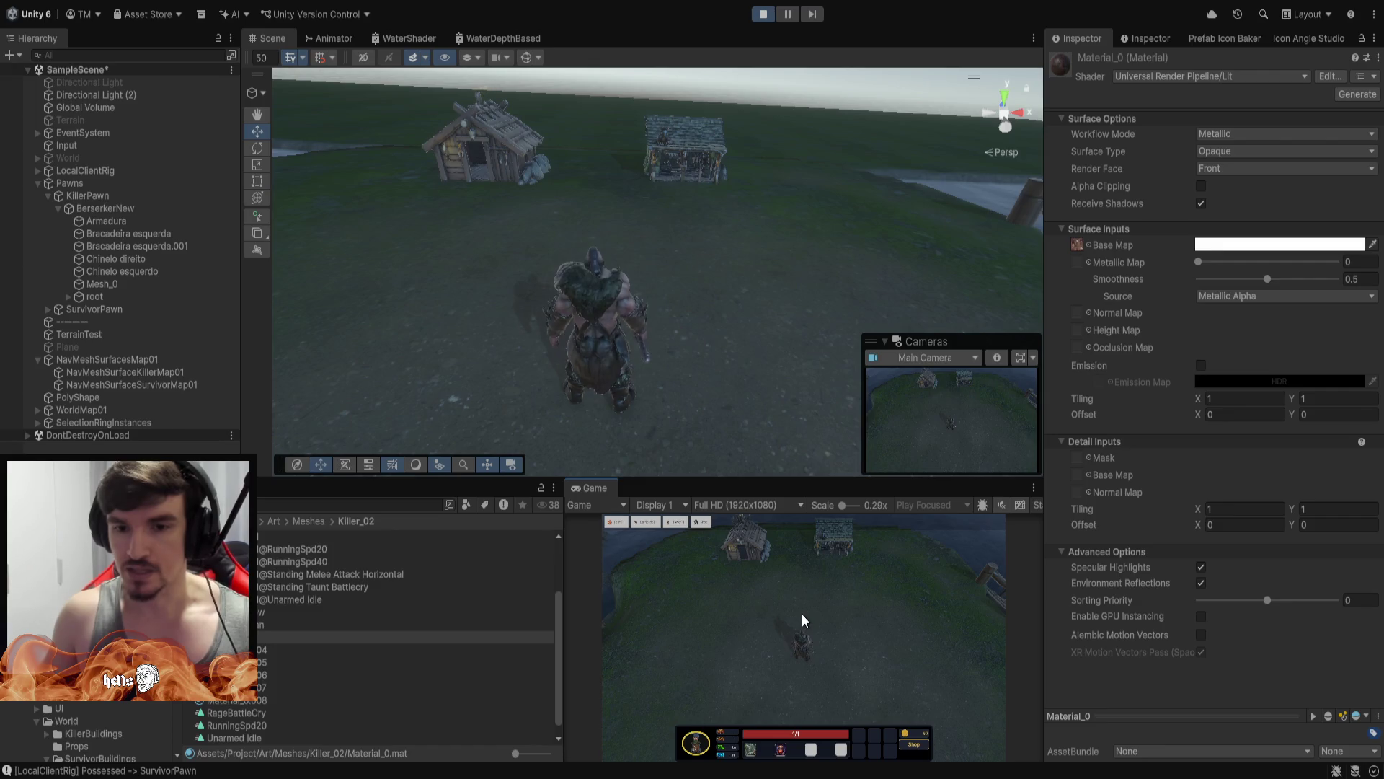
Switch control to the KillerPawn, walk it toward the huts, and maximize the Game view
{"action": "key", "text": "Tab"}
{"action": "right_click", "coordinate": [798, 612]}
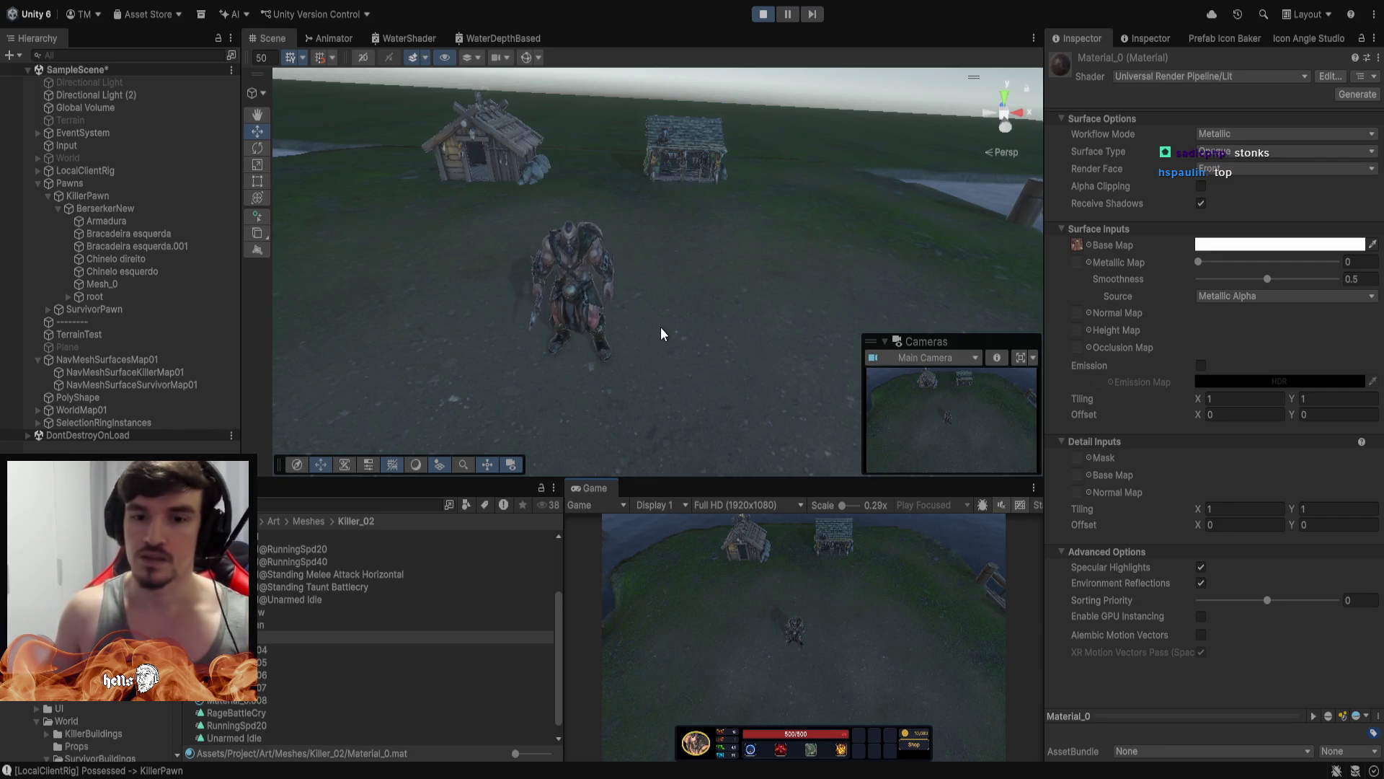
{"action": "mouse_move", "coordinate": [752, 750]}
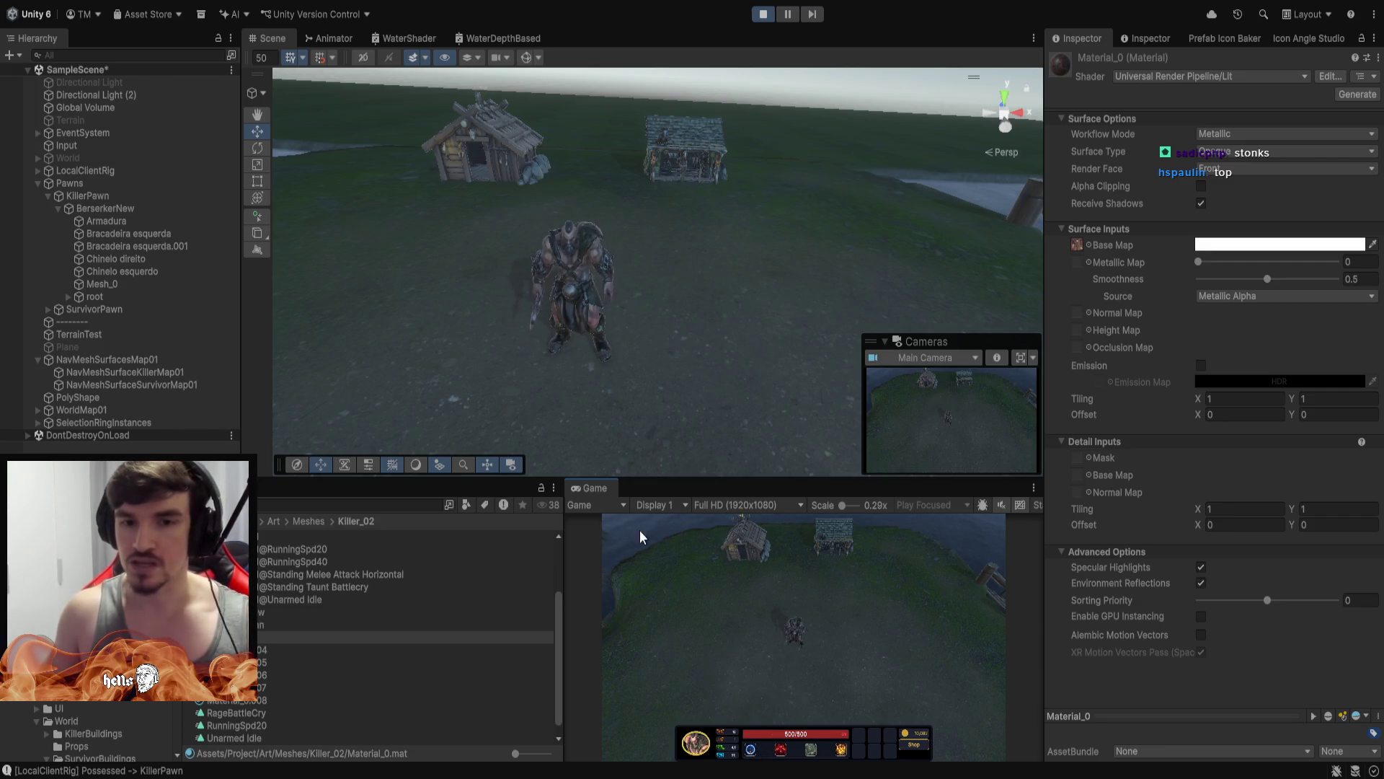
{"action": "double_click", "coordinate": [588, 488]}
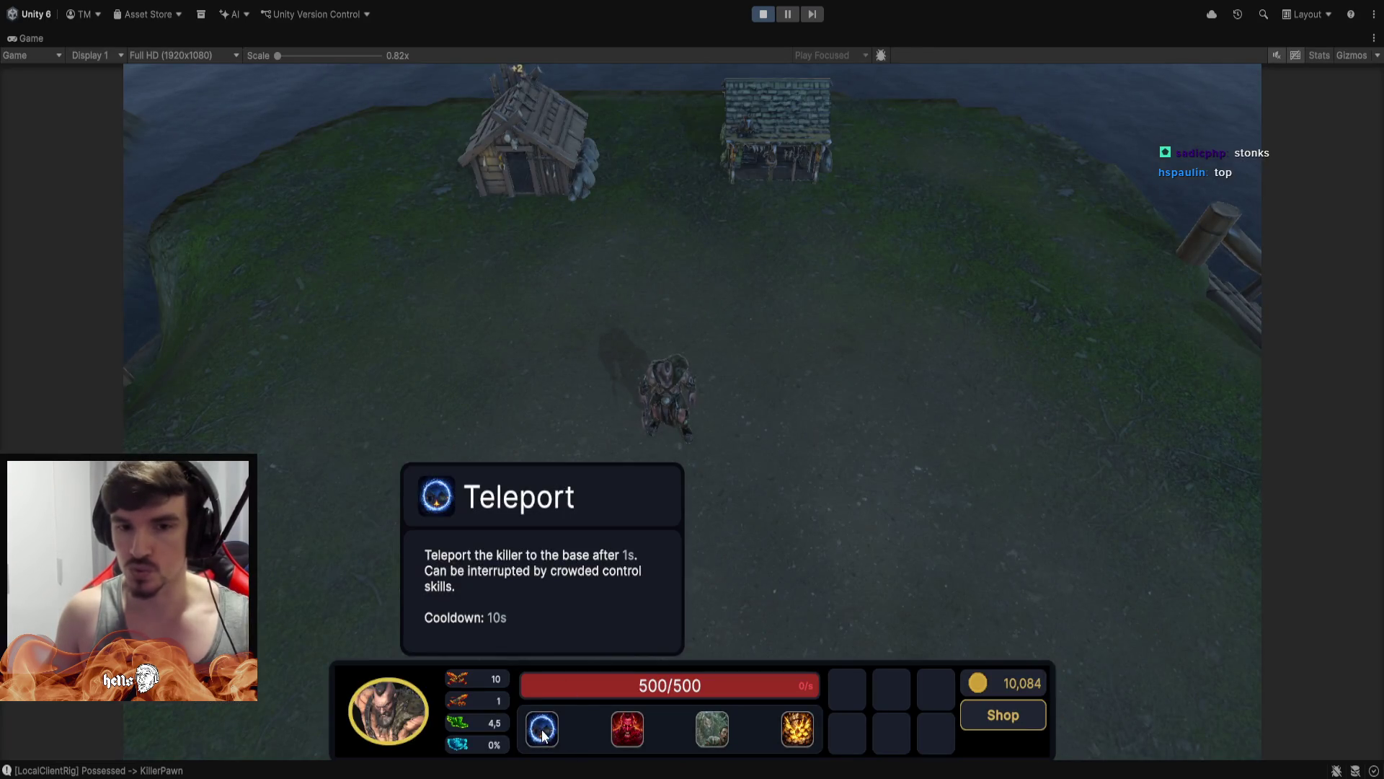
Walk the hero north and south, then box-select the house, blacksmith and hero
{"action": "mouse_move", "coordinate": [805, 737]}
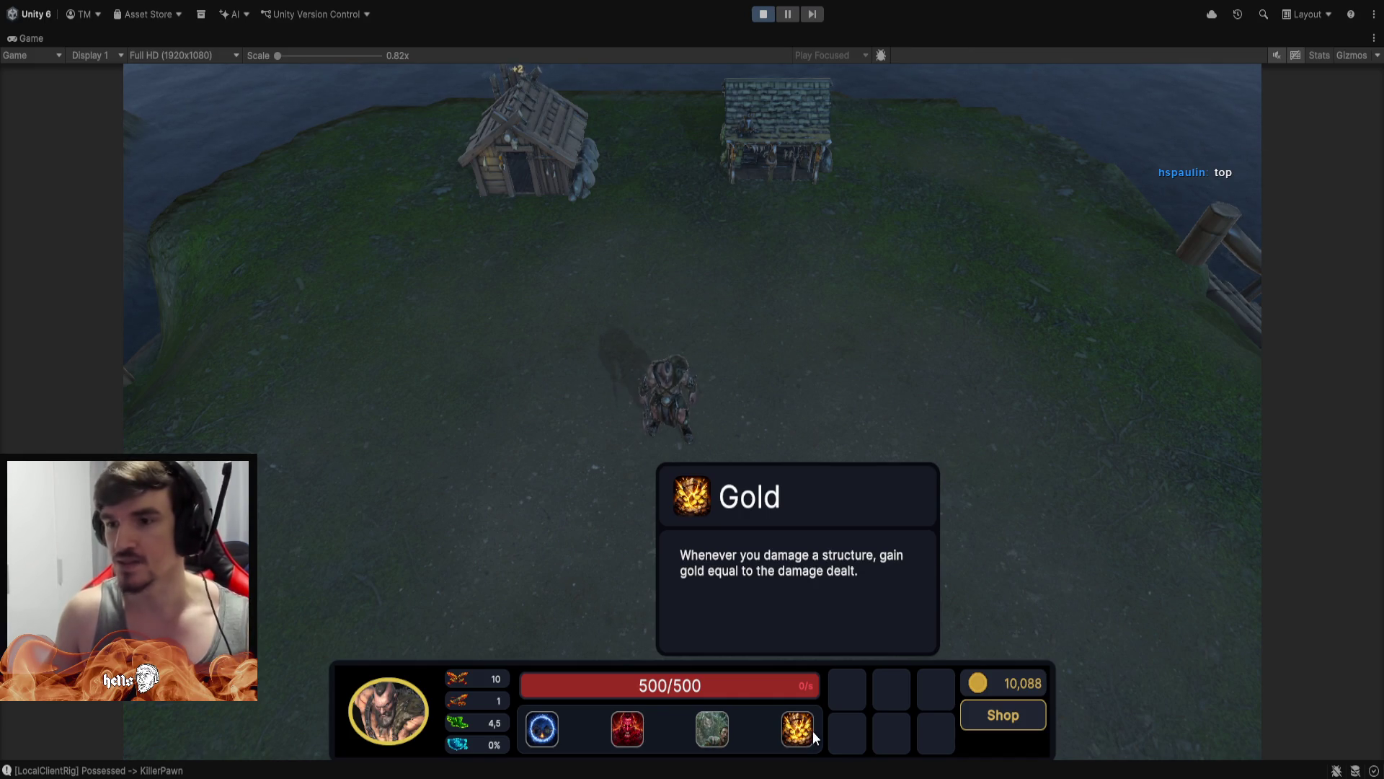
{"action": "right_click", "coordinate": [682, 262]}
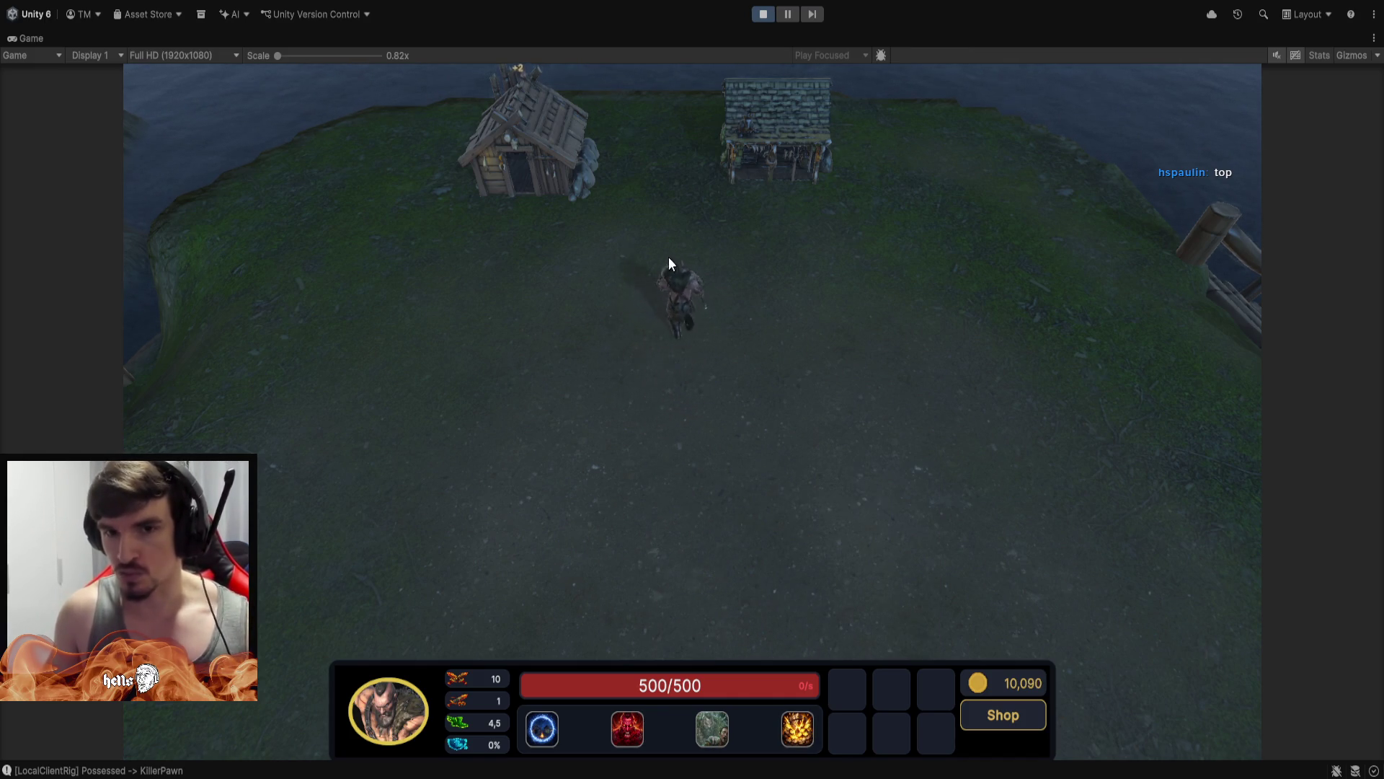
{"action": "right_click", "coordinate": [662, 448]}
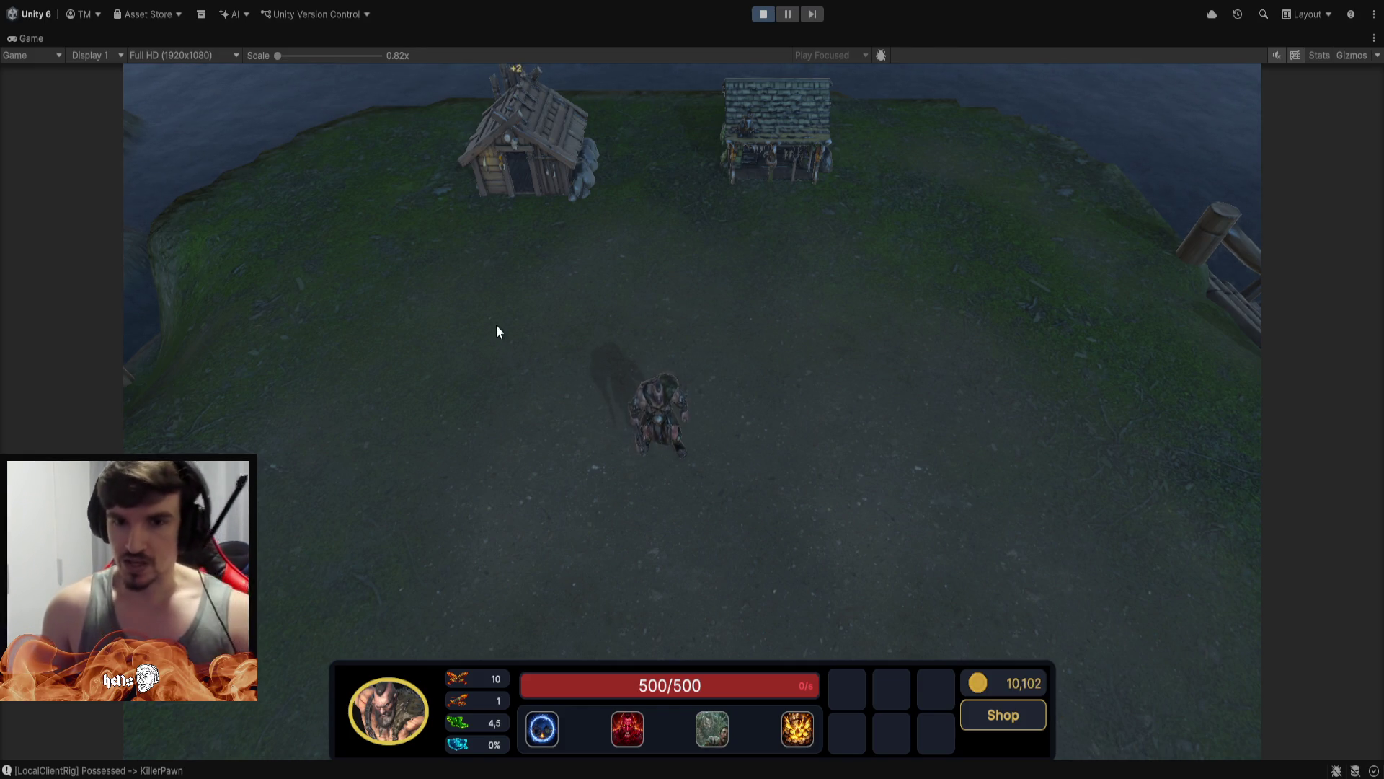
{"action": "mouse_move", "coordinate": [496, 321]}
{"action": "left_mouse_down"}
{"action": "mouse_move", "coordinate": [807, 514]}
{"action": "mouse_move", "coordinate": [831, 546]}
{"action": "mouse_move", "coordinate": [414, 224]}
{"action": "mouse_move", "coordinate": [920, 555]}
{"action": "left_mouse_up"}
{"action": "left_click_drag", "start_coordinate": [990, 591], "coordinate": [519, 166]}
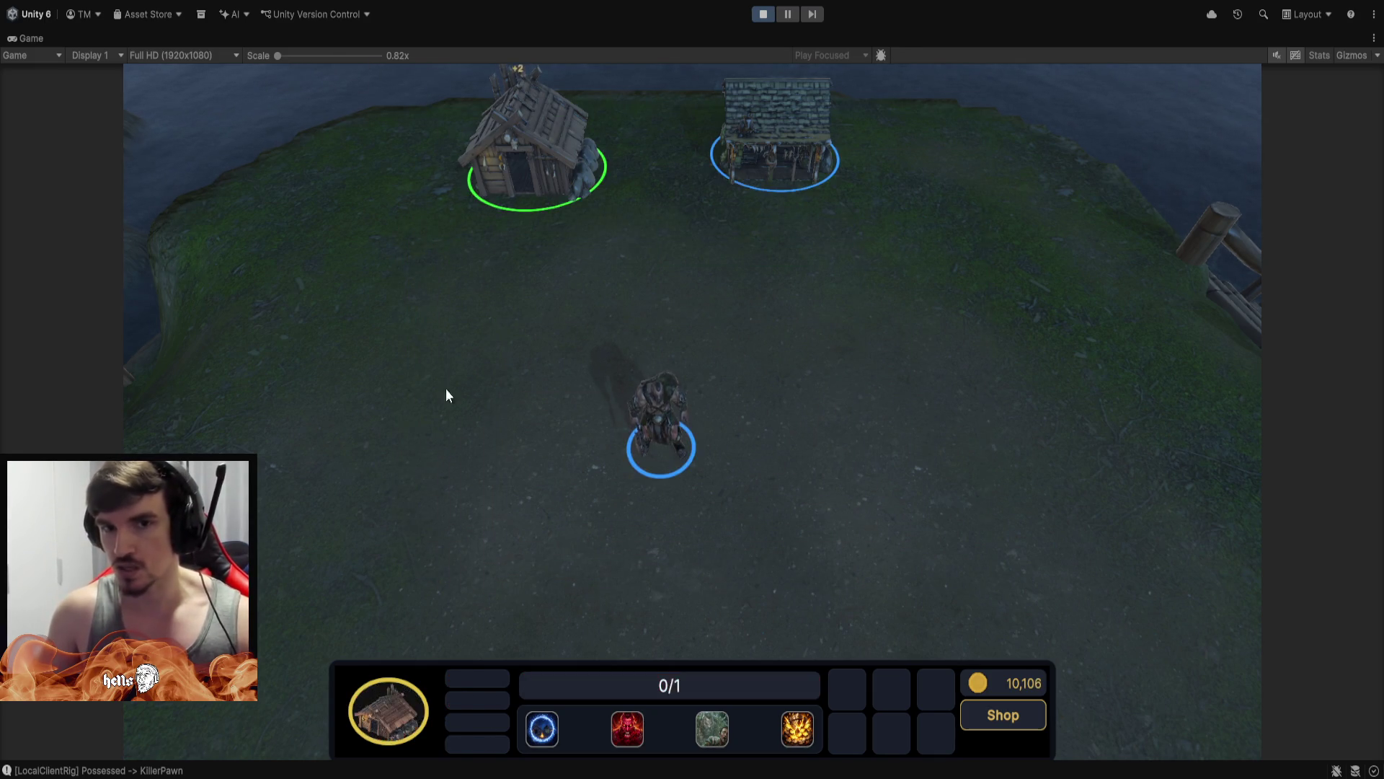
{"action": "left_click_drag", "start_coordinate": [388, 508], "coordinate": [984, 73]}
{"action": "mouse_move", "coordinate": [996, 129]}
{"action": "left_mouse_down"}
{"action": "mouse_move", "coordinate": [257, 556]}
{"action": "mouse_move", "coordinate": [738, 240]}
{"action": "mouse_move", "coordinate": [949, 62]}
{"action": "mouse_move", "coordinate": [371, 570]}
{"action": "left_mouse_up"}
{"action": "left_click", "coordinate": [881, 258]}
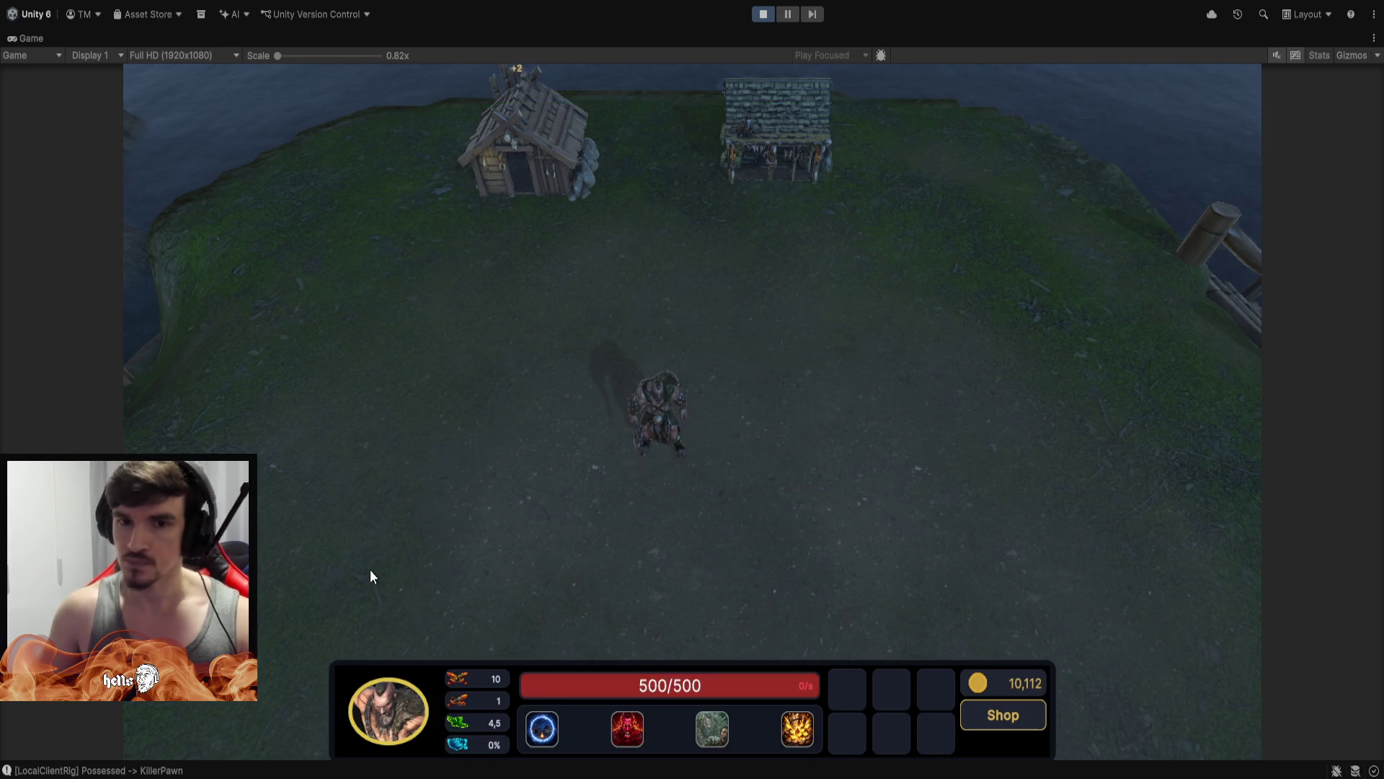
Run the hero north and south, then trigger the killer's Rage ability
{"action": "right_click", "coordinate": [714, 299]}
{"action": "right_click", "coordinate": [646, 473]}
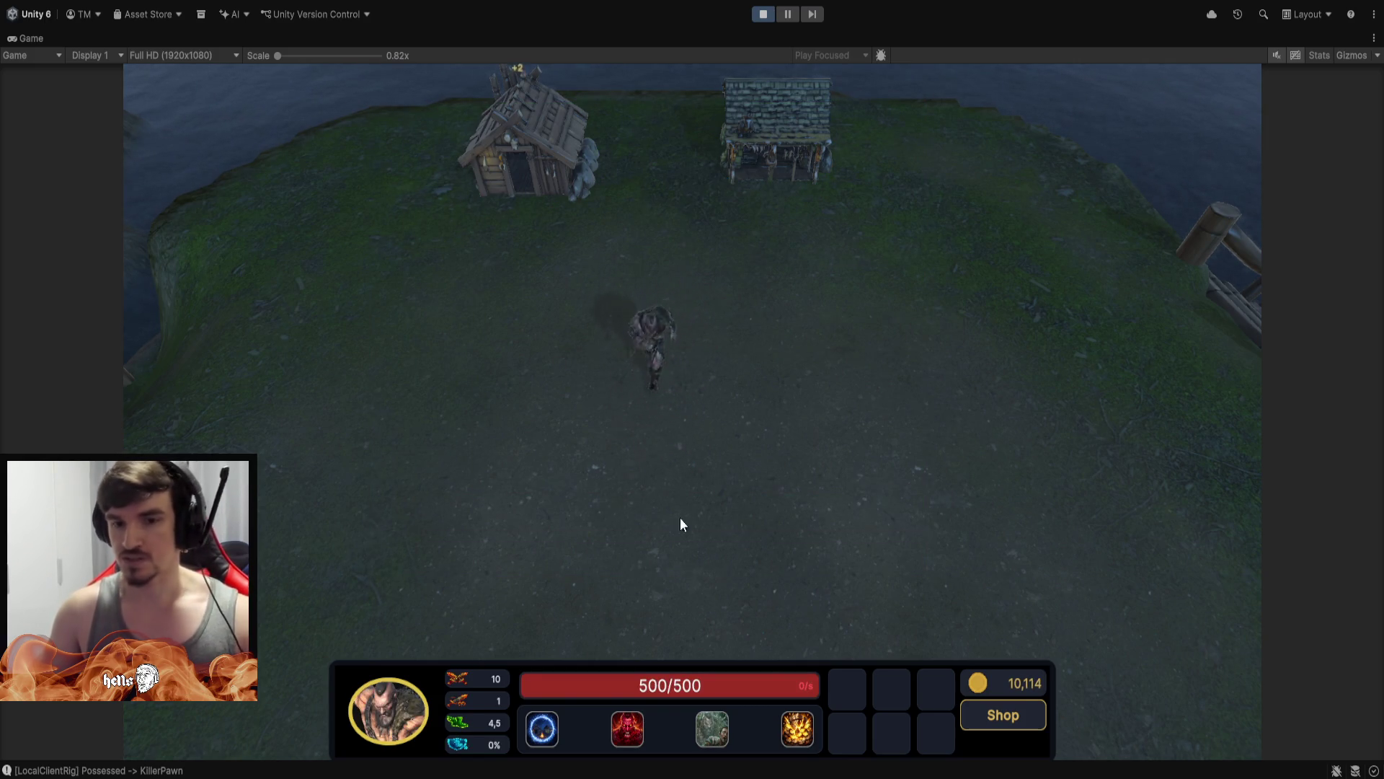
{"action": "key", "text": "w"}
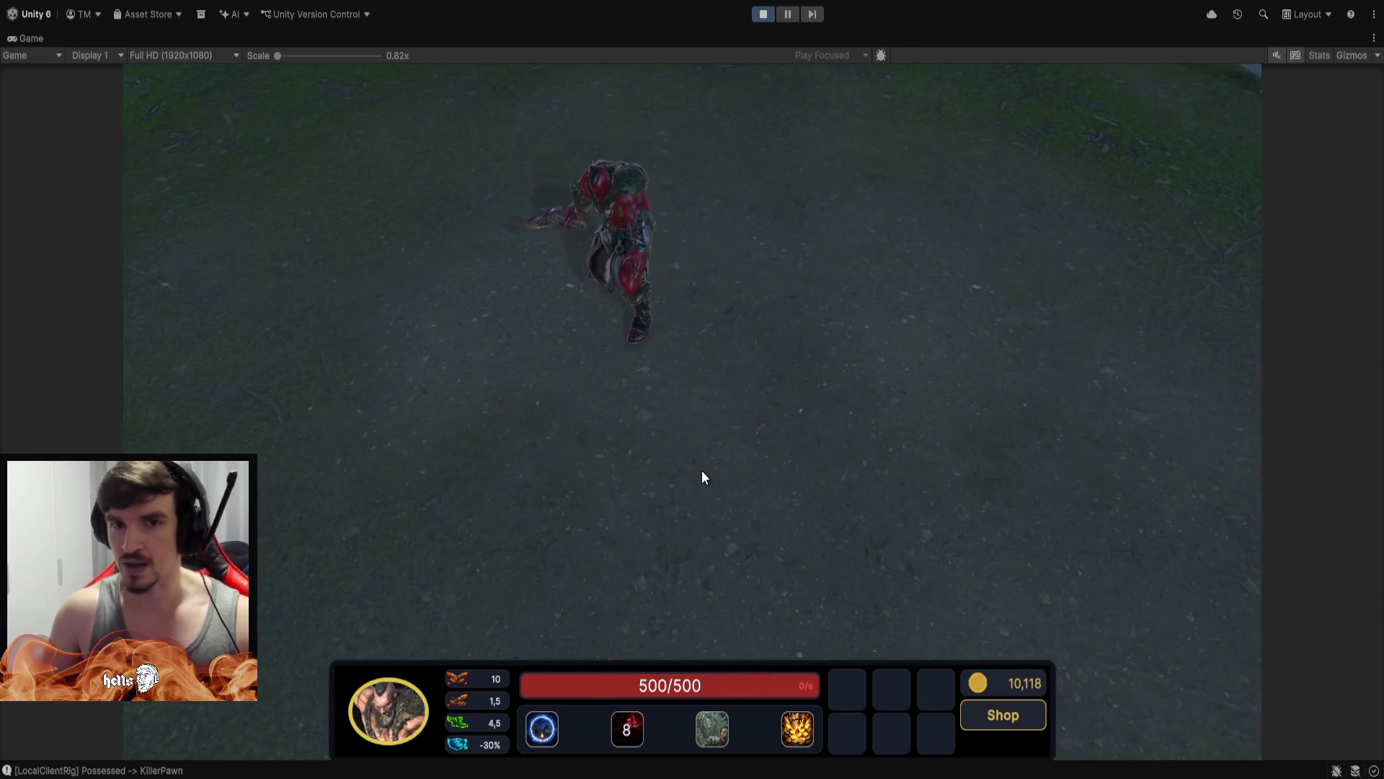
Run the hero north and back, then activate Rage and Shadow Fade
{"action": "right_click", "coordinate": [648, 110]}
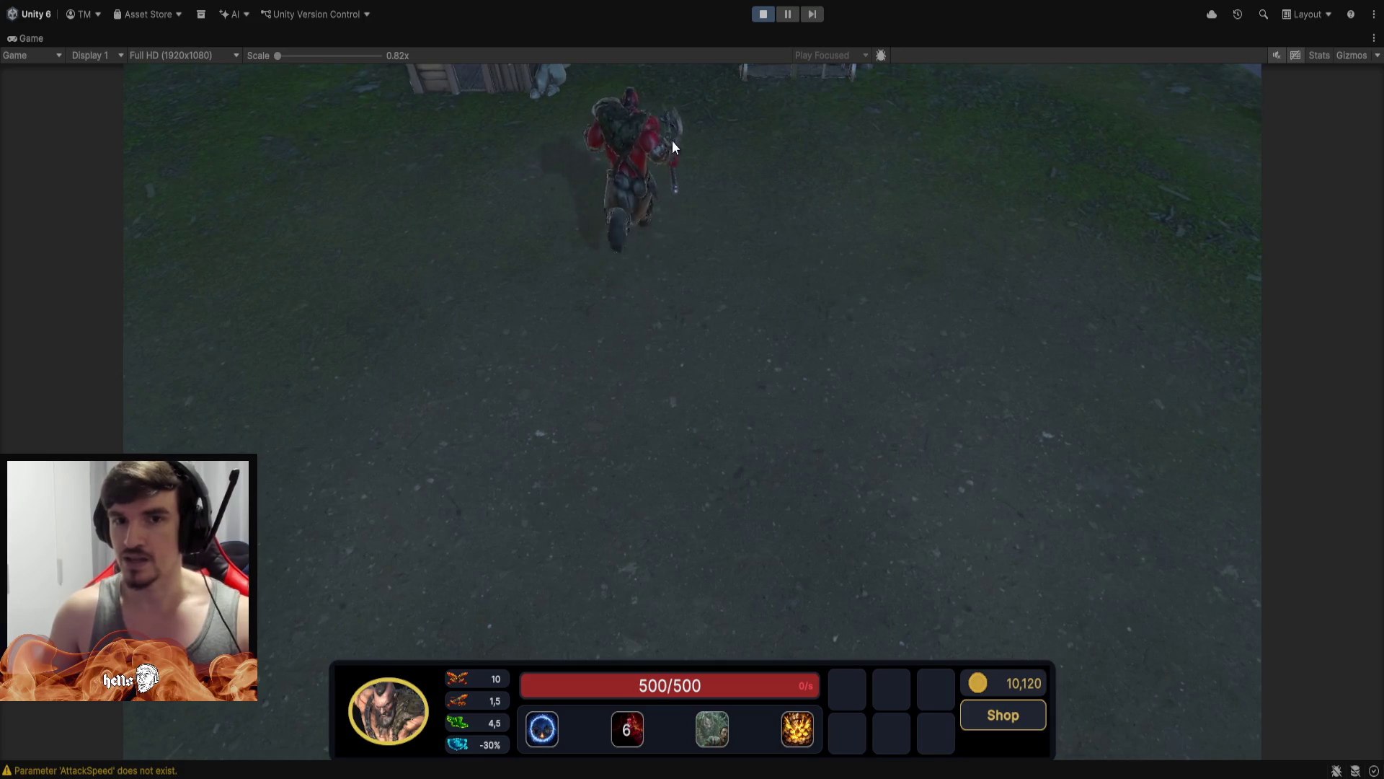
{"action": "right_click", "coordinate": [688, 388]}
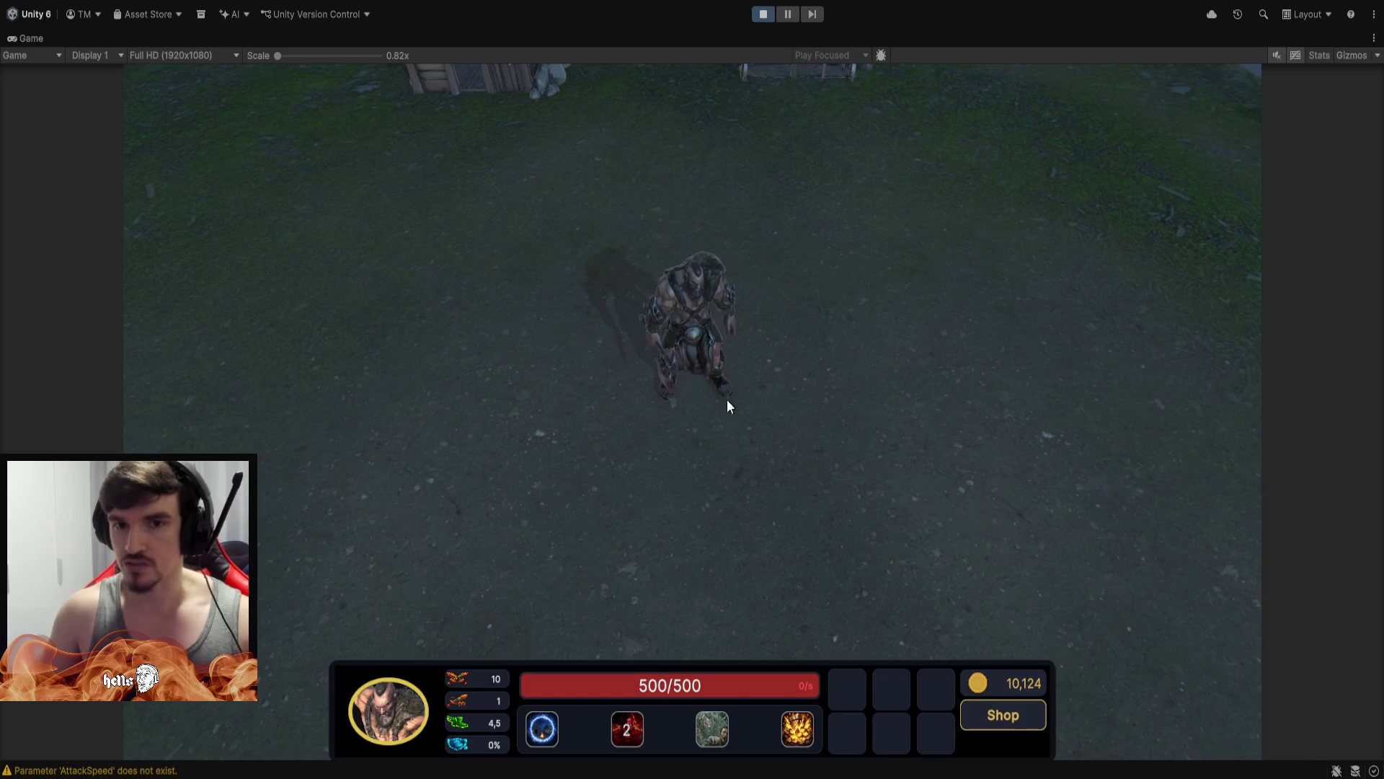
{"action": "mouse_move", "coordinate": [635, 736]}
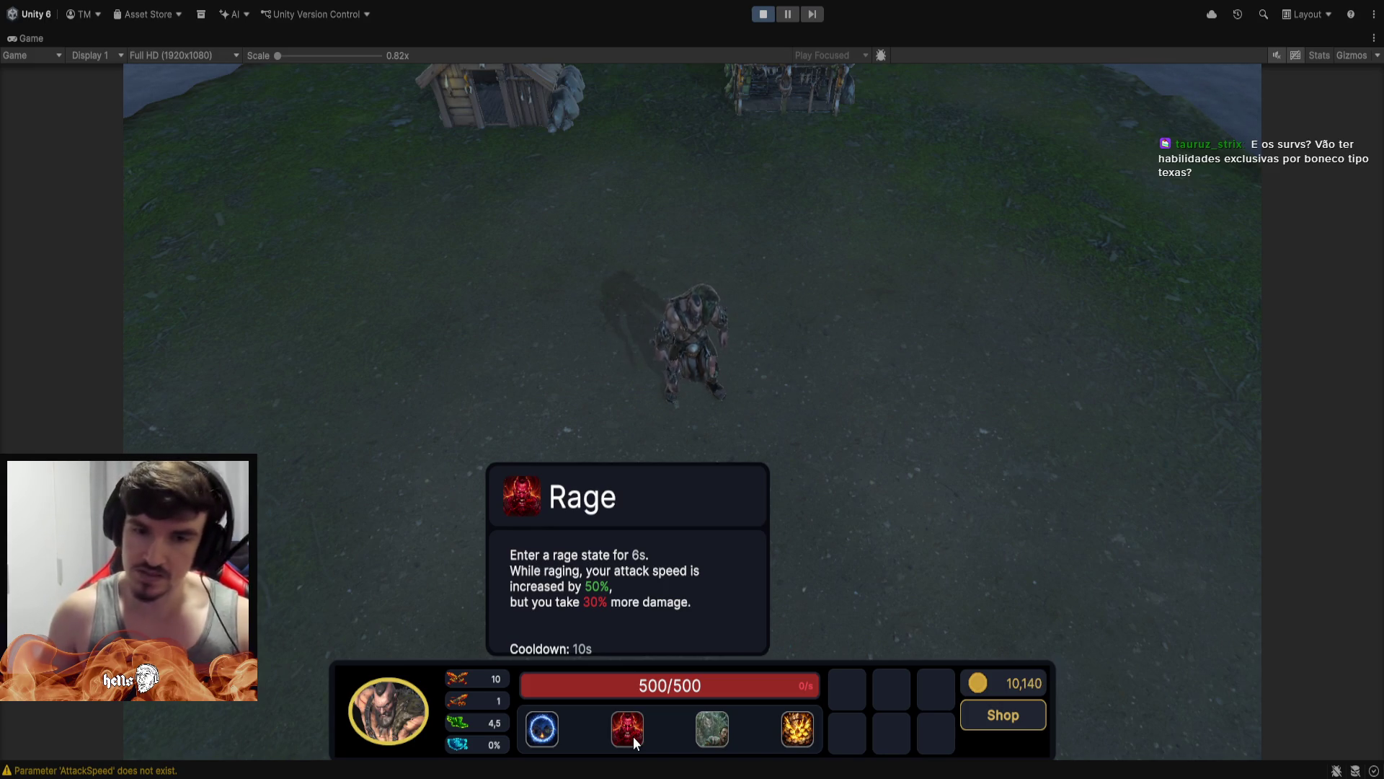
{"action": "left_click", "coordinate": [633, 737]}
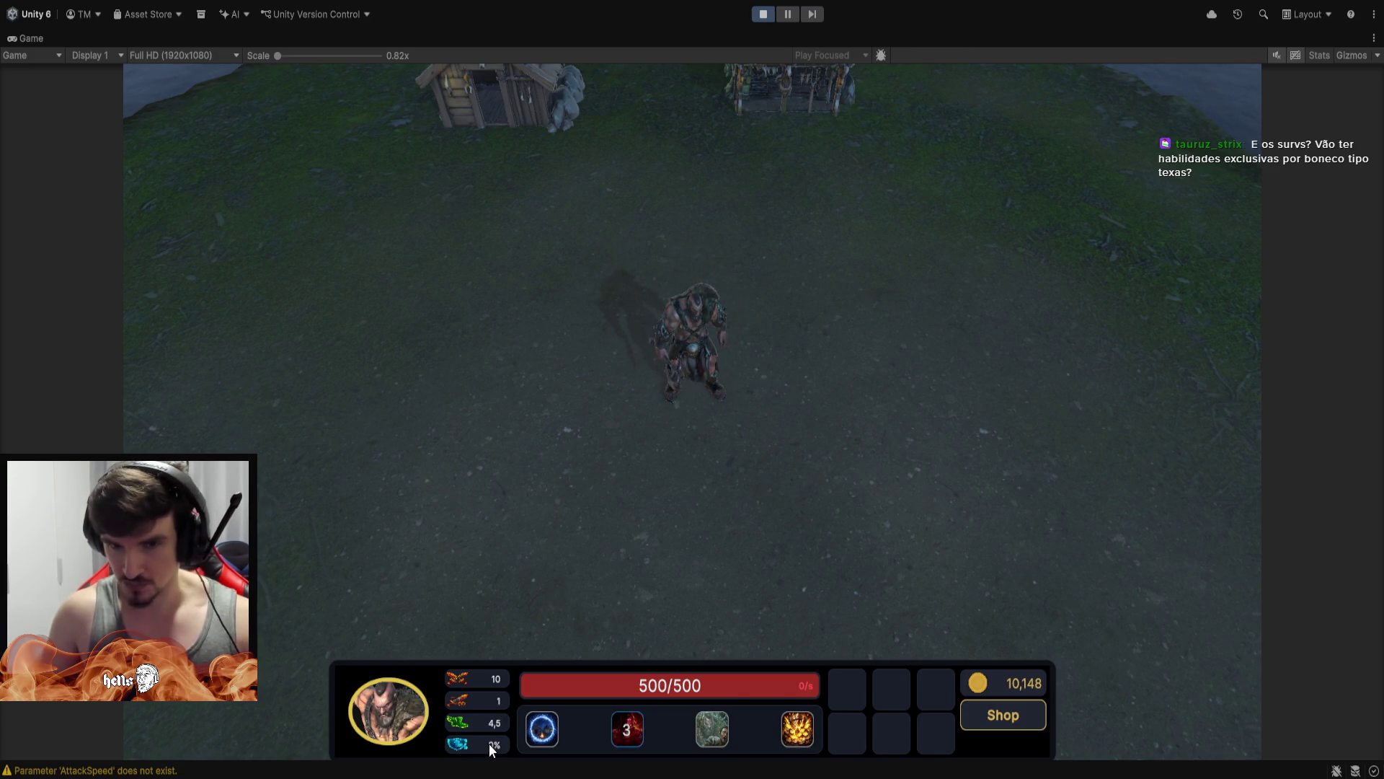
{"action": "left_click", "coordinate": [710, 730]}
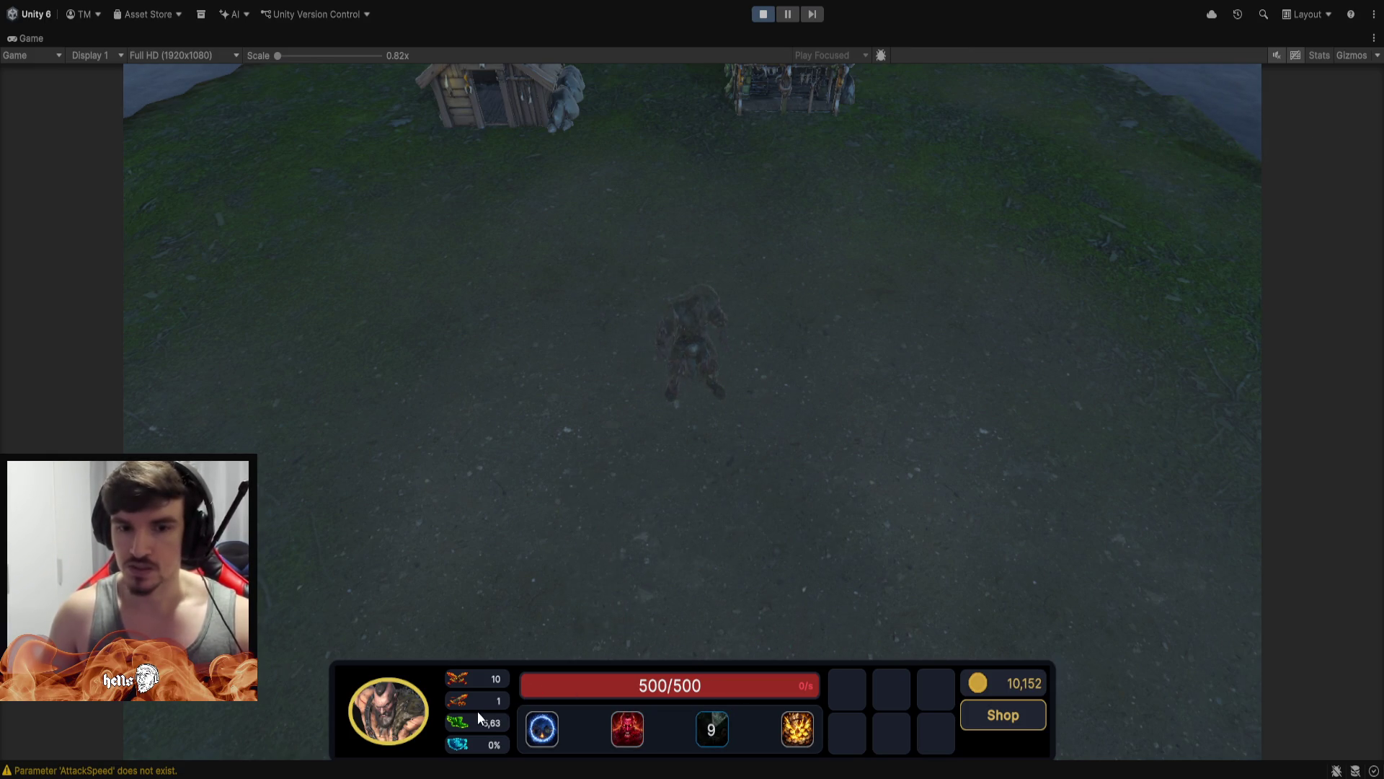
Walk the invisible hero back and forth across the field until Shadow Fade wears off
{"action": "right_click", "coordinate": [203, 365]}
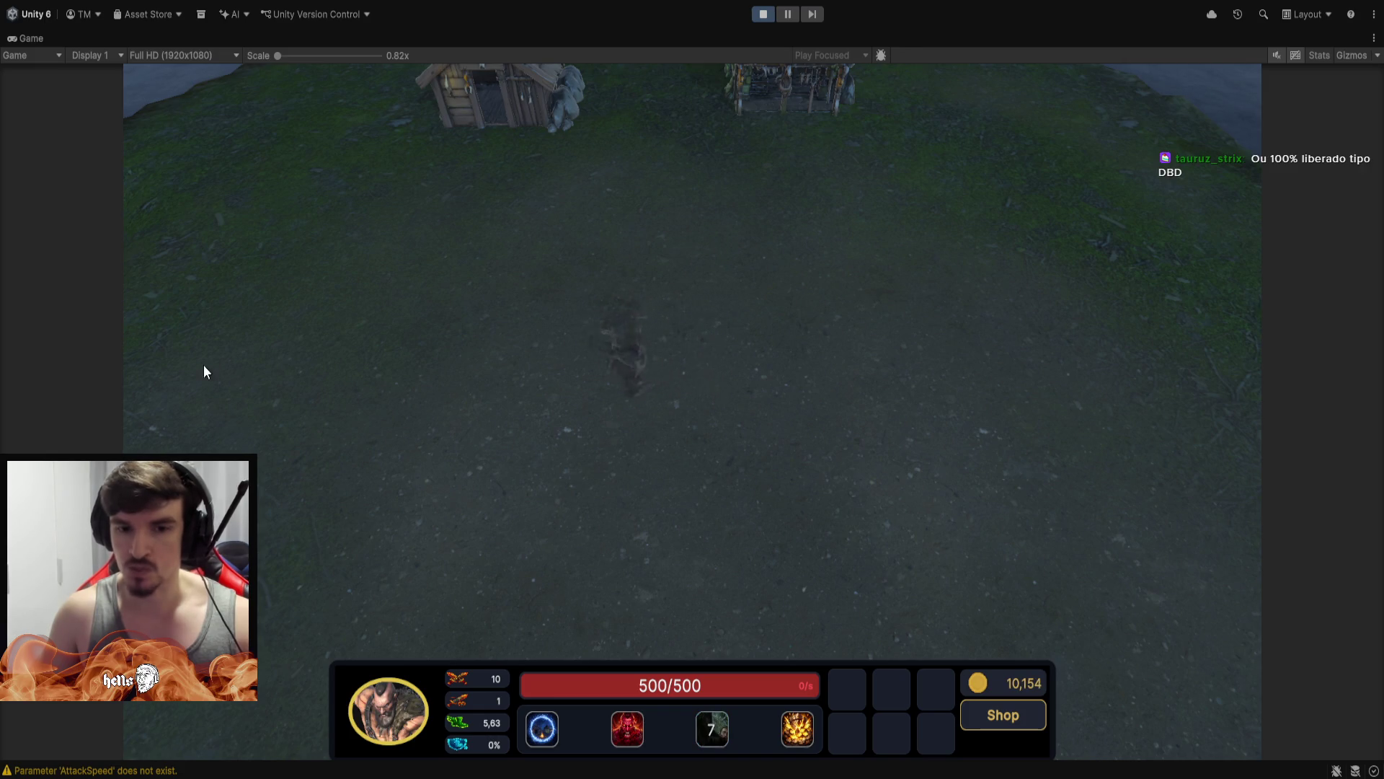
{"action": "right_click", "coordinate": [943, 290]}
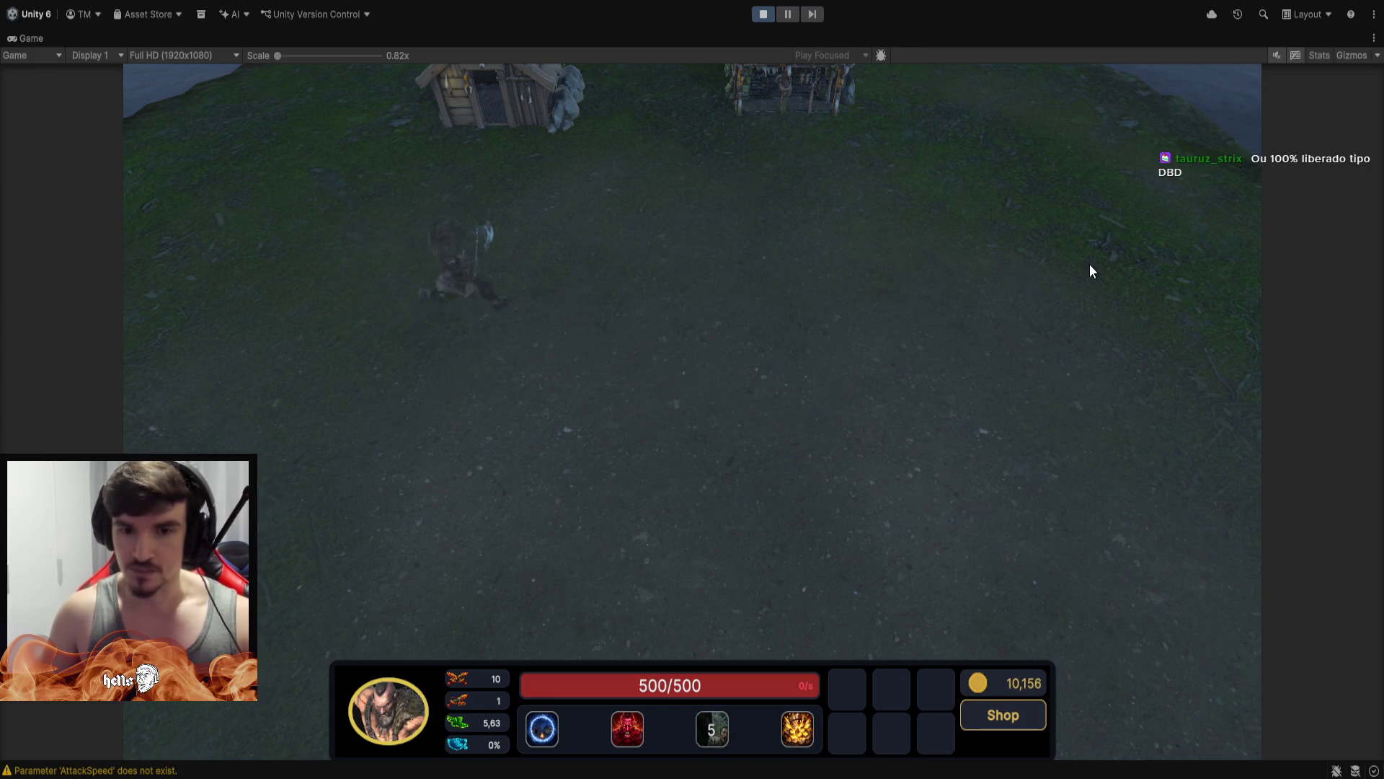
{"action": "right_click", "coordinate": [1028, 575]}
{"action": "right_click", "coordinate": [519, 508]}
{"action": "right_click", "coordinate": [499, 288]}
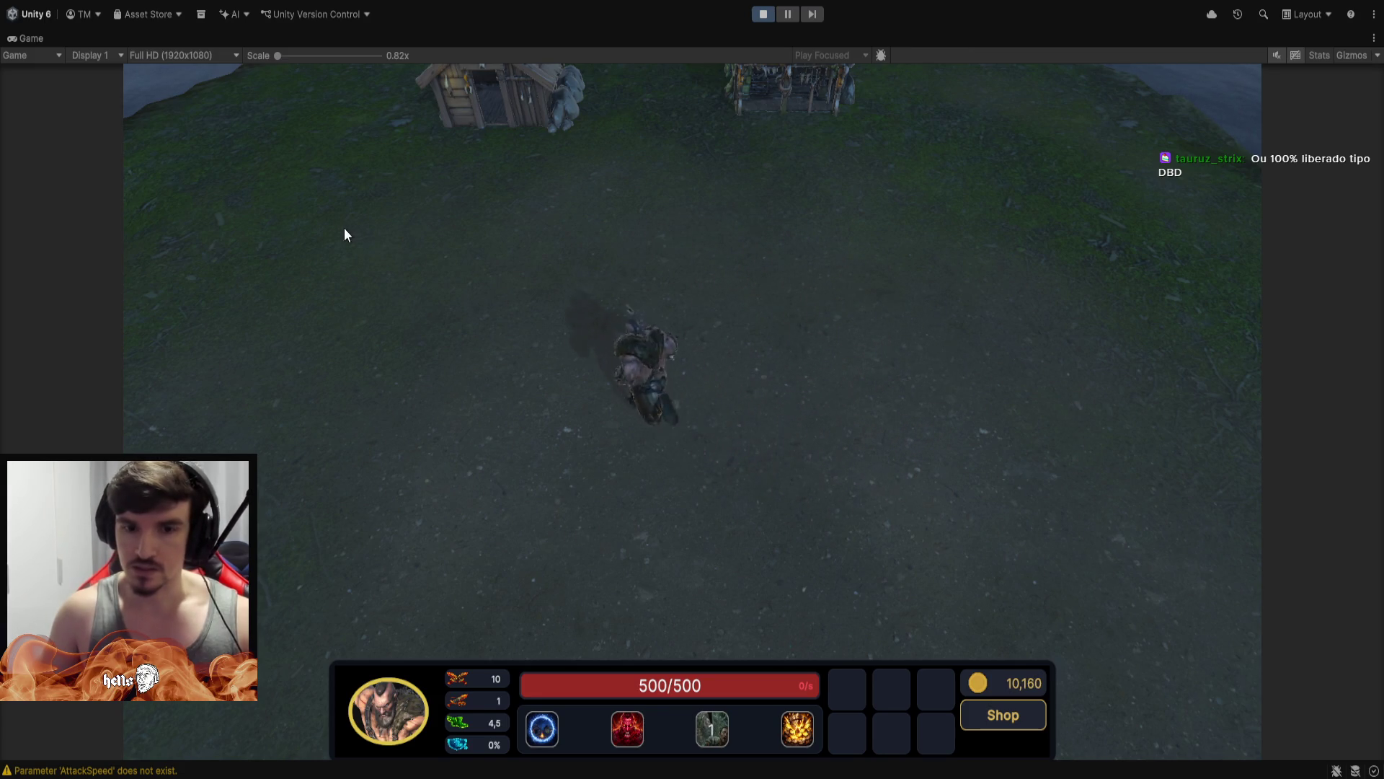
{"action": "right_click", "coordinate": [657, 225]}
{"action": "right_click", "coordinate": [712, 476]}
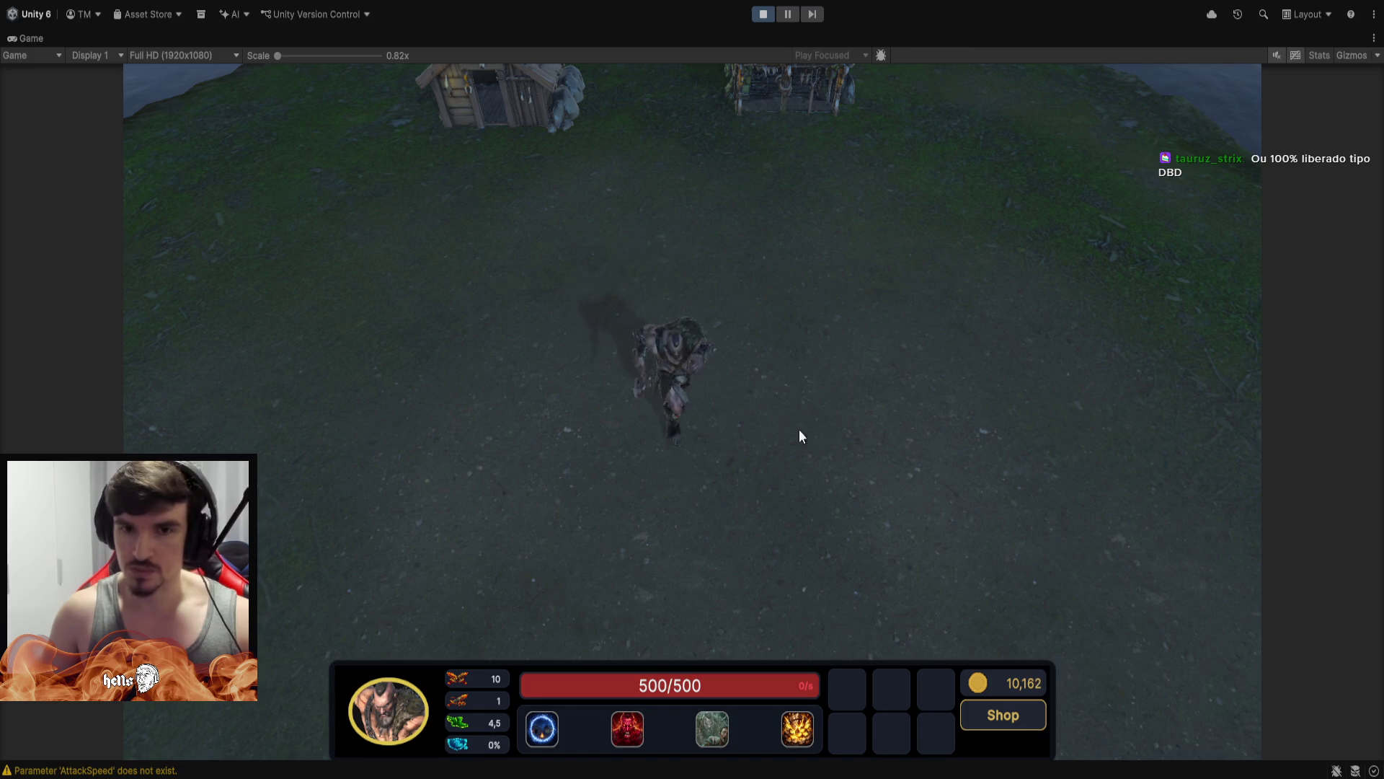
{"action": "right_click", "coordinate": [718, 284]}
{"action": "right_click", "coordinate": [585, 186]}
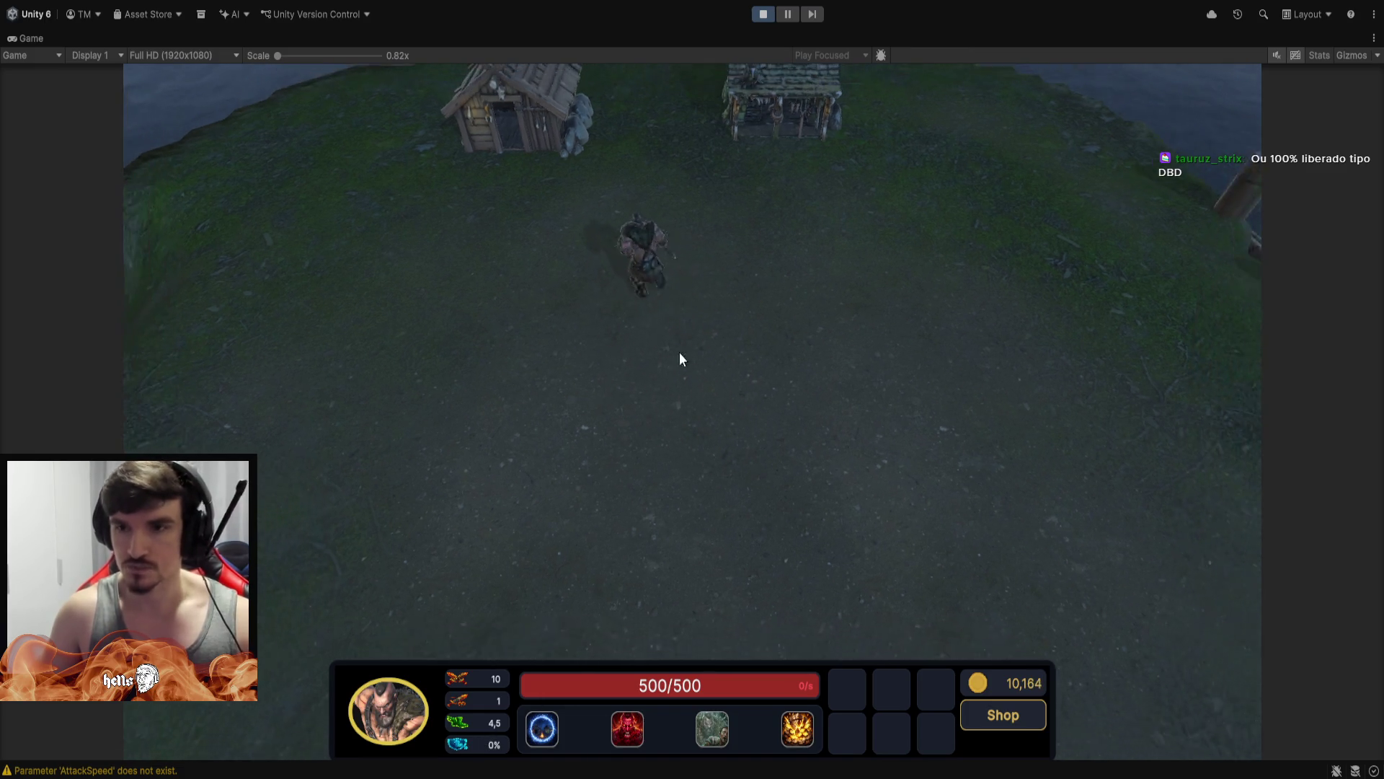
{"action": "right_click", "coordinate": [732, 424]}
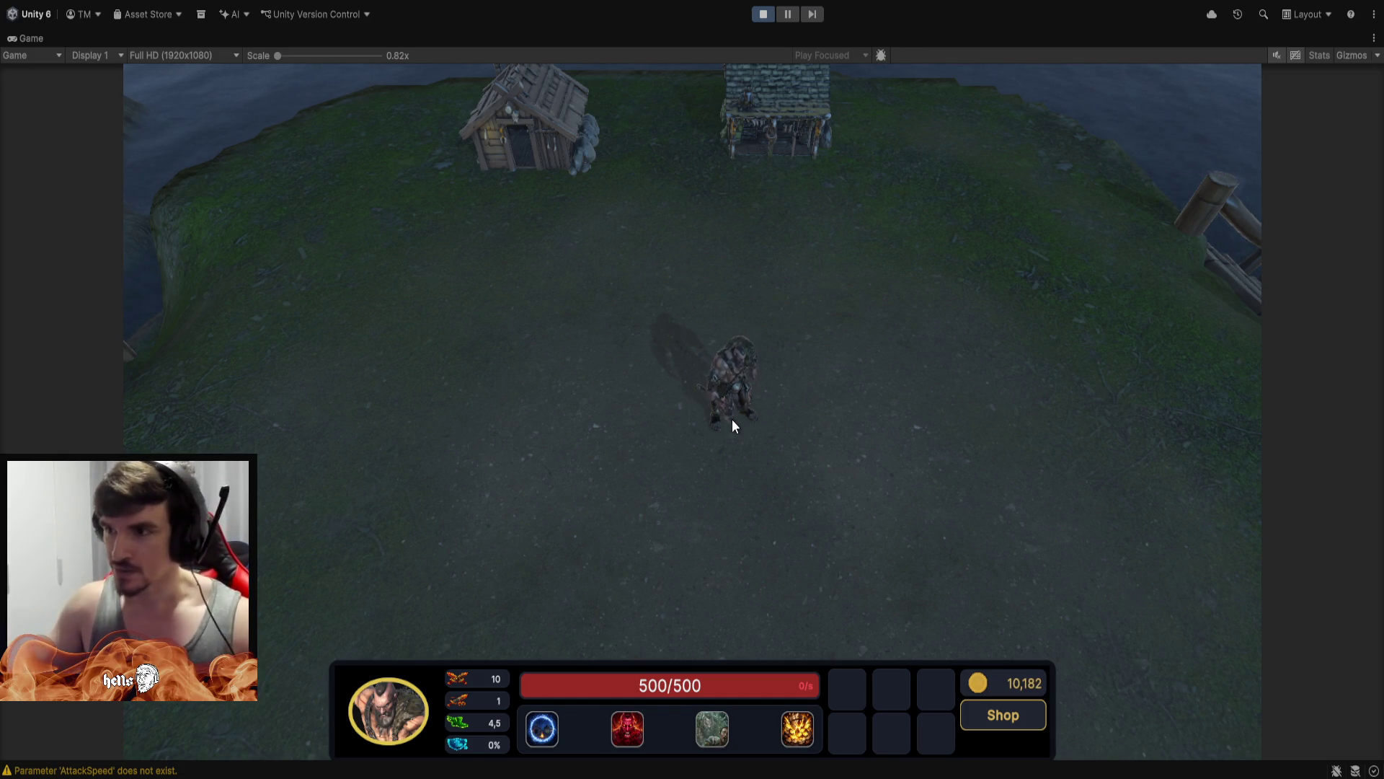
Walk the hero toward the houses and across the field, recentring the camera on him
{"action": "right_click", "coordinate": [597, 278]}
{"action": "right_click", "coordinate": [664, 272]}
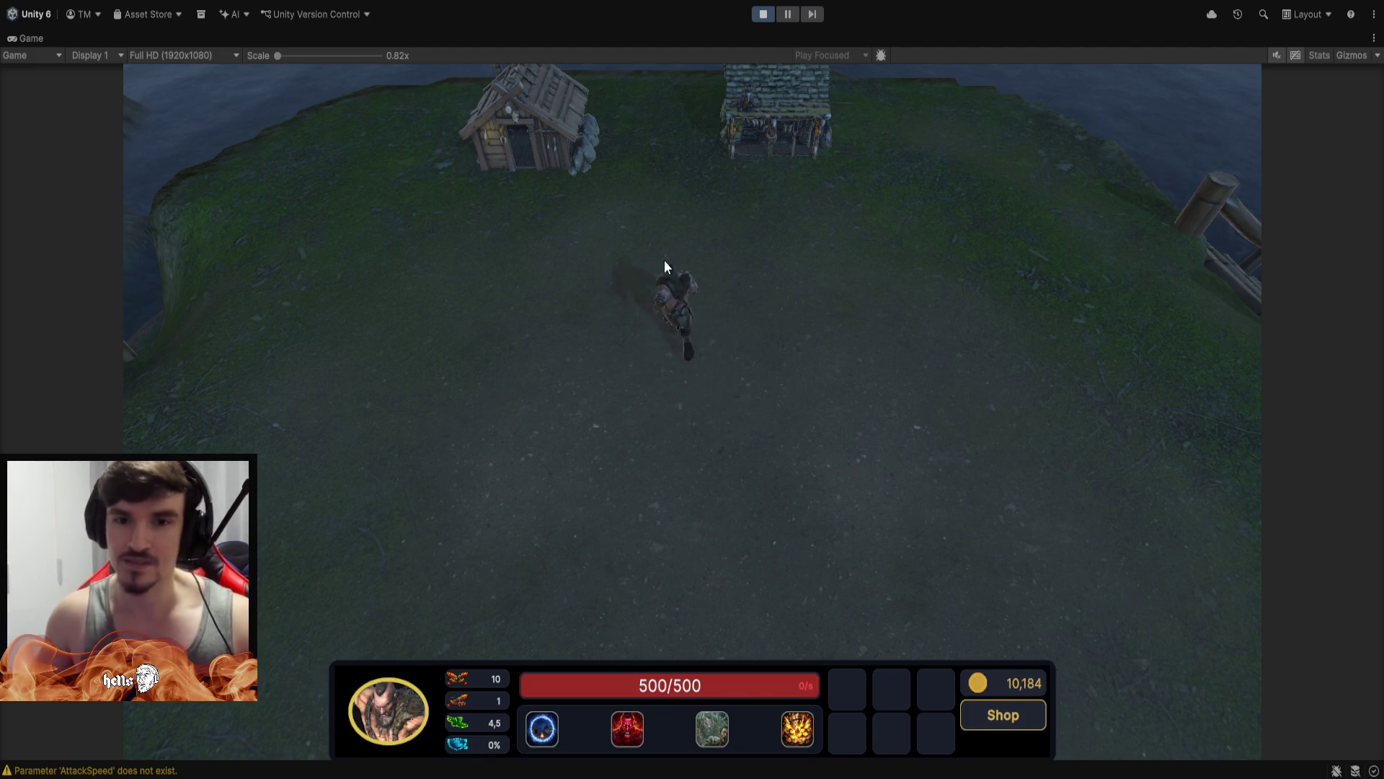
{"action": "right_click", "coordinate": [677, 433]}
{"action": "right_click", "coordinate": [858, 439]}
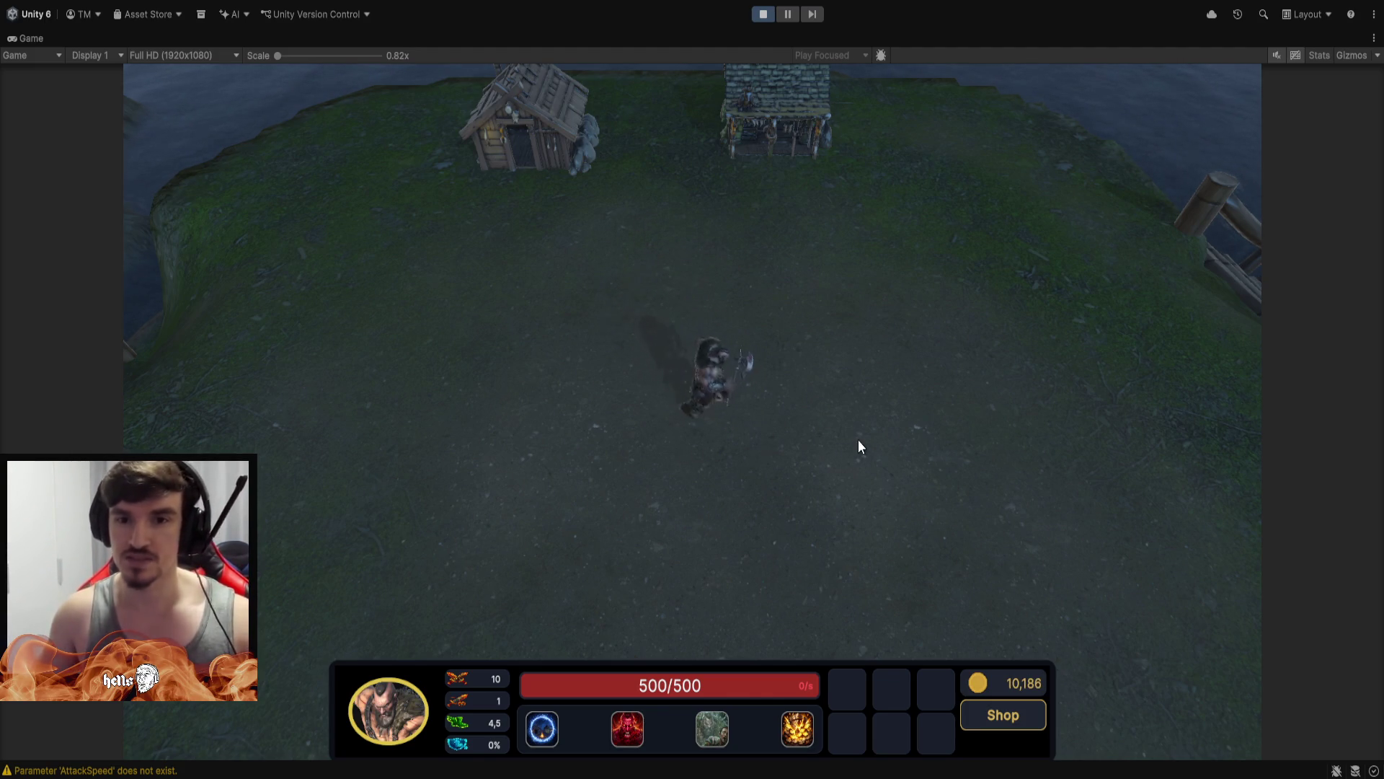
{"action": "key", "text": "space"}
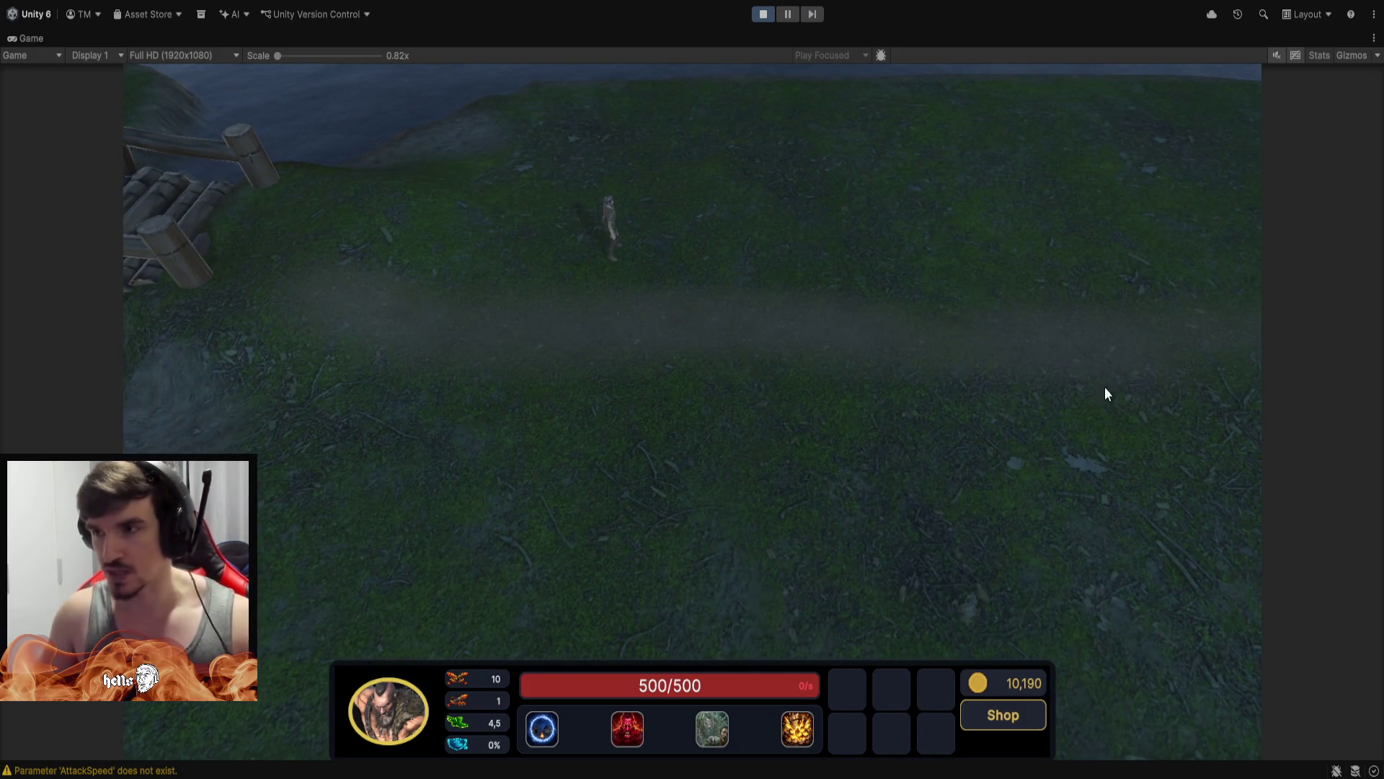
{"action": "right_click", "coordinate": [714, 497]}
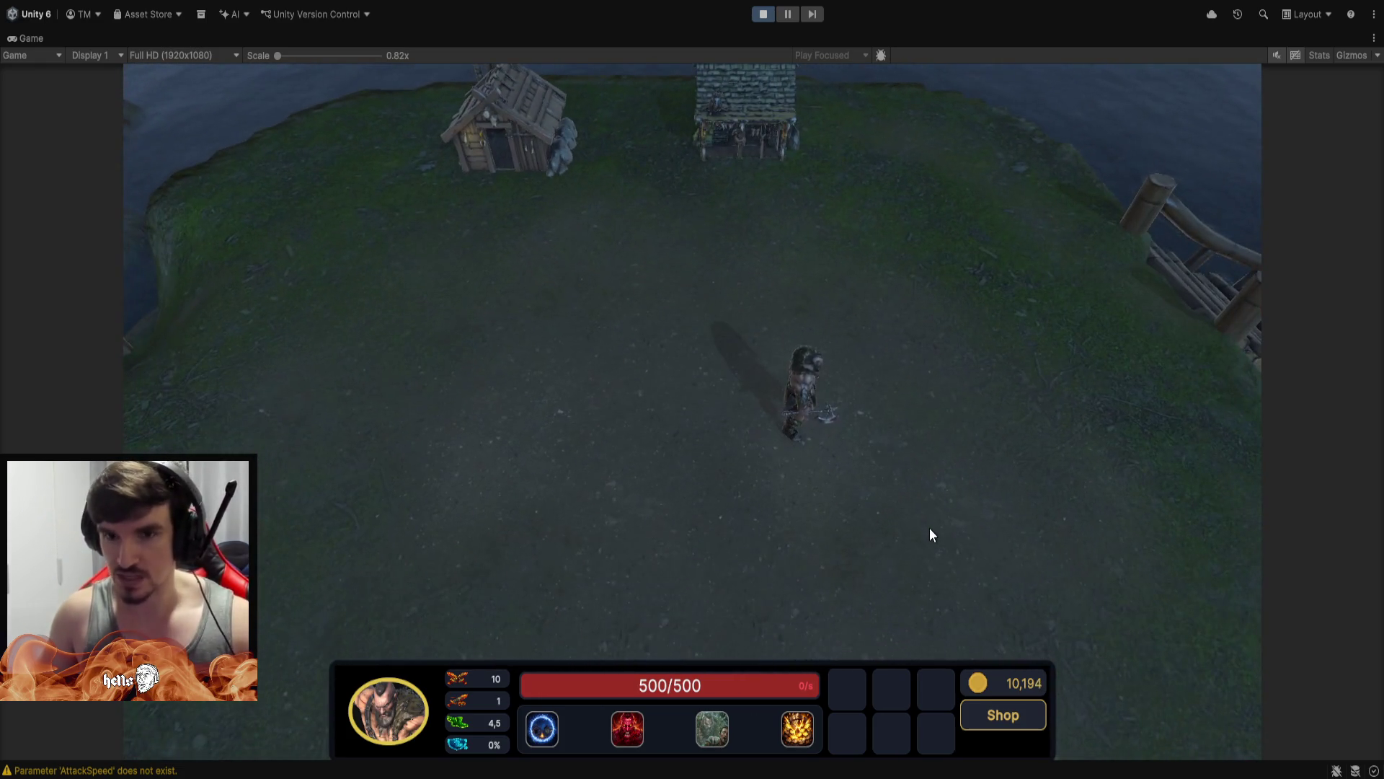
{"action": "key", "text": "space"}
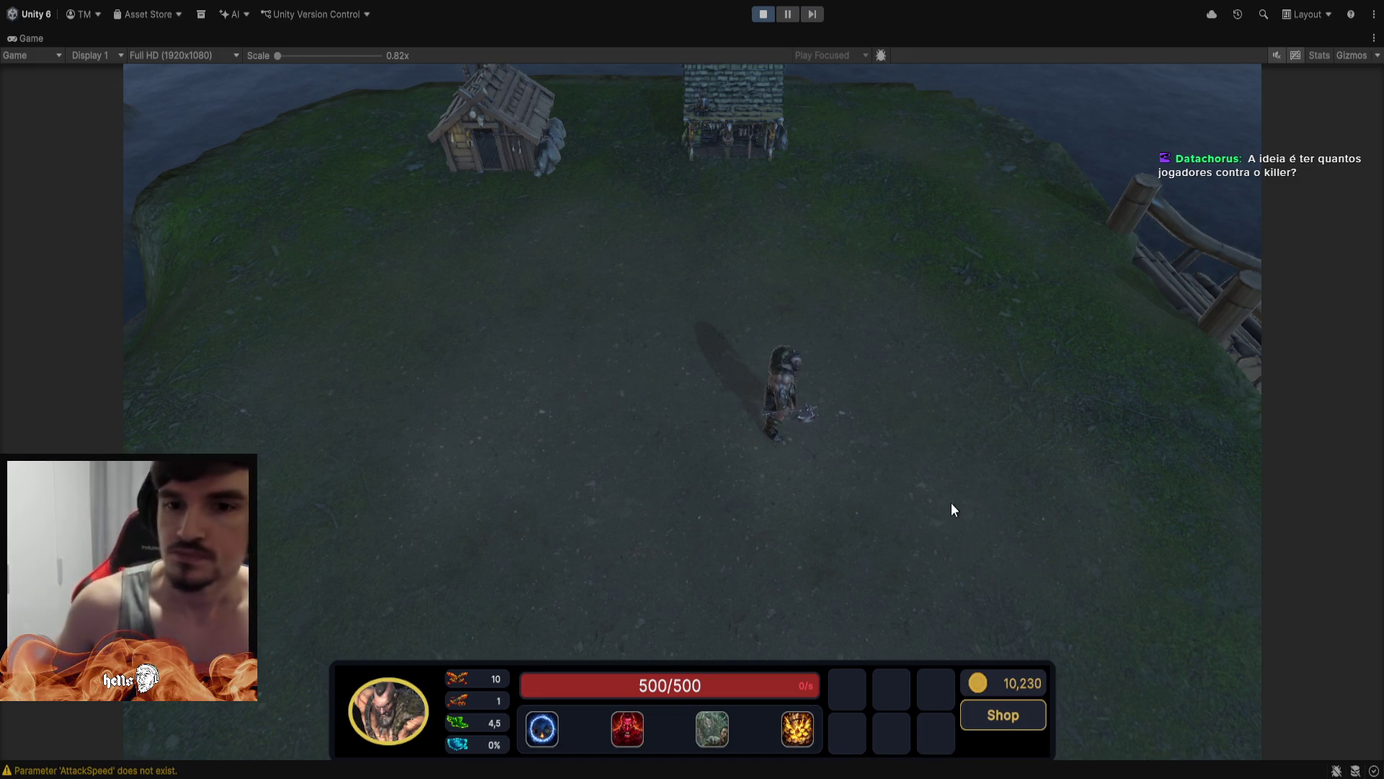
Zoom in and run the hero left, up and down across the ground
{"action": "scroll", "coordinate": [953, 494], "scroll_direction": "up", "scroll_amount": 3}
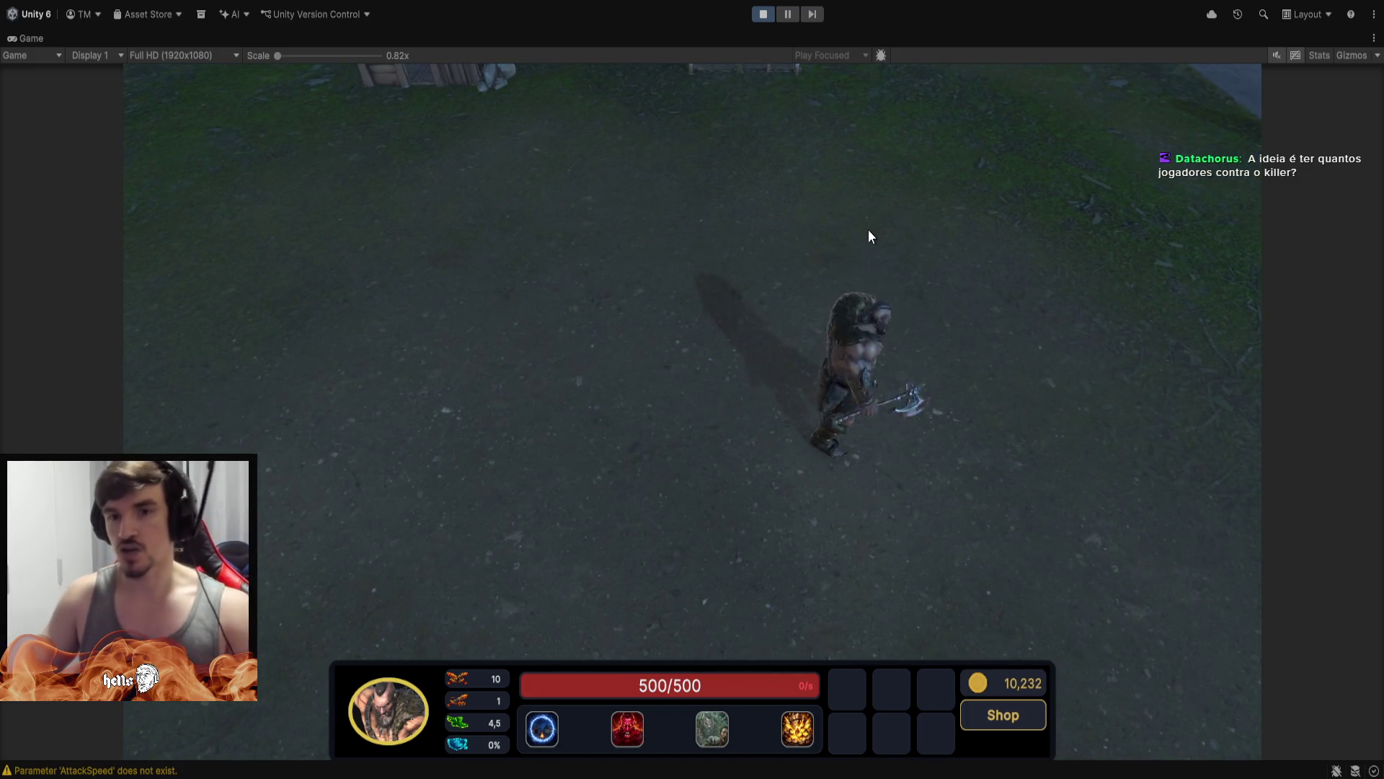
{"action": "right_click", "coordinate": [645, 281]}
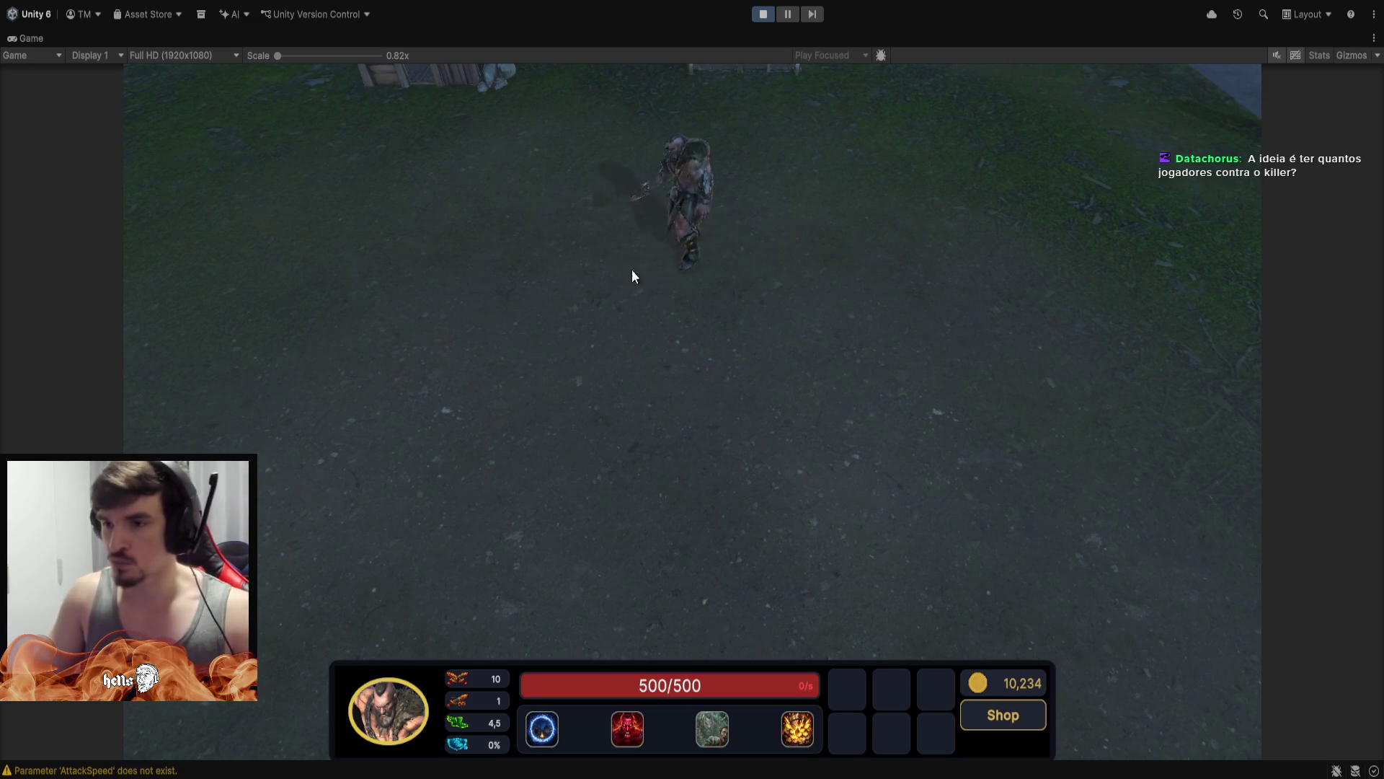
{"action": "right_click", "coordinate": [592, 371]}
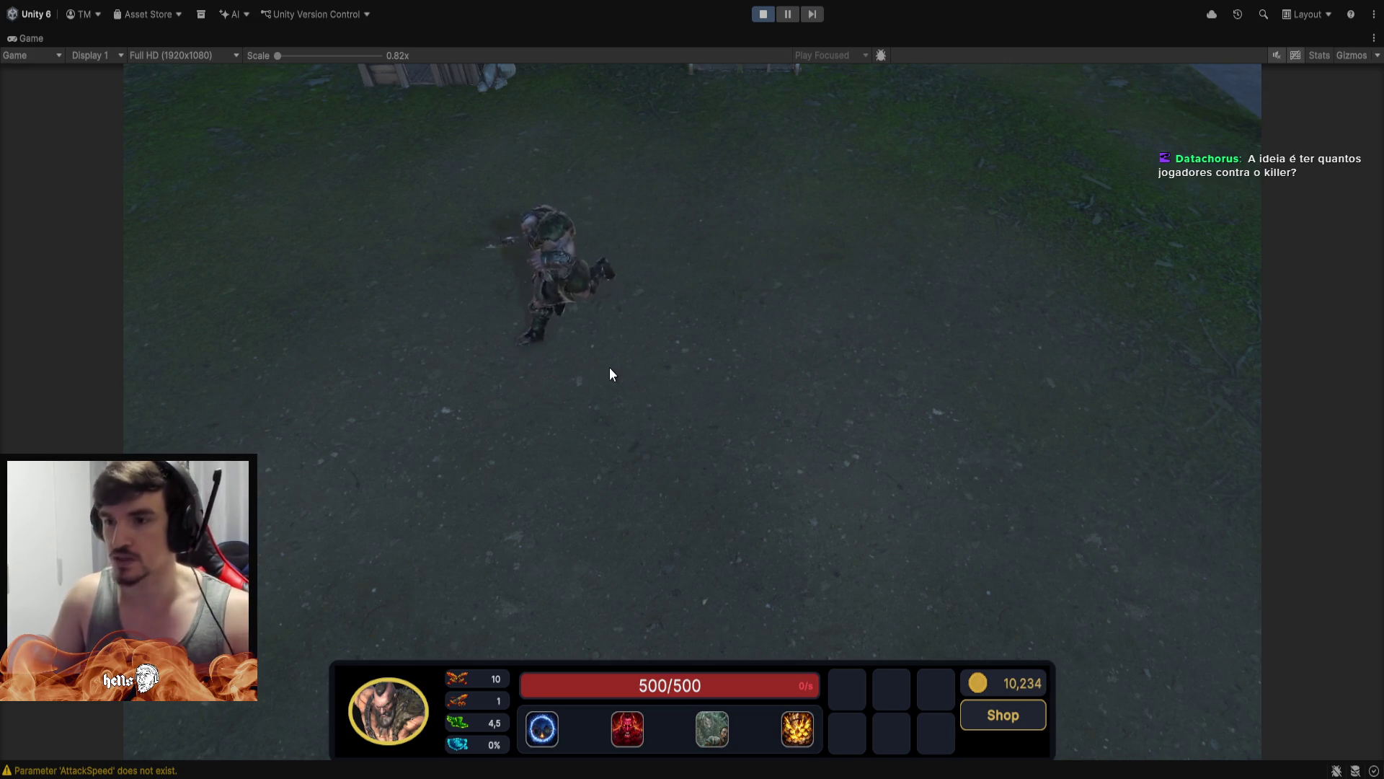
{"action": "right_click", "coordinate": [614, 186]}
{"action": "right_click", "coordinate": [630, 322]}
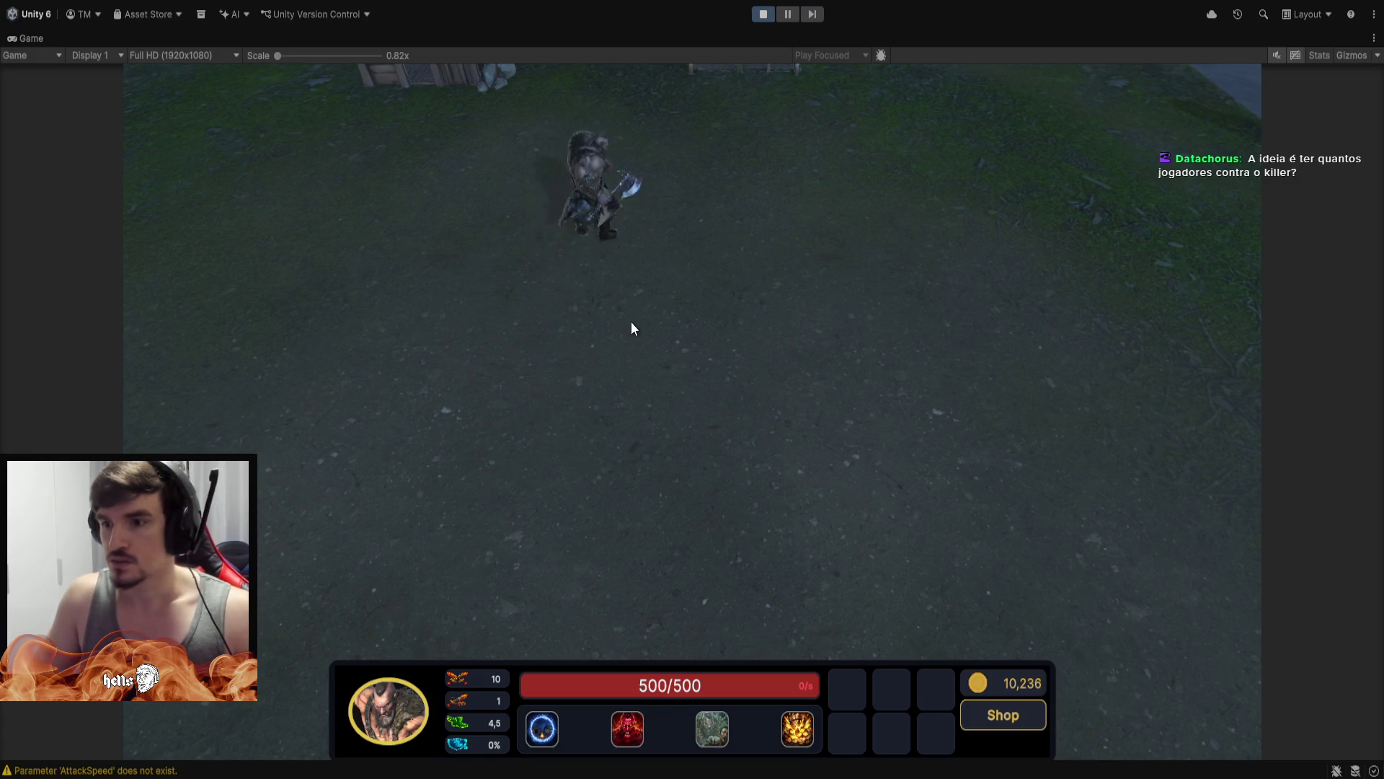
{"action": "right_click", "coordinate": [609, 392]}
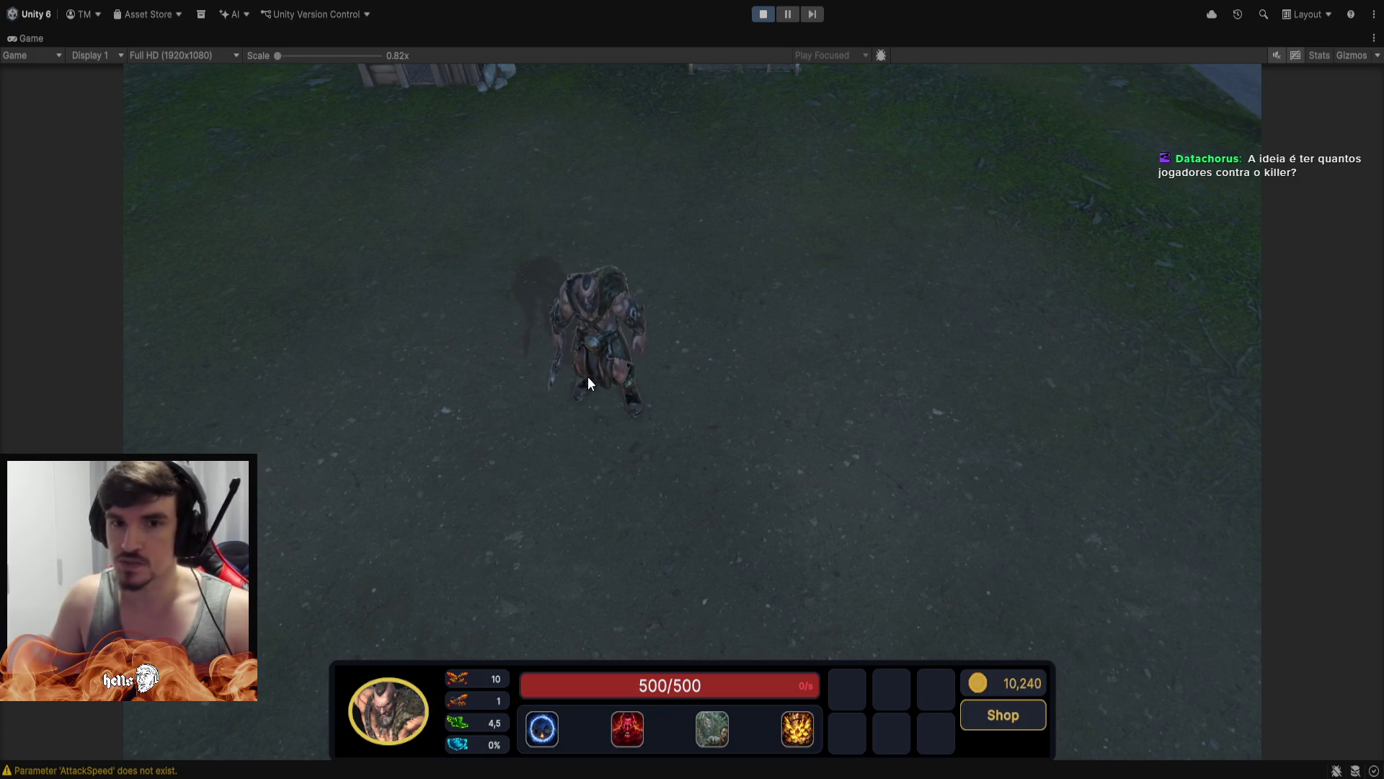
{"action": "scroll", "coordinate": [639, 278], "scroll_direction": "down", "scroll_amount": 3}
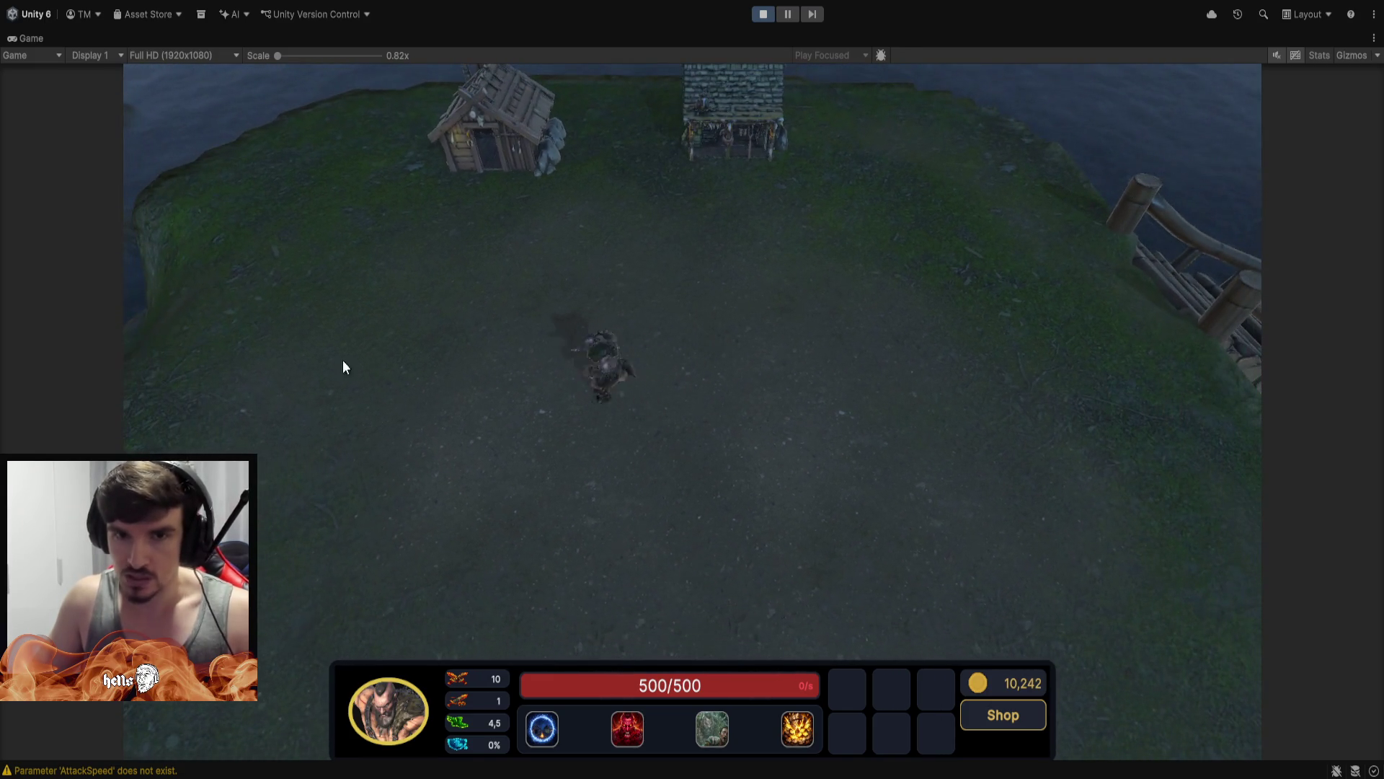
{"action": "right_click", "coordinate": [343, 360]}
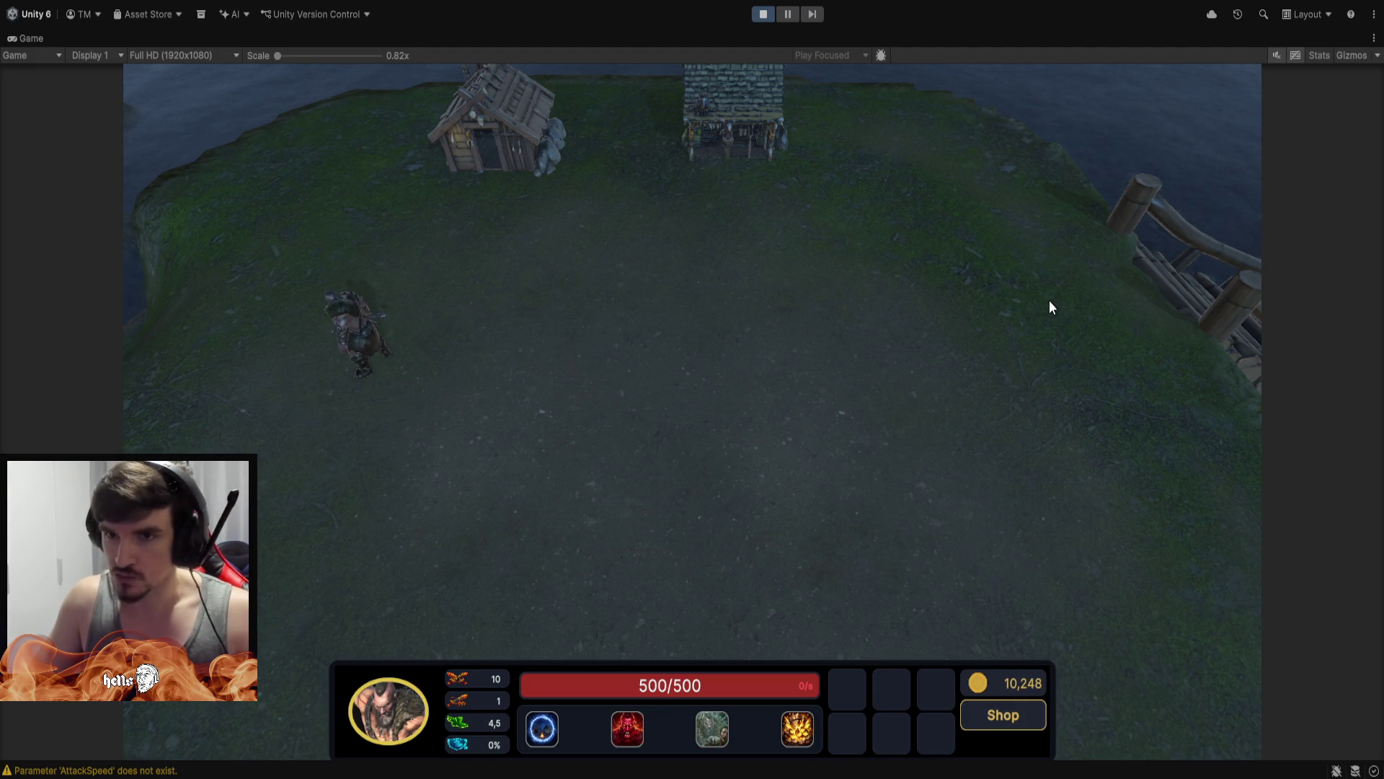
Turn the hero into his red demon form and walk him to the fence and back
{"action": "key", "text": "w"}
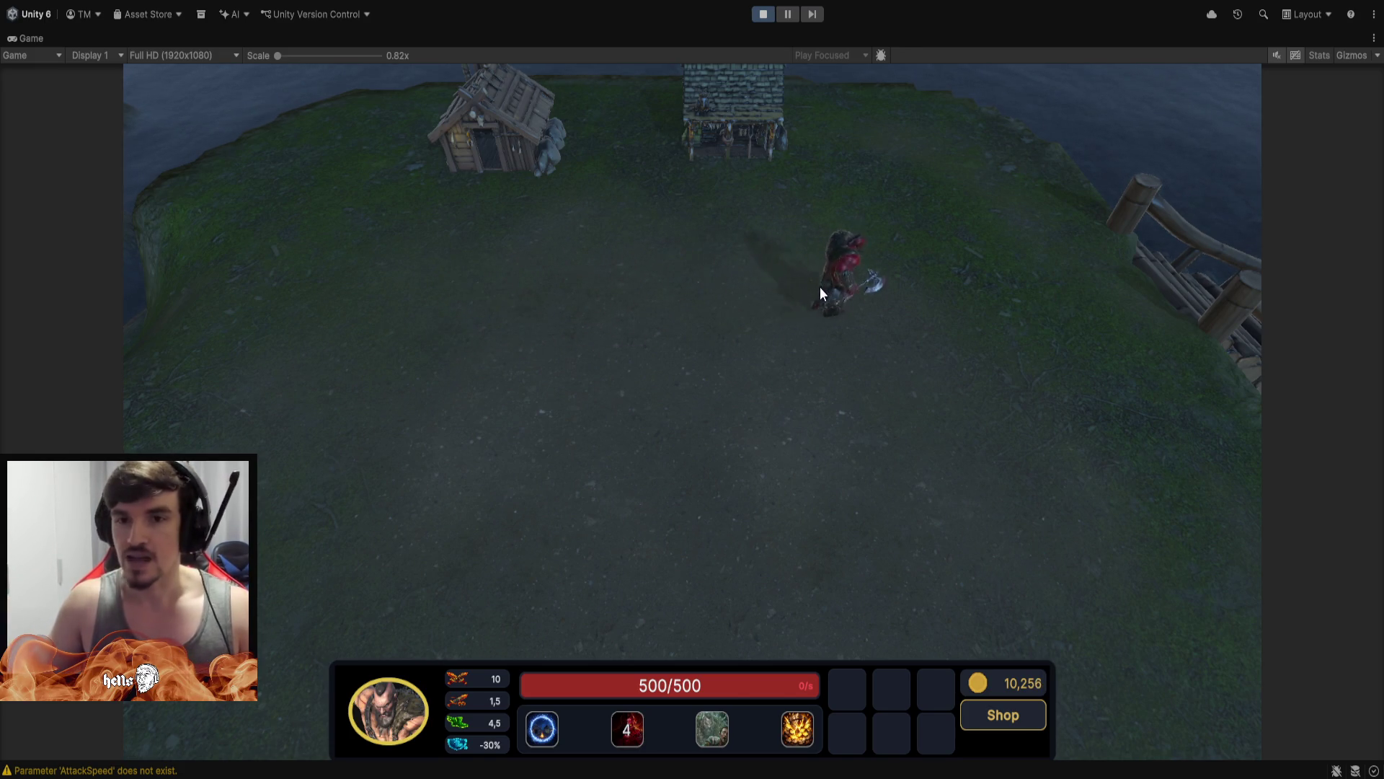
{"action": "right_click", "coordinate": [1055, 341]}
{"action": "right_click", "coordinate": [1085, 305]}
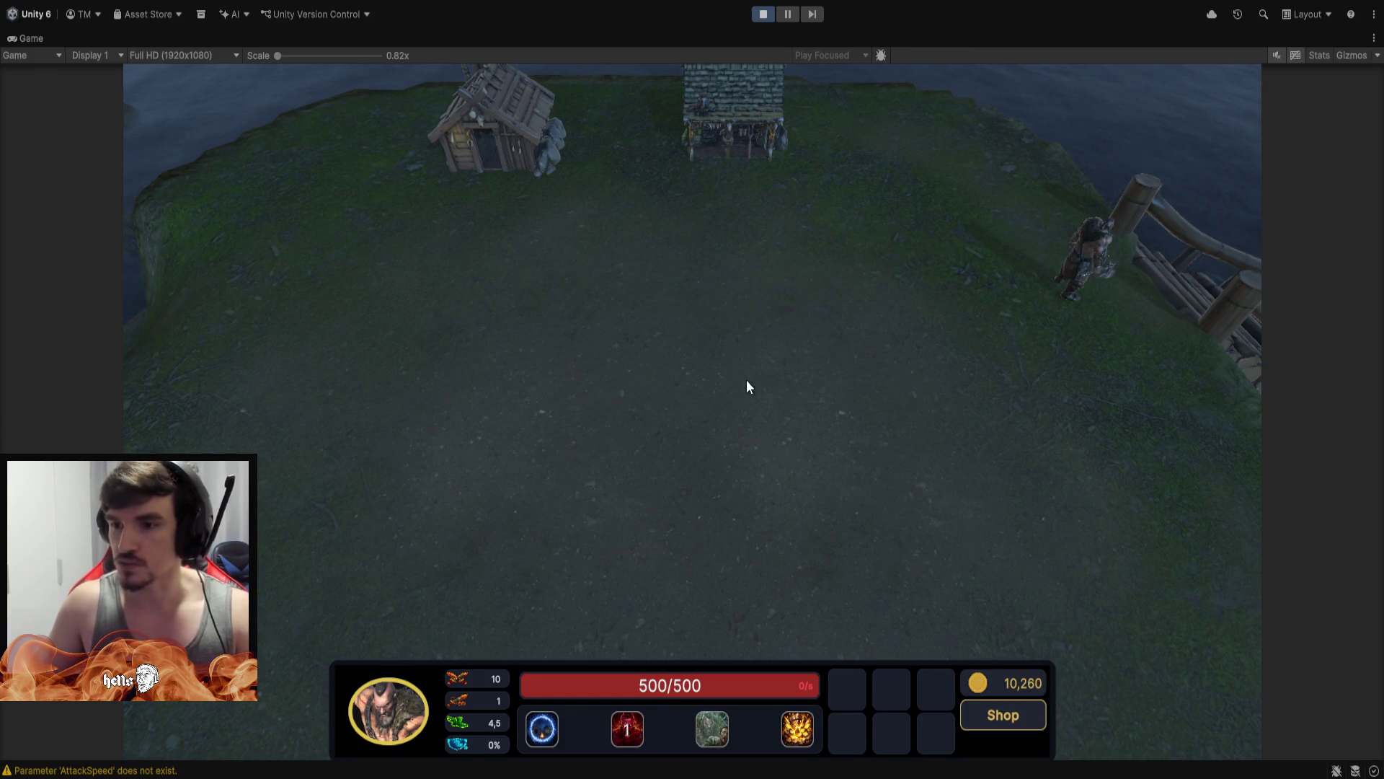
{"action": "right_click", "coordinate": [497, 338]}
{"action": "key", "text": "w"}
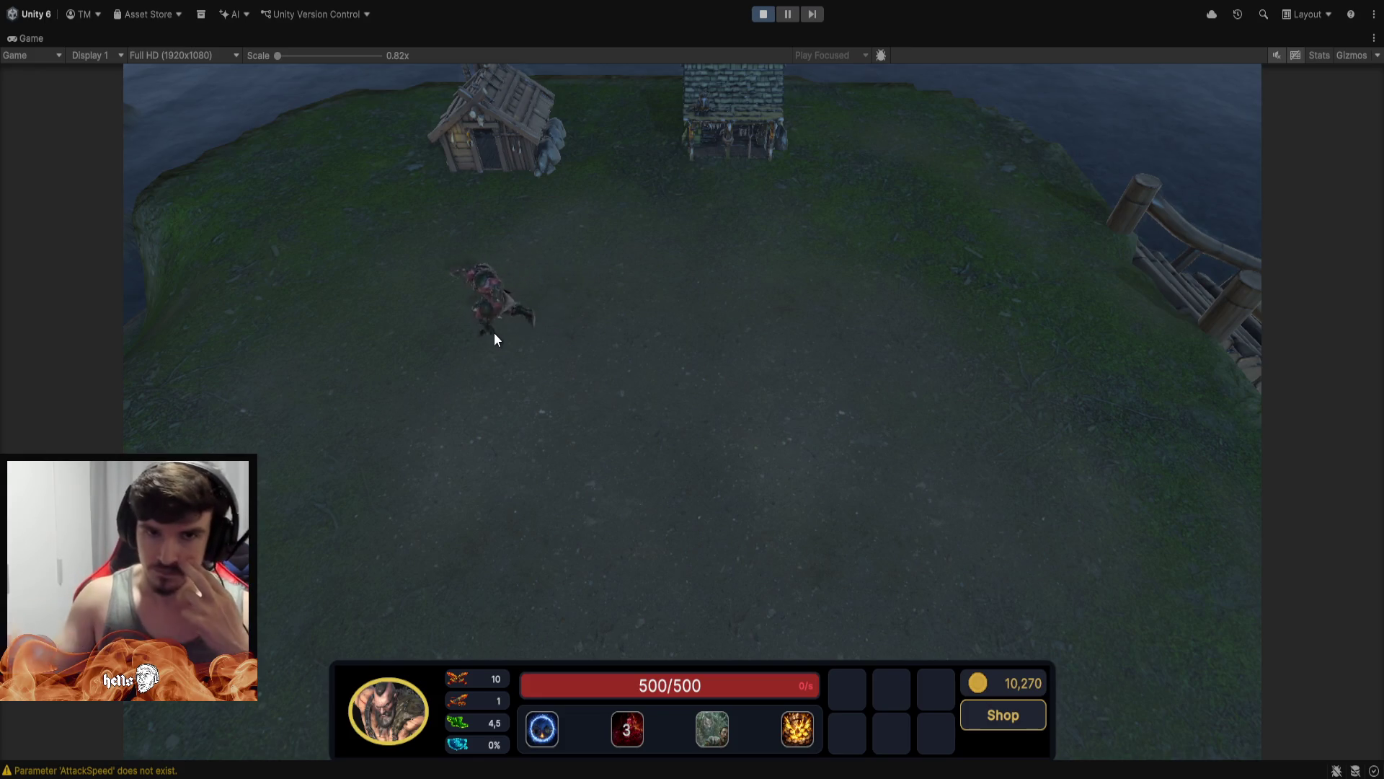
{"action": "right_click", "coordinate": [576, 225]}
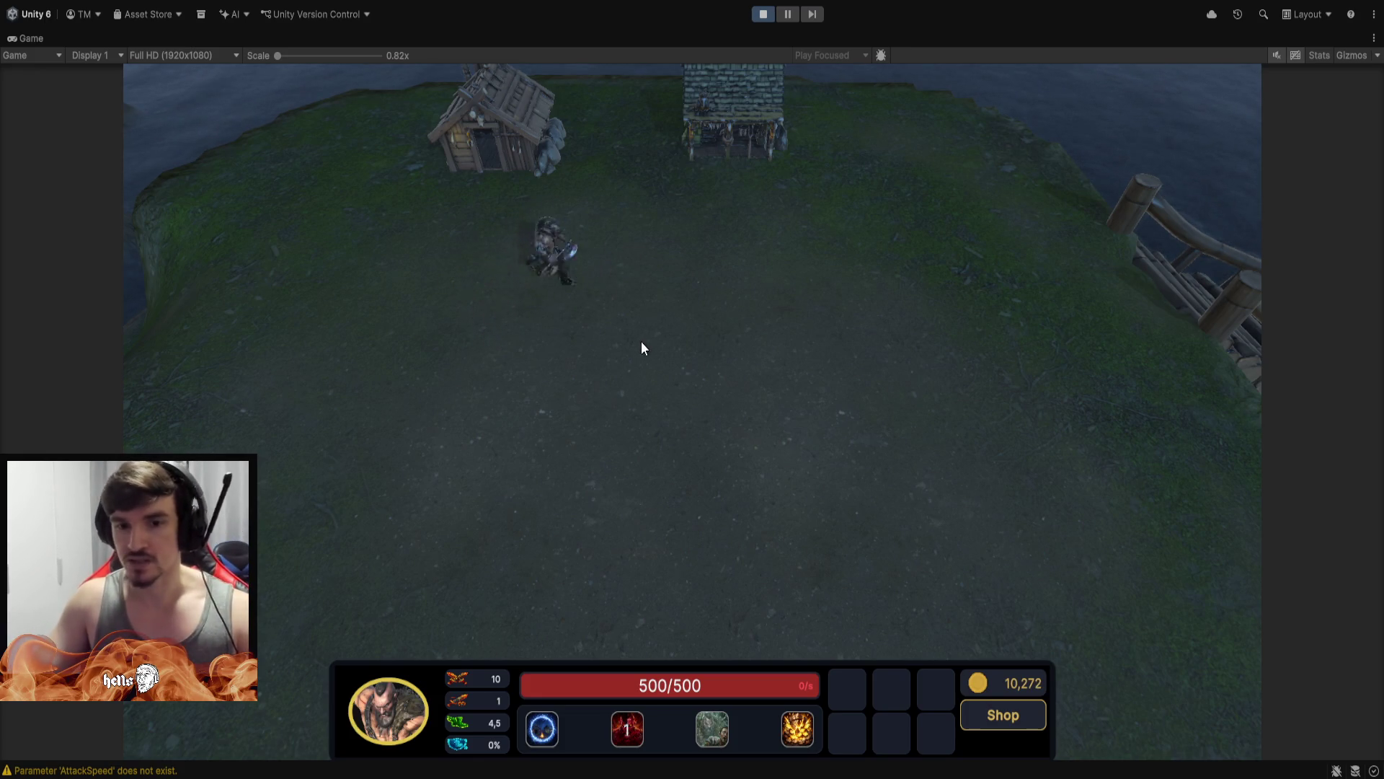
Trigger the hero's W demon form and E third ability while walking down the field
{"action": "scroll", "coordinate": [622, 376], "scroll_direction": "up", "scroll_amount": 3}
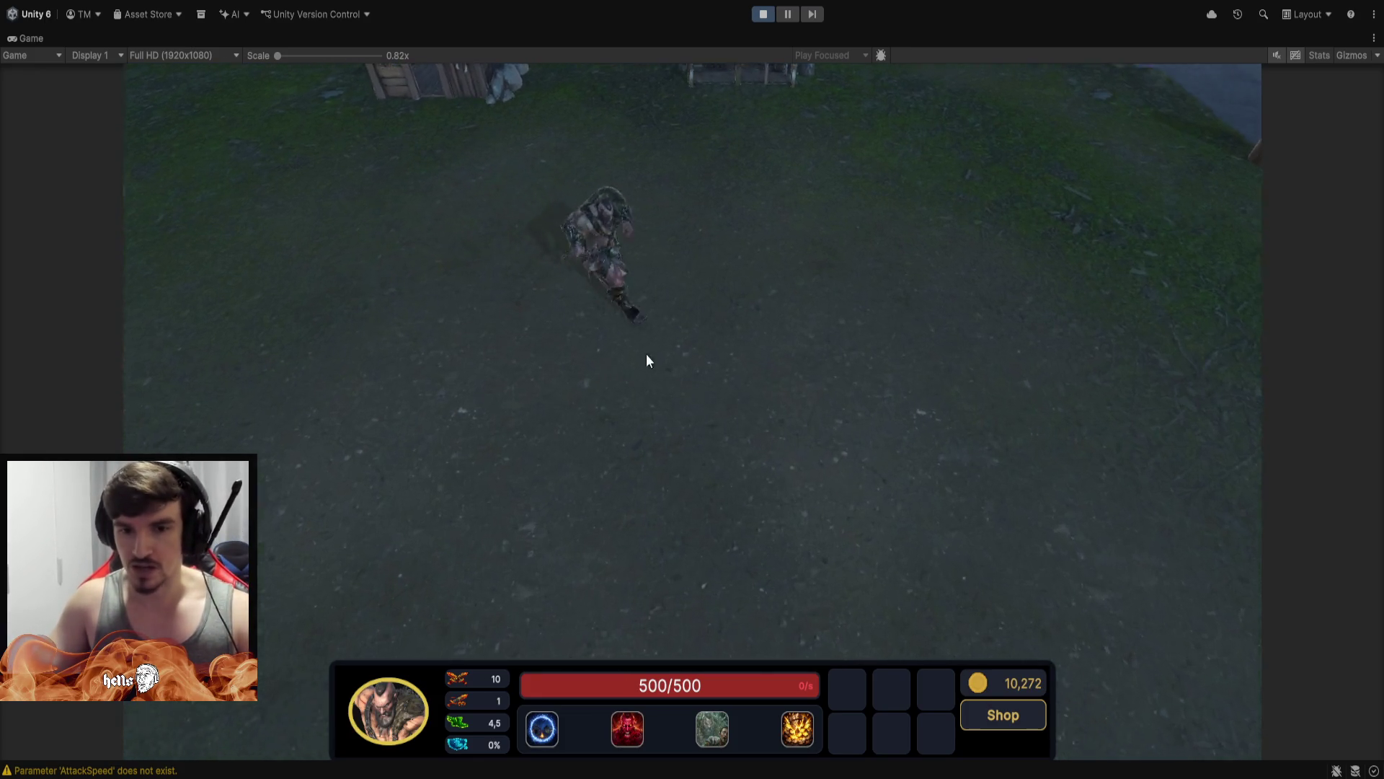
{"action": "right_click", "coordinate": [616, 390]}
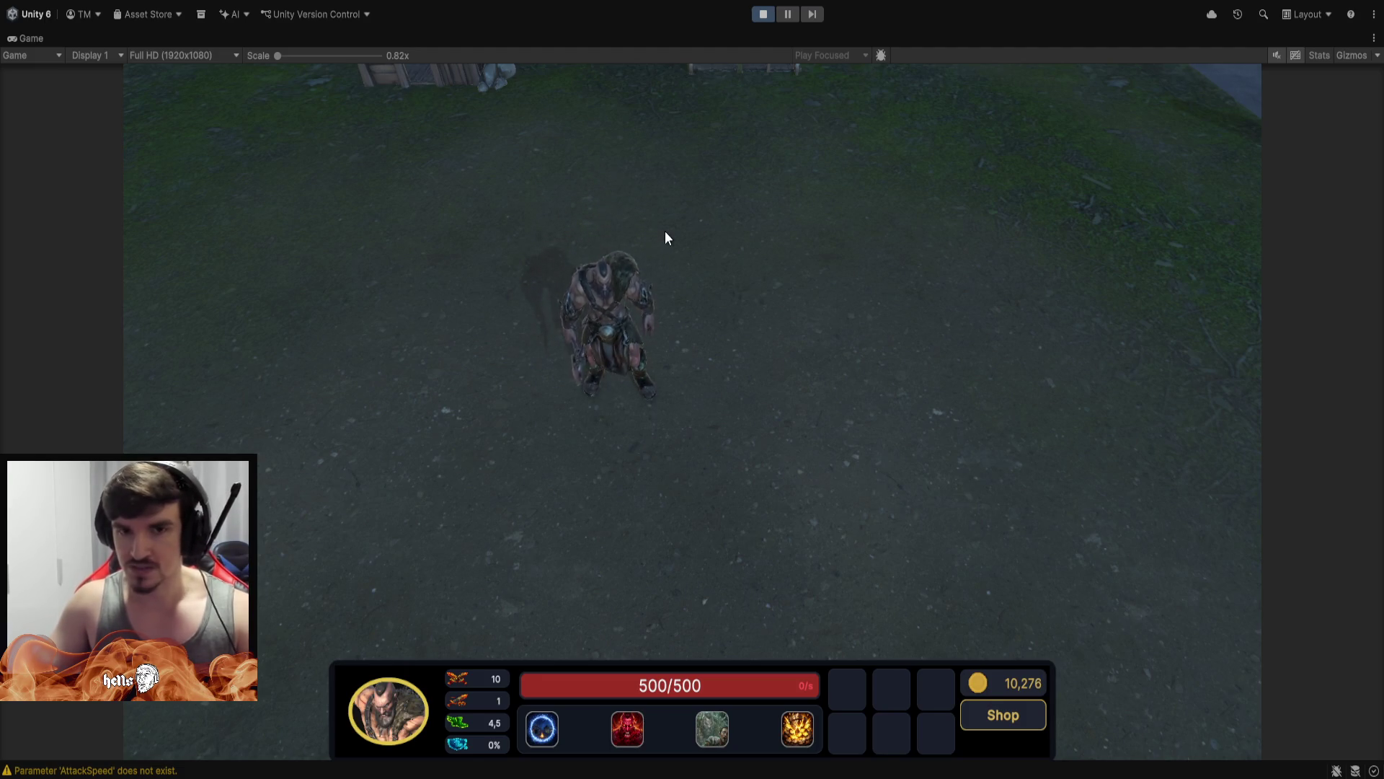
{"action": "key", "text": "w"}
{"action": "key", "text": "e"}
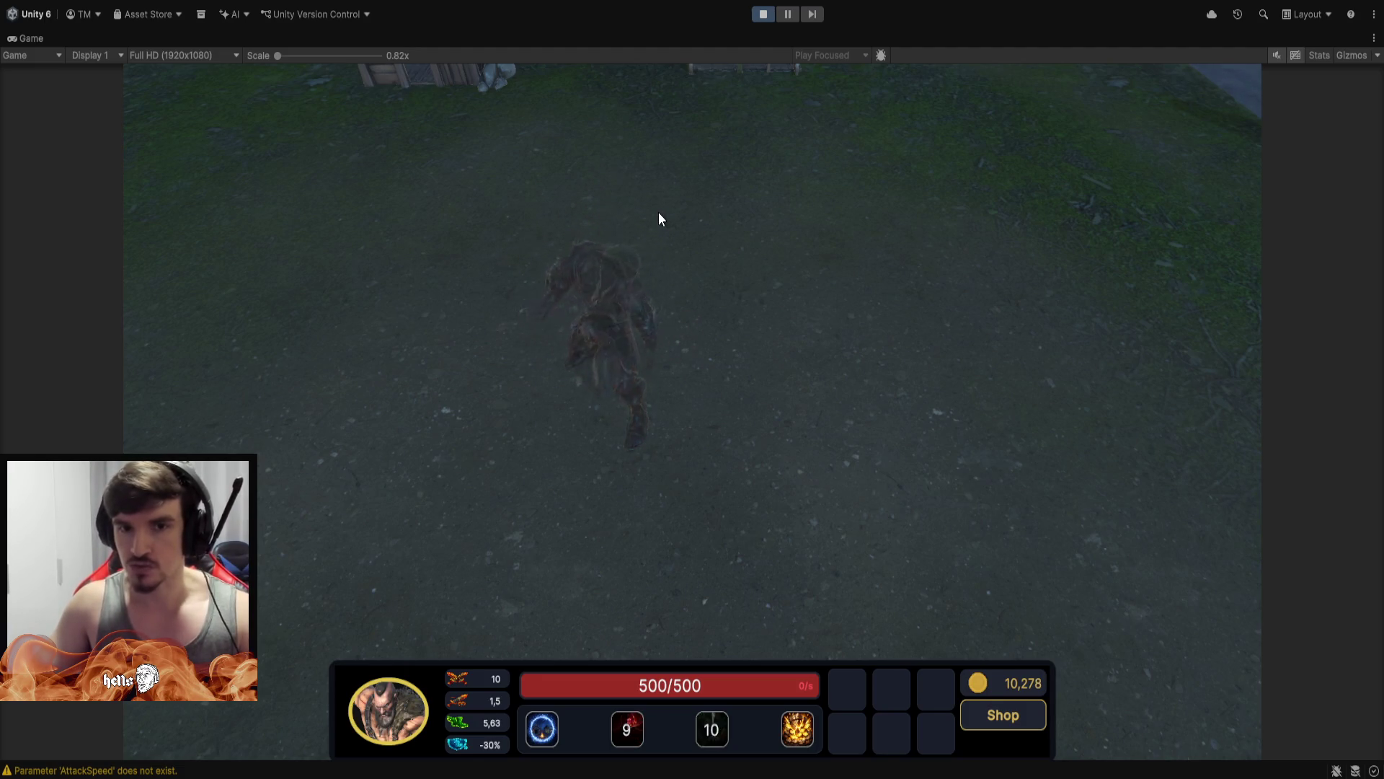
Walk the hero back and forth toward the buildings, then run him right
{"action": "right_click", "coordinate": [661, 224]}
{"action": "right_click", "coordinate": [768, 298]}
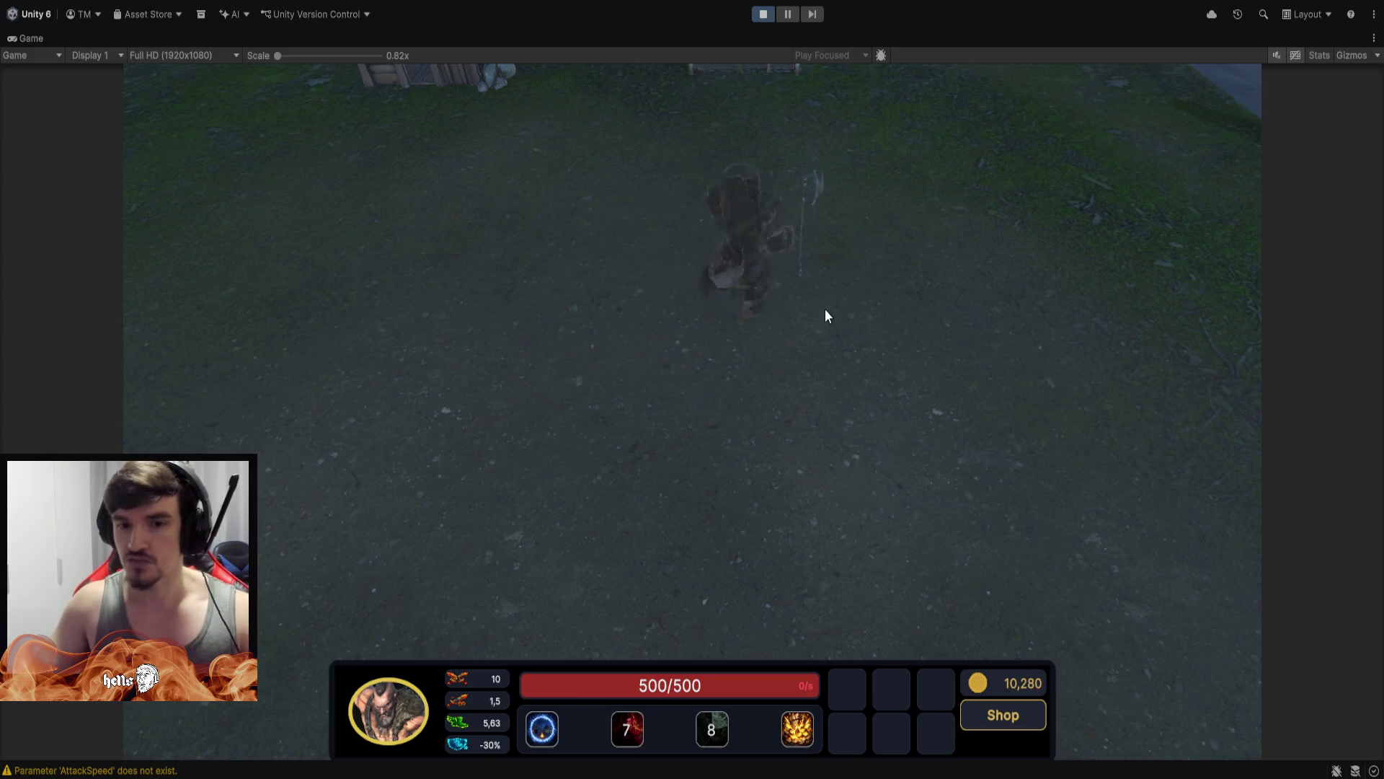
{"action": "right_click", "coordinate": [631, 338]}
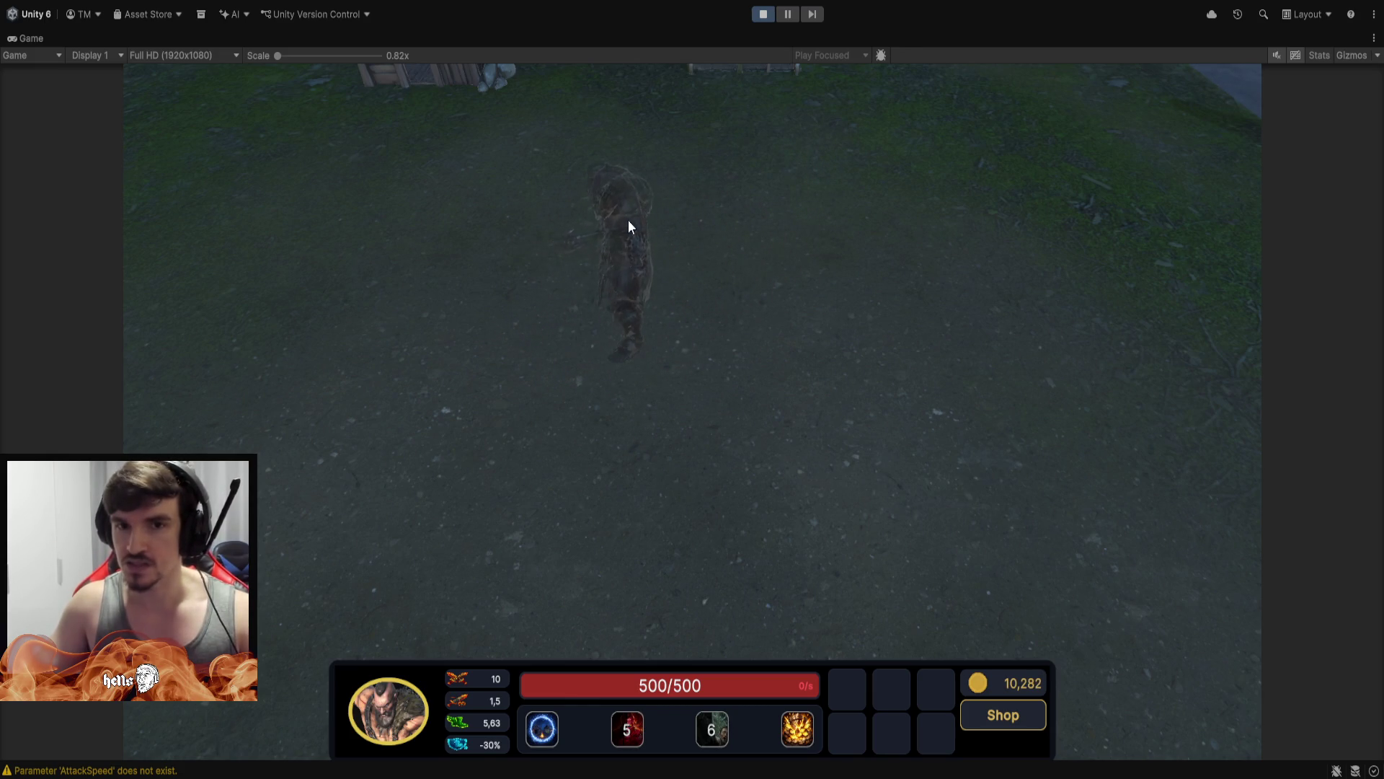
{"action": "right_click", "coordinate": [750, 282]}
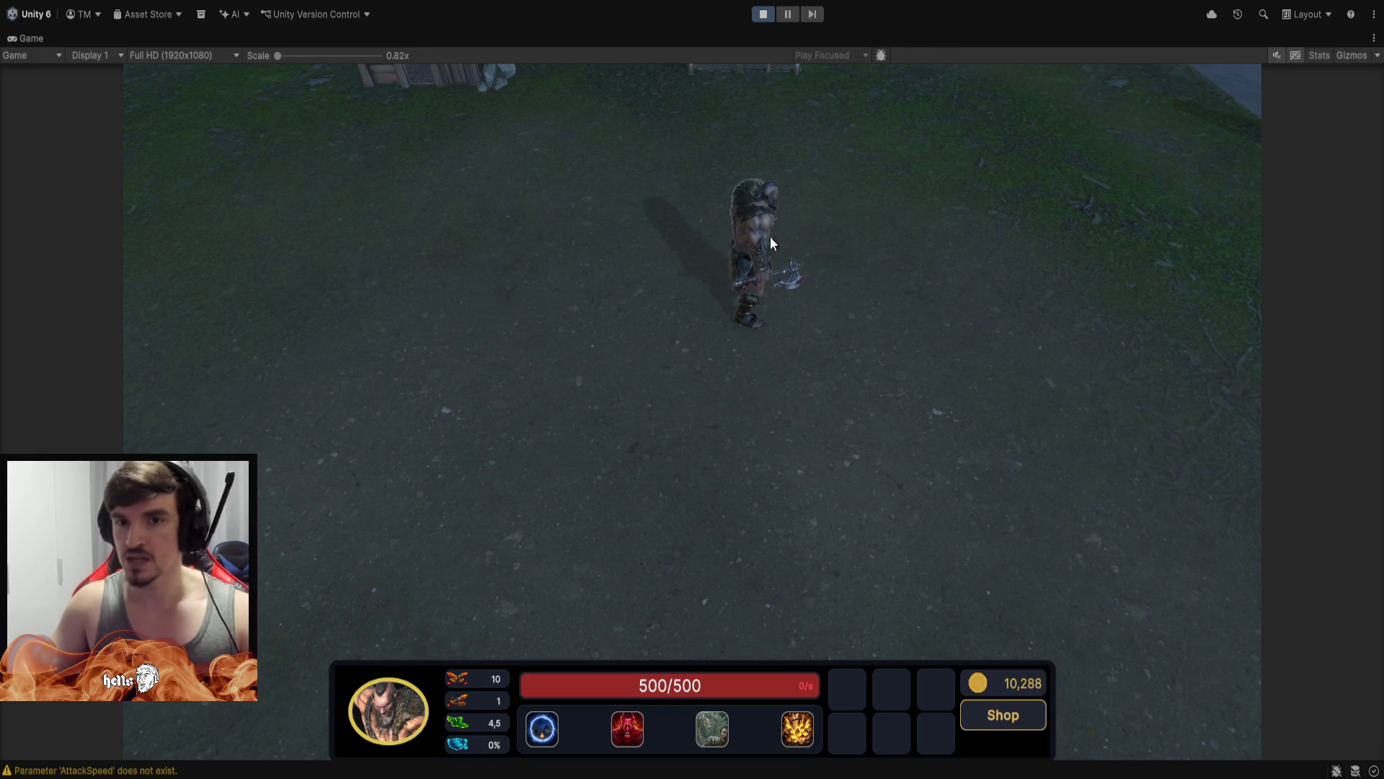
{"action": "right_click", "coordinate": [685, 328]}
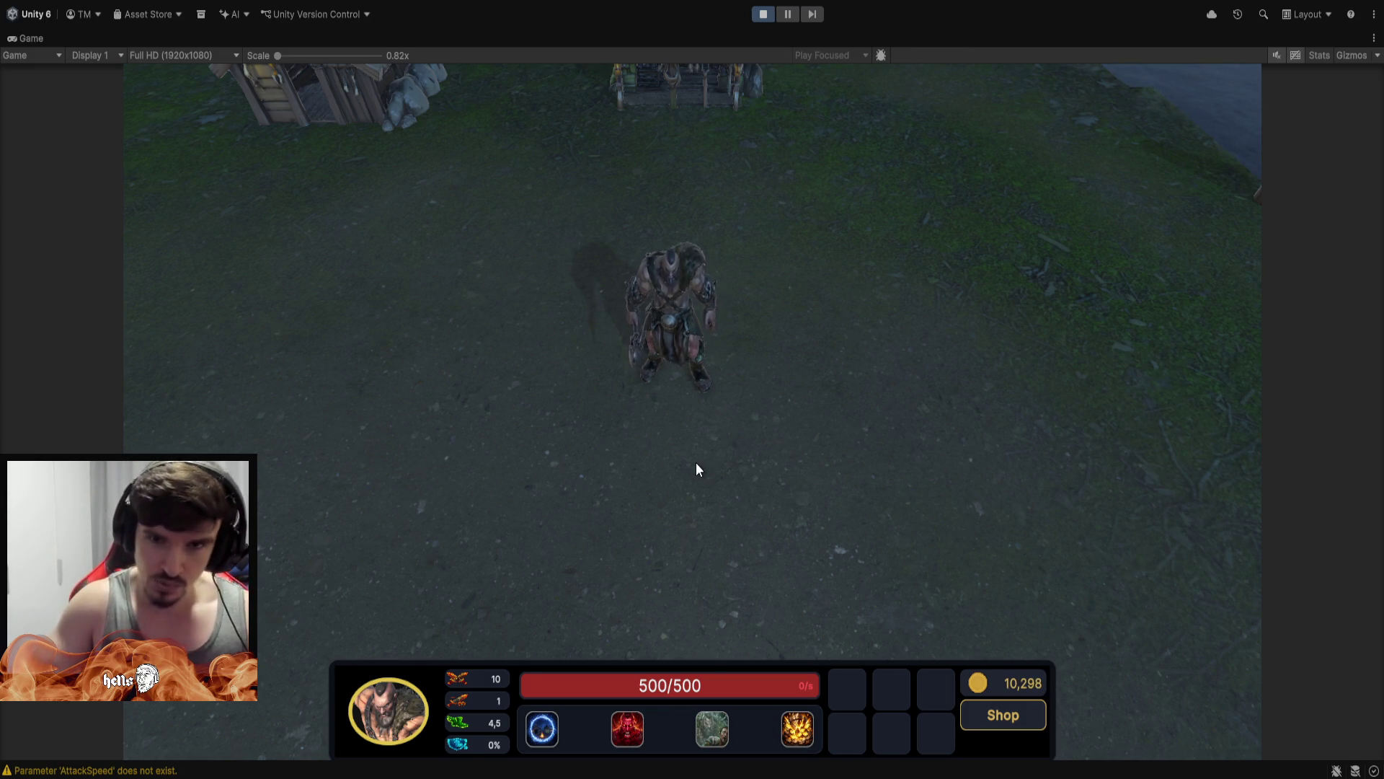
{"action": "scroll", "coordinate": [696, 462], "scroll_direction": "down", "scroll_amount": 3}
{"action": "right_click", "coordinate": [822, 393]}
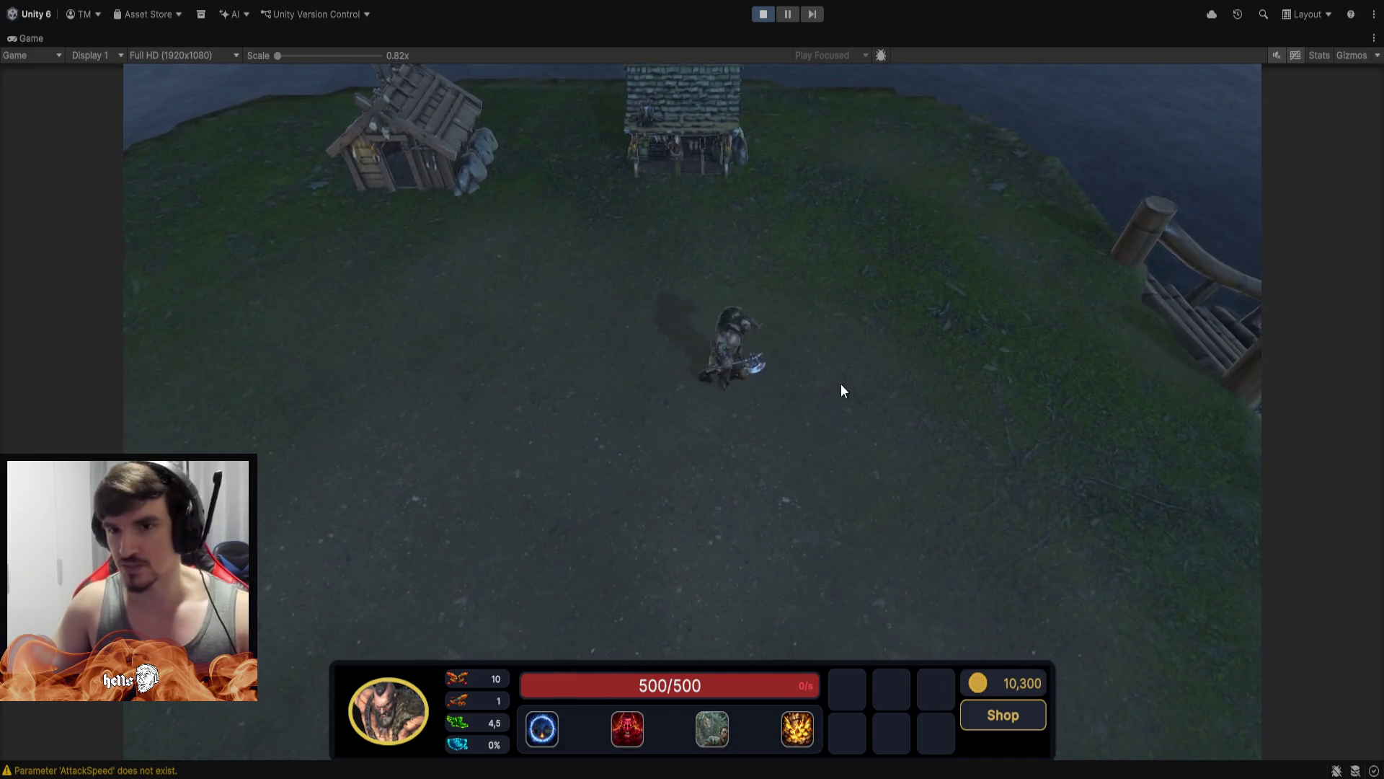
As the worker, place a BarricadeT1 and upgrade it to the T7 crystal barricade
{"action": "key", "text": "Tab"}
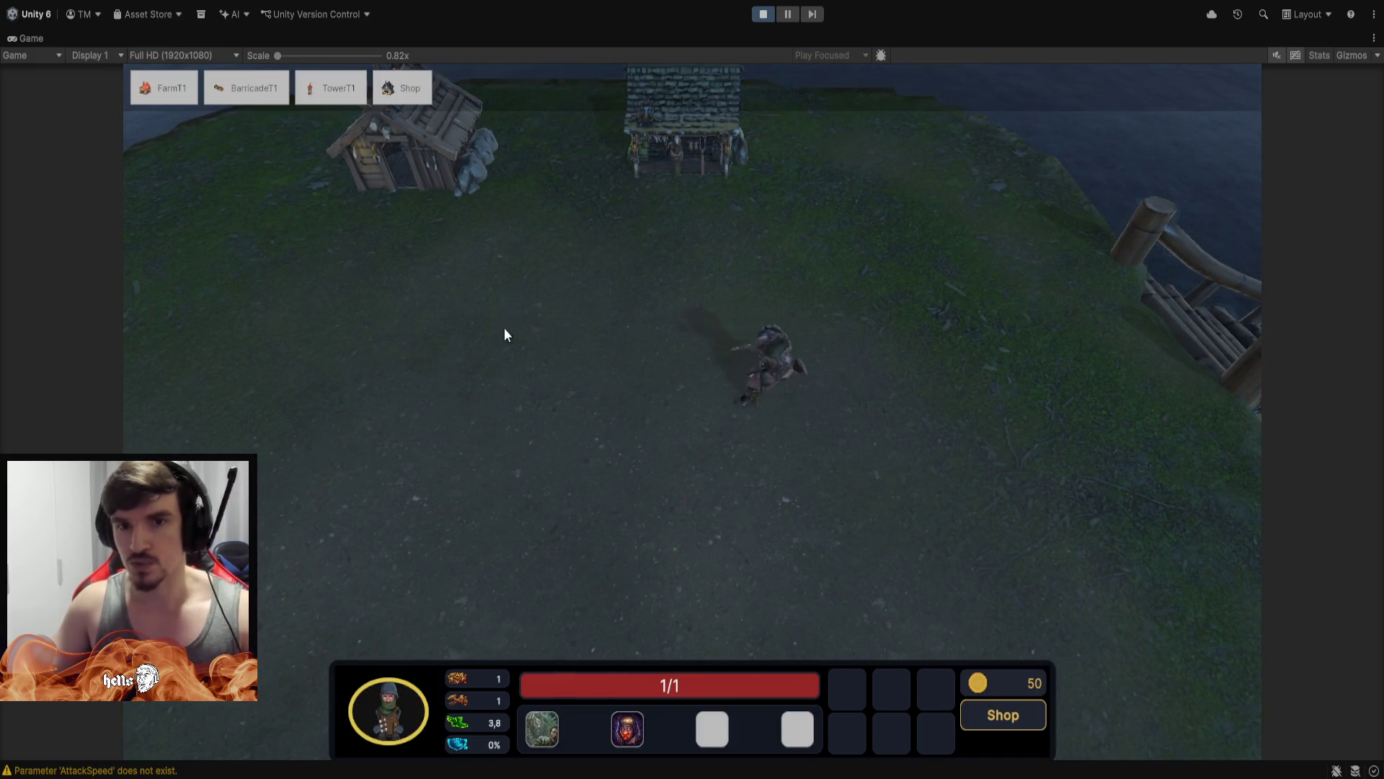
{"action": "left_click", "coordinate": [282, 90]}
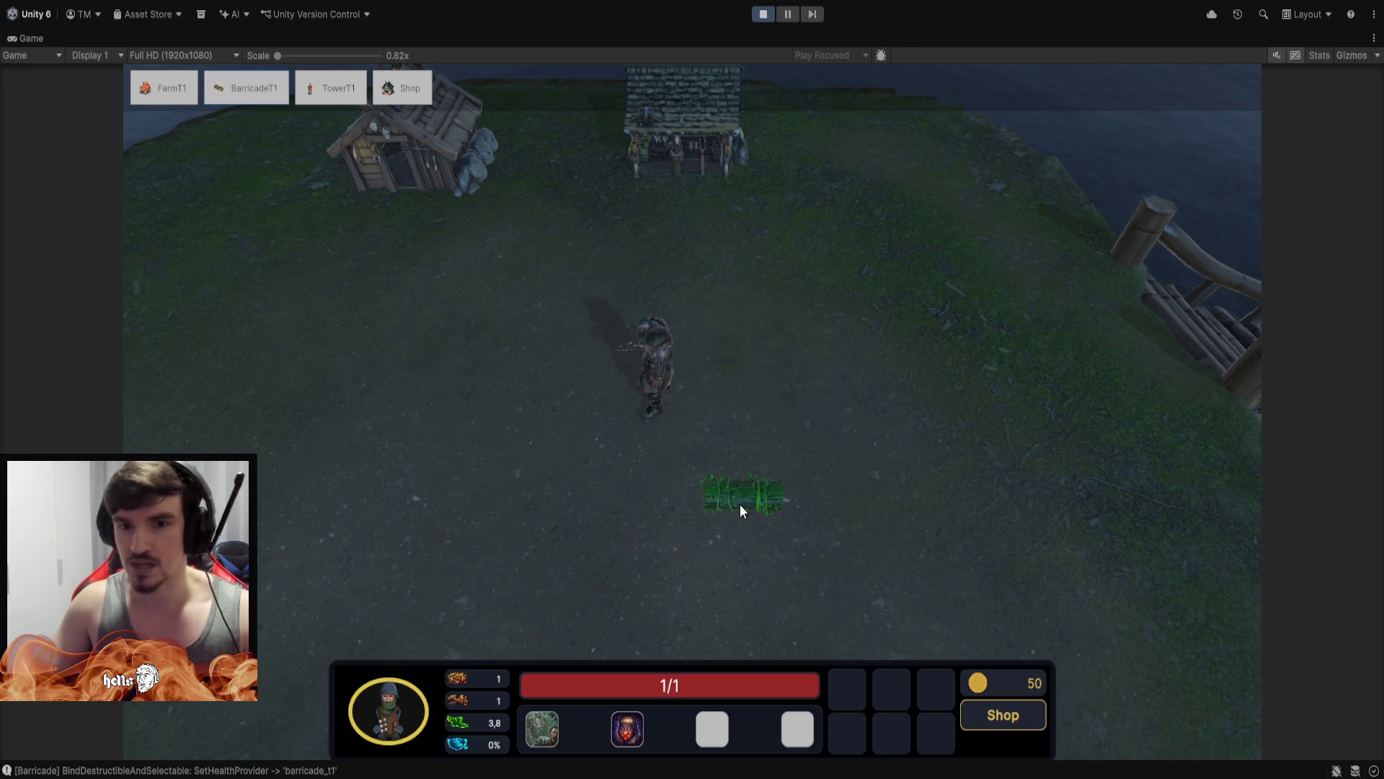
{"action": "left_click", "coordinate": [736, 503]}
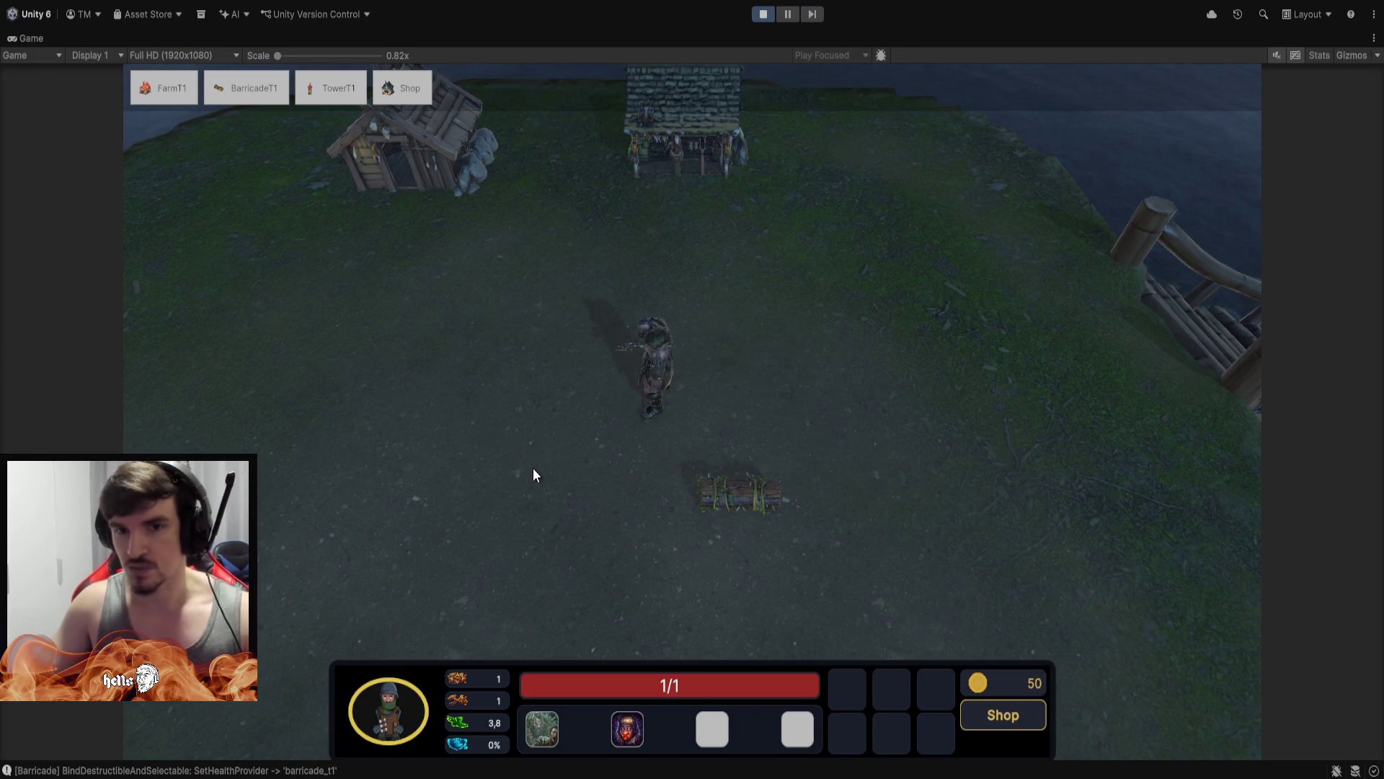
{"action": "left_click", "coordinate": [742, 491]}
{"action": "left_click", "coordinate": [1039, 559]}
{"action": "left_click", "coordinate": [1040, 559]}
{"action": "left_click", "coordinate": [1039, 559]}
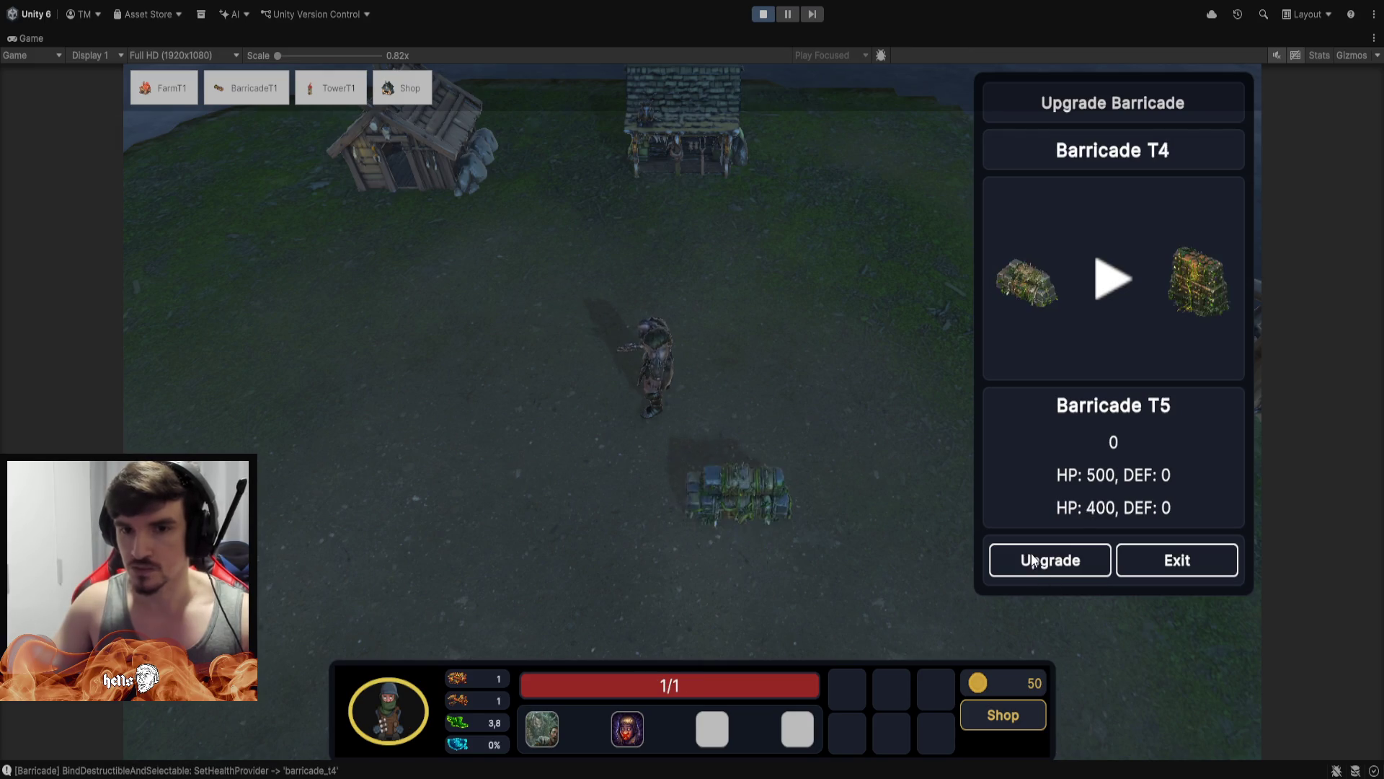
{"action": "left_click", "coordinate": [1040, 560]}
{"action": "left_click", "coordinate": [1038, 560]}
{"action": "left_click", "coordinate": [1039, 559]}
{"action": "left_click", "coordinate": [1039, 556]}
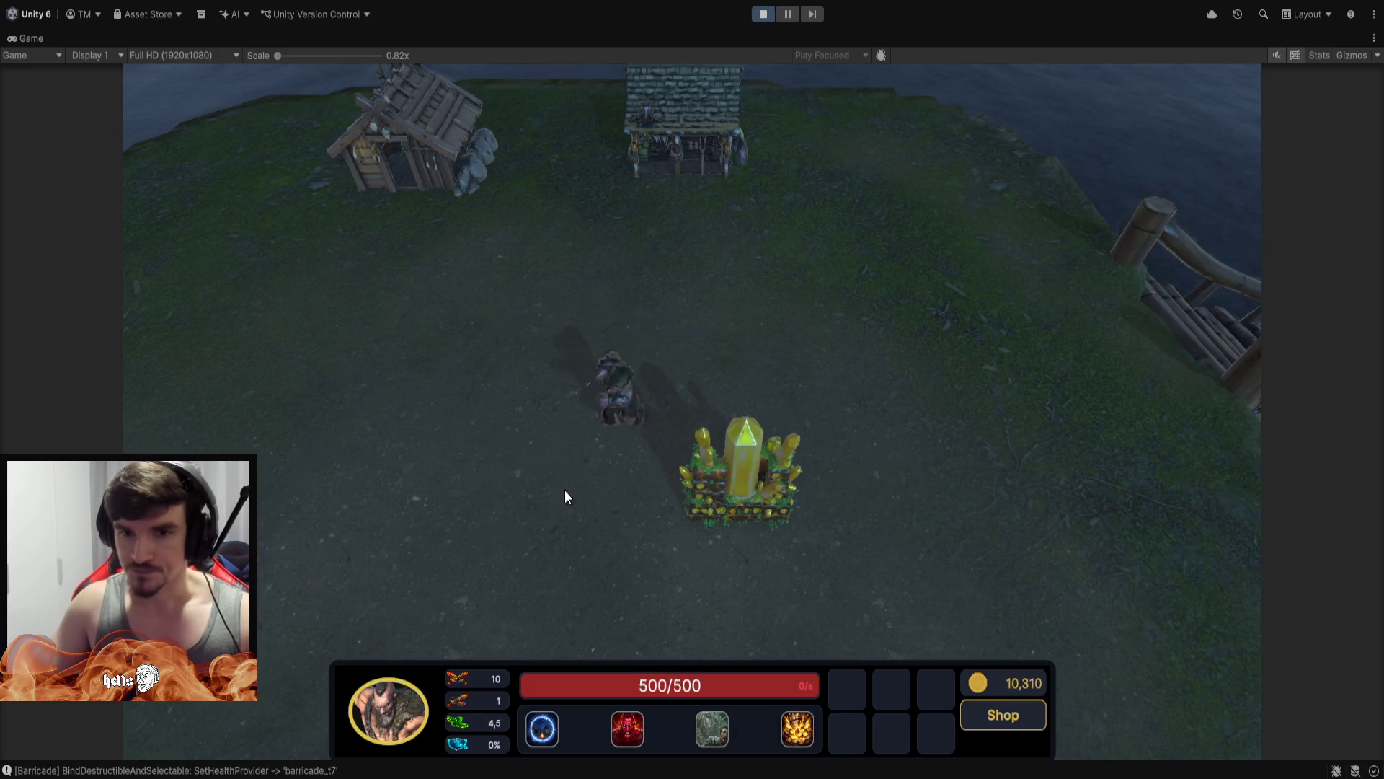
Use the hero's W ability beside the crystal barricade, check its health, and restore the editor layout
{"action": "right_click", "coordinate": [623, 531]}
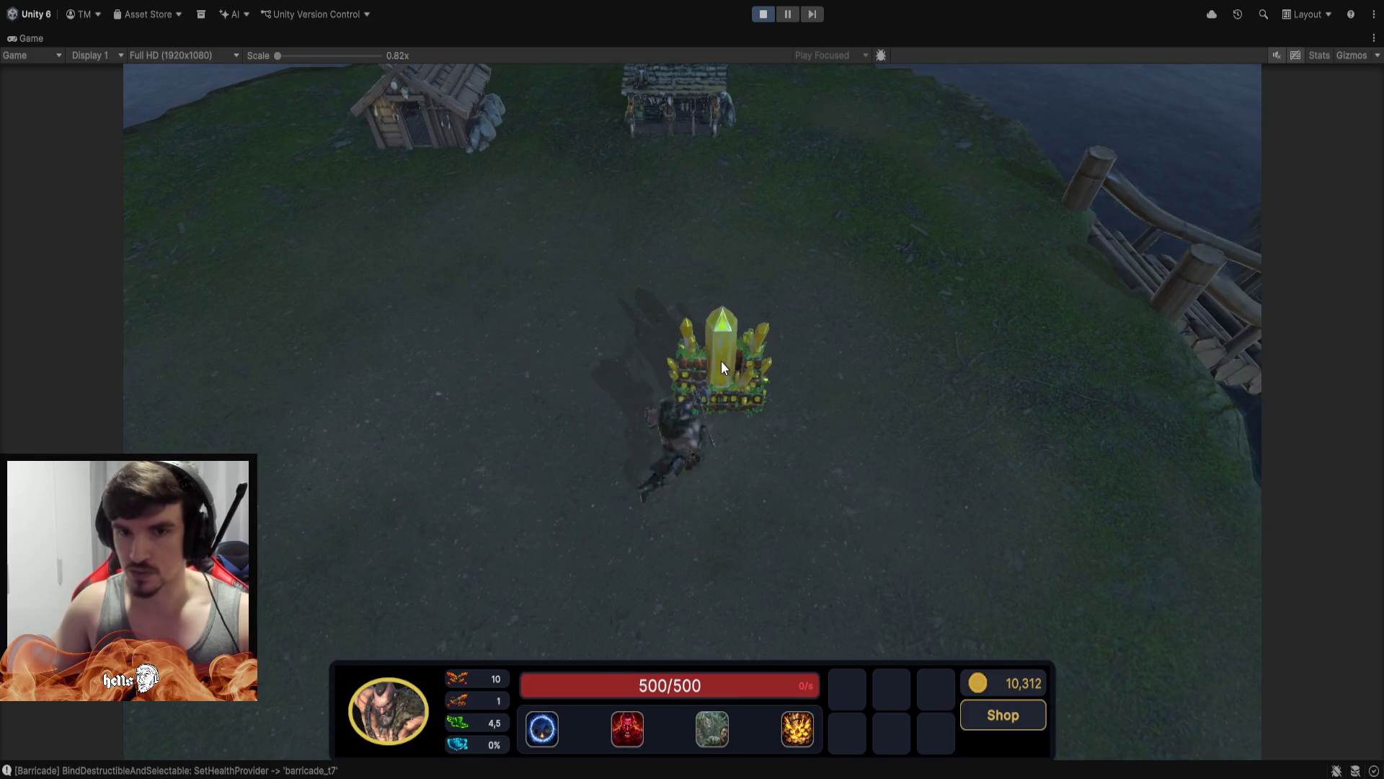
{"action": "mouse_move", "coordinate": [680, 384]}
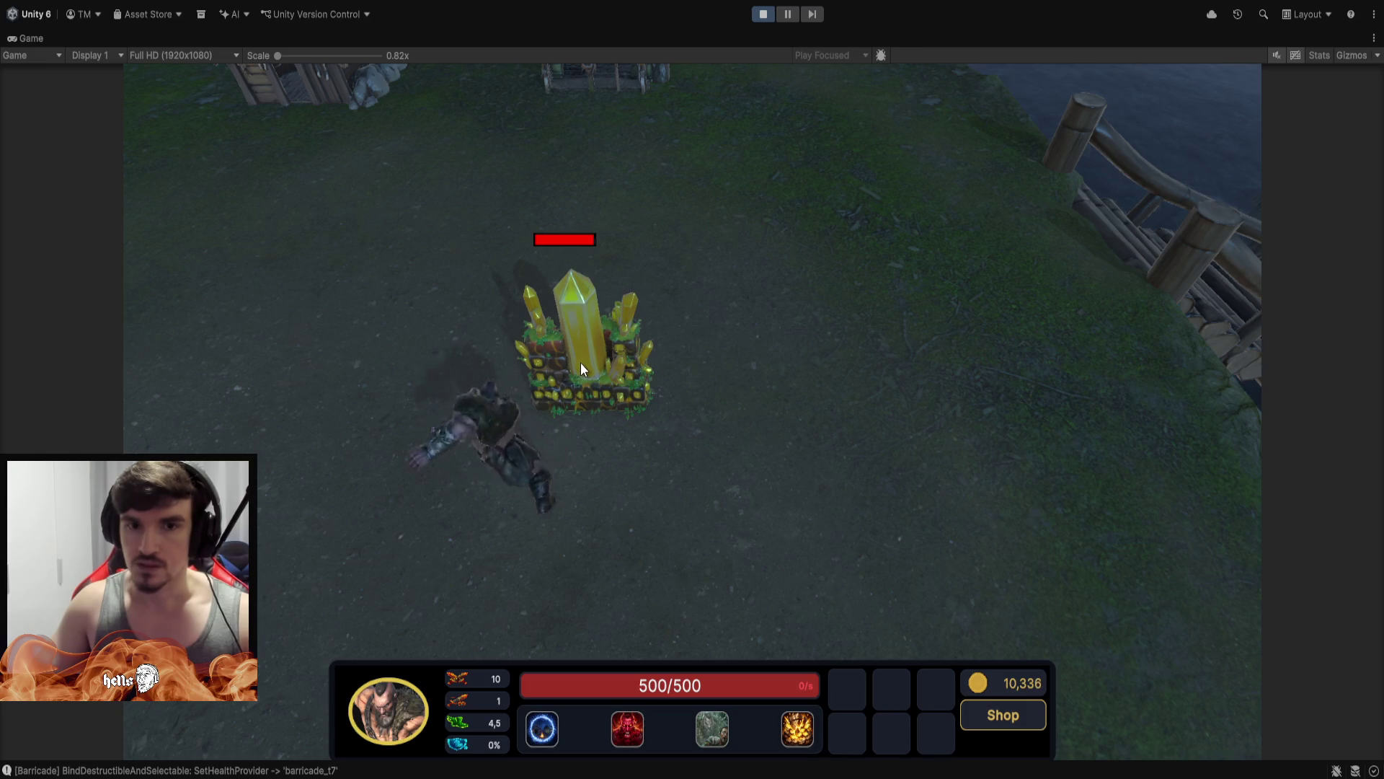
{"action": "key", "text": "w"}
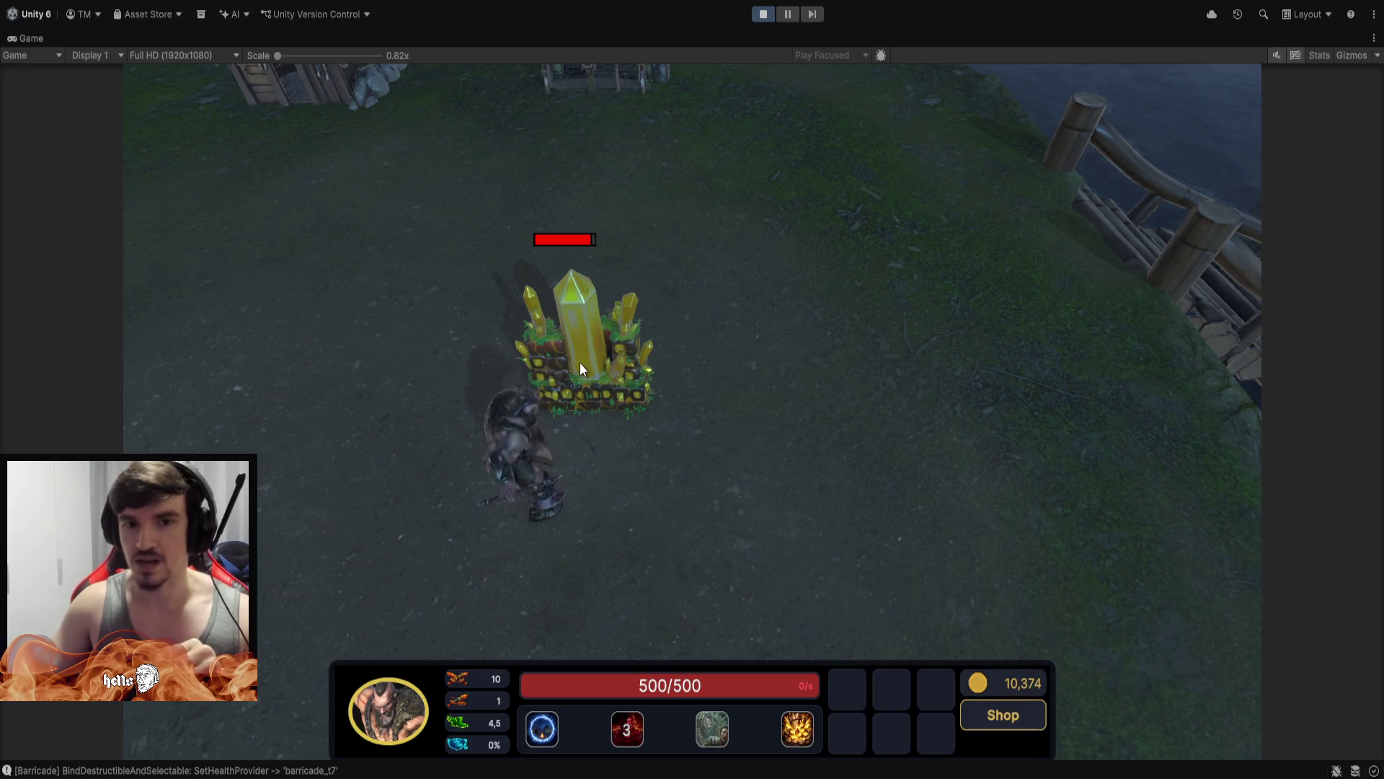
{"action": "left_click", "coordinate": [588, 354]}
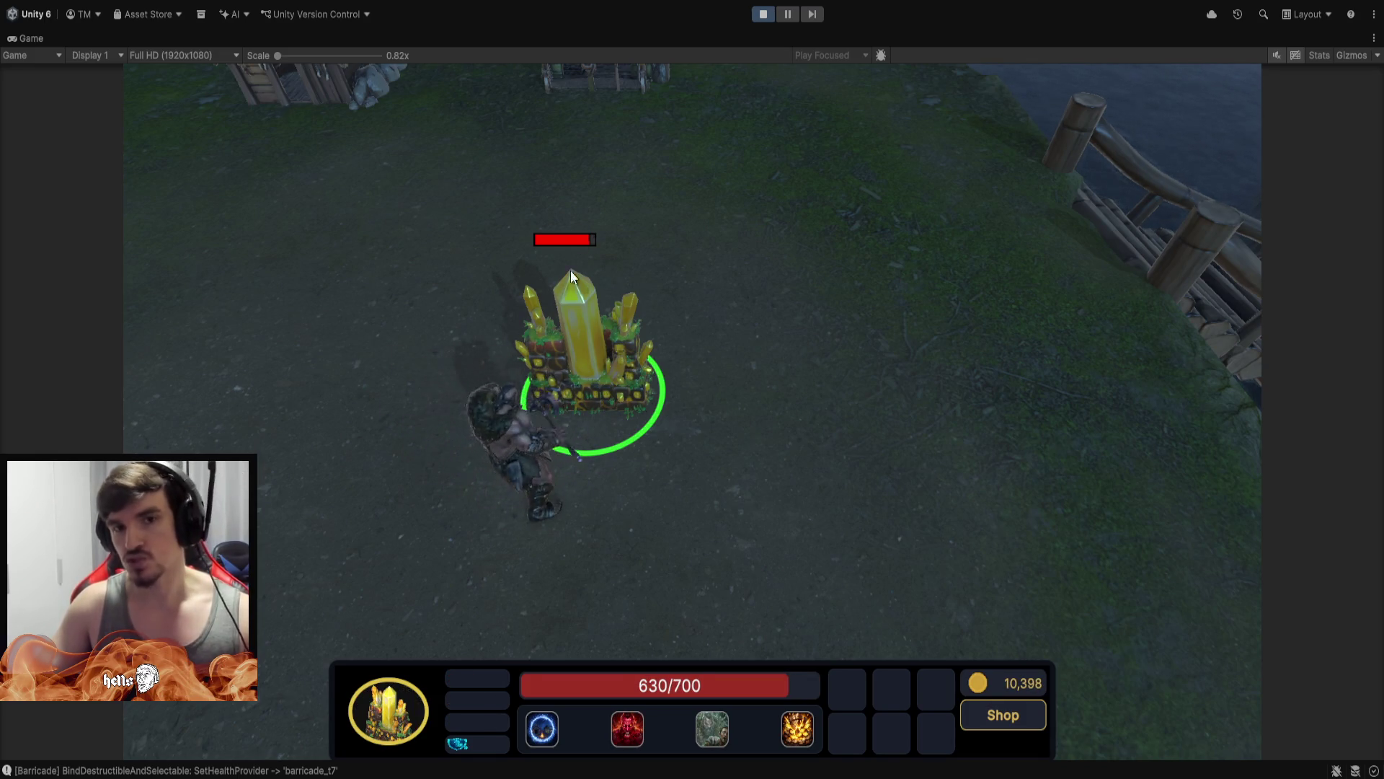
{"action": "key", "text": "Escape"}
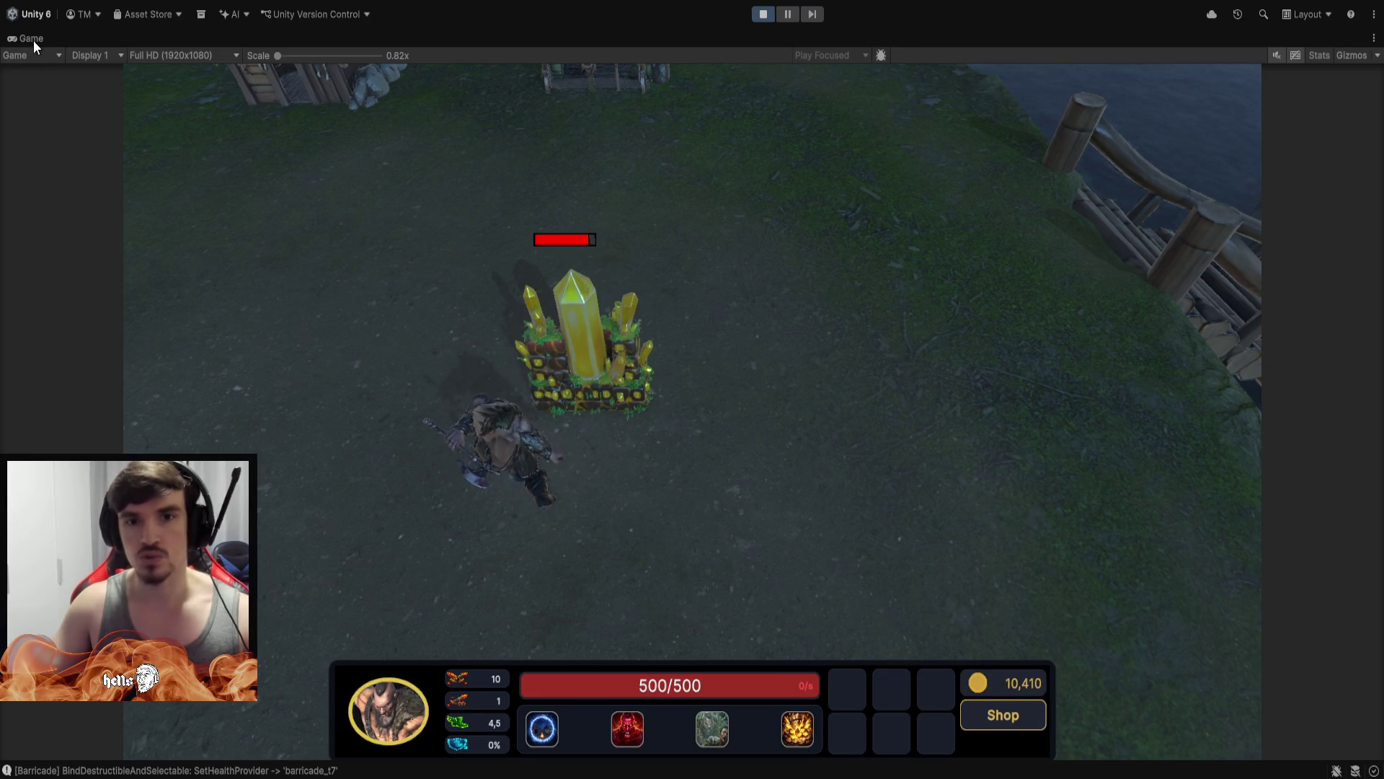
{"action": "double_click", "coordinate": [34, 40]}
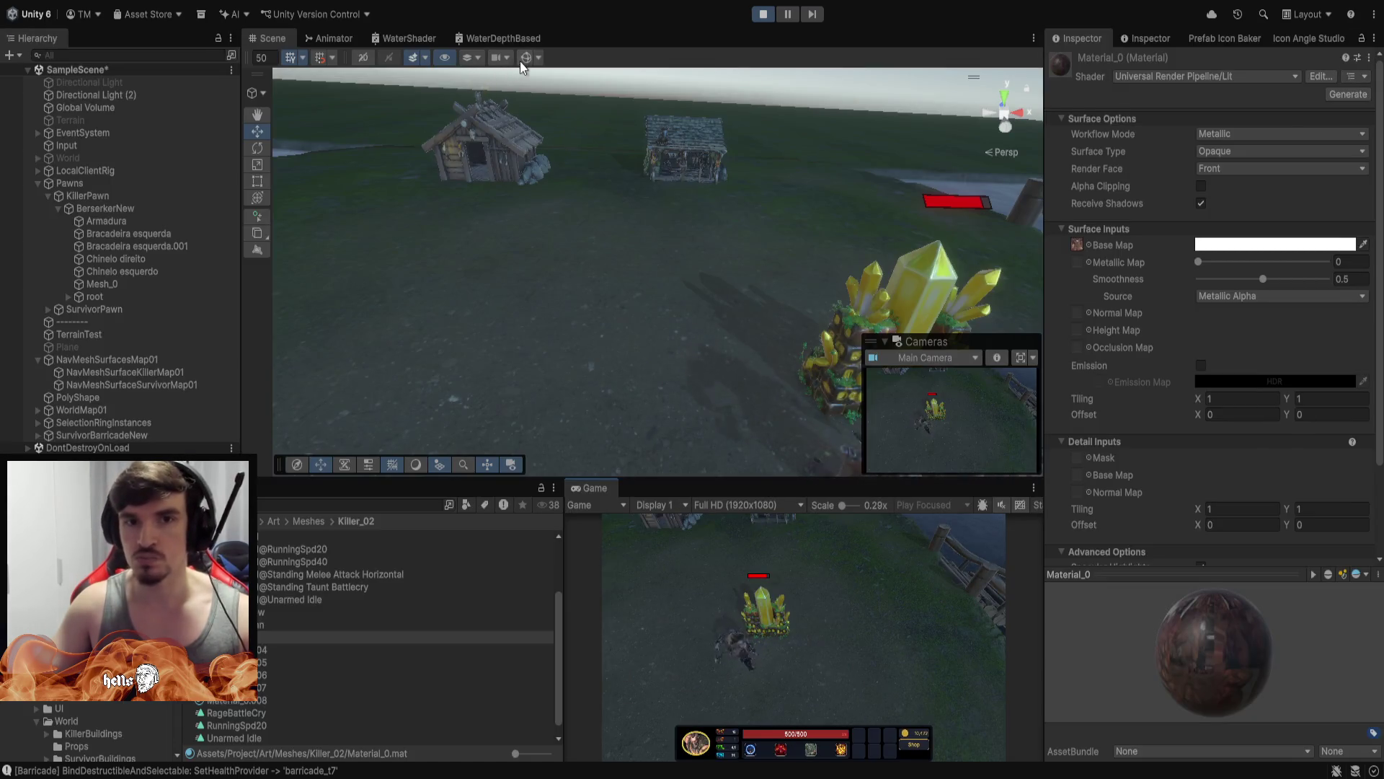
Turn on Gizmos to show the cyan NavMesh, orbit around the huts, then maximize the Game view
{"action": "left_click", "coordinate": [526, 58]}
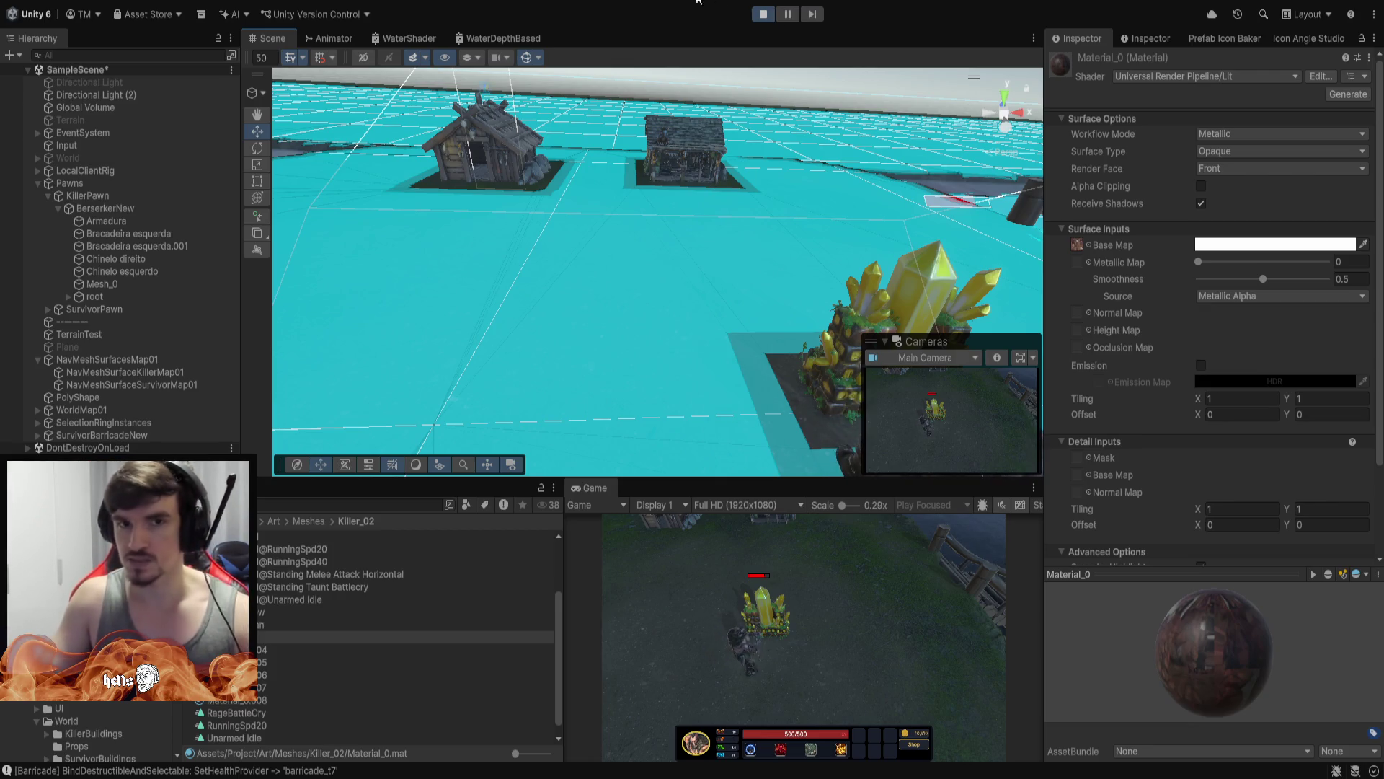
{"action": "mouse_move", "coordinate": [563, 243]}
{"action": "left_mouse_down"}
{"action": "mouse_move", "coordinate": [611, 112]}
{"action": "mouse_move", "coordinate": [546, 127]}
{"action": "mouse_move", "coordinate": [591, 202]}
{"action": "mouse_move", "coordinate": [694, 311]}
{"action": "left_mouse_up"}
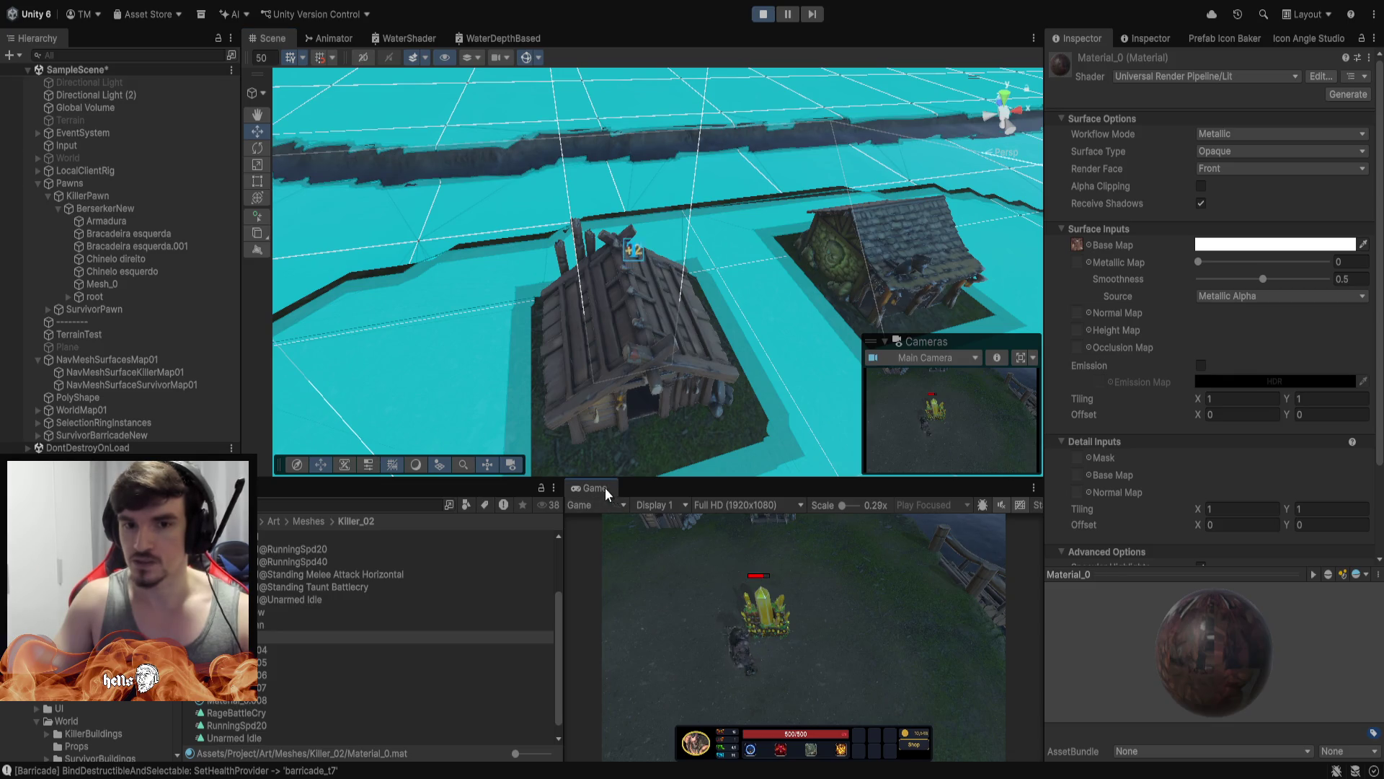
{"action": "double_click", "coordinate": [595, 488]}
{"action": "scroll", "coordinate": [704, 316], "scroll_direction": "up", "scroll_amount": 3}
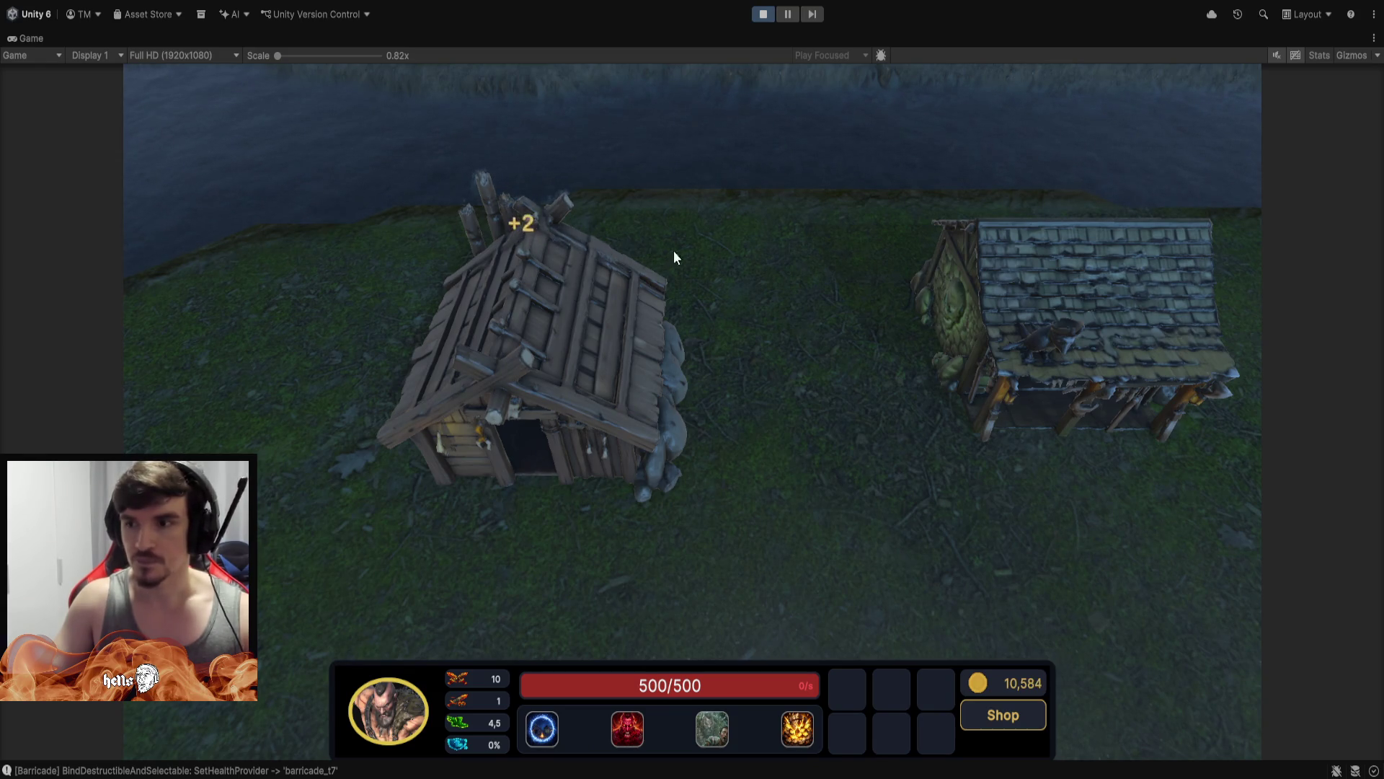
Walk the hero around the crystal, zoom out, and select the crystal to see 460/700 health
{"action": "key", "text": "space"}
{"action": "key", "text": "space"}
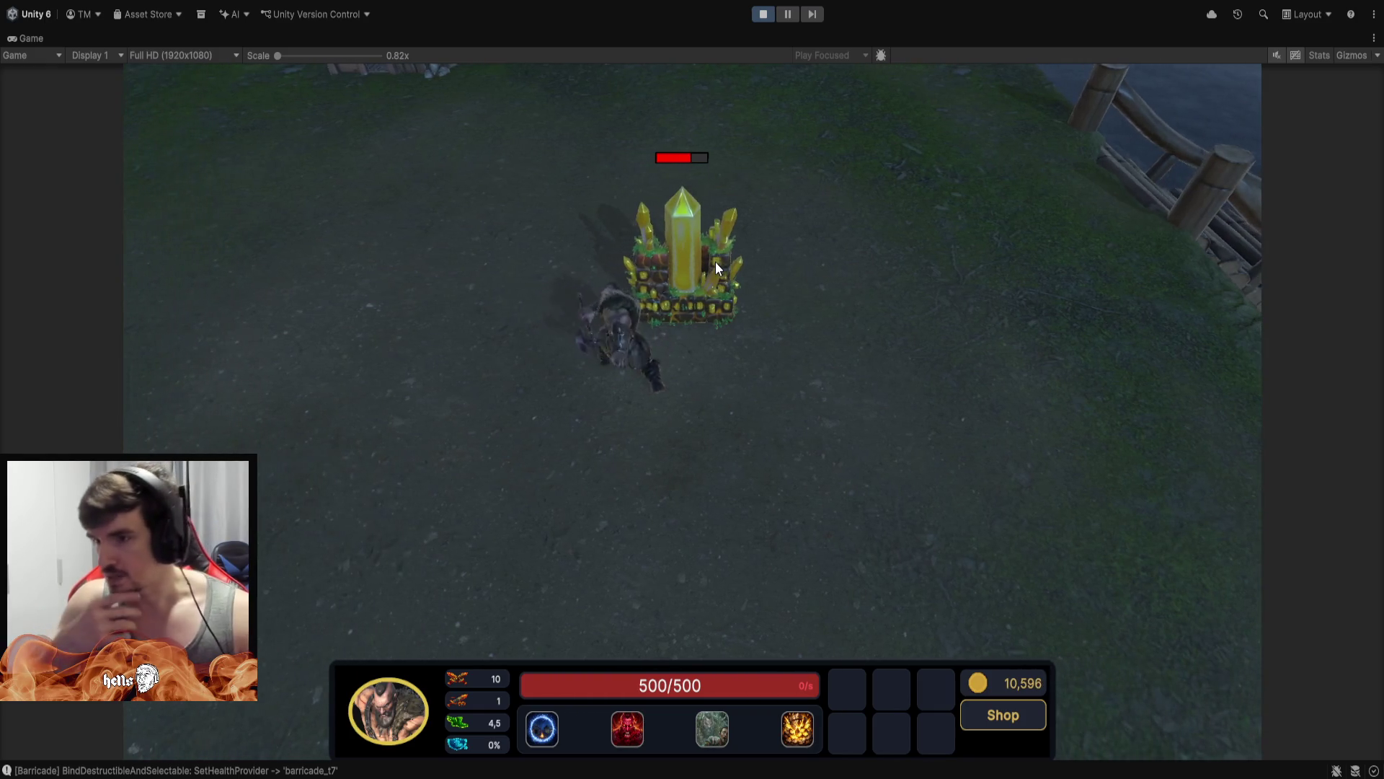
{"action": "right_click", "coordinate": [499, 330]}
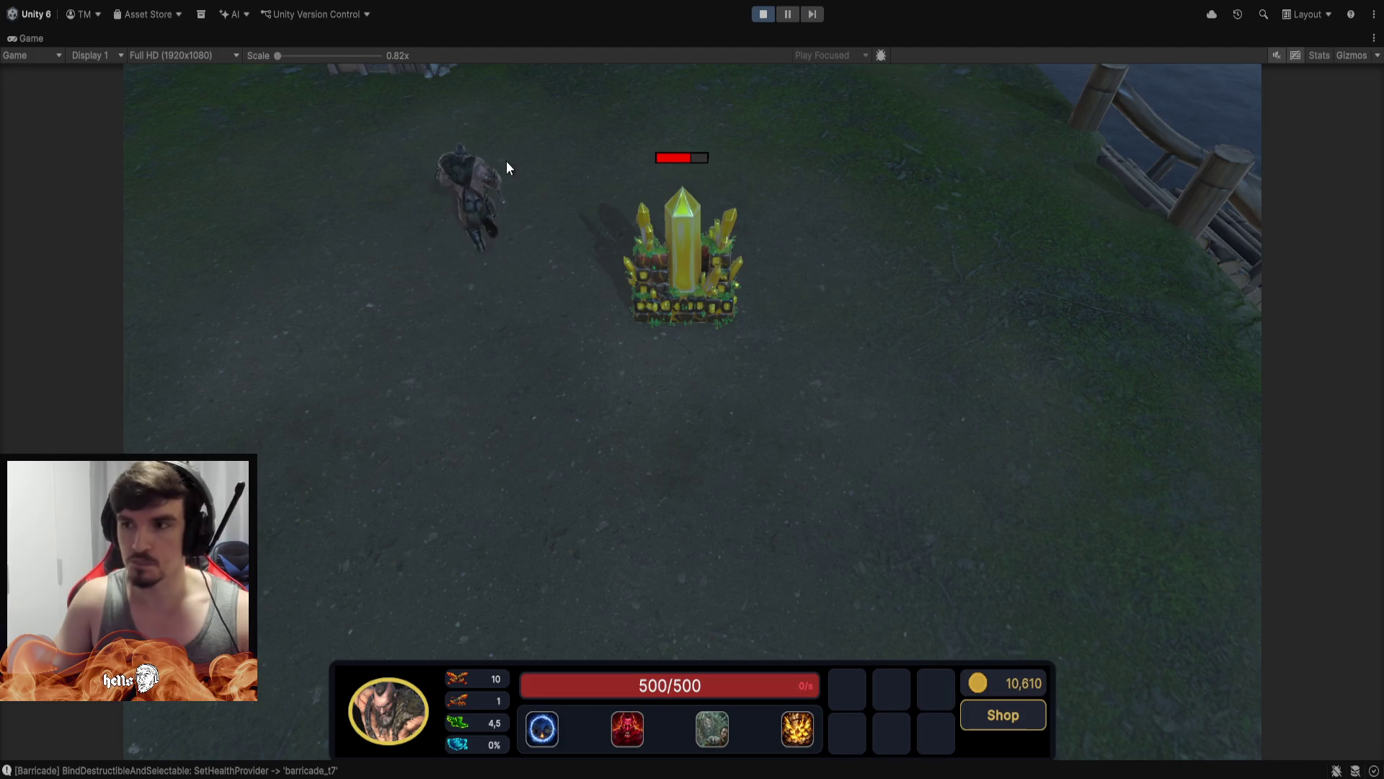
{"action": "right_click", "coordinate": [393, 289]}
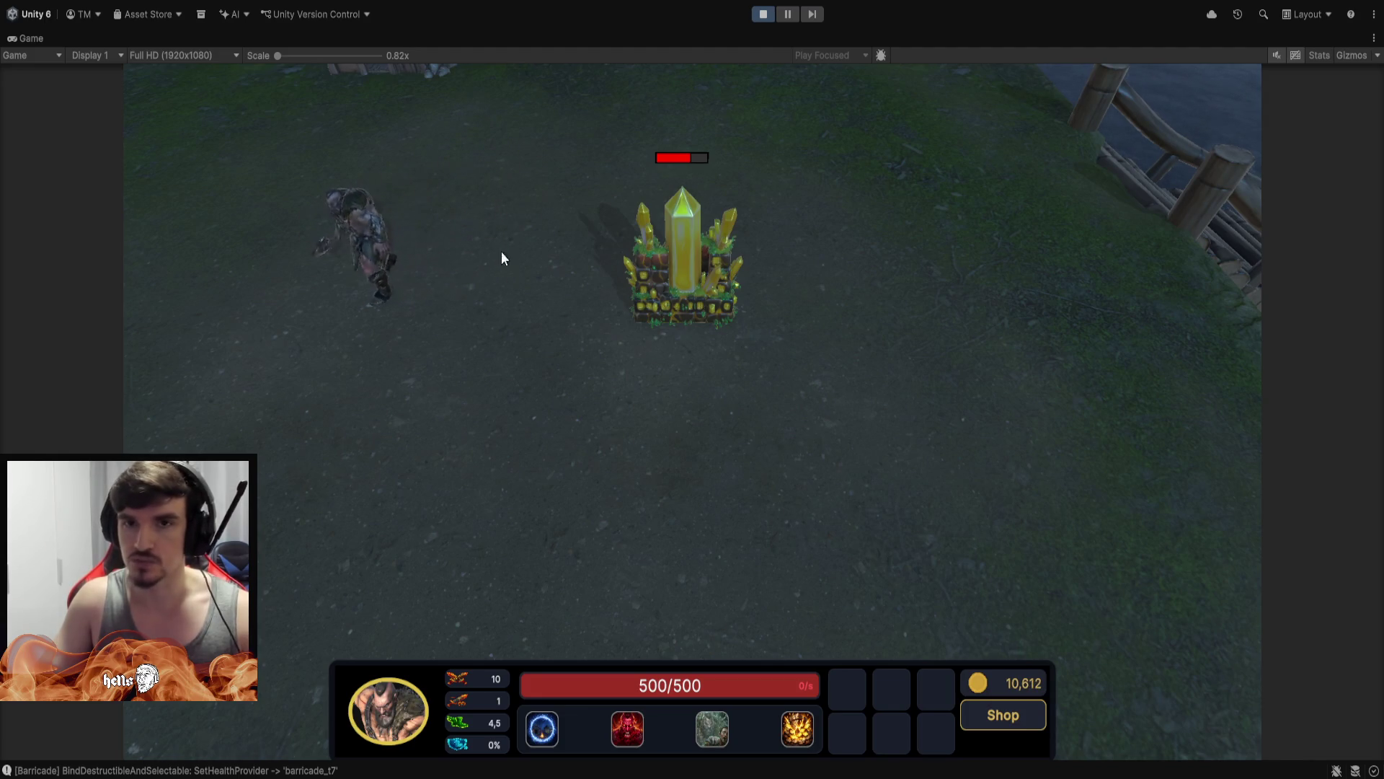
{"action": "scroll", "coordinate": [514, 333], "scroll_direction": "down", "scroll_amount": 2}
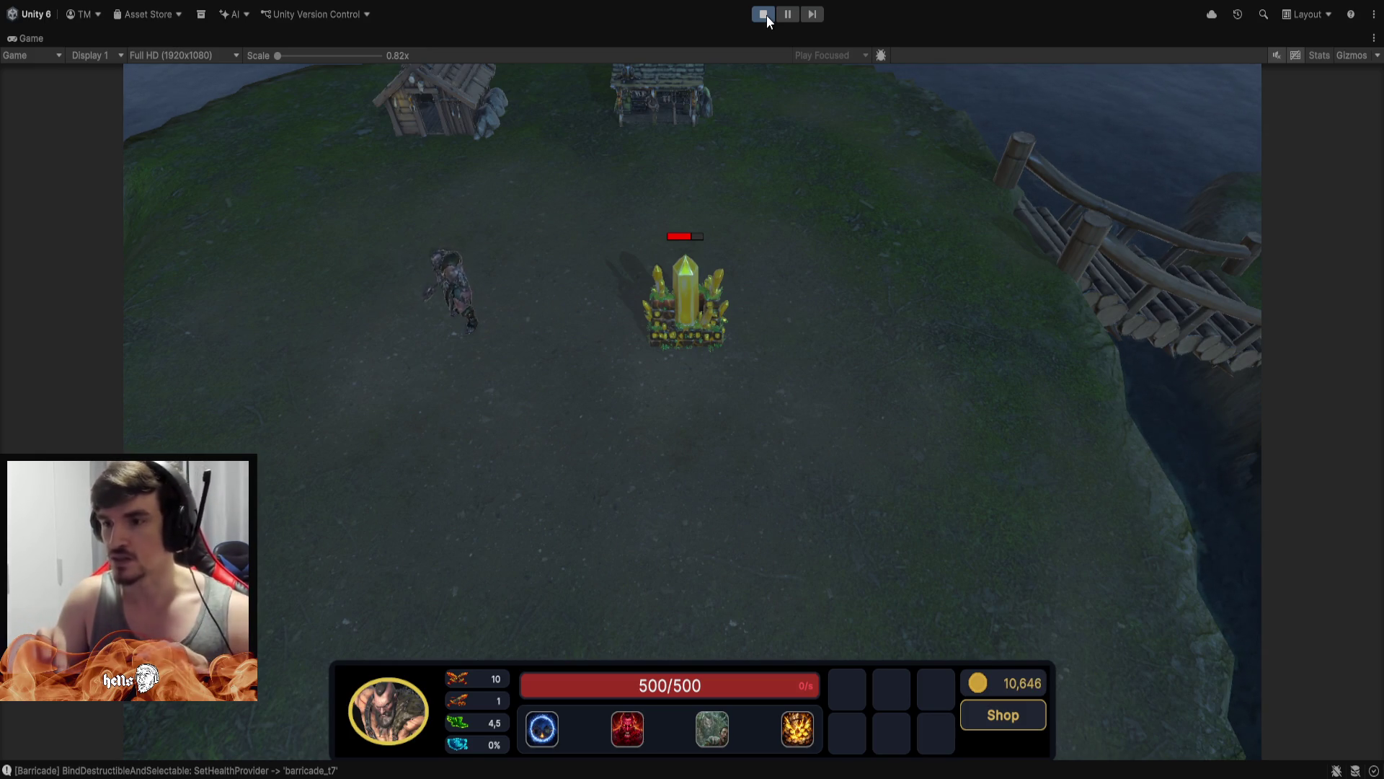
{"action": "left_click", "coordinate": [689, 312]}
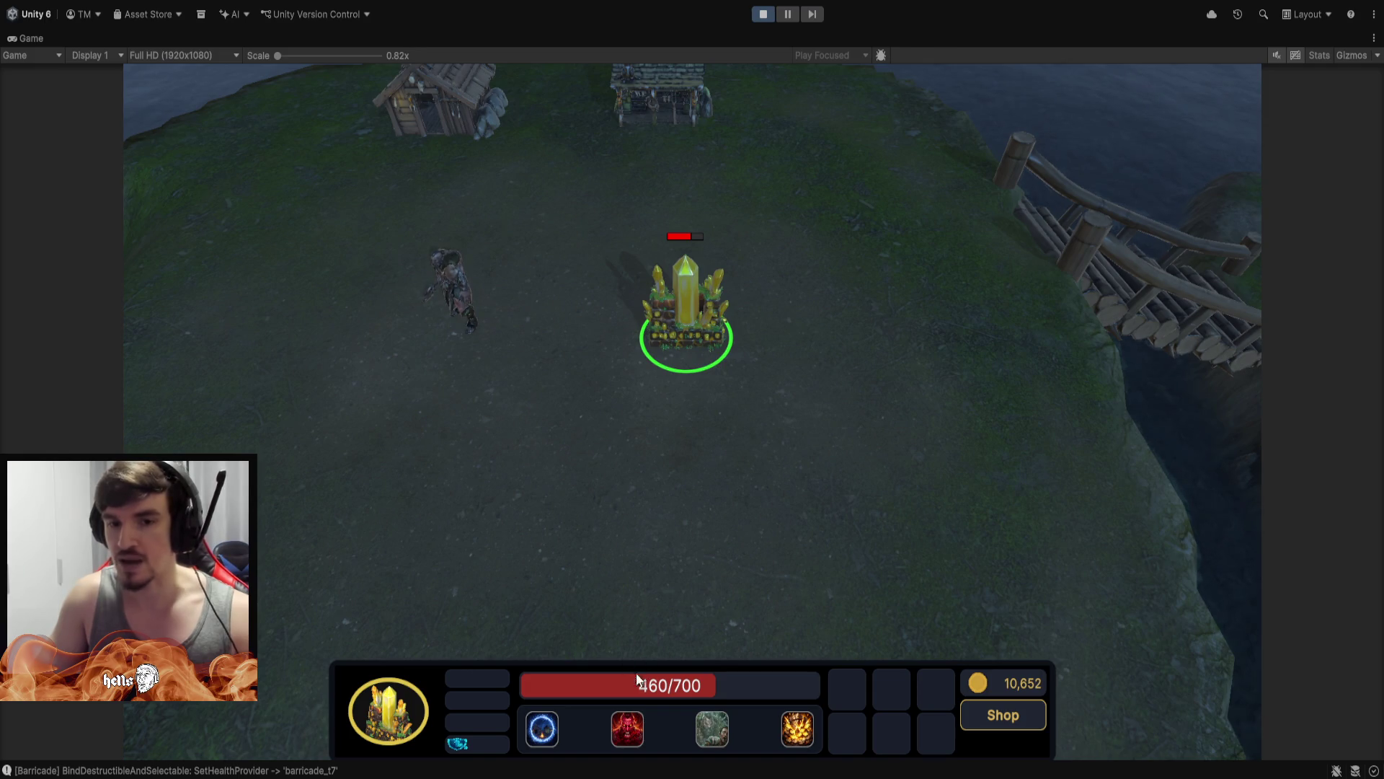
As the worker, place a BarricadeT1 just below the crystal barricade
{"action": "left_click", "coordinate": [516, 242]}
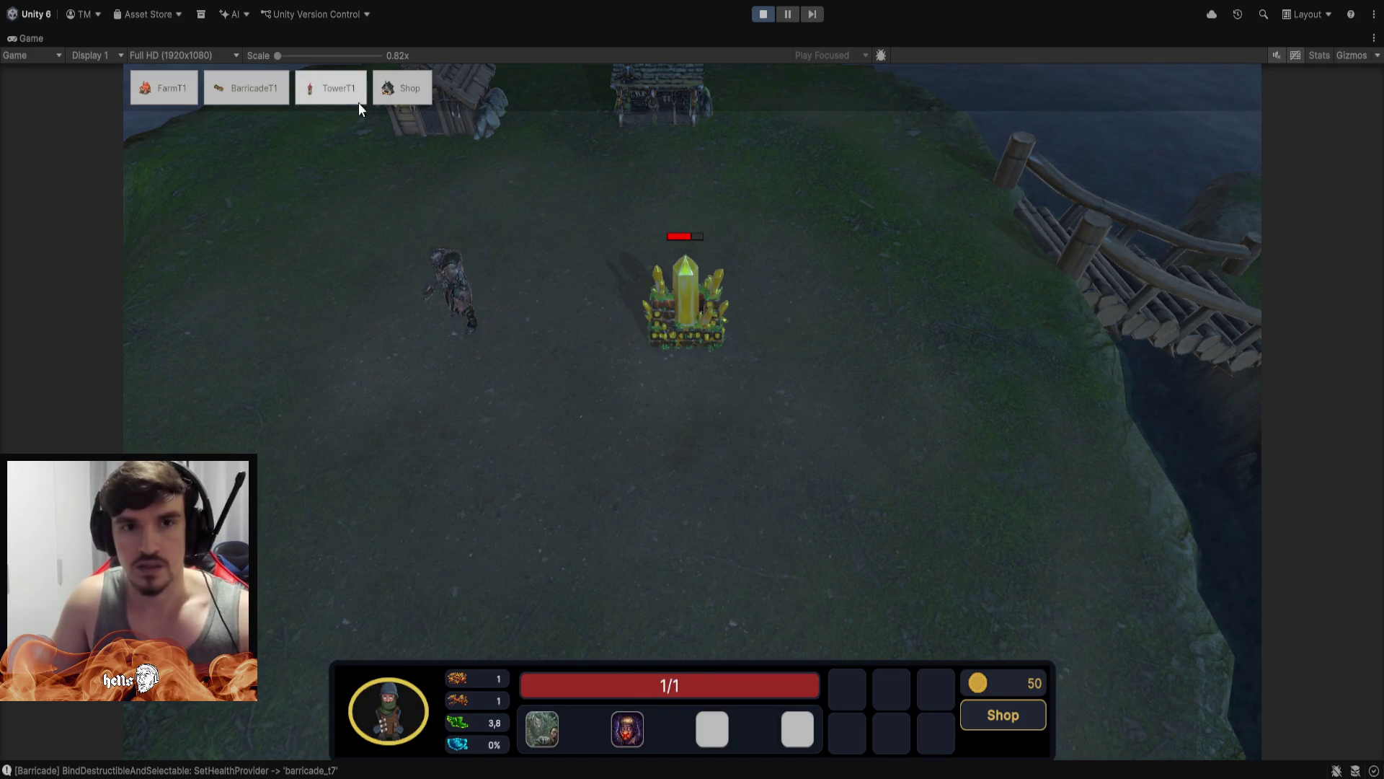
{"action": "left_click", "coordinate": [240, 91]}
{"action": "left_click", "coordinate": [677, 417]}
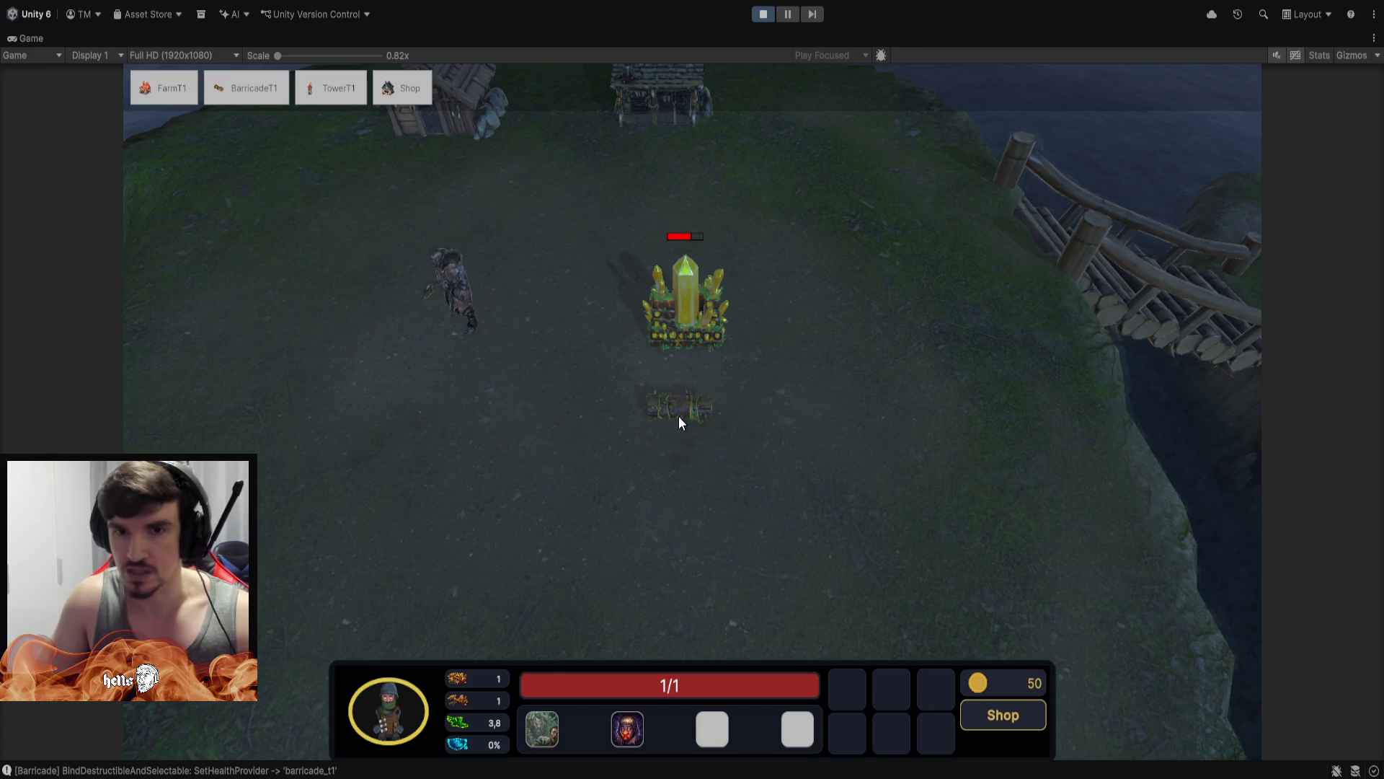
{"action": "left_click", "coordinate": [679, 419]}
{"action": "left_click", "coordinate": [652, 295]}
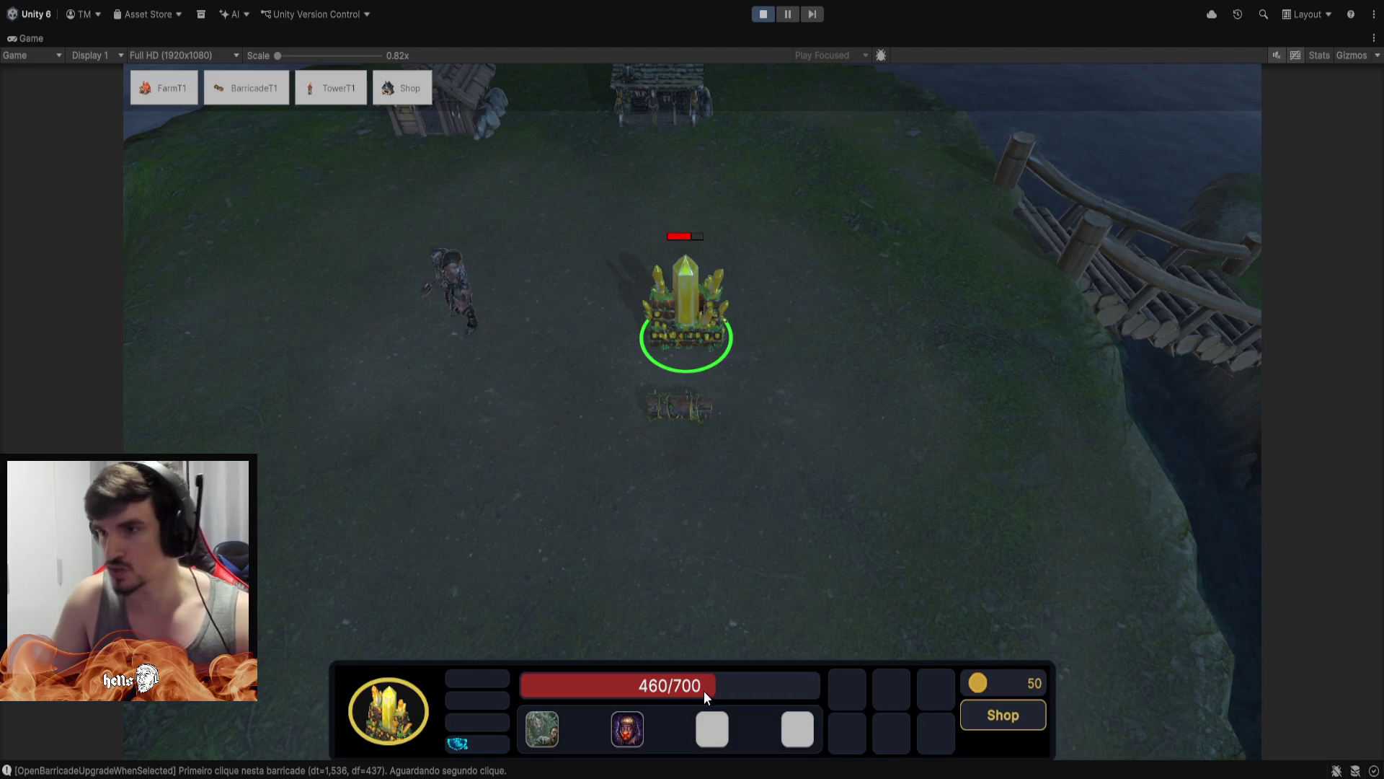
{"action": "left_click", "coordinate": [540, 448]}
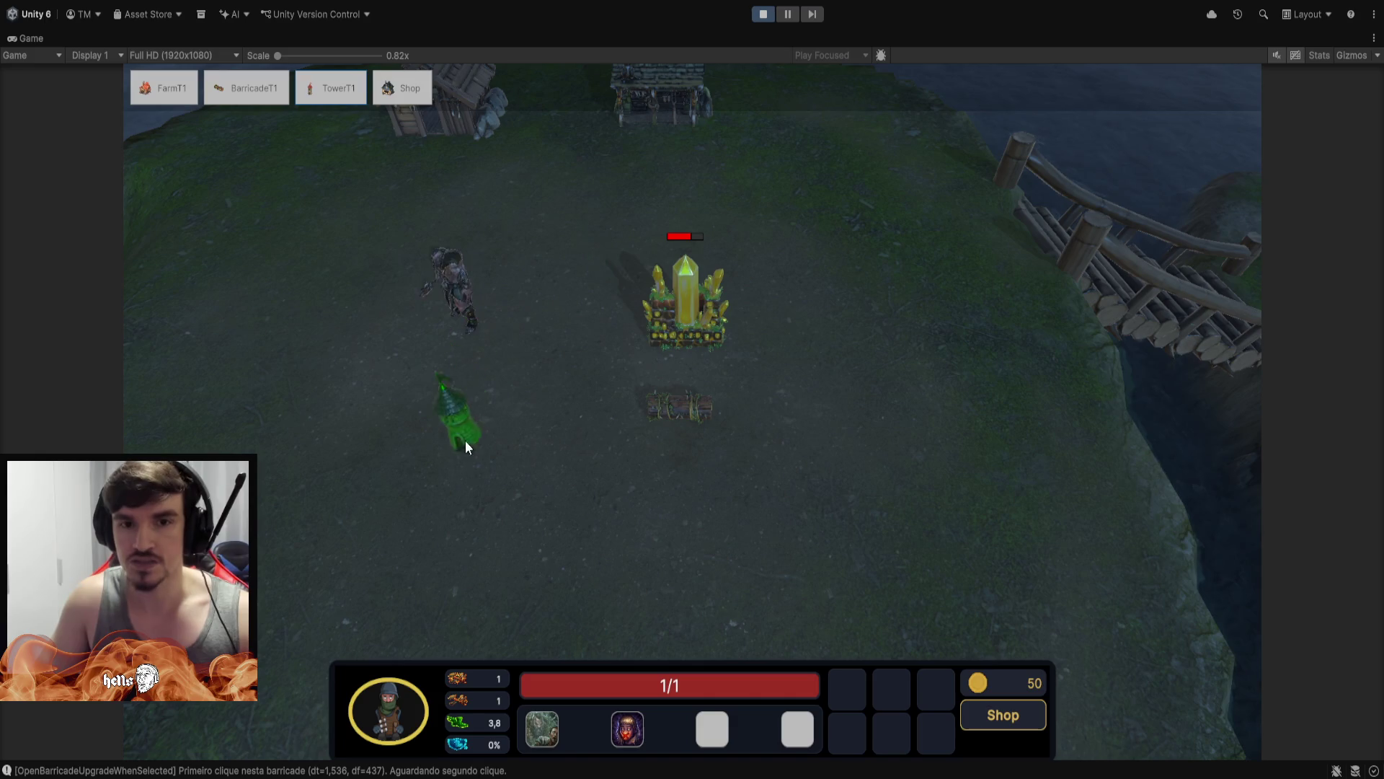
Place a TowerT1 beside it, exit the Upgrade Tower panel, and return control to the hero
{"action": "double_click", "coordinate": [457, 442]}
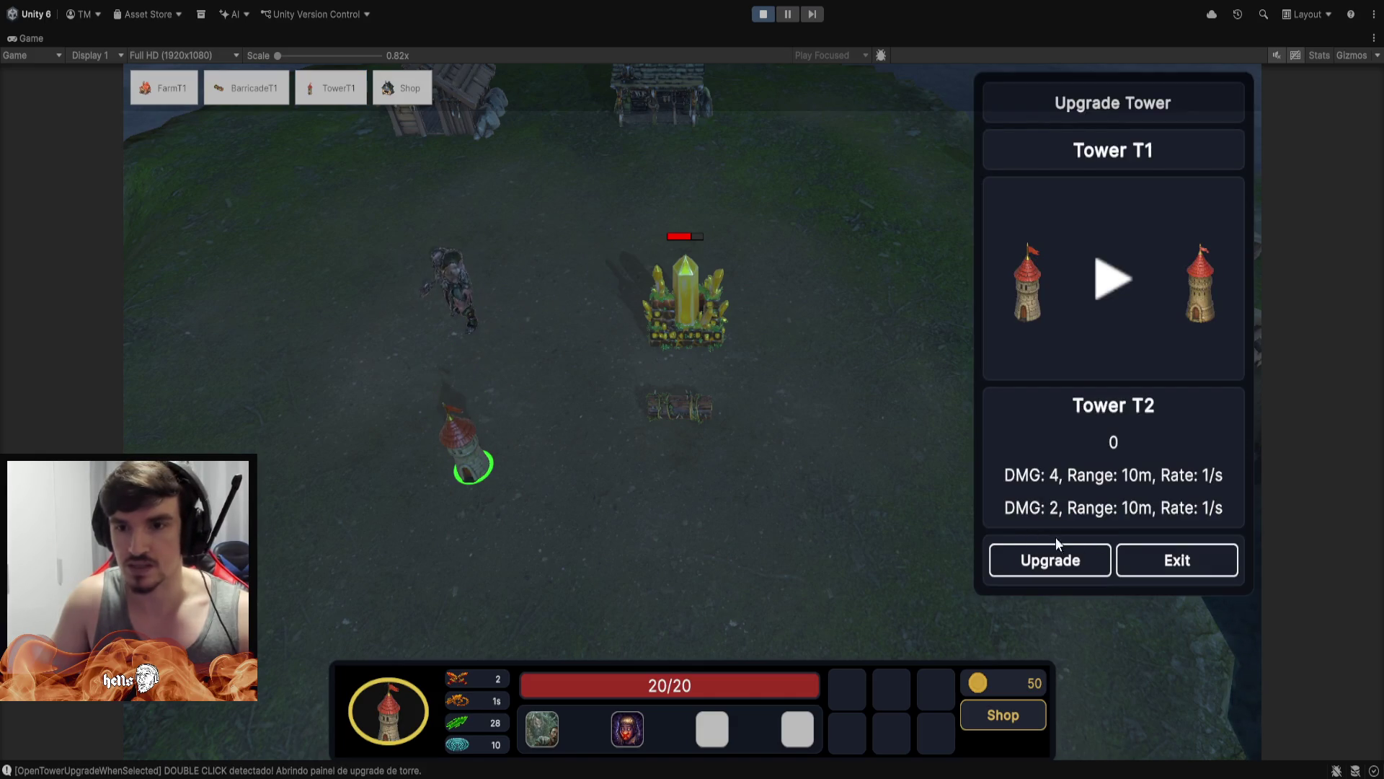
{"action": "mouse_move", "coordinate": [1191, 312]}
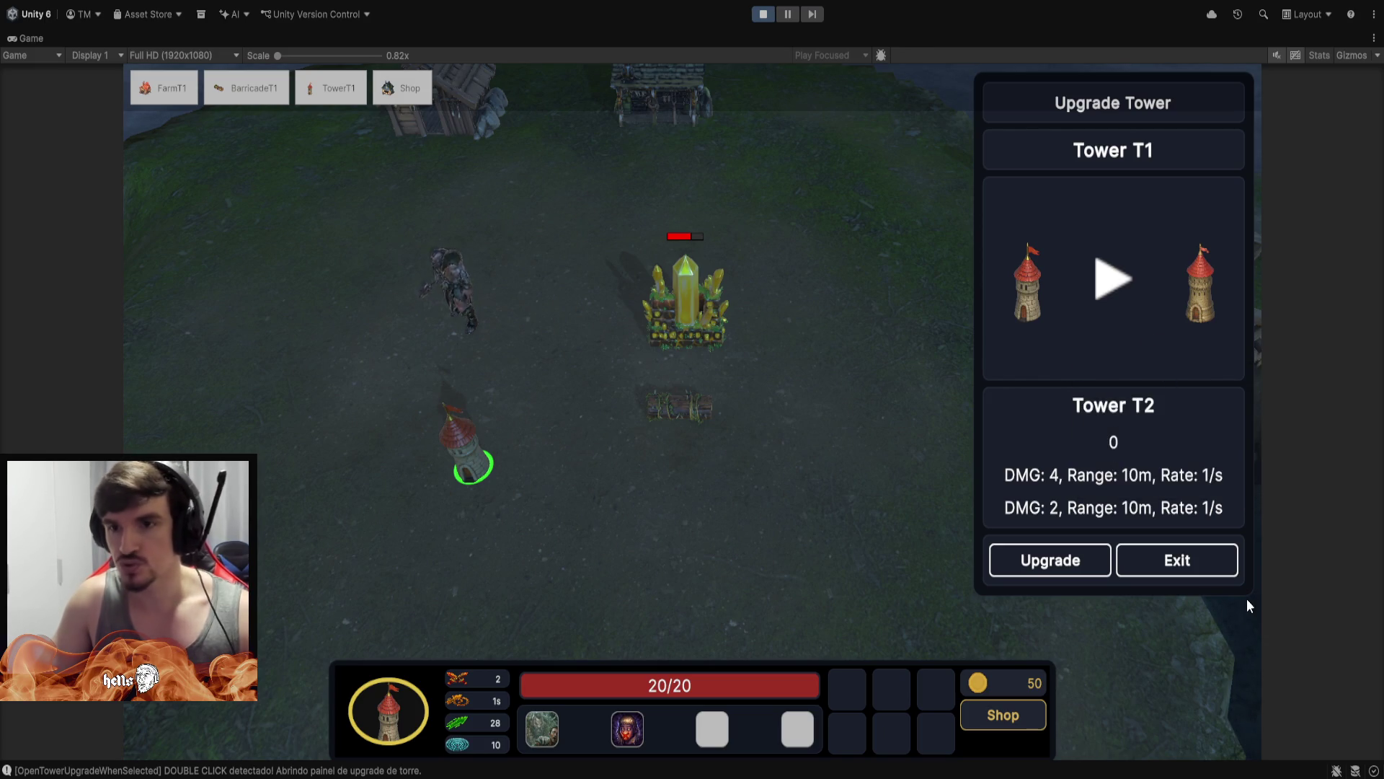
{"action": "left_click", "coordinate": [1204, 571]}
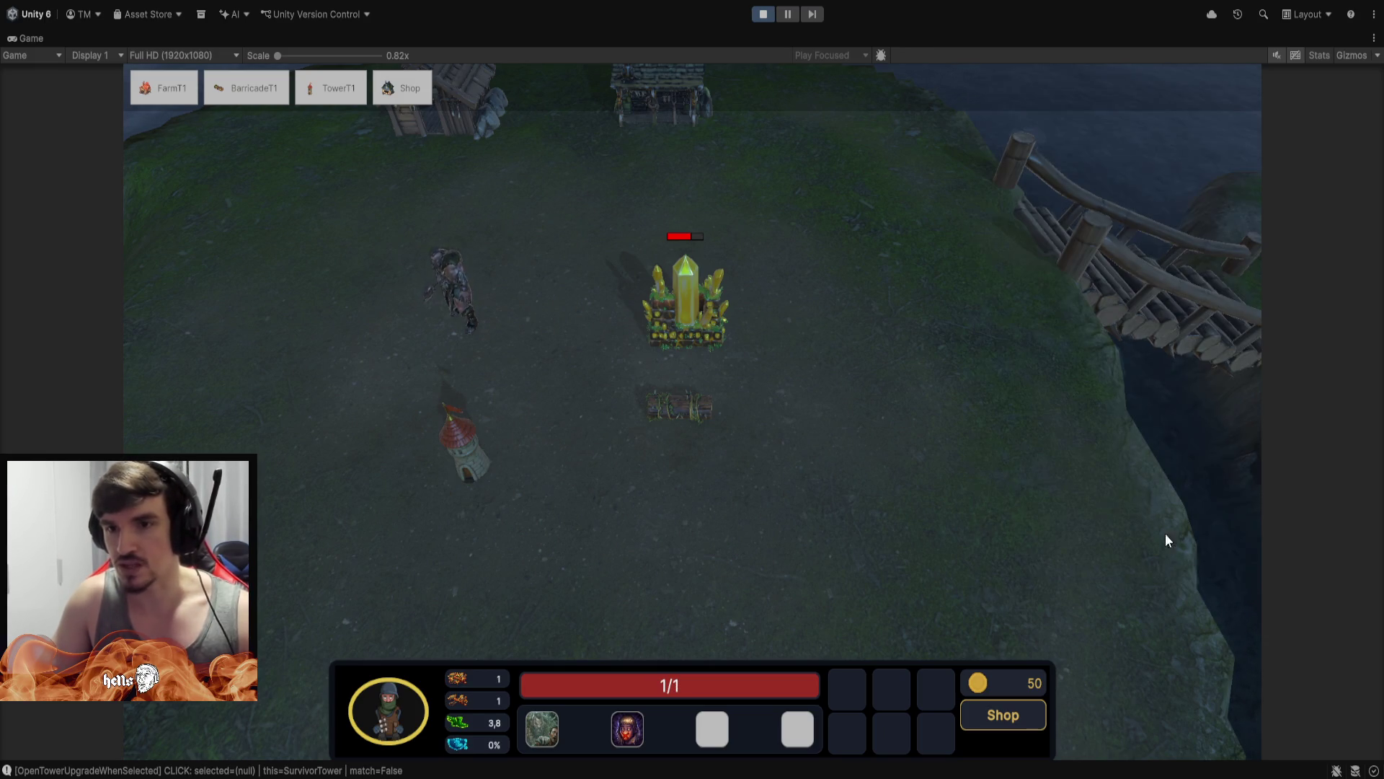
{"action": "left_click", "coordinate": [495, 333]}
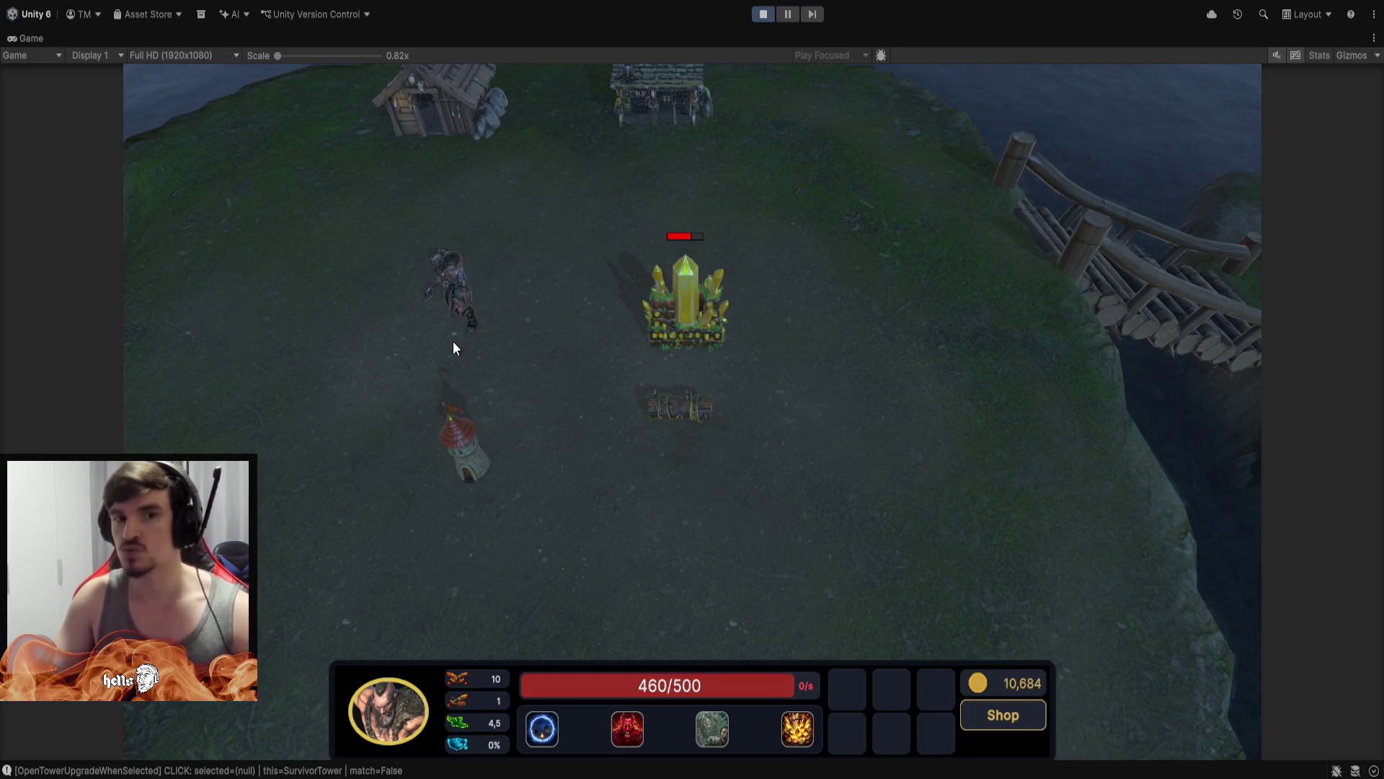
{"action": "scroll", "coordinate": [514, 211], "scroll_direction": "up", "scroll_amount": 2}
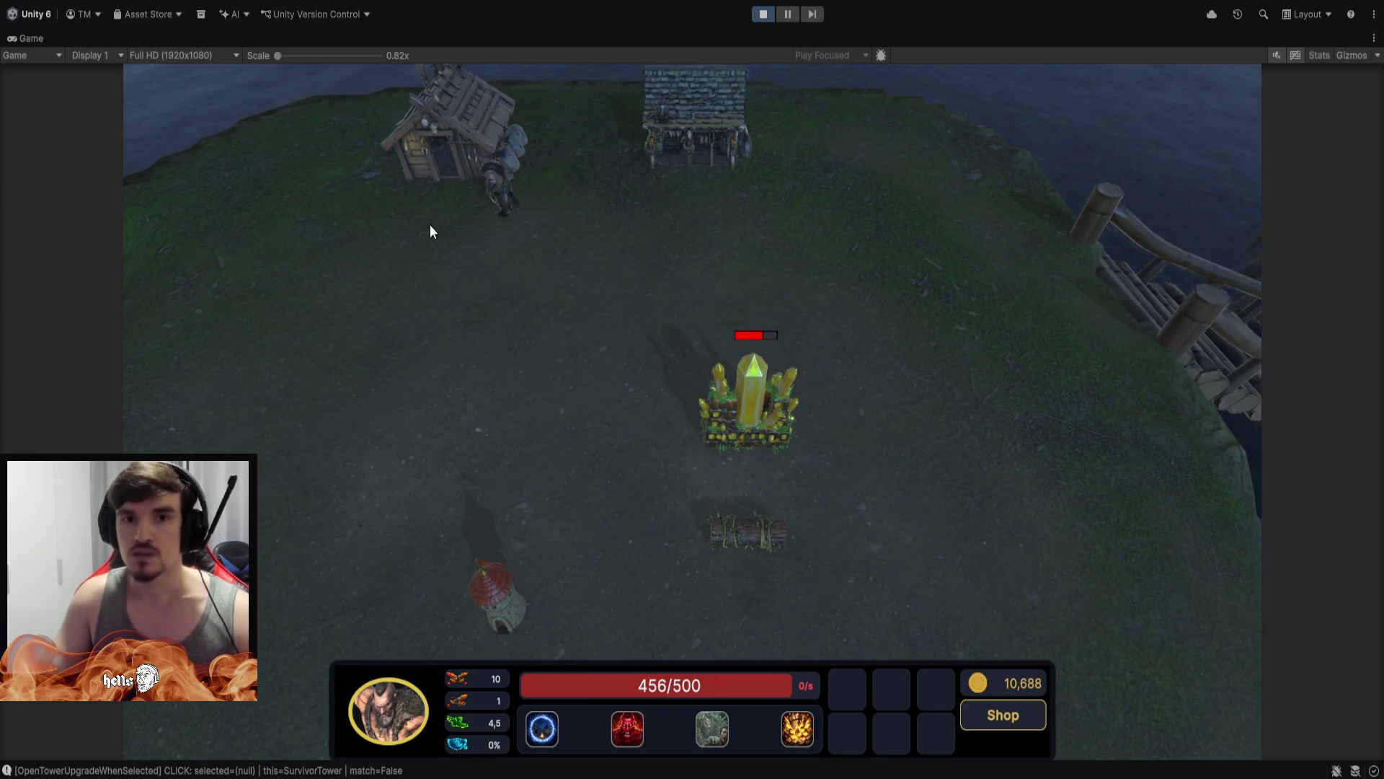
Buy Ring T1 under Utility plus Sword T1 and Gloves T3 under Attack, then reselect the hero
{"action": "left_click", "coordinate": [677, 140]}
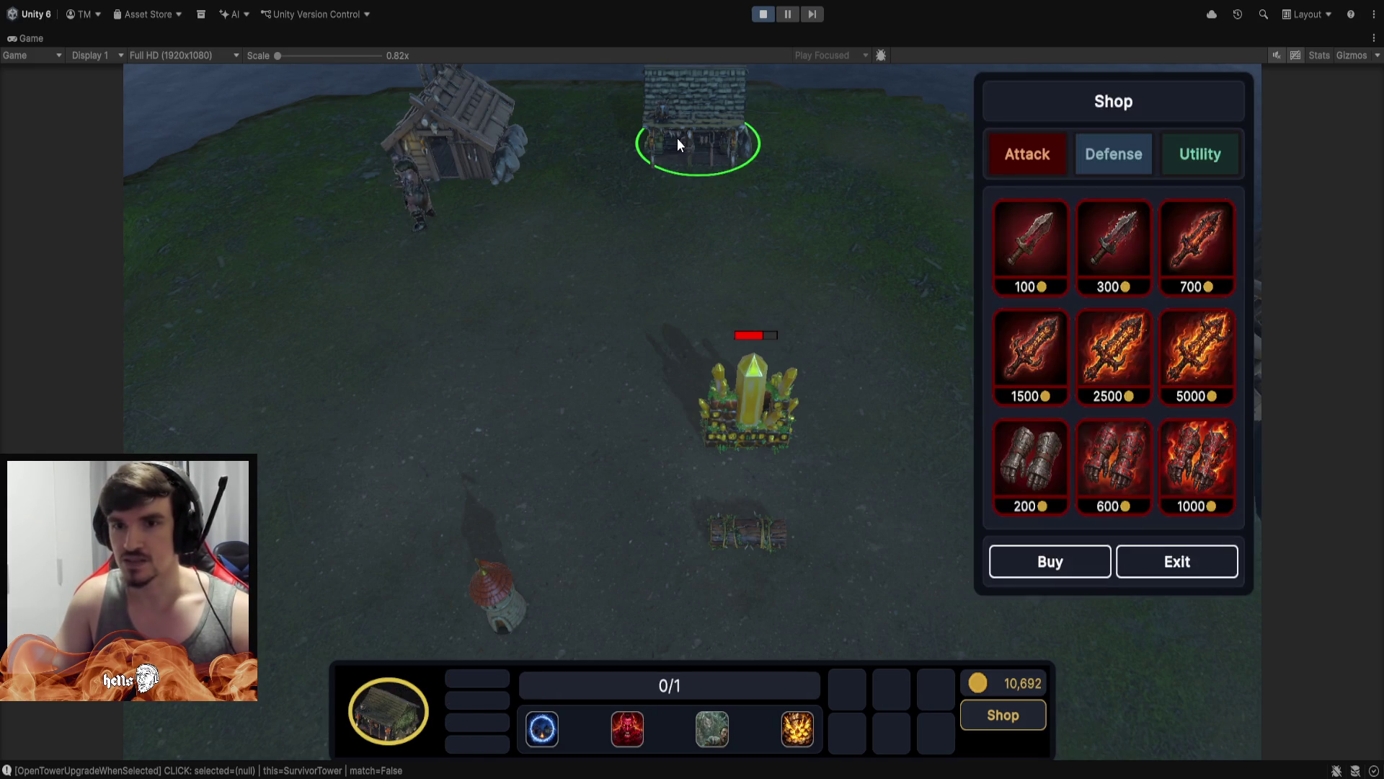
{"action": "left_click", "coordinate": [1188, 163]}
{"action": "double_click", "coordinate": [1022, 359]}
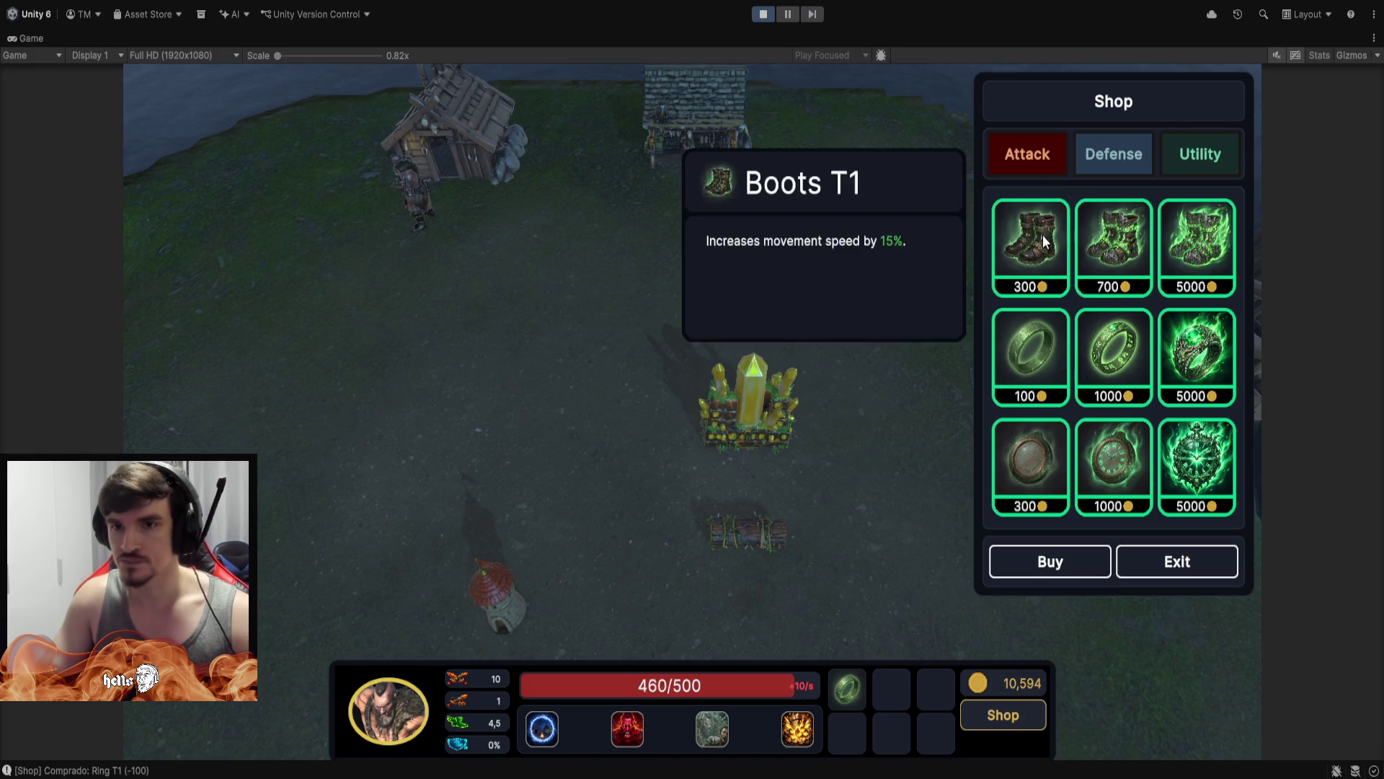
{"action": "left_click", "coordinate": [1027, 155]}
{"action": "double_click", "coordinate": [1025, 231]}
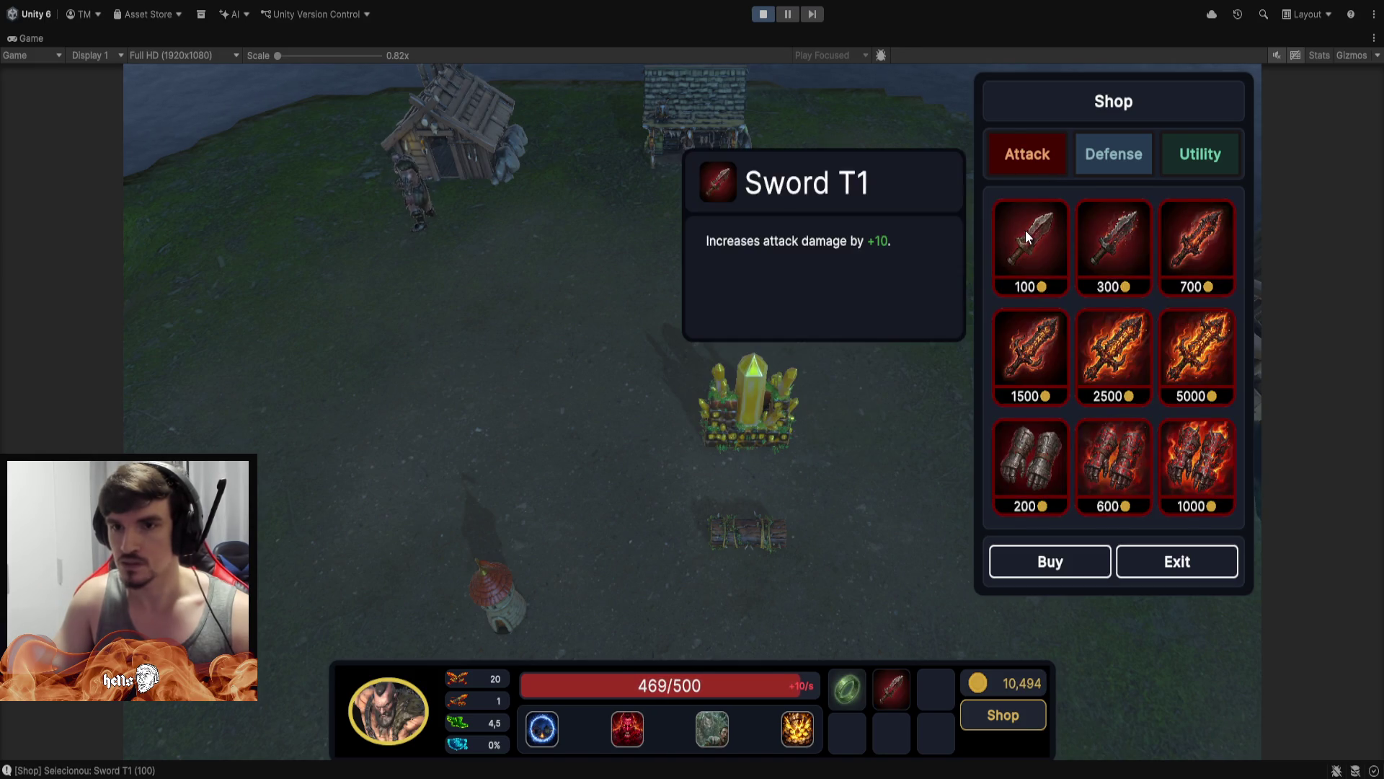
{"action": "double_click", "coordinate": [1214, 482]}
{"action": "left_click", "coordinate": [1217, 565]}
{"action": "left_click_drag", "start_coordinate": [329, 398], "coordinate": [542, 202]}
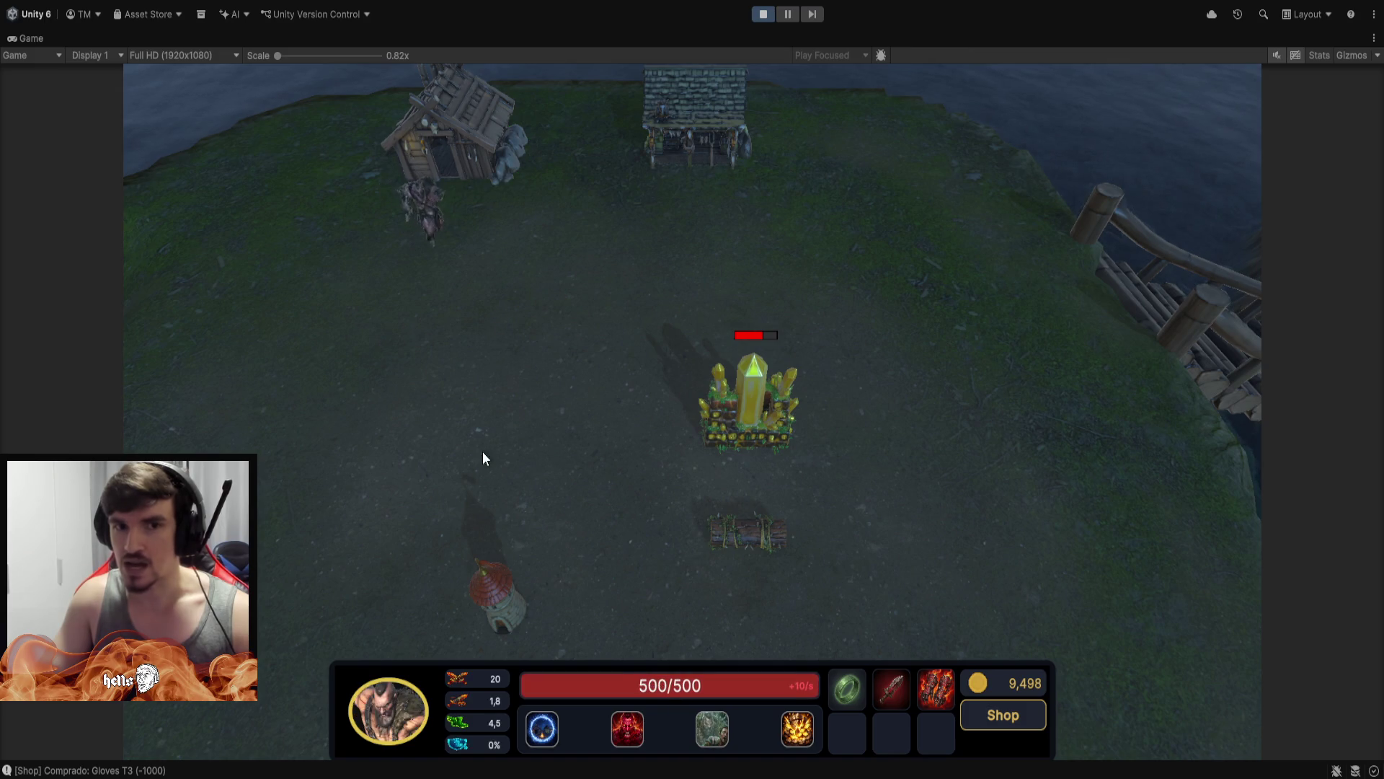
Walk the hero toward the red-roofed tower and back and forth across the field
{"action": "right_click", "coordinate": [504, 614]}
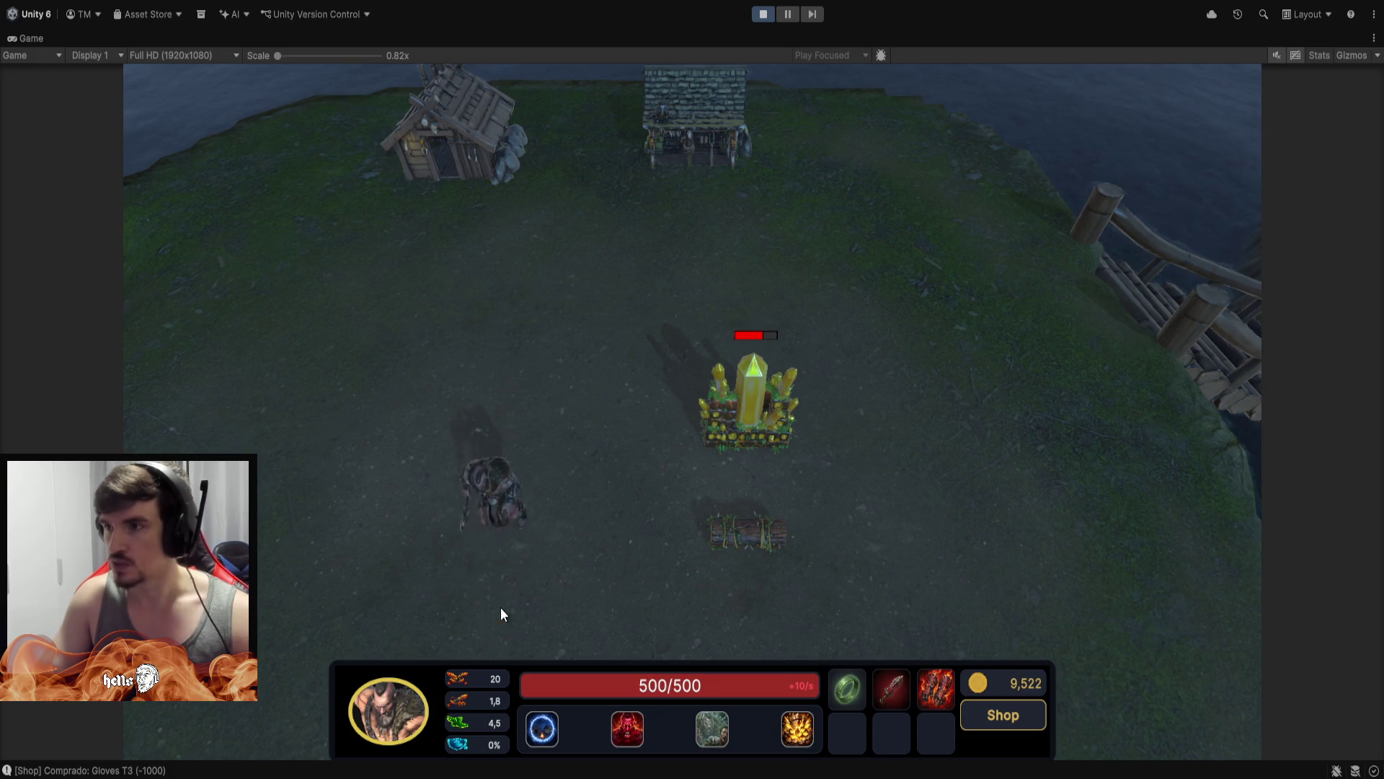
{"action": "right_click", "coordinate": [418, 401]}
{"action": "right_click", "coordinate": [496, 328]}
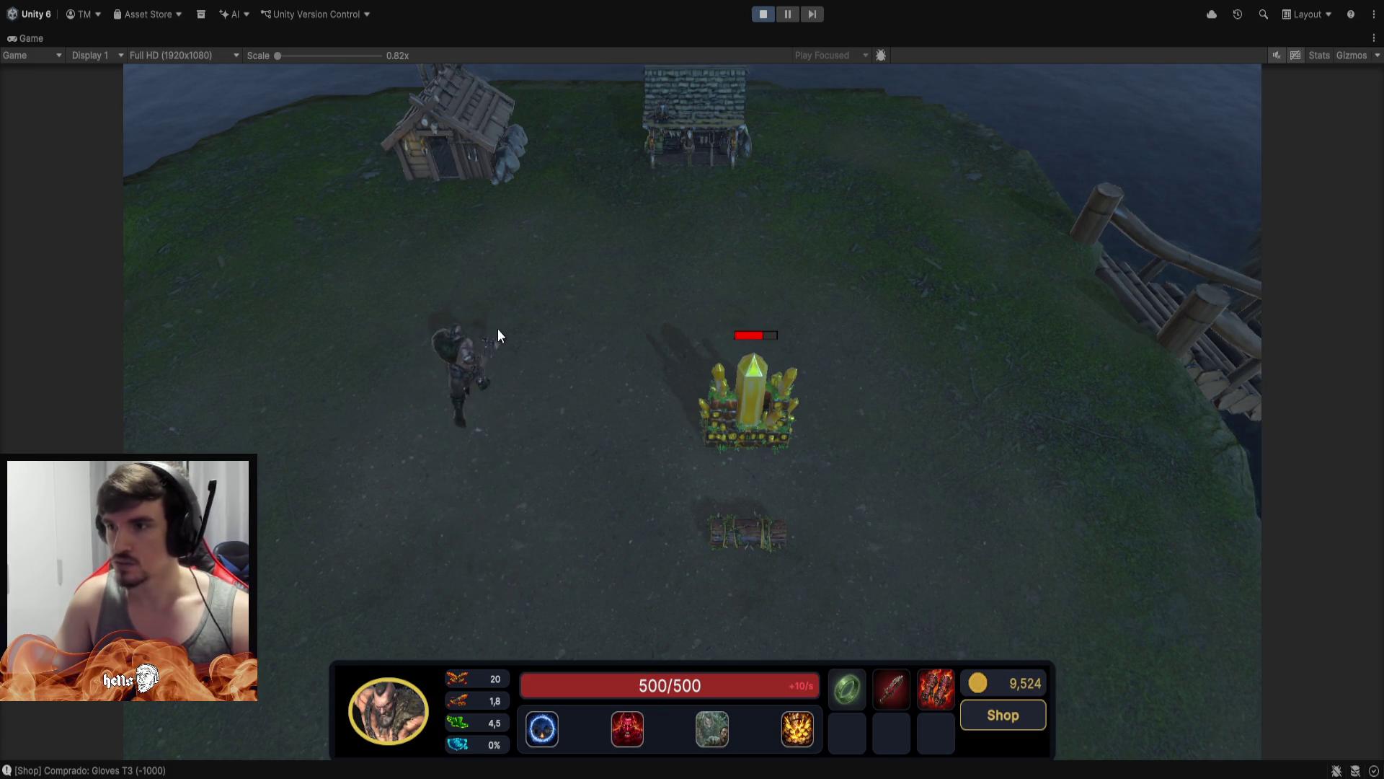
{"action": "right_click", "coordinate": [373, 399]}
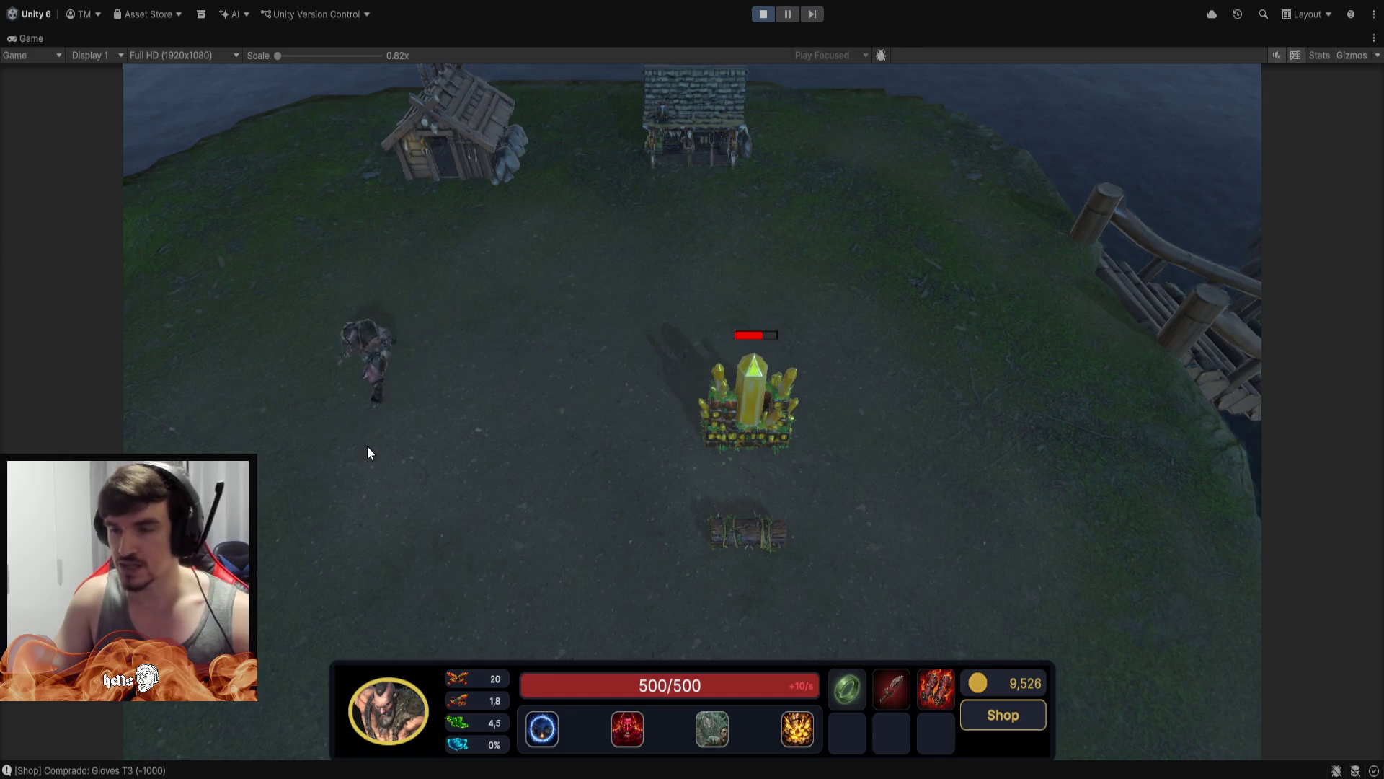
{"action": "right_click", "coordinate": [462, 394]}
{"action": "right_click", "coordinate": [488, 322]}
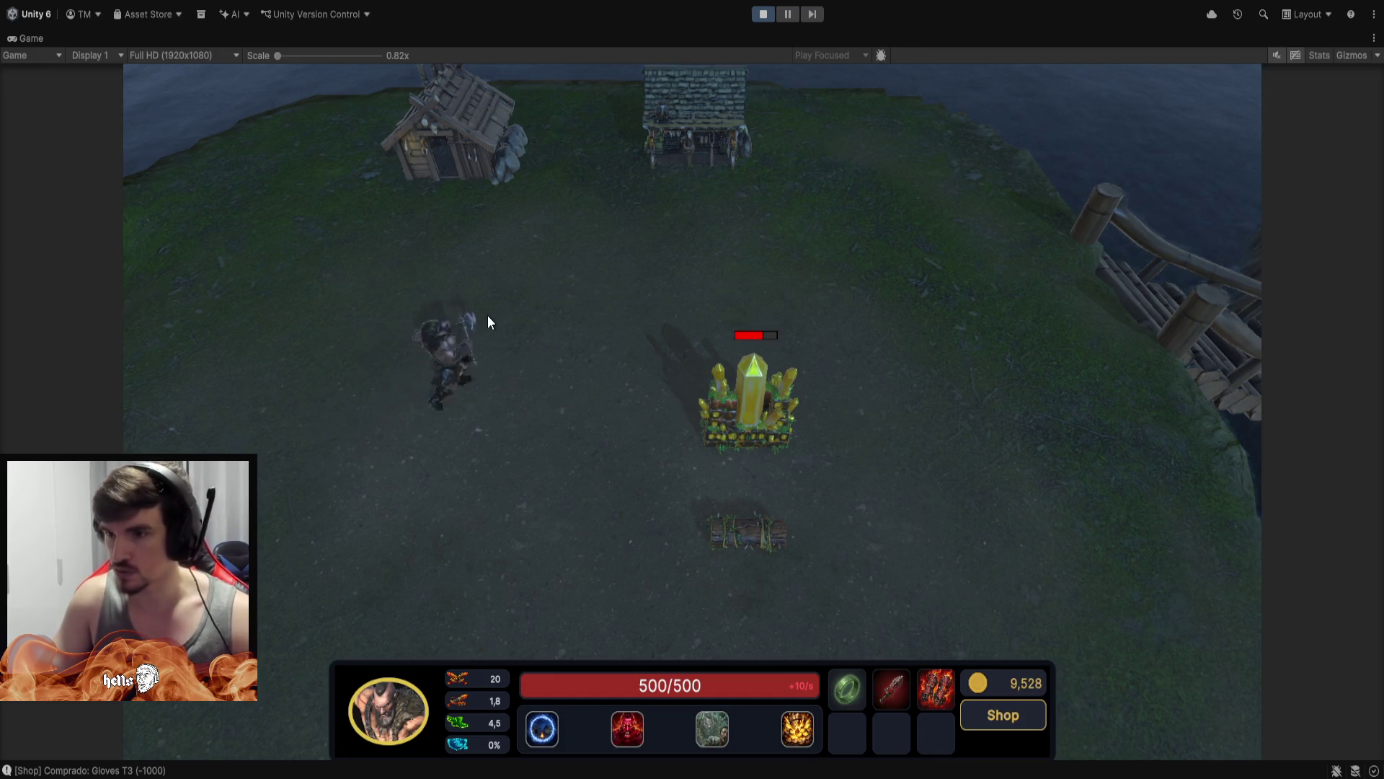
{"action": "right_click", "coordinate": [426, 290]}
{"action": "right_click", "coordinate": [444, 393]}
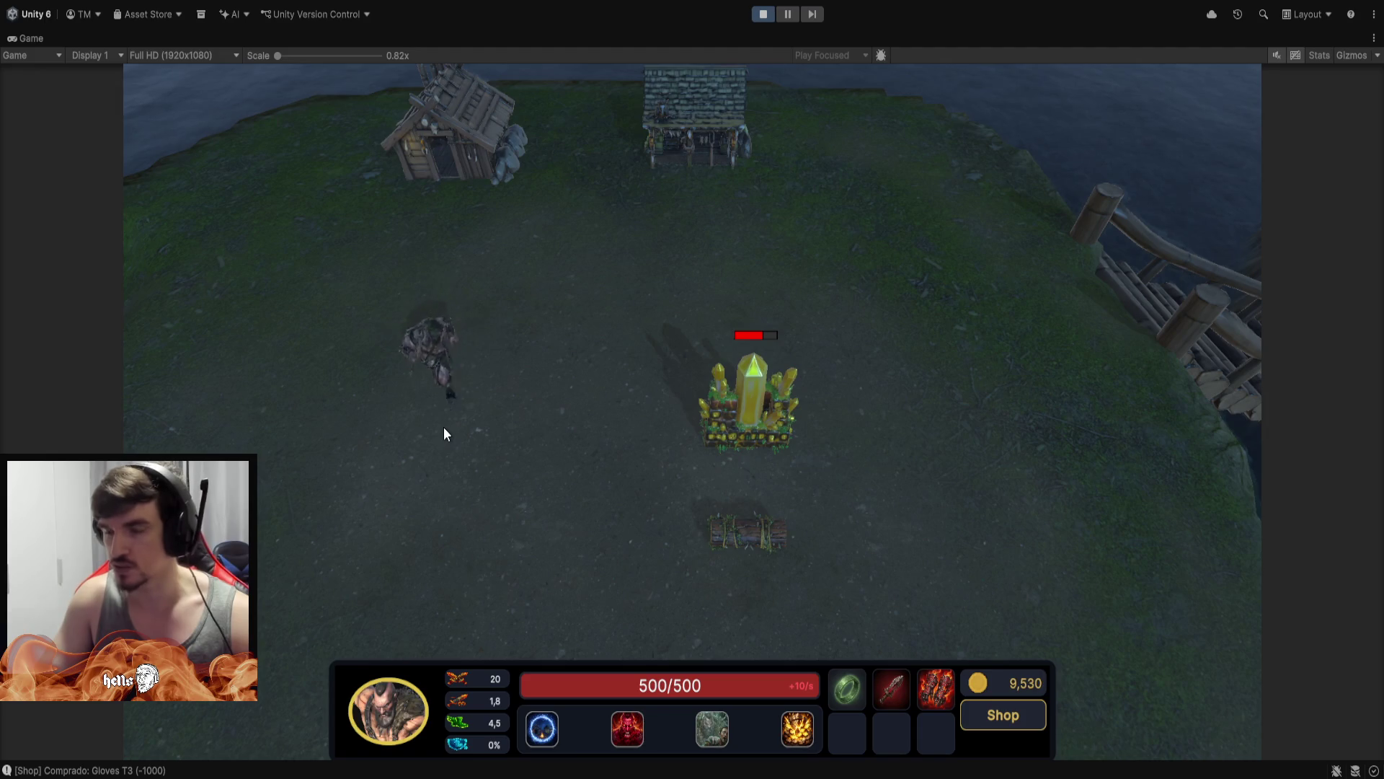
{"action": "right_click", "coordinate": [519, 323]}
{"action": "right_click", "coordinate": [408, 344]}
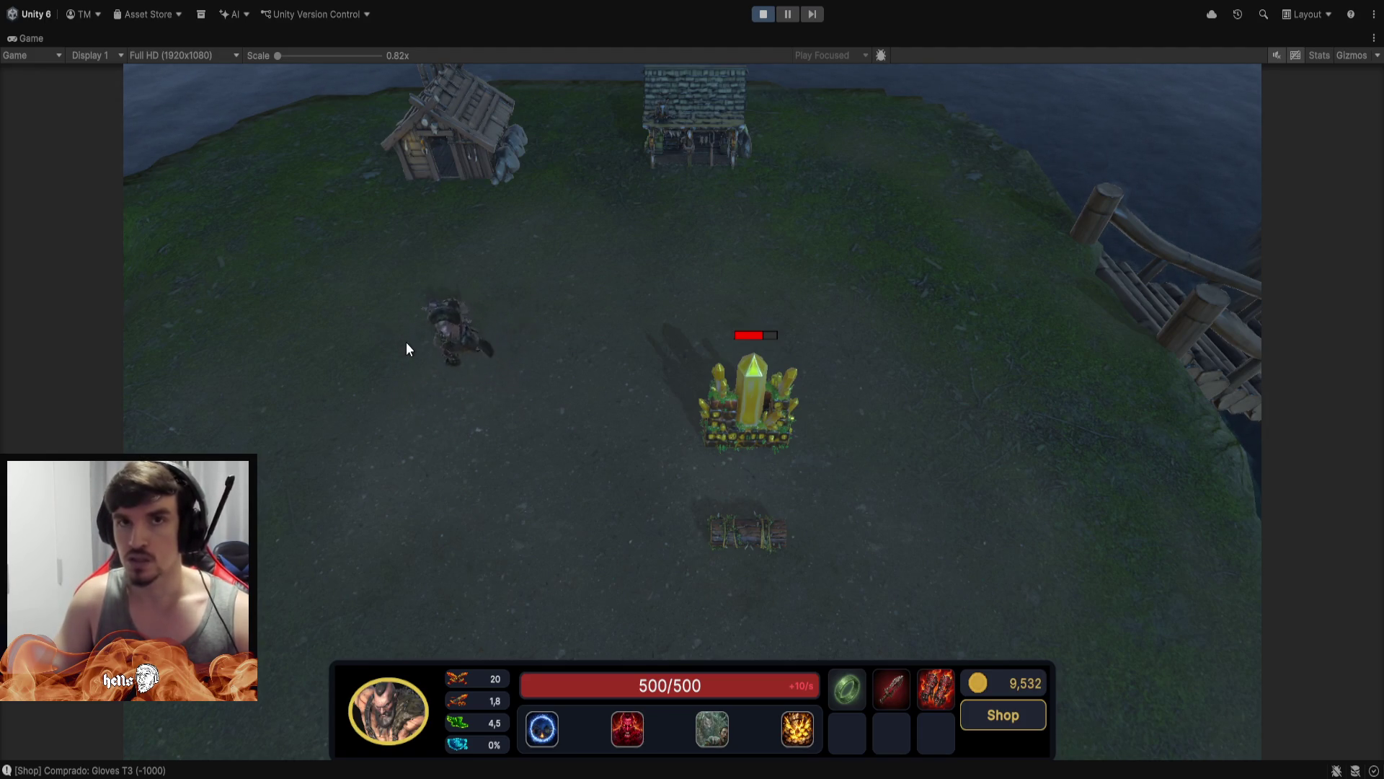
{"action": "right_click", "coordinate": [529, 235]}
{"action": "right_click", "coordinate": [466, 435]}
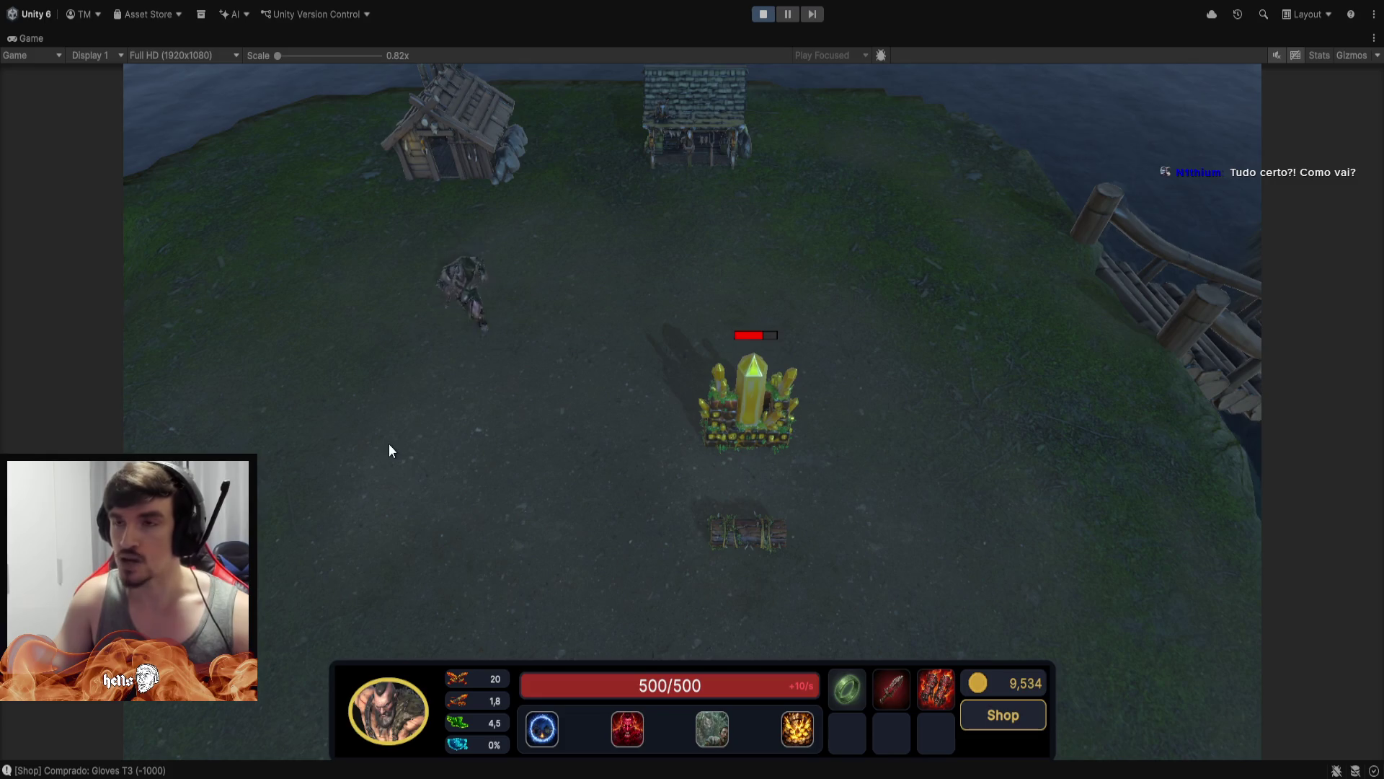
Keep zigzagging the hero, then box-select him together with the top-left wooden house
{"action": "right_click", "coordinate": [466, 456]}
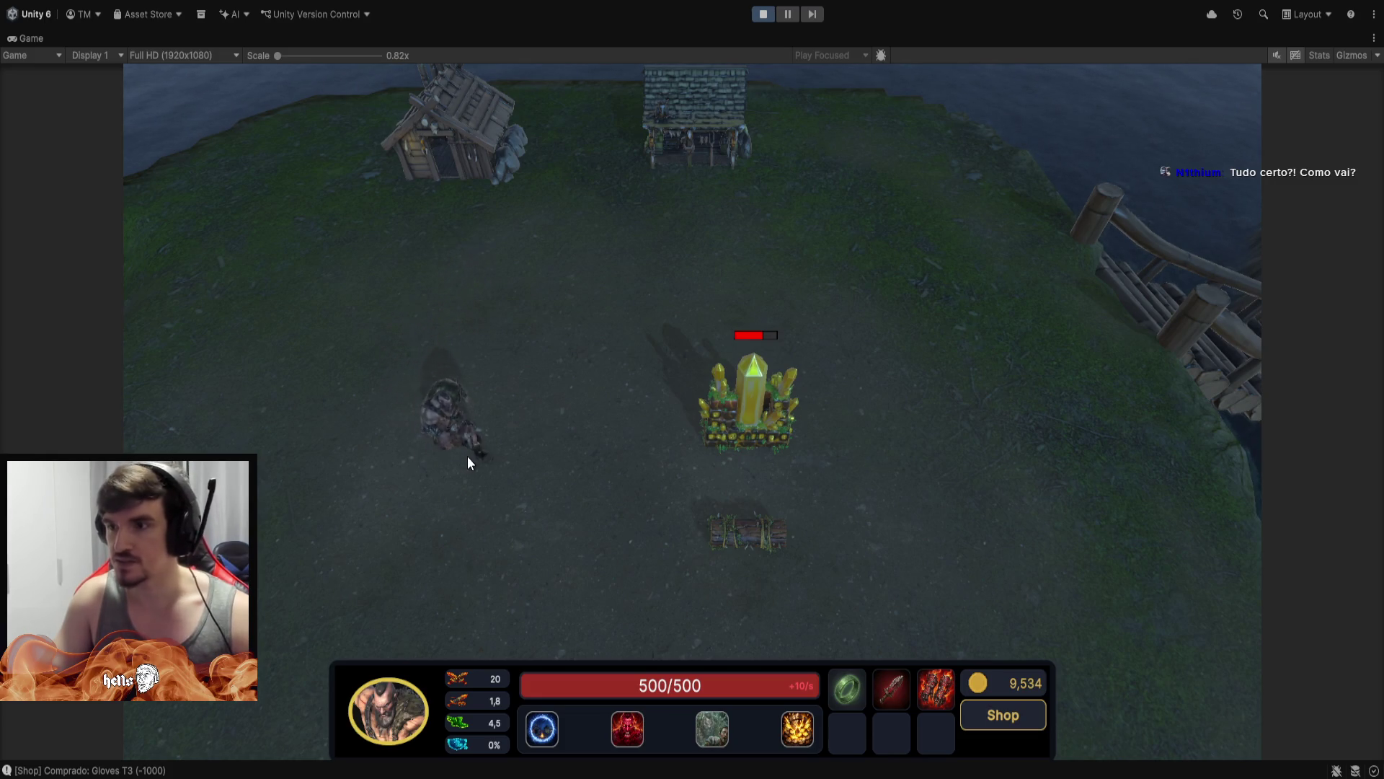
{"action": "right_click", "coordinate": [550, 329]}
{"action": "right_click", "coordinate": [508, 380]}
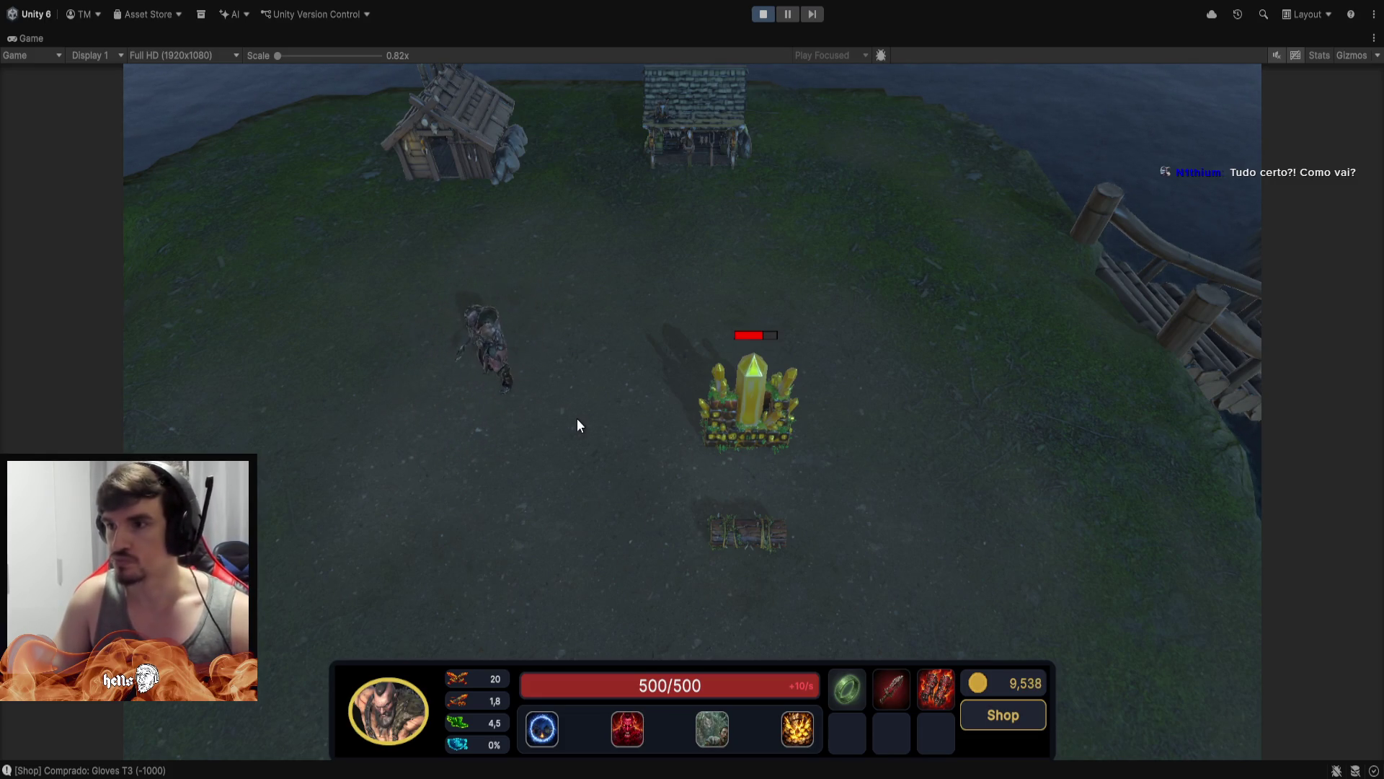
{"action": "right_click", "coordinate": [424, 447]}
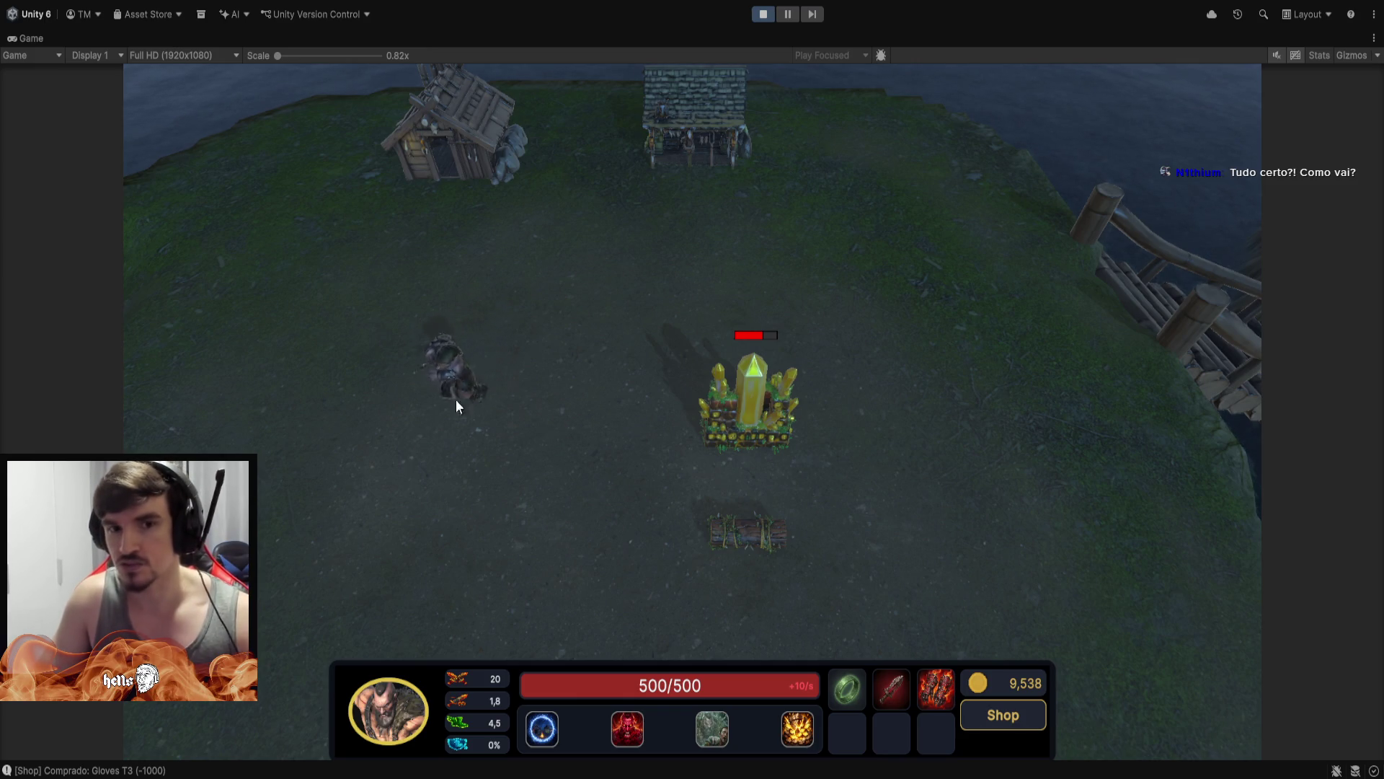
{"action": "right_click", "coordinate": [561, 326]}
{"action": "right_click", "coordinate": [404, 404]}
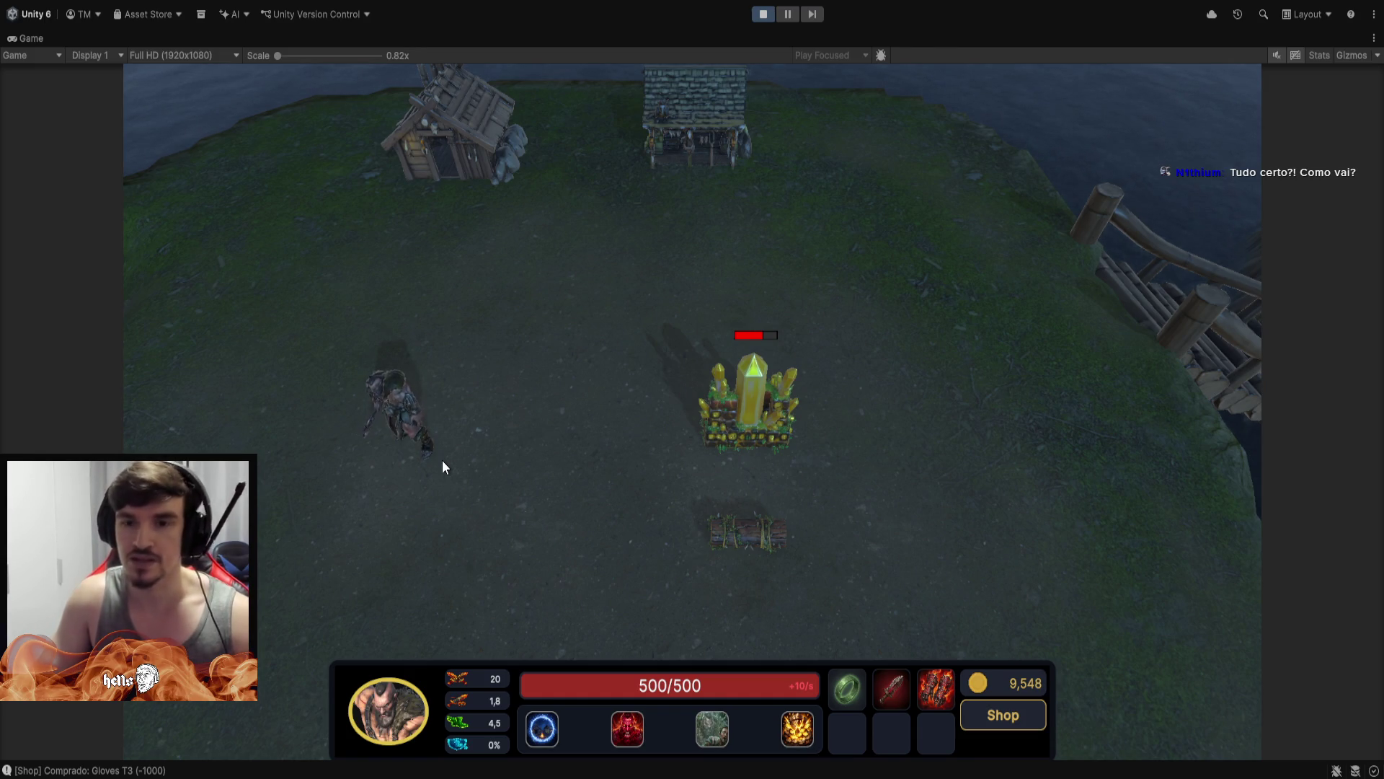
{"action": "right_click", "coordinate": [550, 343]}
{"action": "right_click", "coordinate": [421, 354]}
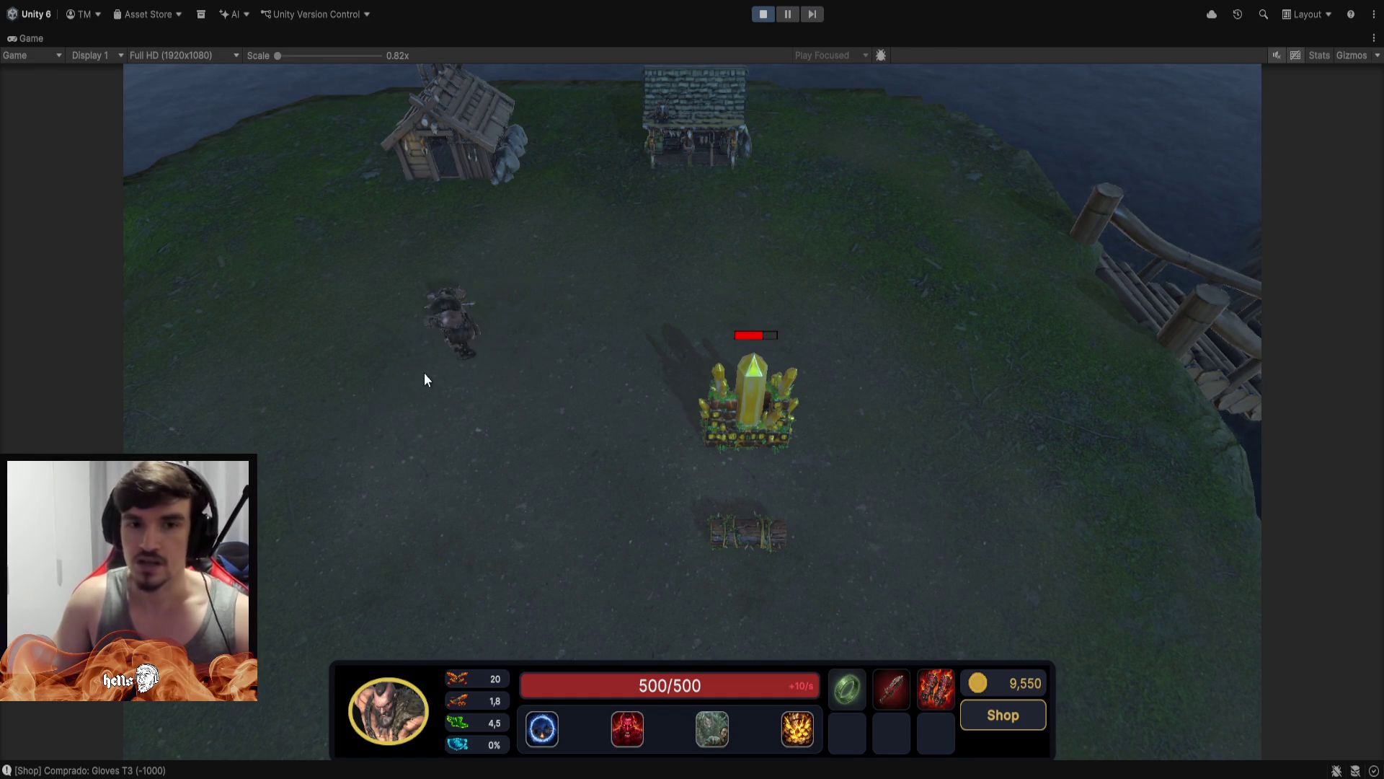
{"action": "right_click", "coordinate": [414, 375]}
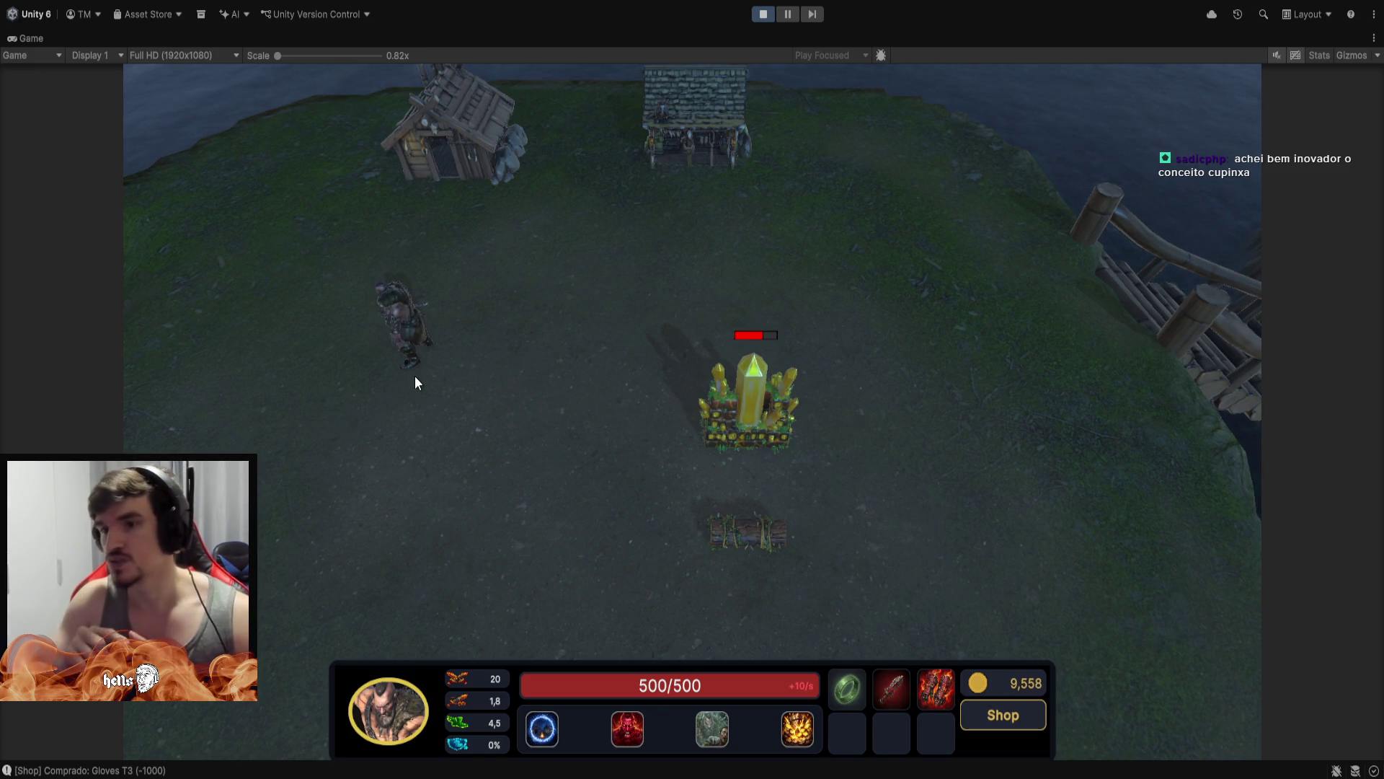
{"action": "mouse_move", "coordinate": [415, 380]}
{"action": "left_mouse_down"}
{"action": "mouse_move", "coordinate": [437, 376]}
{"action": "mouse_move", "coordinate": [434, 293]}
{"action": "mouse_move", "coordinate": [558, 295]}
{"action": "mouse_move", "coordinate": [550, 101]}
{"action": "mouse_move", "coordinate": [421, 342]}
{"action": "mouse_move", "coordinate": [569, 129]}
{"action": "mouse_move", "coordinate": [285, 487]}
{"action": "mouse_move", "coordinate": [550, 124]}
{"action": "mouse_move", "coordinate": [422, 252]}
{"action": "mouse_move", "coordinate": [525, 114]}
{"action": "left_mouse_up"}
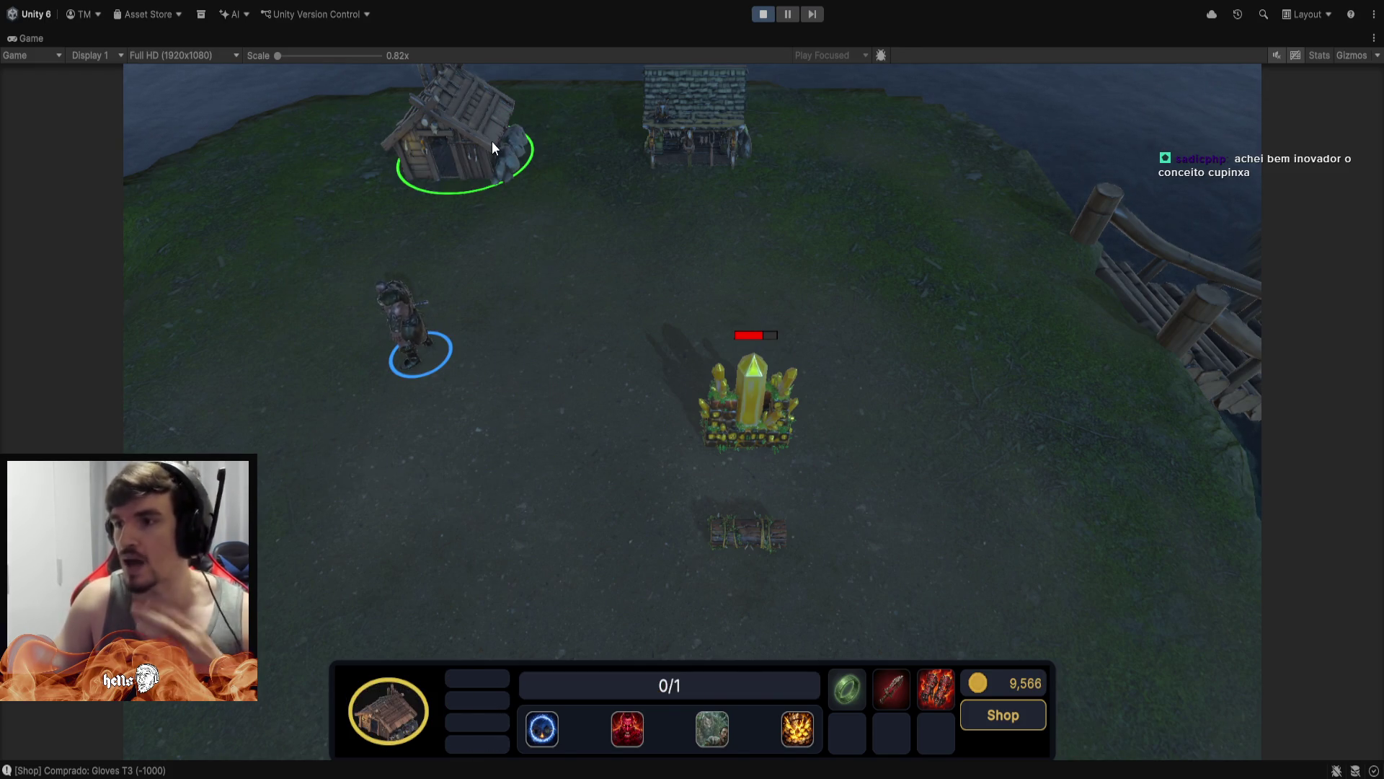
Drop the house from the selection, box-select the hero, and walk him up-right and back
{"action": "left_click", "coordinate": [523, 325]}
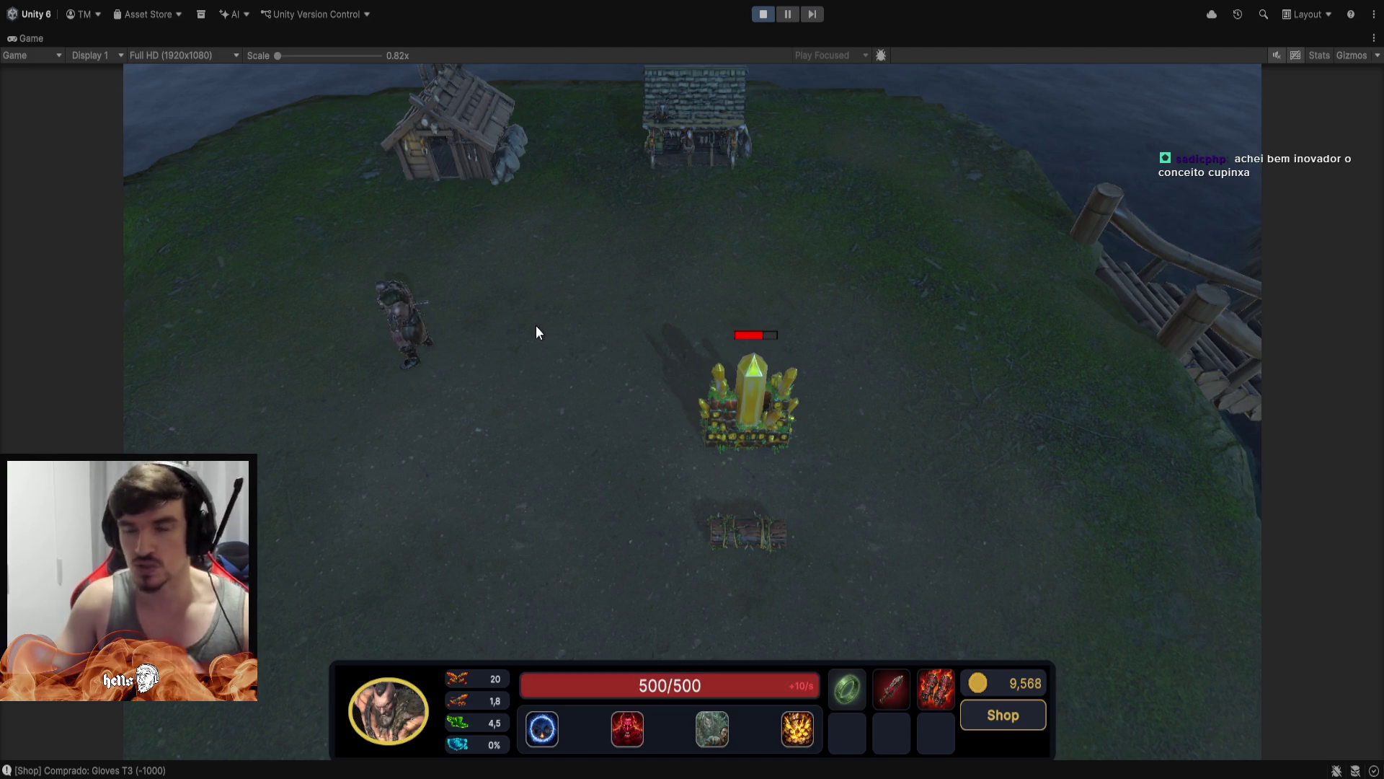
{"action": "mouse_move", "coordinate": [213, 464]}
{"action": "left_mouse_down"}
{"action": "mouse_move", "coordinate": [311, 354]}
{"action": "mouse_move", "coordinate": [543, 223]}
{"action": "left_mouse_up"}
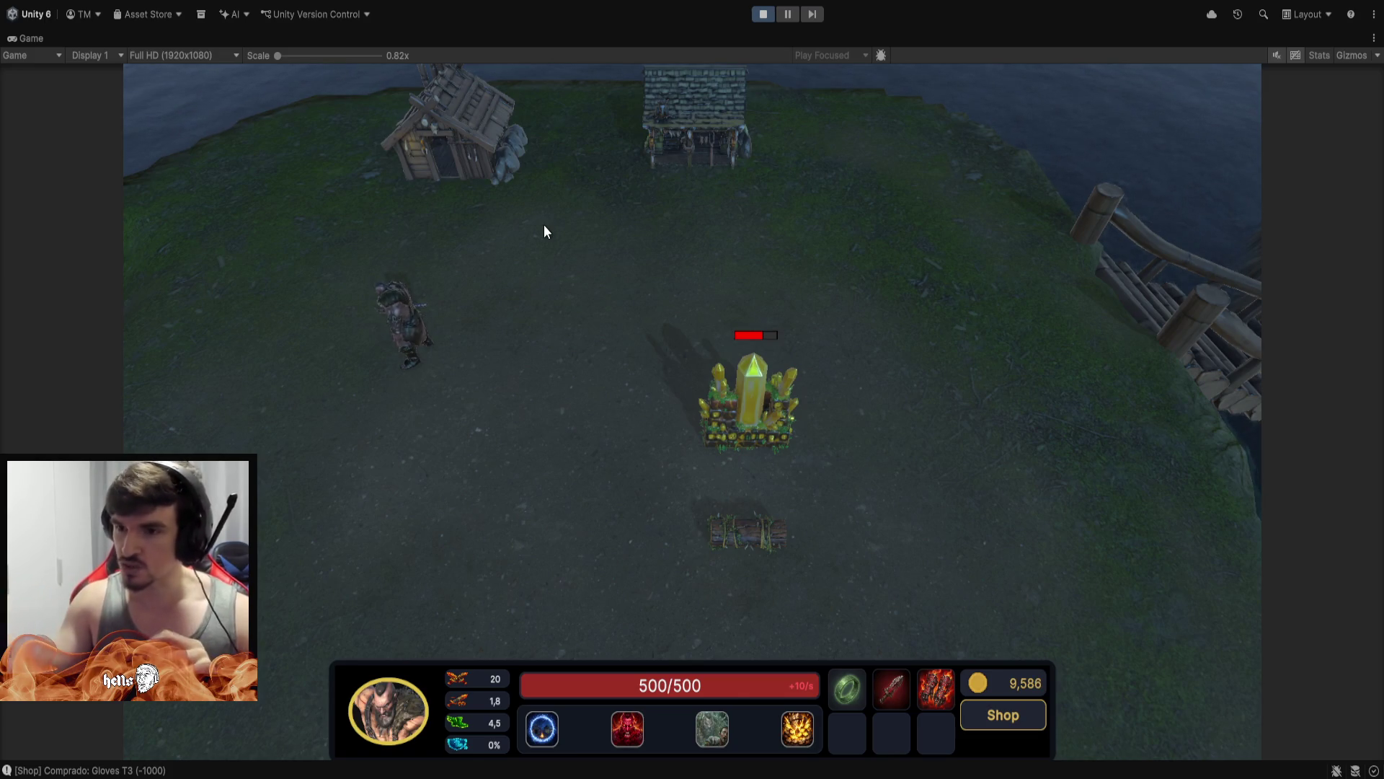
{"action": "right_click", "coordinate": [544, 231]}
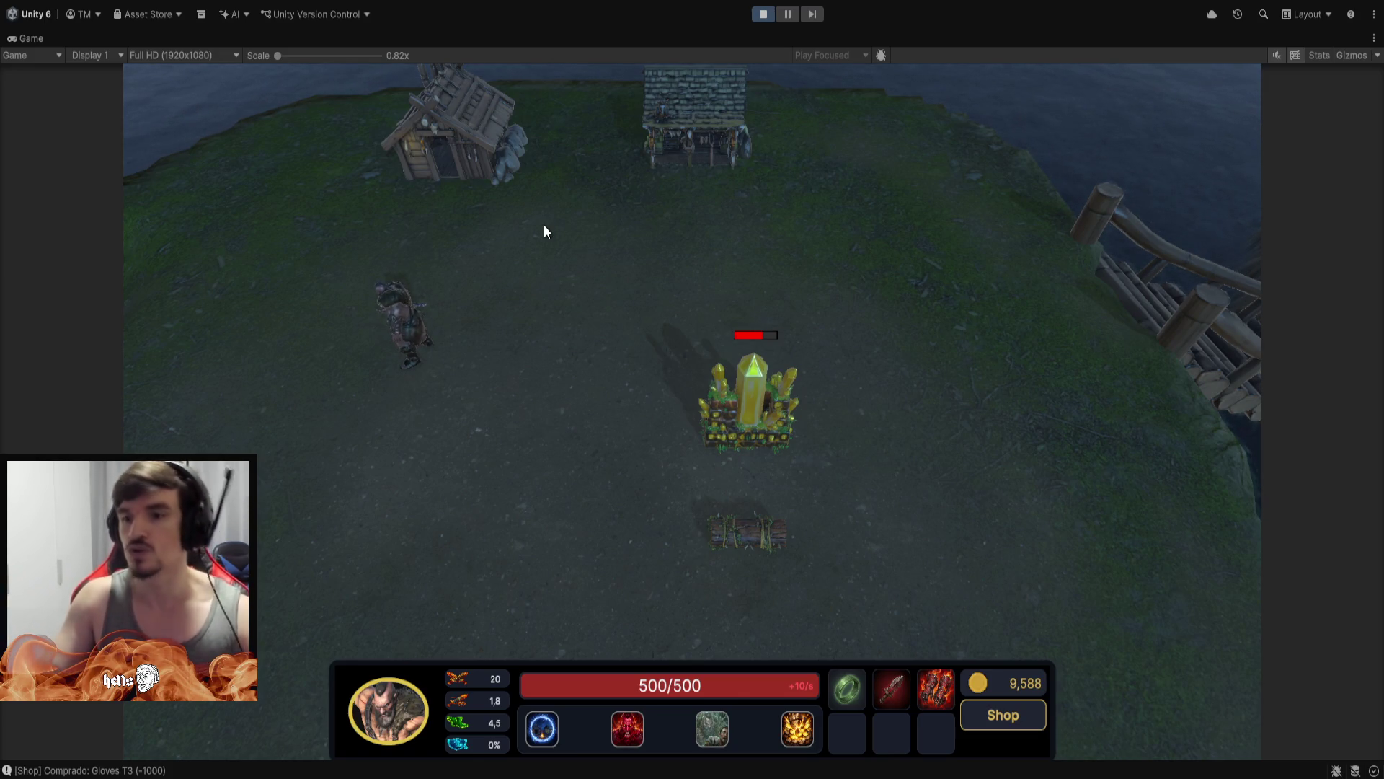
{"action": "right_click", "coordinate": [497, 450]}
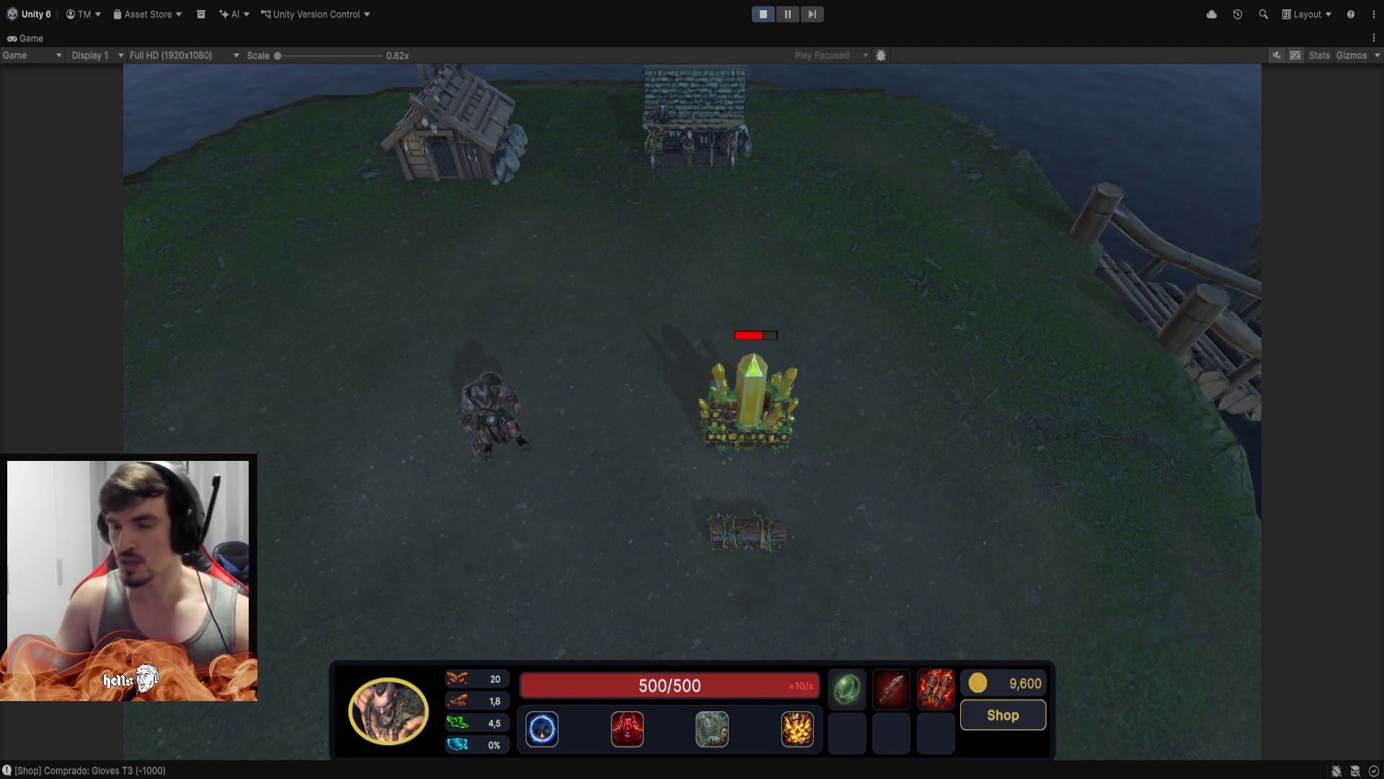
Walk the hero around near the crystal, then try two selection boxes over the ground
{"action": "right_click", "coordinate": [613, 321]}
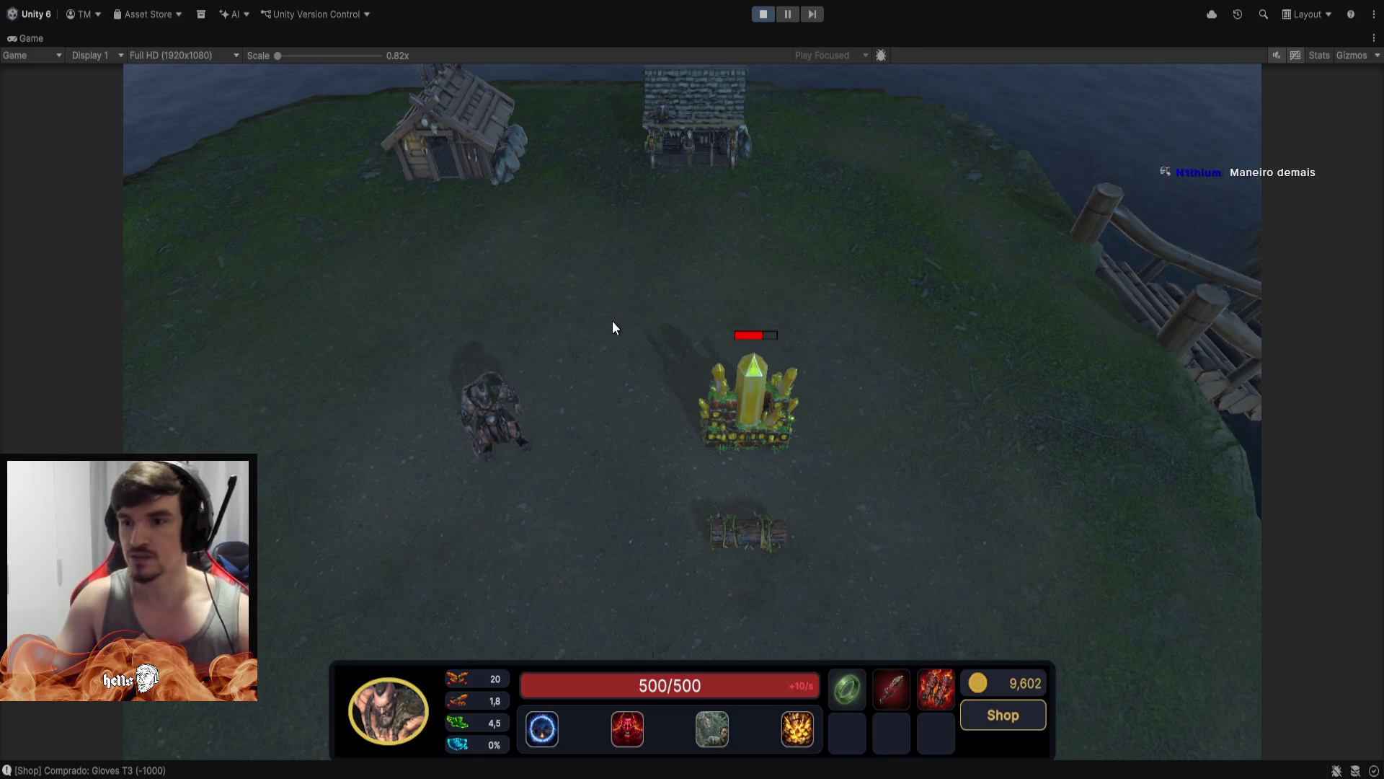
{"action": "right_click", "coordinate": [572, 282]}
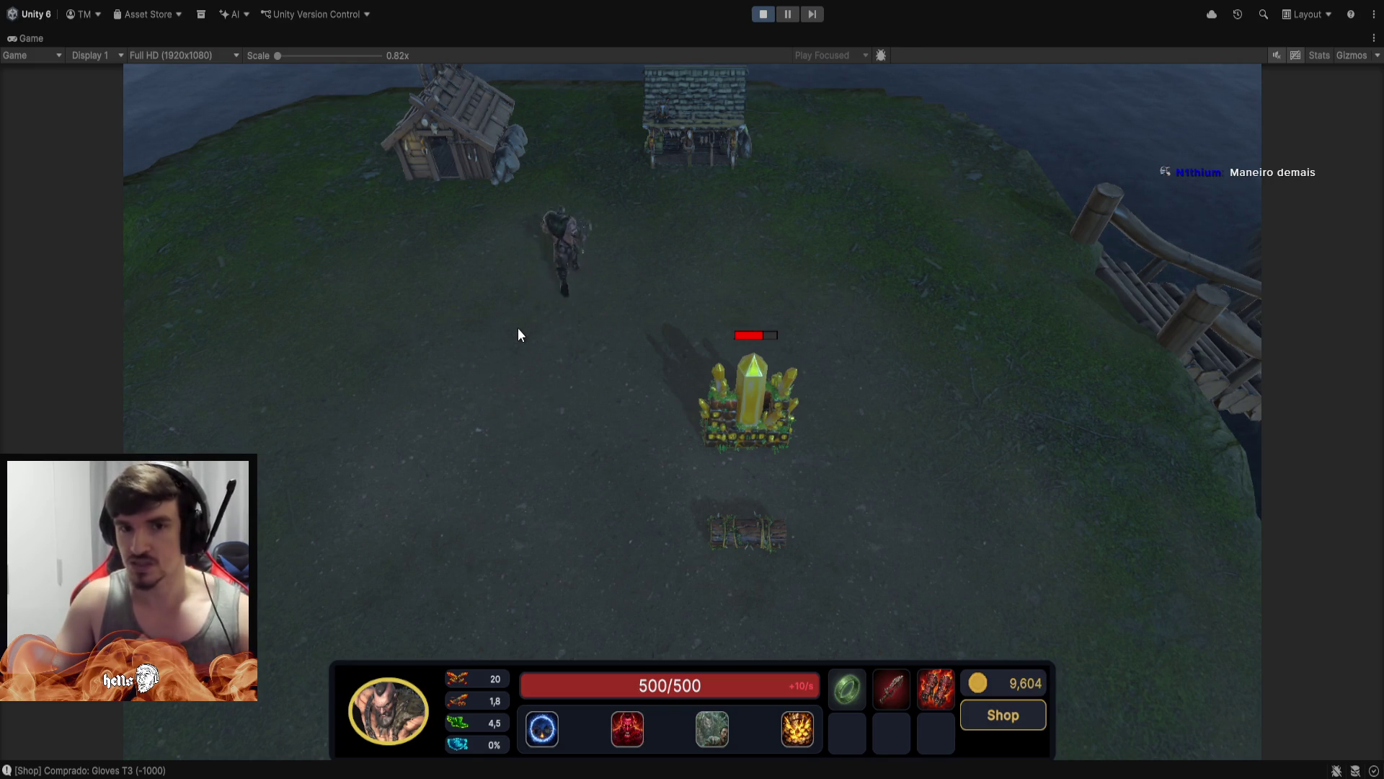
{"action": "right_click", "coordinate": [547, 374]}
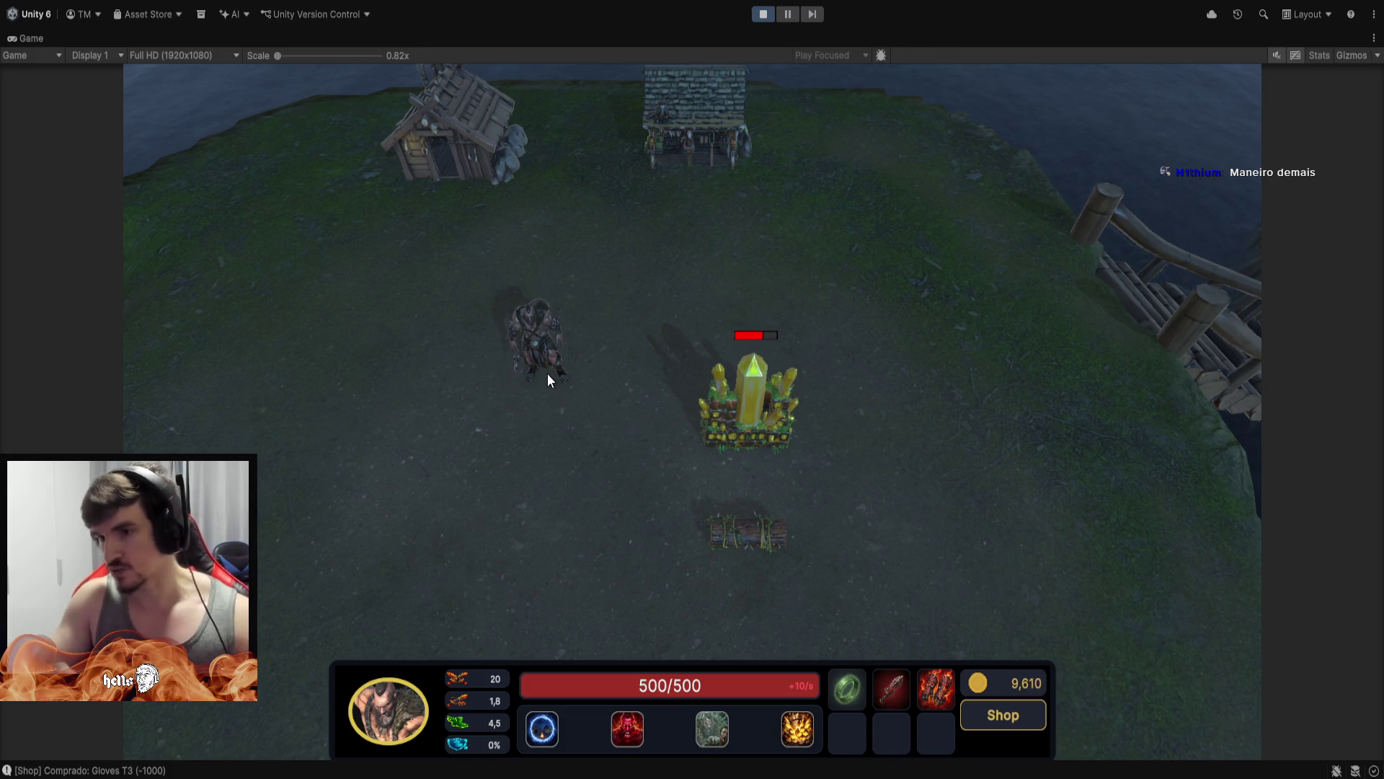
{"action": "mouse_move", "coordinate": [547, 372]}
{"action": "left_mouse_down"}
{"action": "mouse_move", "coordinate": [639, 241]}
{"action": "mouse_move", "coordinate": [195, 543]}
{"action": "left_mouse_up"}
{"action": "left_click_drag", "start_coordinate": [195, 542], "coordinate": [611, 221]}
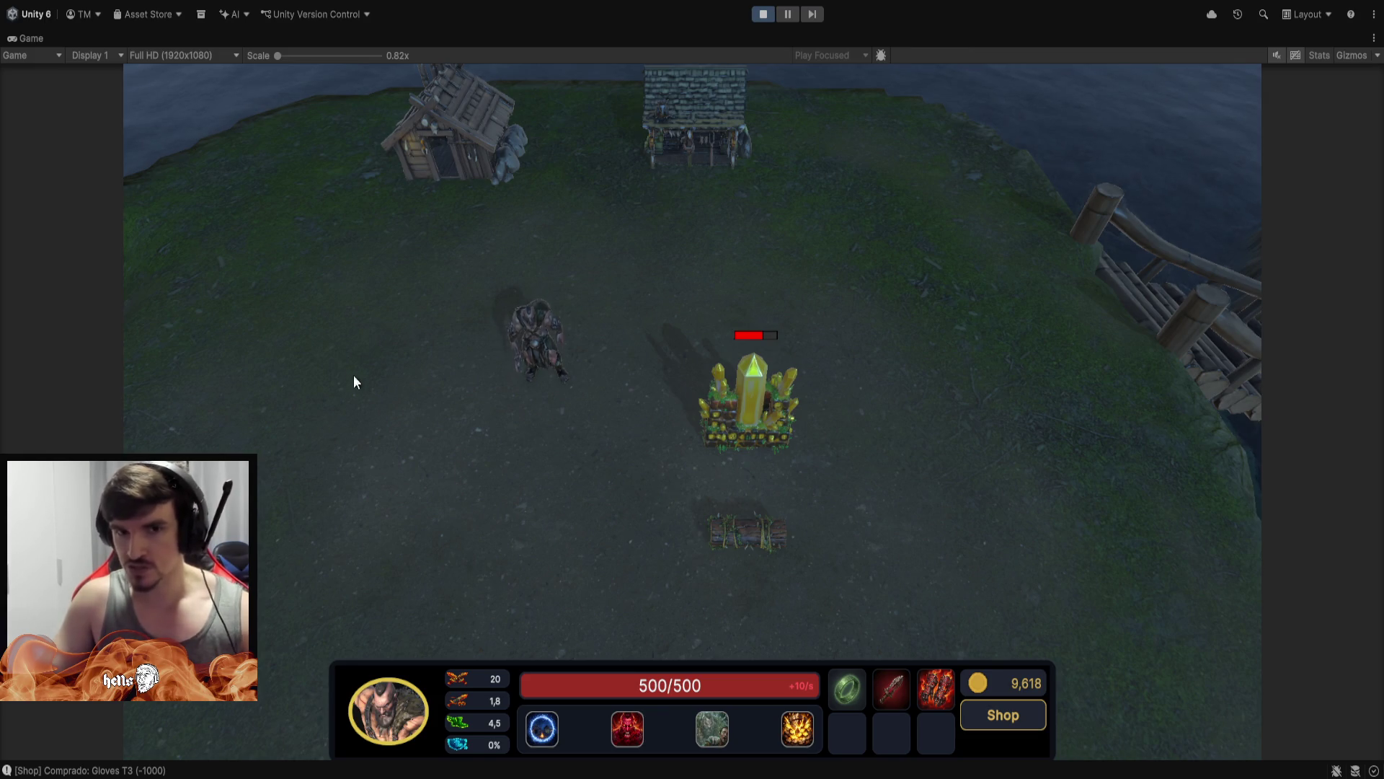
Zoom the Game camera in on the crystal, then switch to the PoE Planner browser window
{"action": "scroll", "coordinate": [367, 388], "scroll_direction": "up", "scroll_amount": 3}
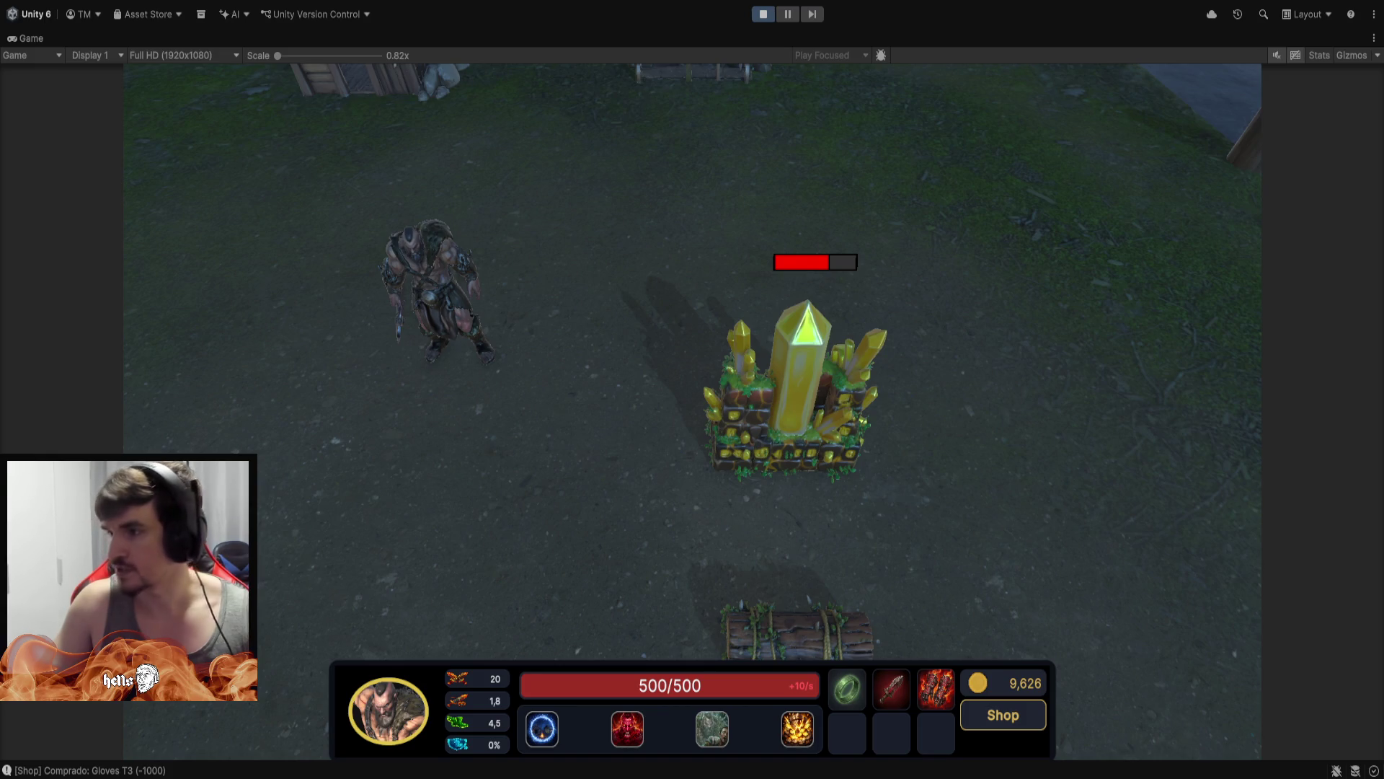
{"action": "key", "text": "alt+Tab"}
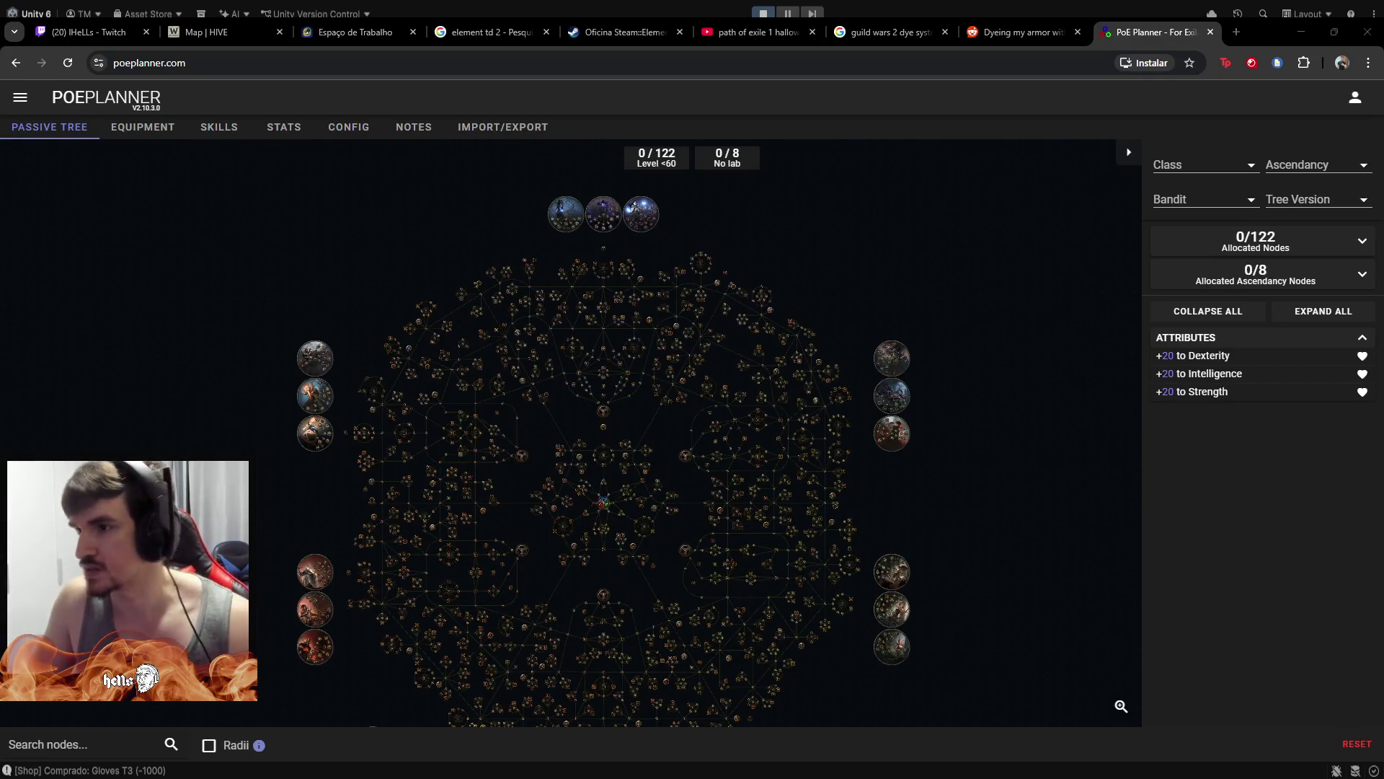
Zoom and pan the passive tree to its top keystone, then reload to reset to Scion 3.27.0
{"action": "scroll", "coordinate": [669, 447], "scroll_direction": "up", "scroll_amount": 1}
{"action": "scroll", "coordinate": [672, 443], "scroll_direction": "up", "scroll_amount": 2}
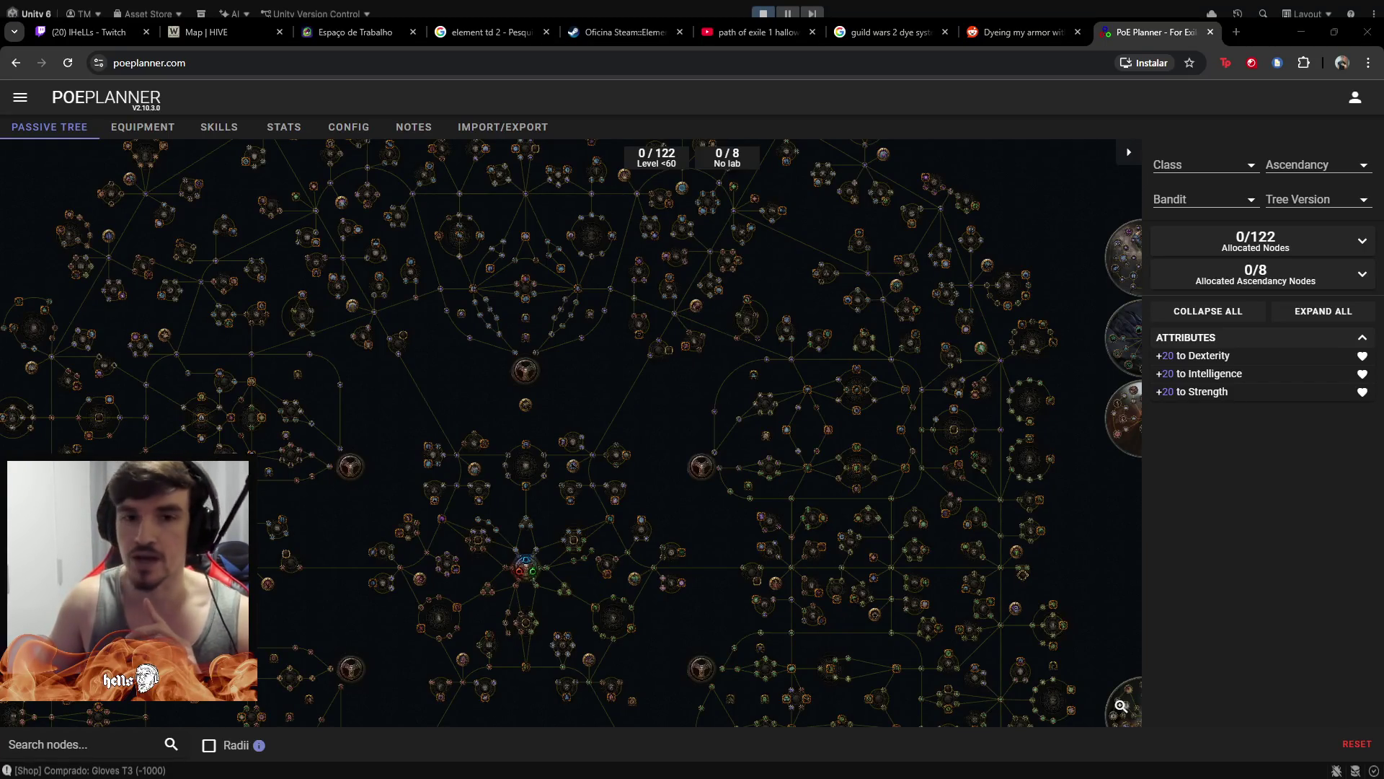
{"action": "mouse_move", "coordinate": [557, 387]}
{"action": "left_mouse_down"}
{"action": "mouse_move", "coordinate": [598, 285]}
{"action": "mouse_move", "coordinate": [602, 231]}
{"action": "left_mouse_up"}
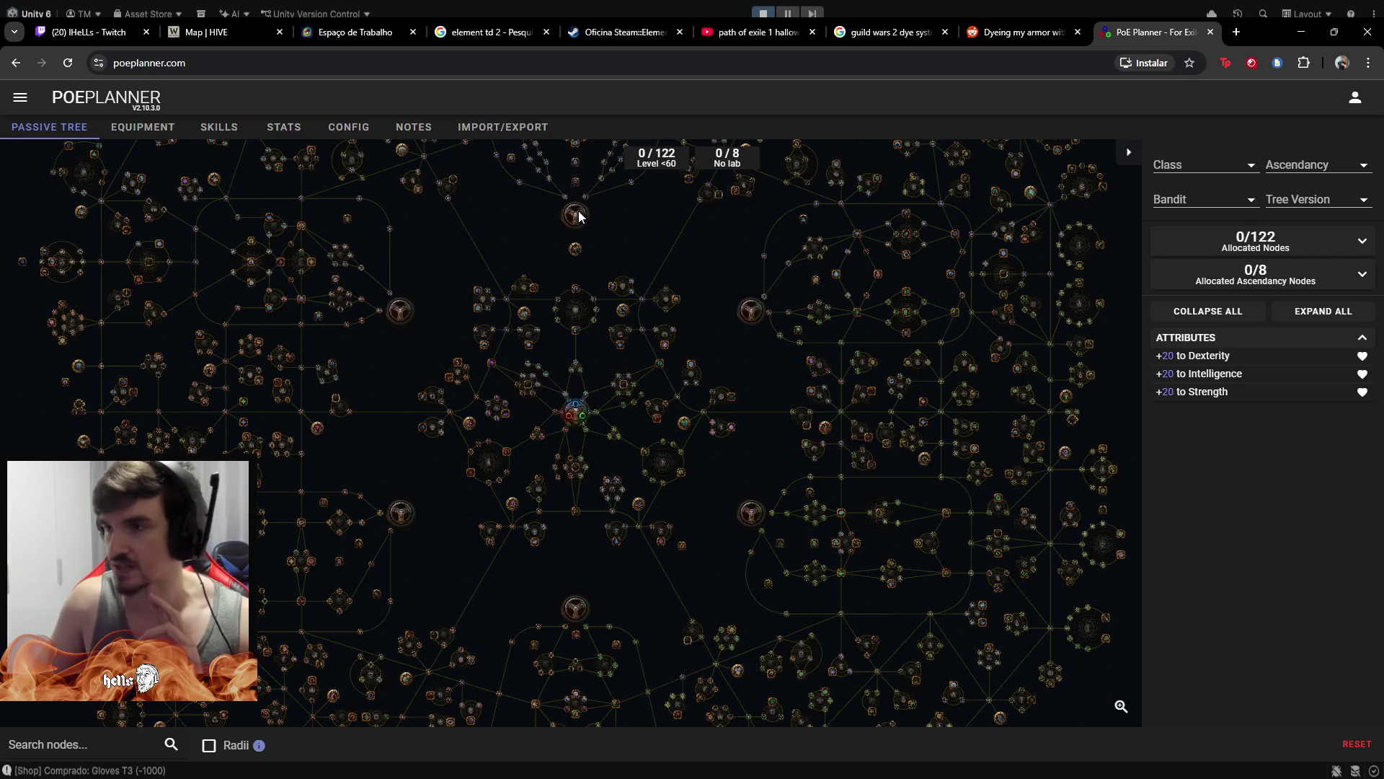
{"action": "scroll", "coordinate": [579, 217], "scroll_direction": "up", "scroll_amount": 2}
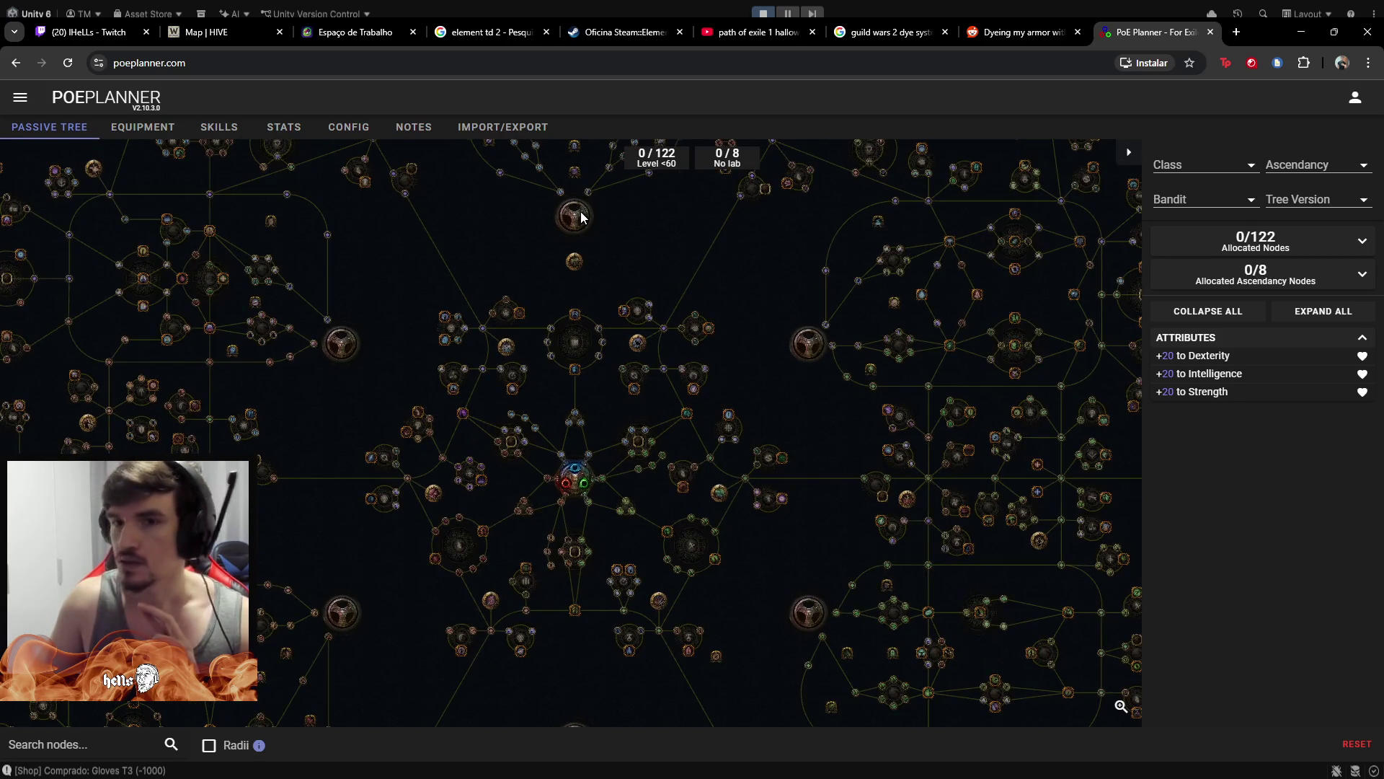
{"action": "left_click_drag", "start_coordinate": [637, 239], "coordinate": [630, 311]}
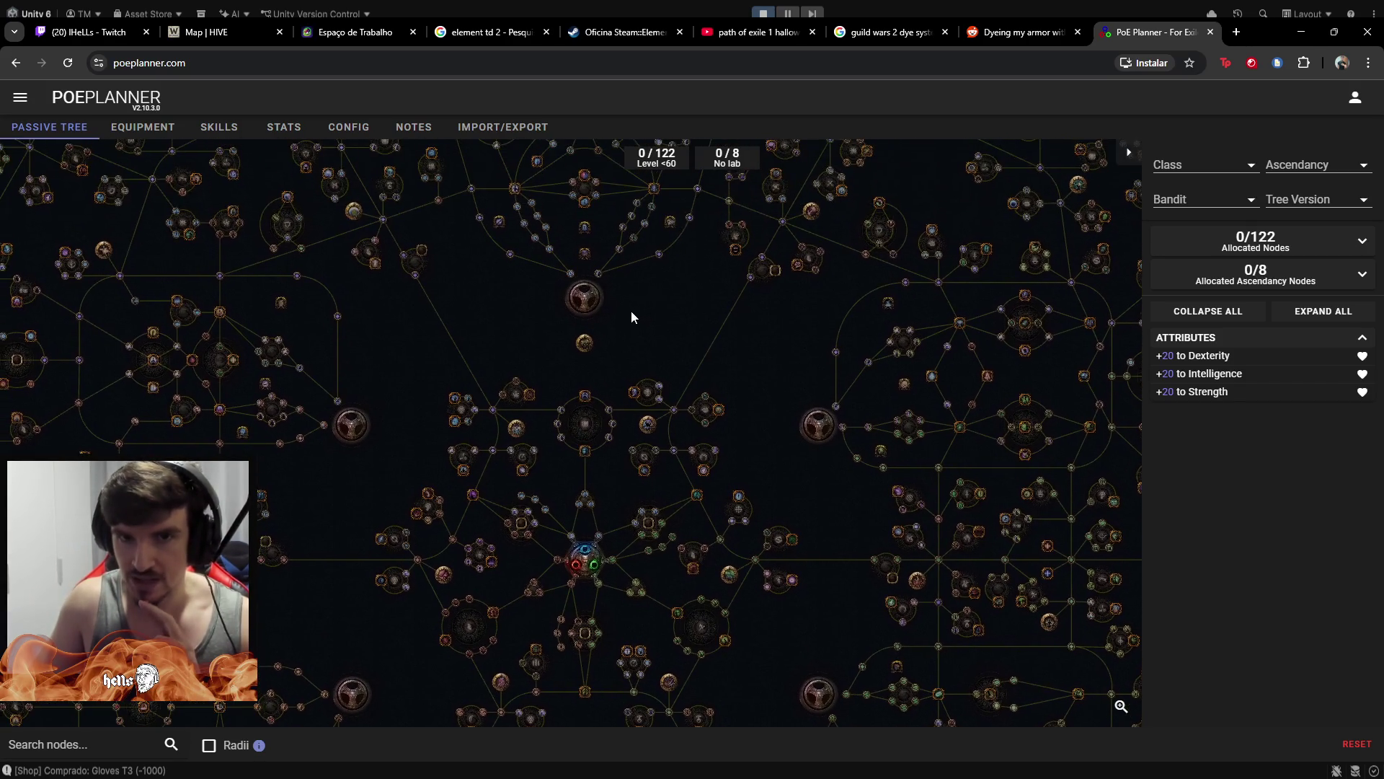
{"action": "scroll", "coordinate": [526, 249], "scroll_direction": "up", "scroll_amount": 2}
{"action": "scroll", "coordinate": [524, 250], "scroll_direction": "up", "scroll_amount": 3}
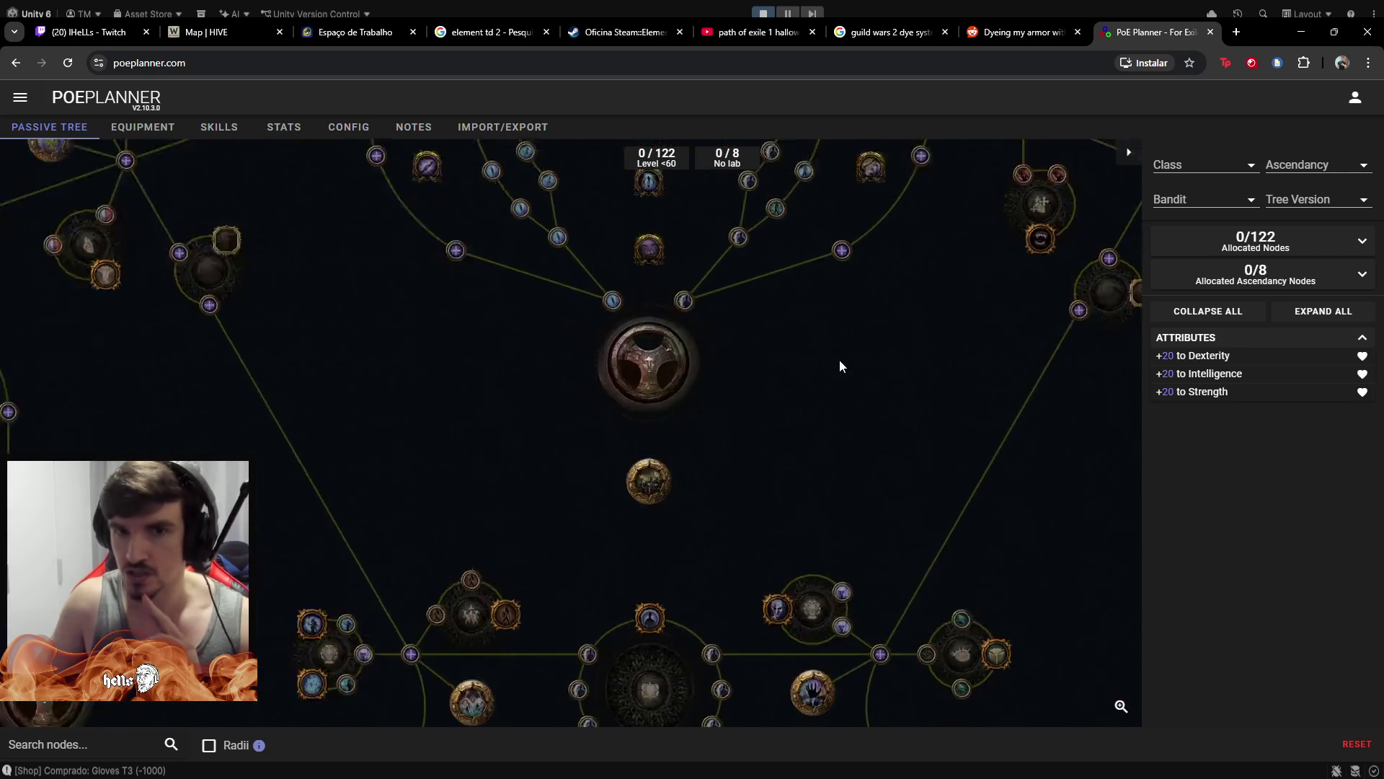
{"action": "key", "text": "F5"}
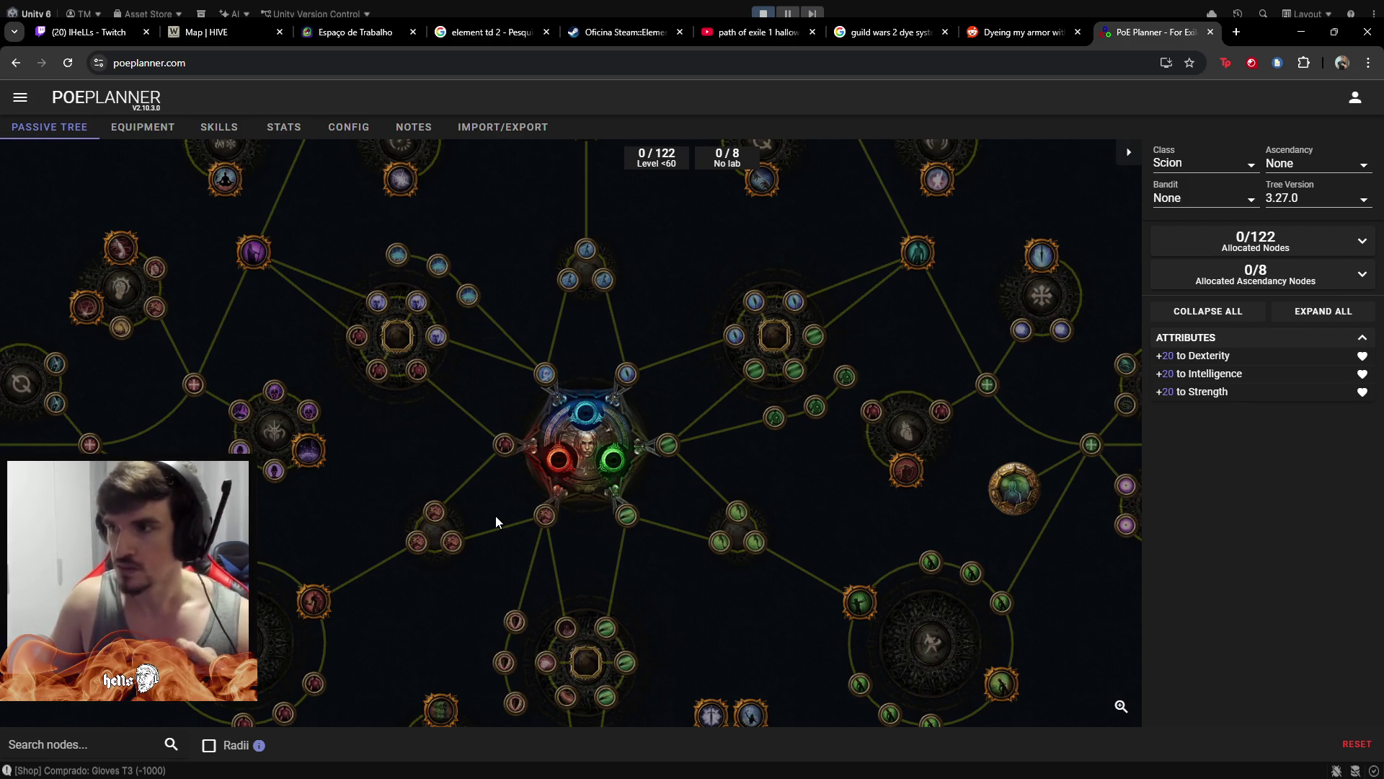
Change the passive tree's class to Duelist, granting +23 Strength, +23 Dexterity and +14 Intelligence
{"action": "mouse_move", "coordinate": [501, 454]}
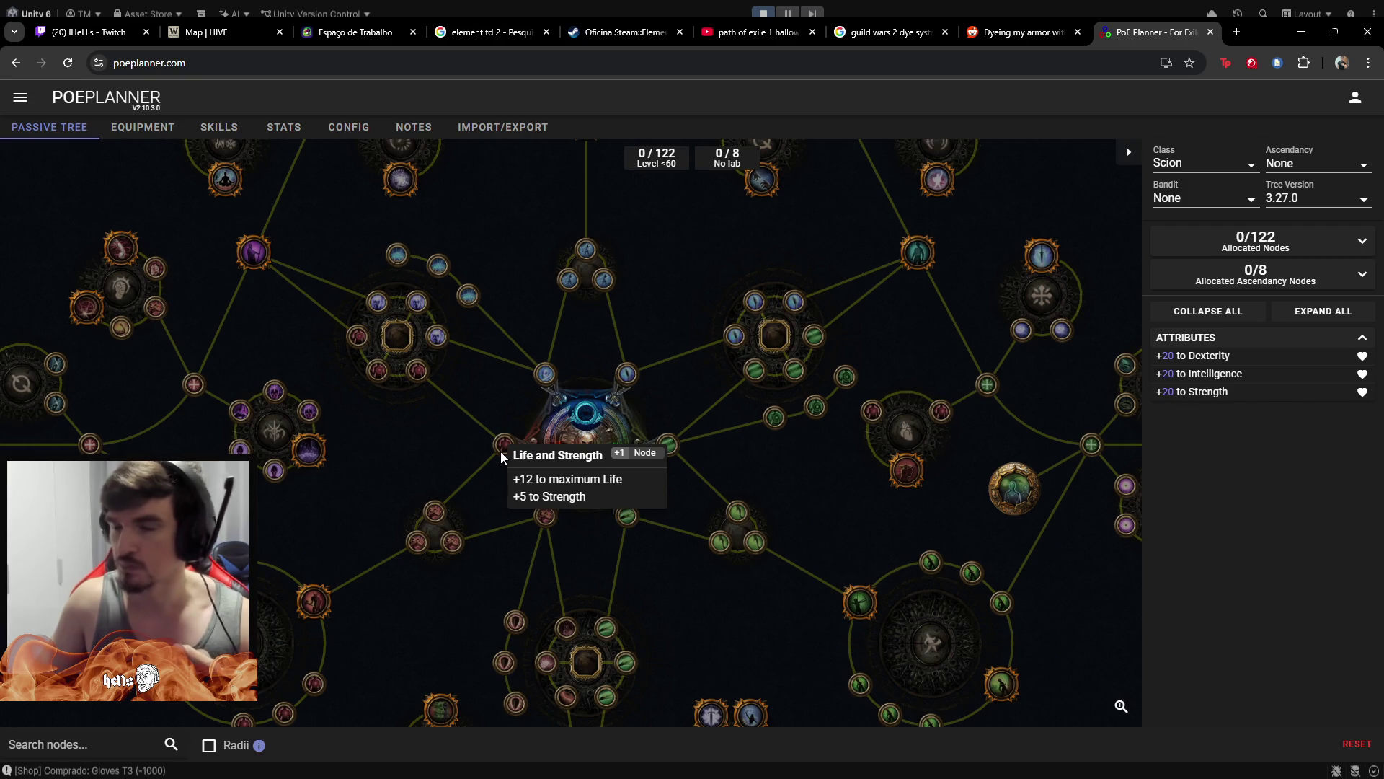
{"action": "scroll", "coordinate": [501, 451], "scroll_direction": "down", "scroll_amount": 1}
{"action": "left_click_drag", "start_coordinate": [346, 508], "coordinate": [581, 334]}
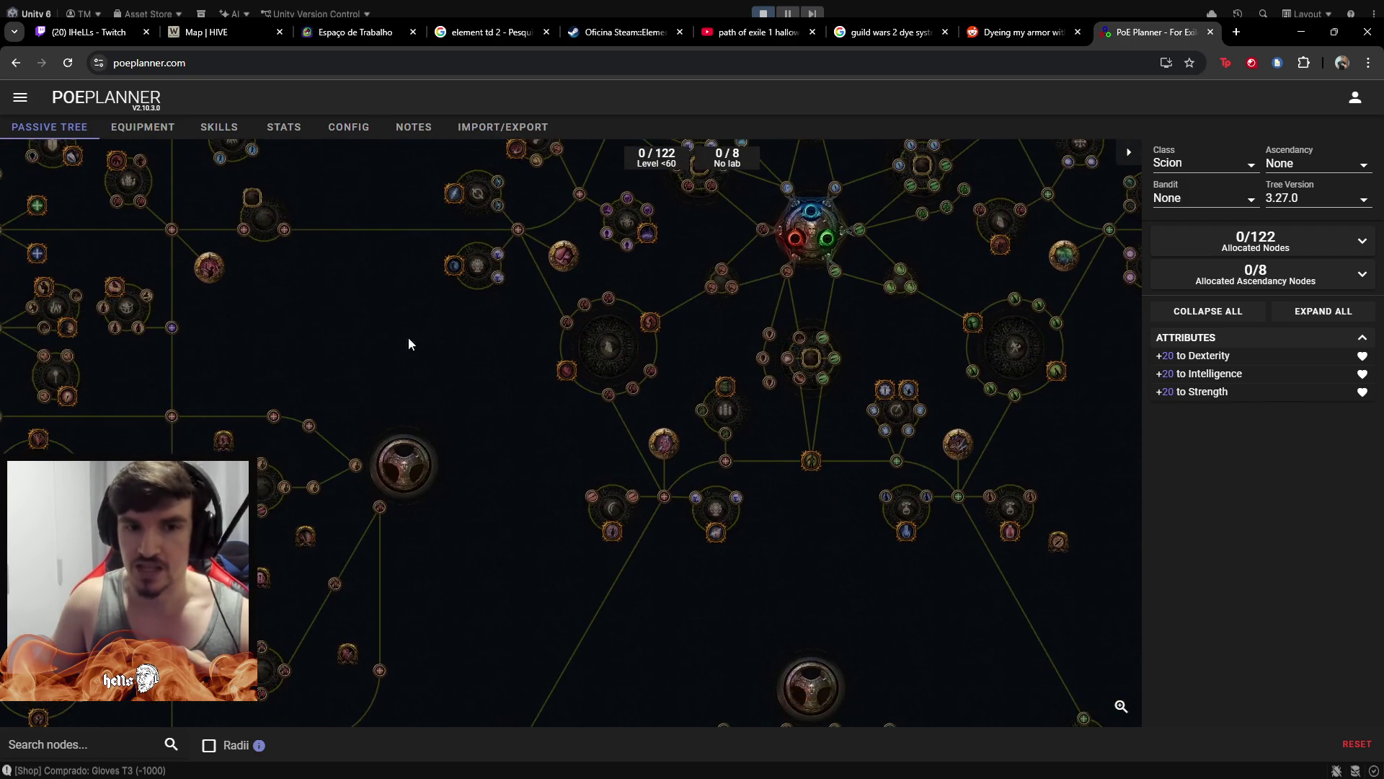
{"action": "left_click_drag", "start_coordinate": [404, 339], "coordinate": [605, 264]}
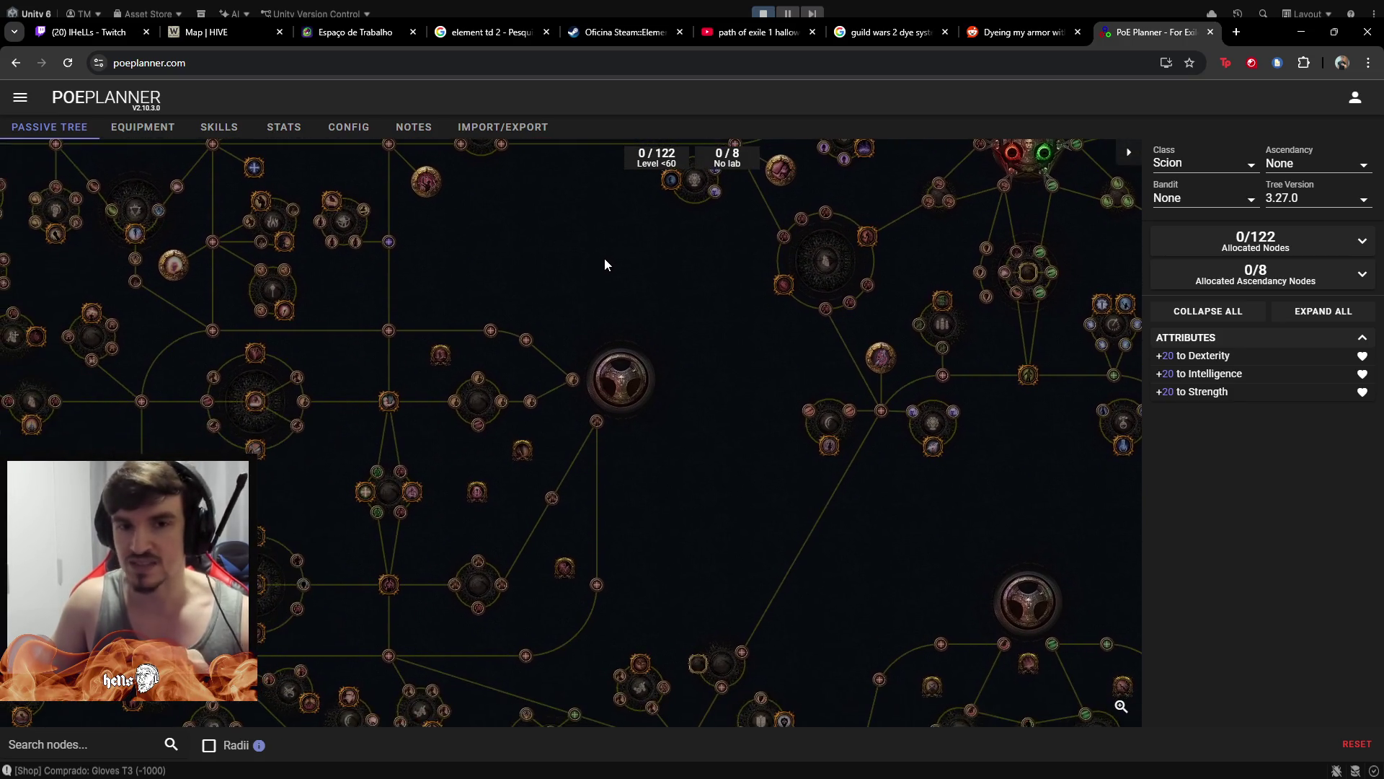
{"action": "mouse_move", "coordinate": [574, 382]}
{"action": "scroll", "coordinate": [574, 382], "scroll_direction": "up", "scroll_amount": 2}
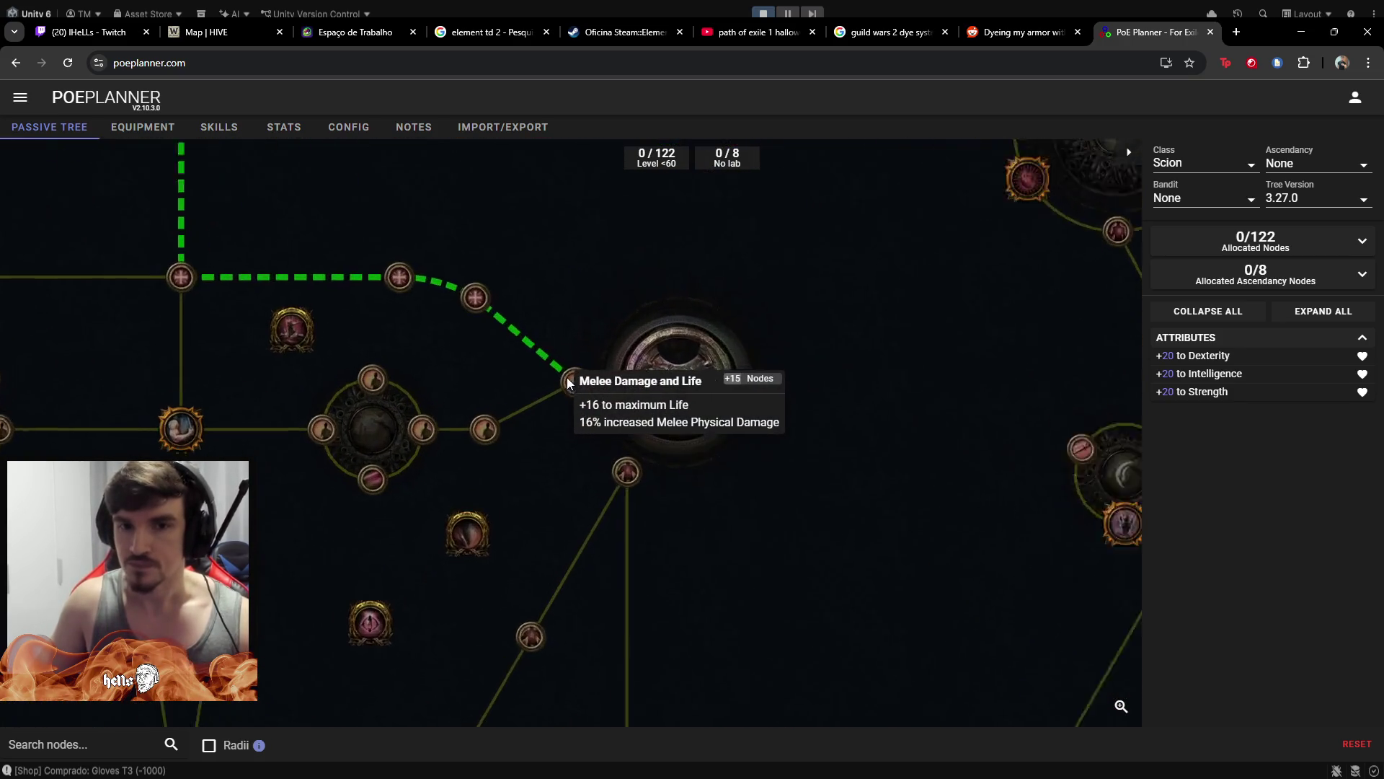
{"action": "scroll", "coordinate": [570, 381], "scroll_direction": "up", "scroll_amount": 1}
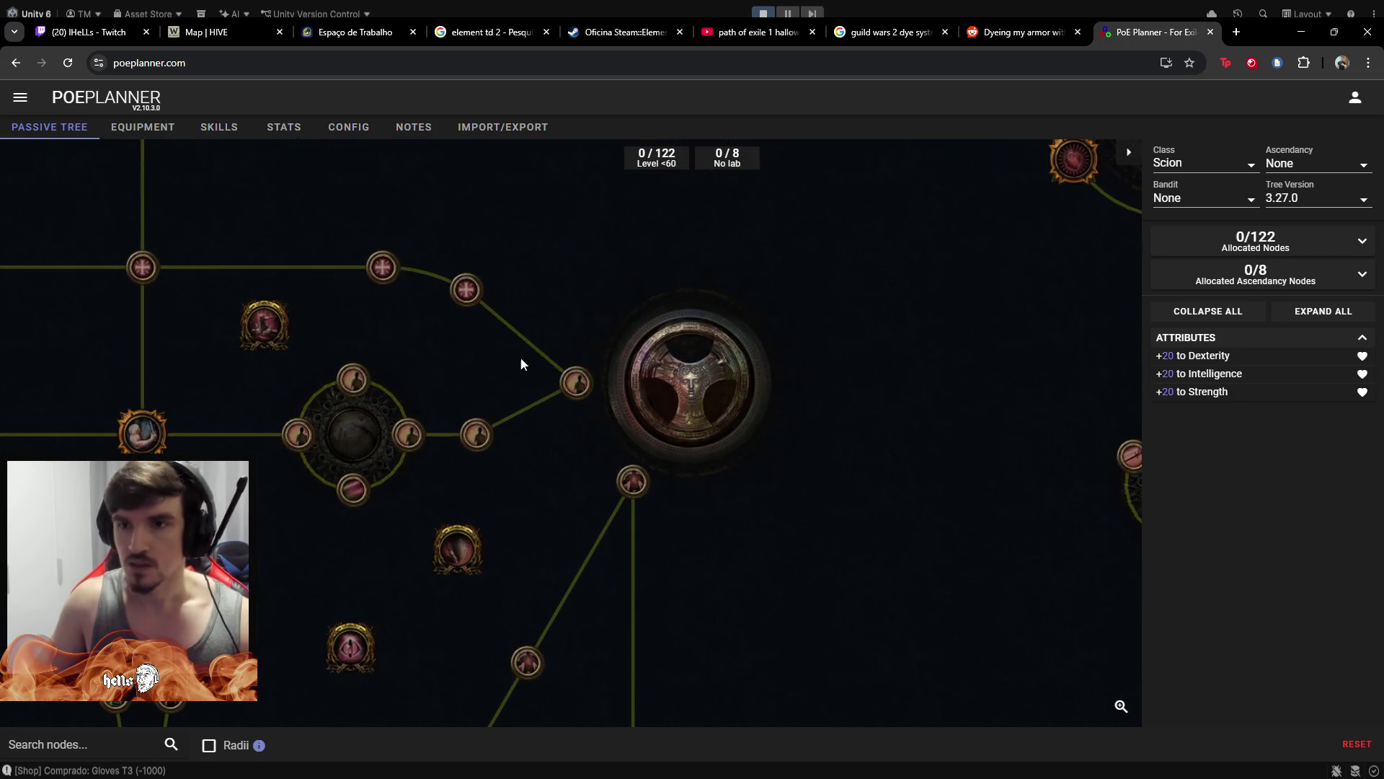
{"action": "left_click", "coordinate": [1210, 170]}
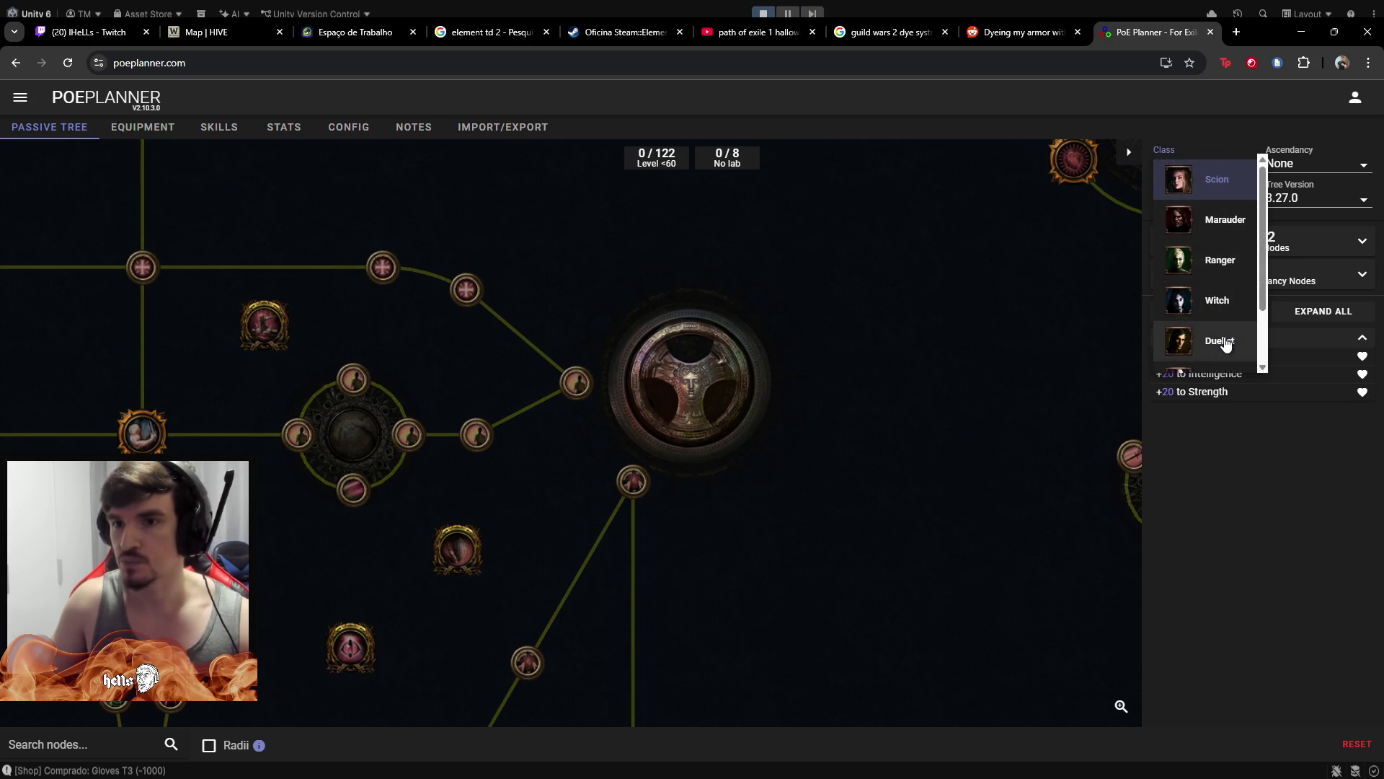
{"action": "left_click", "coordinate": [1225, 344]}
{"action": "scroll", "coordinate": [720, 466], "scroll_direction": "down", "scroll_amount": 2}
{"action": "scroll", "coordinate": [594, 583], "scroll_direction": "up", "scroll_amount": 3}
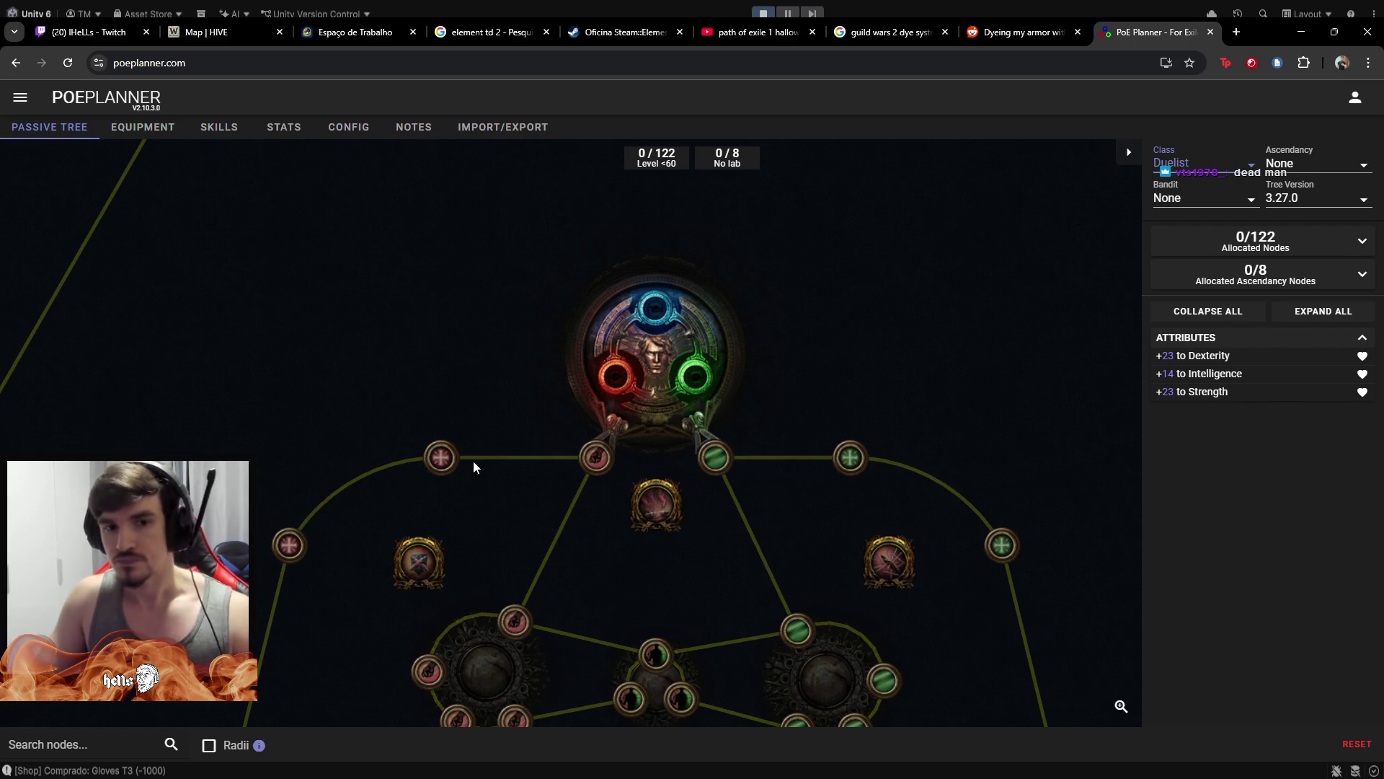
{"action": "left_click_drag", "start_coordinate": [302, 383], "coordinate": [501, 254]}
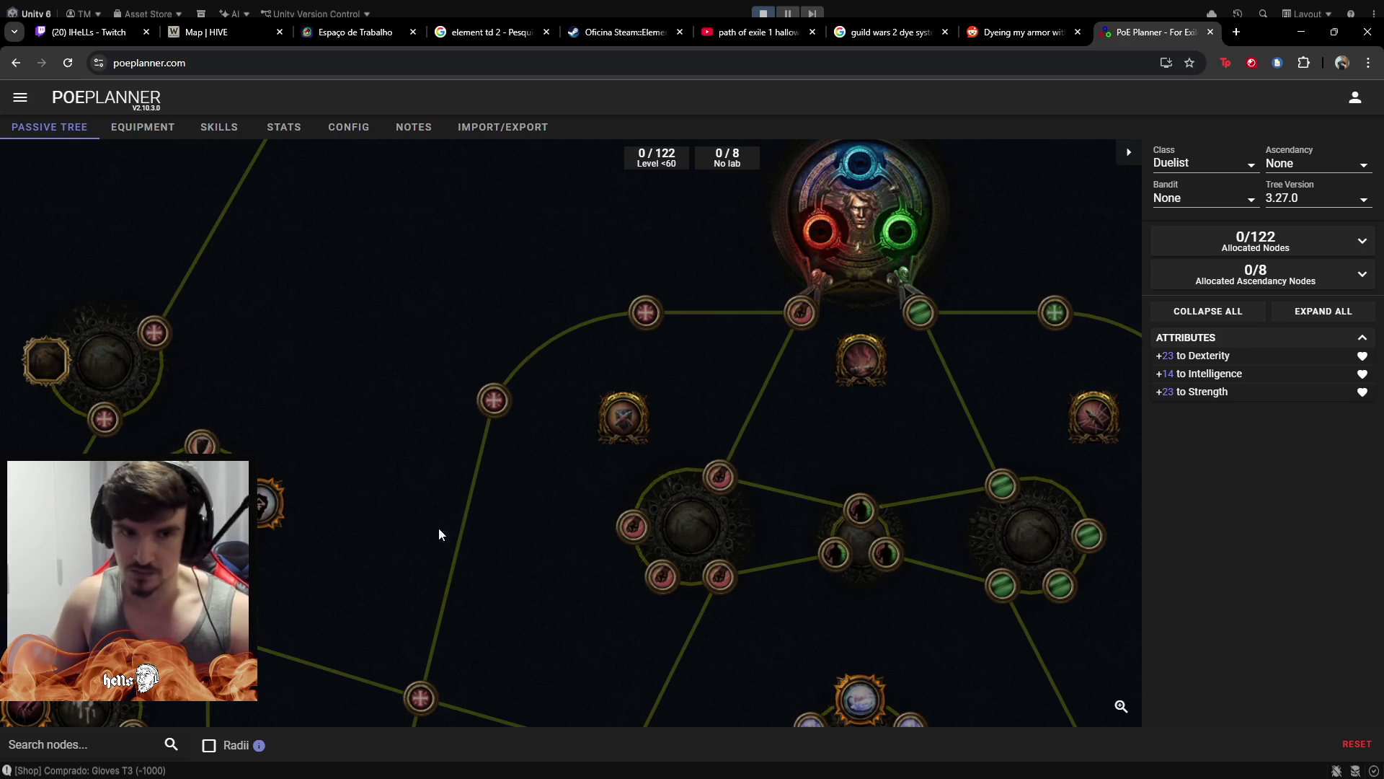
Zoom out and pan around the Duelist start's node clusters, then switch back to the Unity game
{"action": "scroll", "coordinate": [438, 528], "scroll_direction": "down", "scroll_amount": 3}
{"action": "scroll", "coordinate": [410, 592], "scroll_direction": "down", "scroll_amount": 2}
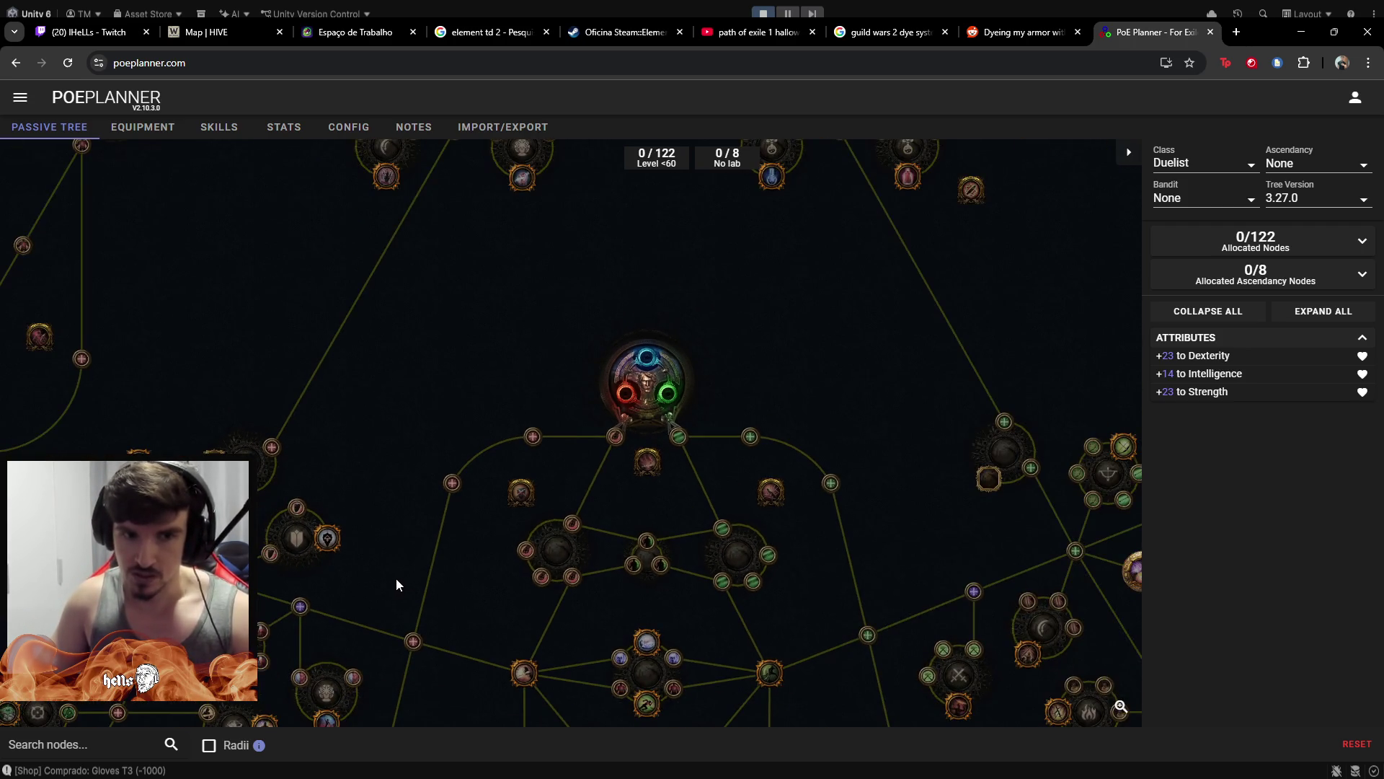
{"action": "left_click_drag", "start_coordinate": [396, 578], "coordinate": [491, 455]}
{"action": "scroll", "coordinate": [476, 321], "scroll_direction": "down", "scroll_amount": 5}
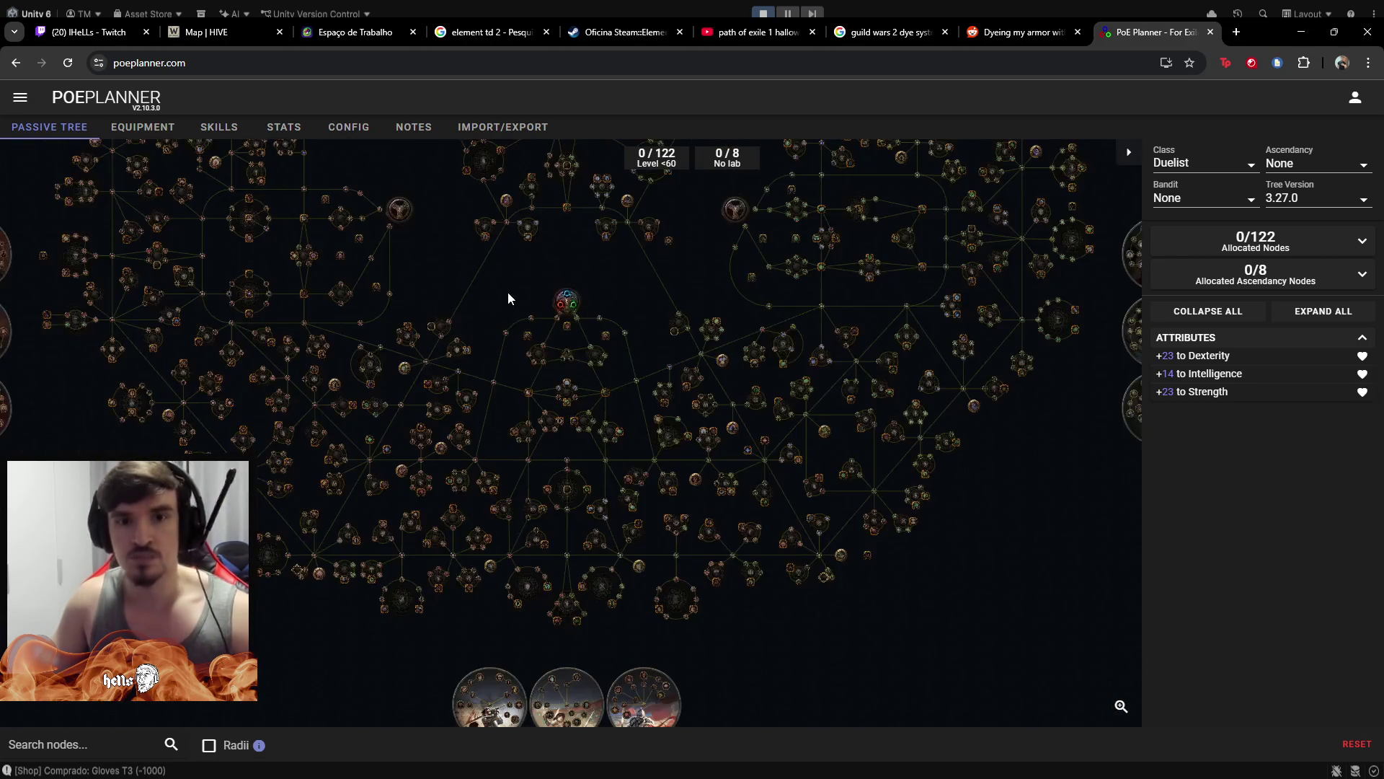
{"action": "left_click_drag", "start_coordinate": [506, 290], "coordinate": [518, 524]}
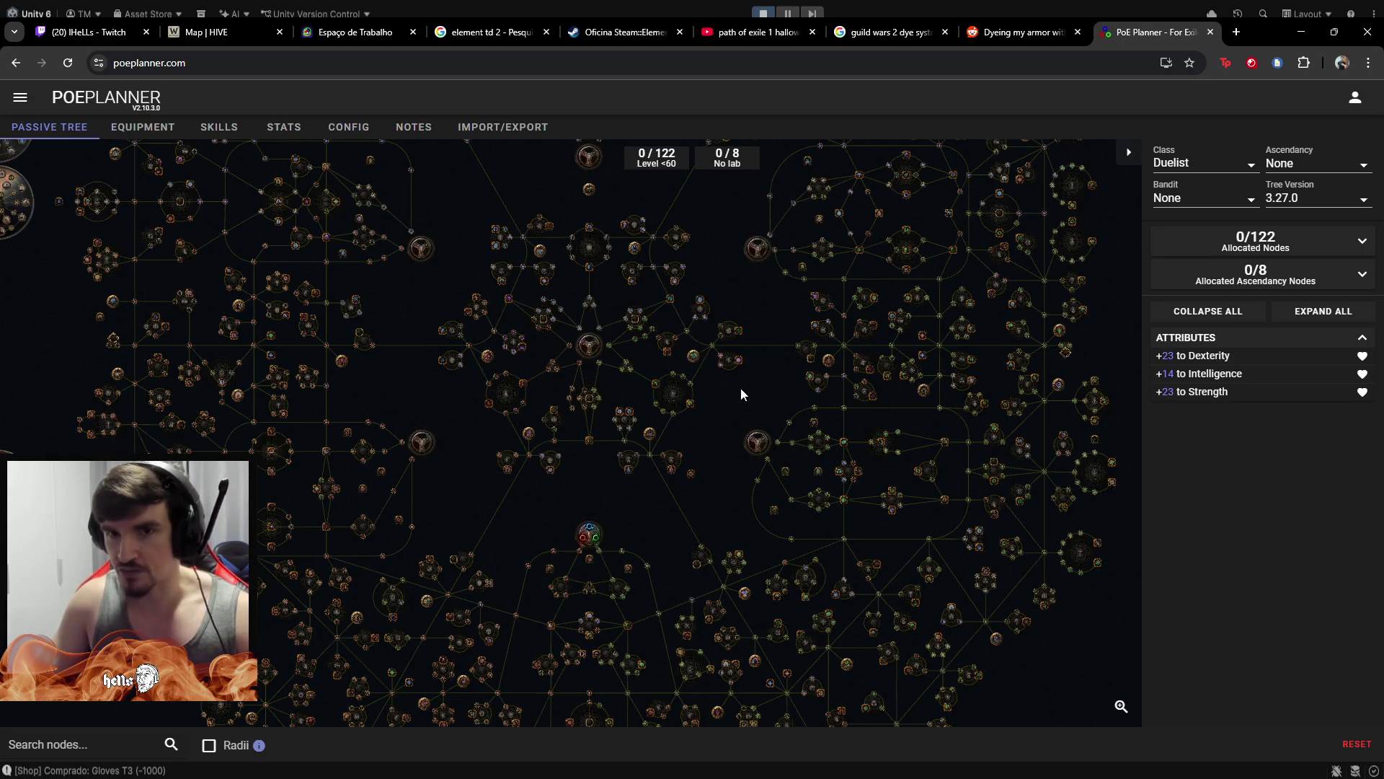
{"action": "scroll", "coordinate": [696, 638], "scroll_direction": "up", "scroll_amount": 5}
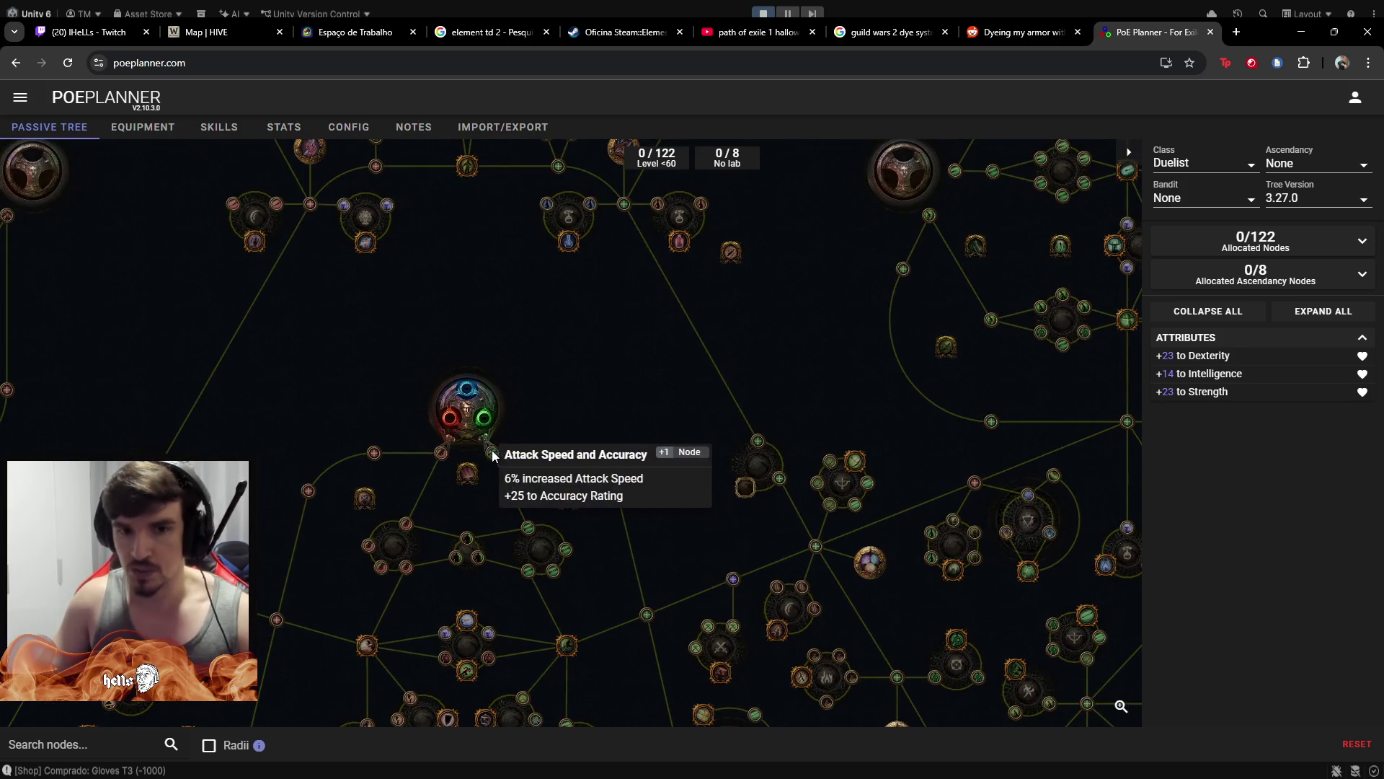
{"action": "scroll", "coordinate": [490, 451], "scroll_direction": "up", "scroll_amount": 3}
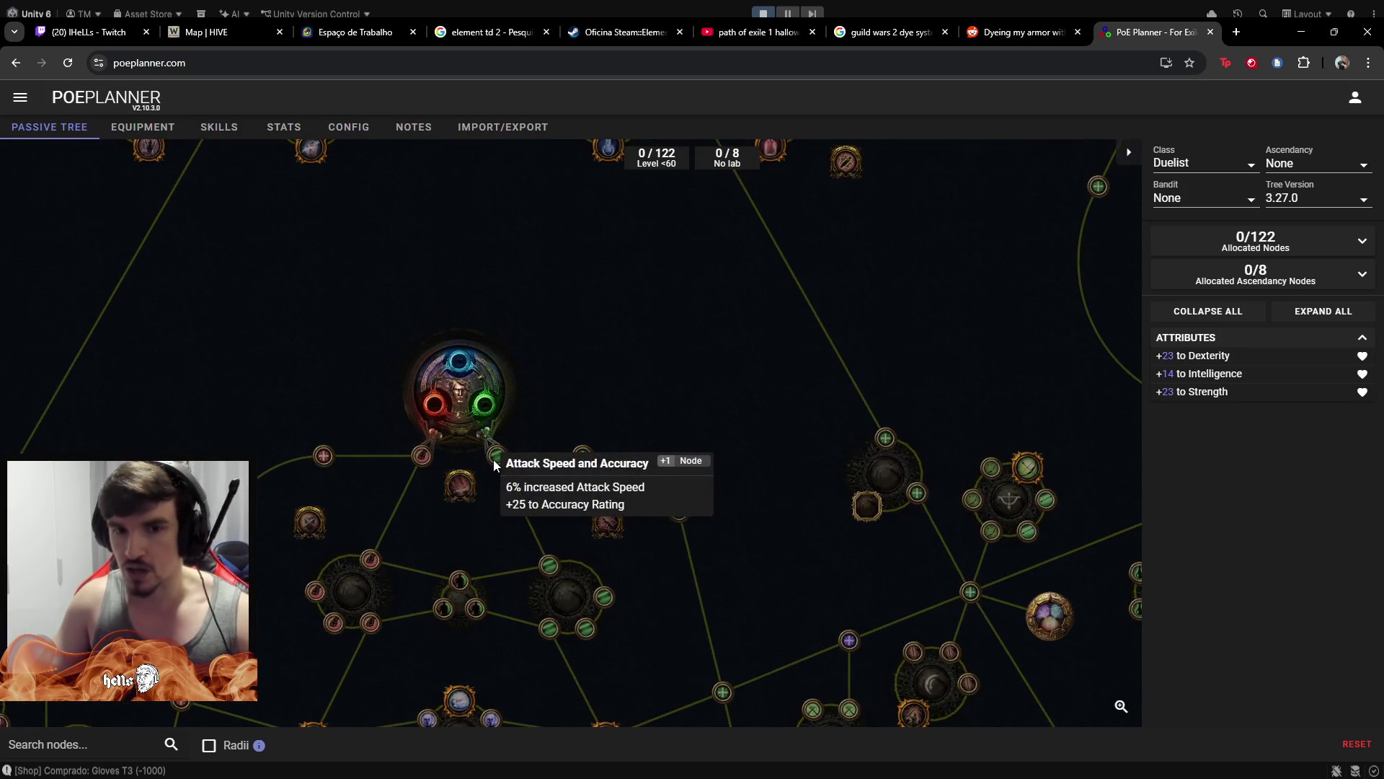
{"action": "scroll", "coordinate": [494, 460], "scroll_direction": "up", "scroll_amount": 1}
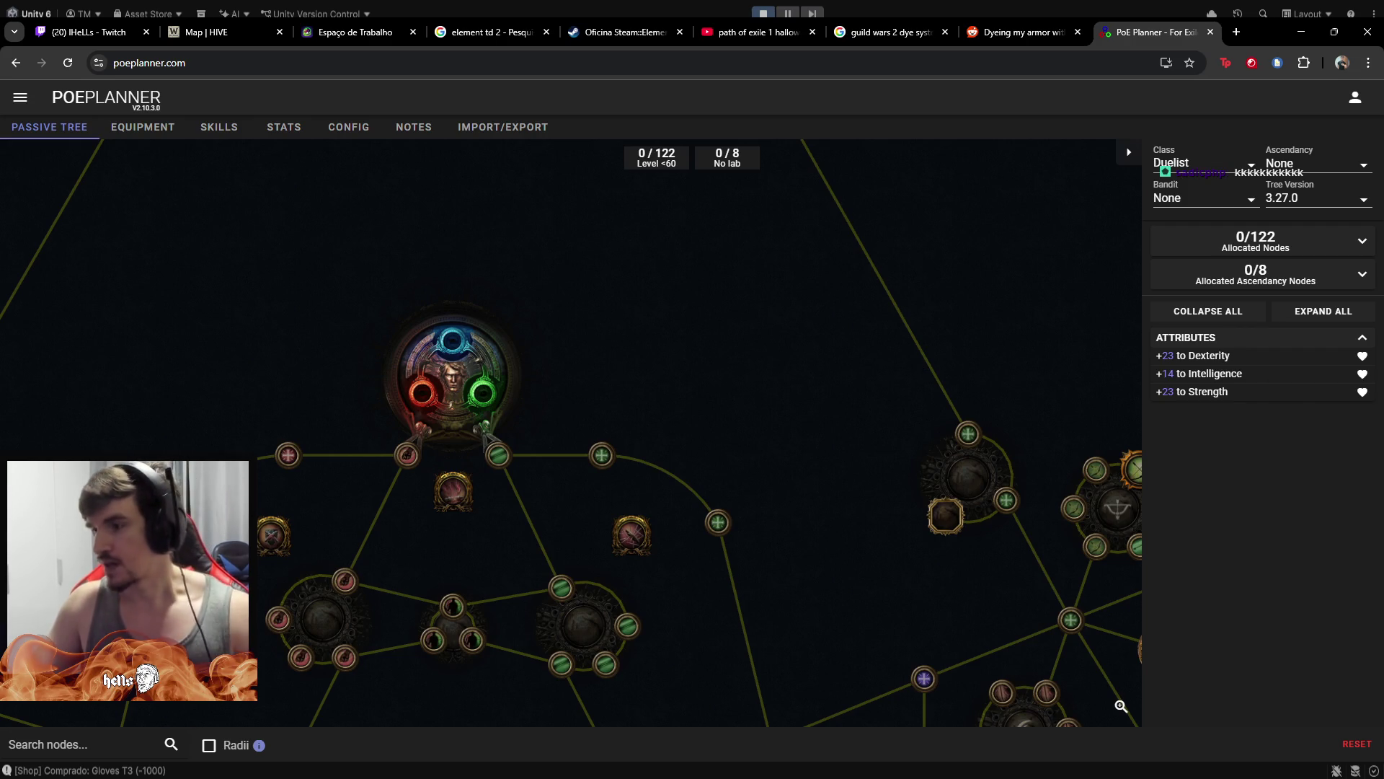
{"action": "key", "text": "alt+Tab"}
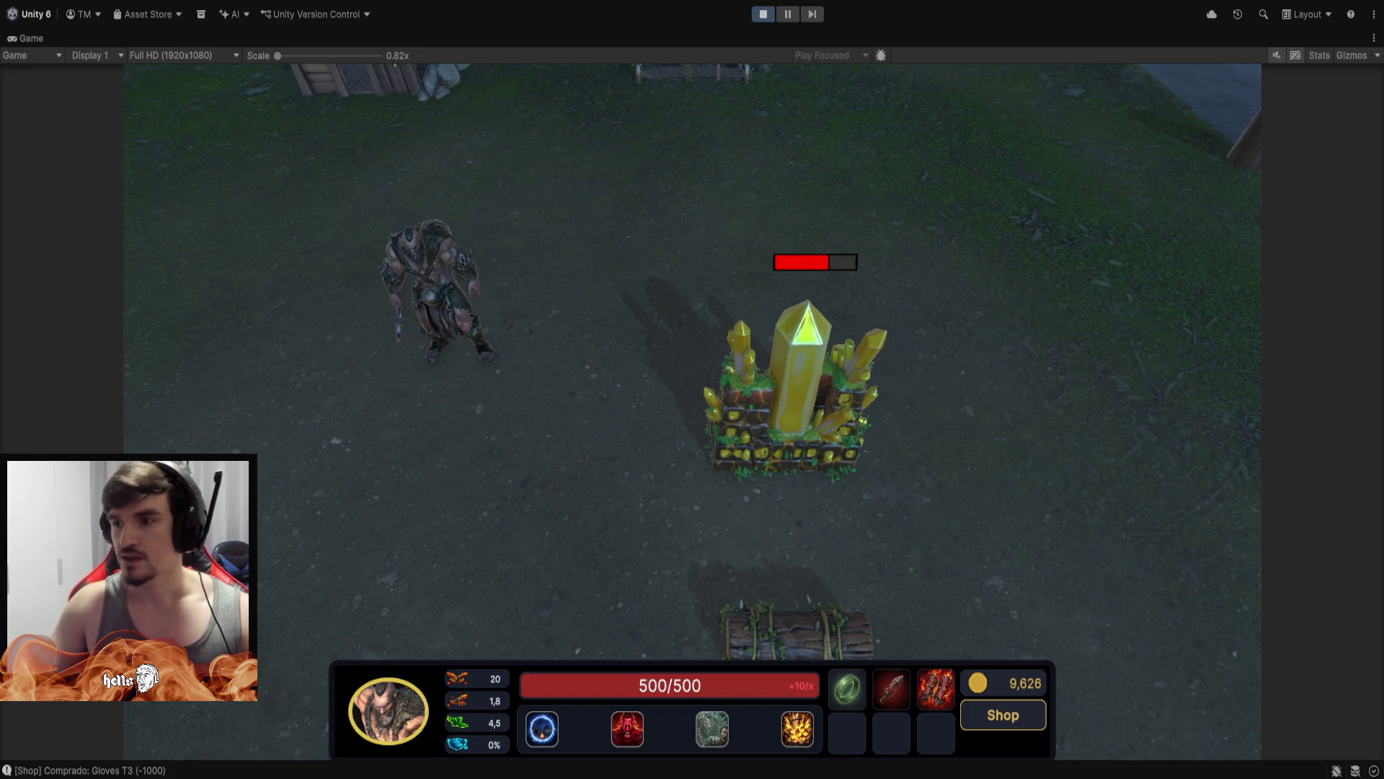
Switch from Unity to the Last Epoch skills page at lastepoch.com/skills in Chrome
{"action": "key", "text": "alt+Tab"}
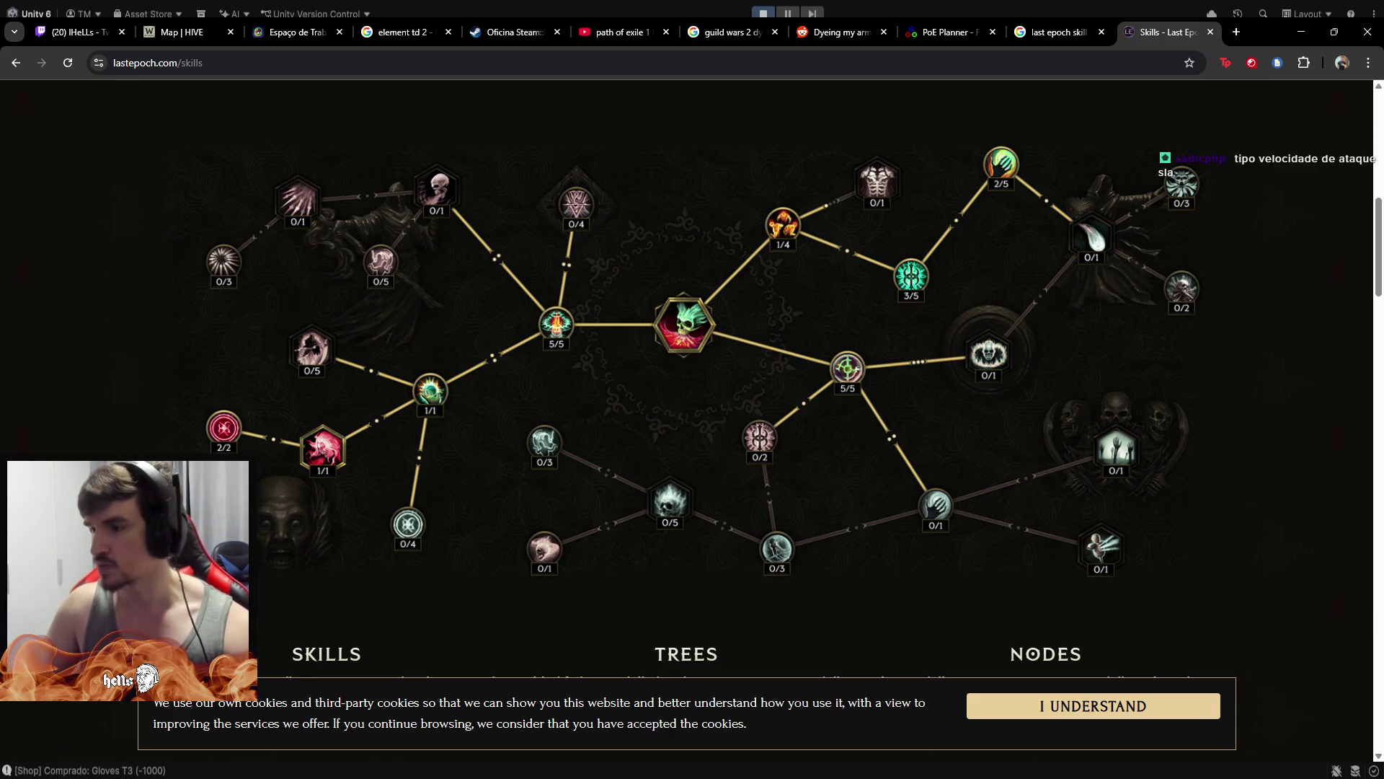
Return from the Last Epoch skills page to the running Unity playtest
{"action": "key", "text": "alt+Tab"}
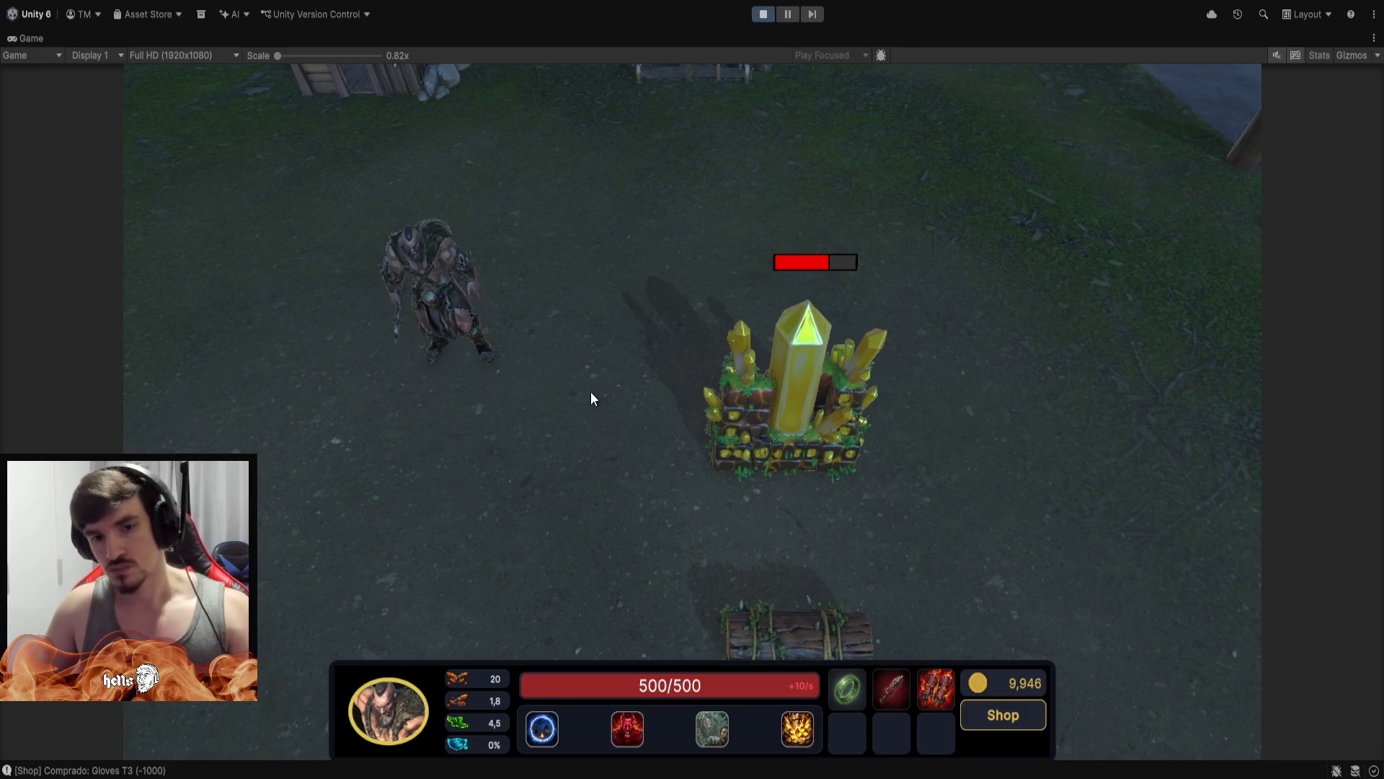
Use the builder to place a tier-1 tower beside the crystal base
{"action": "key", "text": "Tab"}
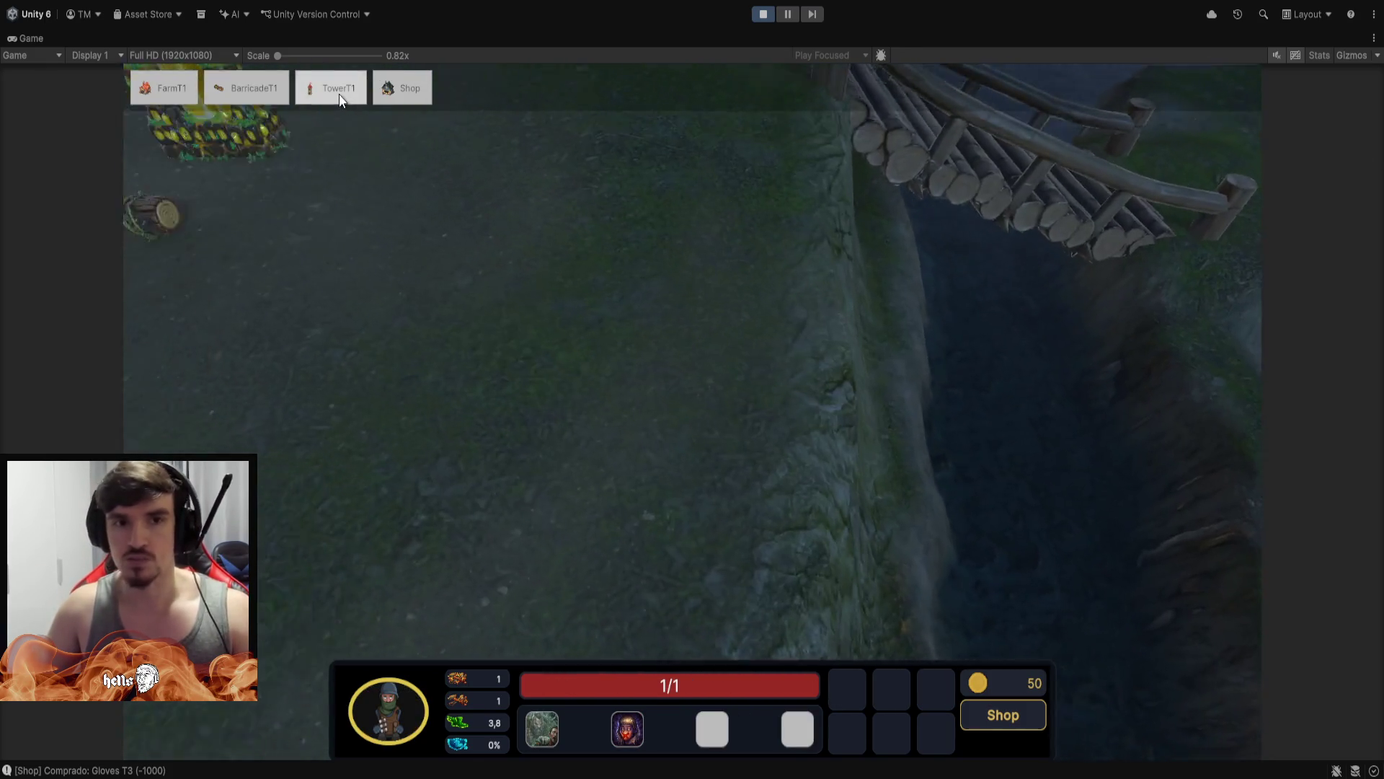
{"action": "left_click", "coordinate": [339, 97]}
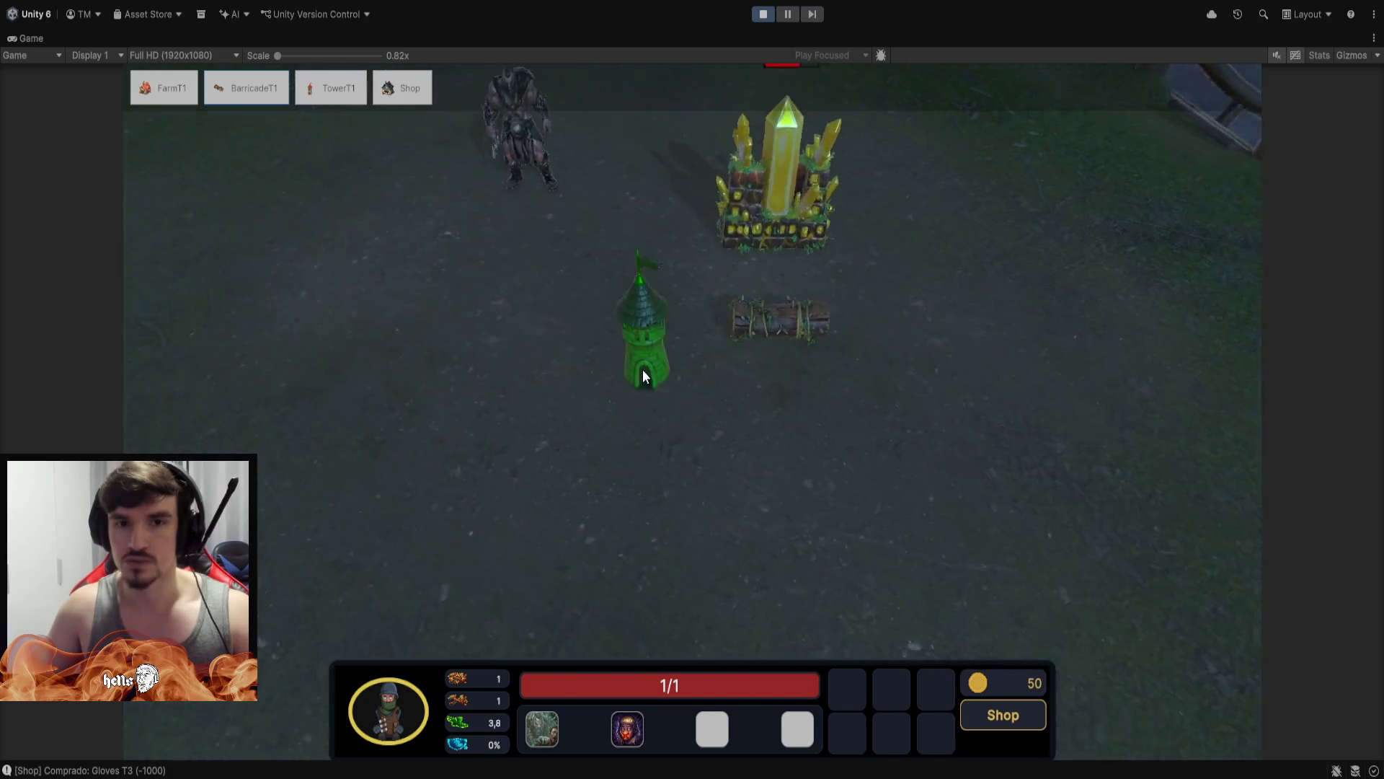
{"action": "left_click", "coordinate": [642, 369]}
{"action": "left_click", "coordinate": [653, 421]}
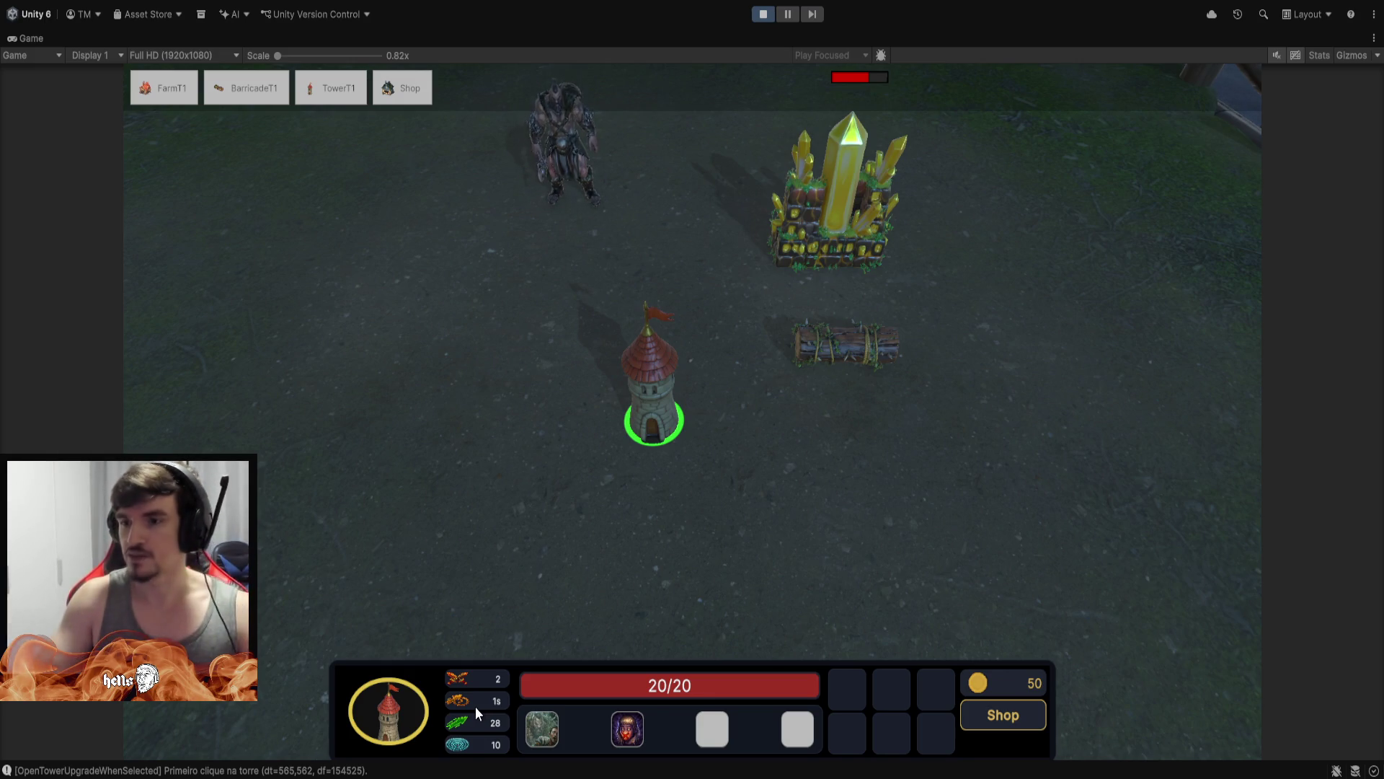
Walk the ogre hero up-right, left and back up-right, then open the blacksmith's shop
{"action": "left_click", "coordinate": [461, 308]}
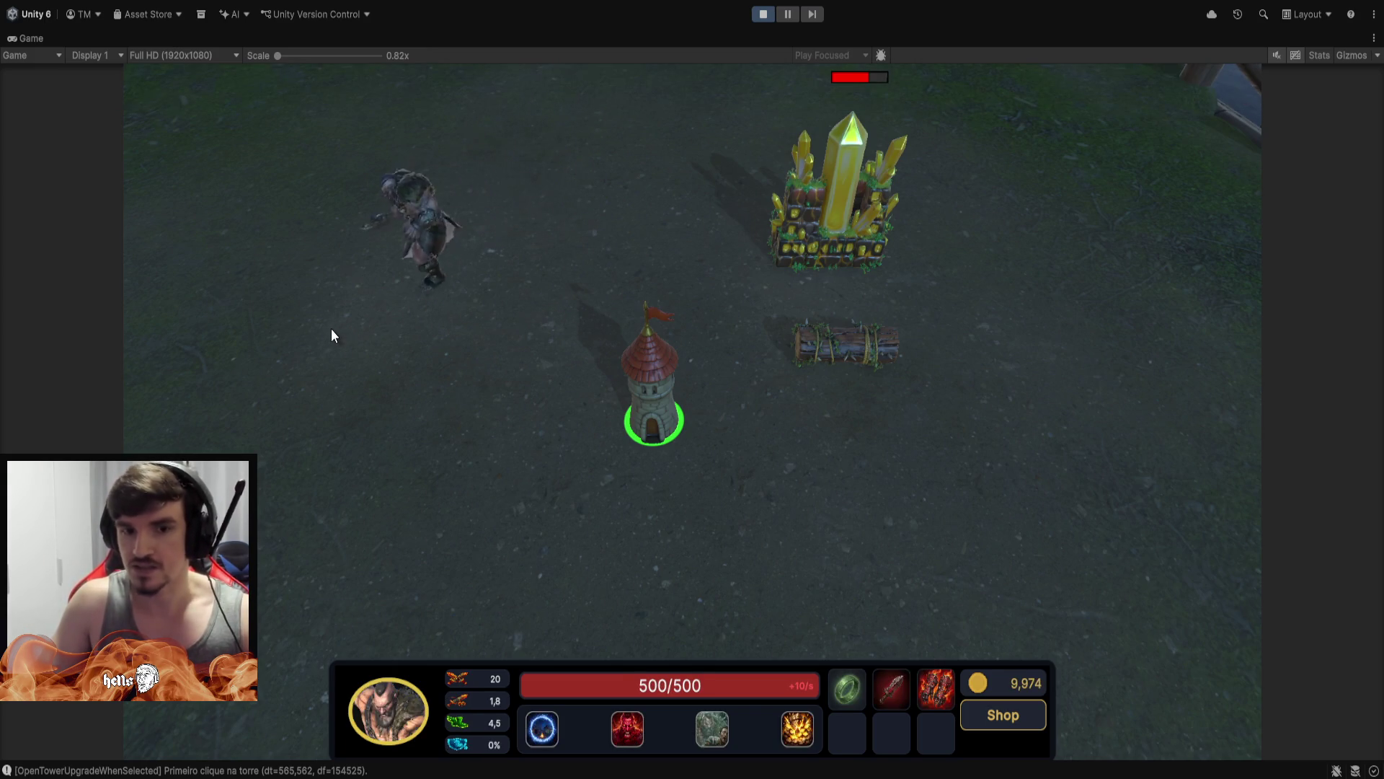
{"action": "right_click", "coordinate": [630, 151]}
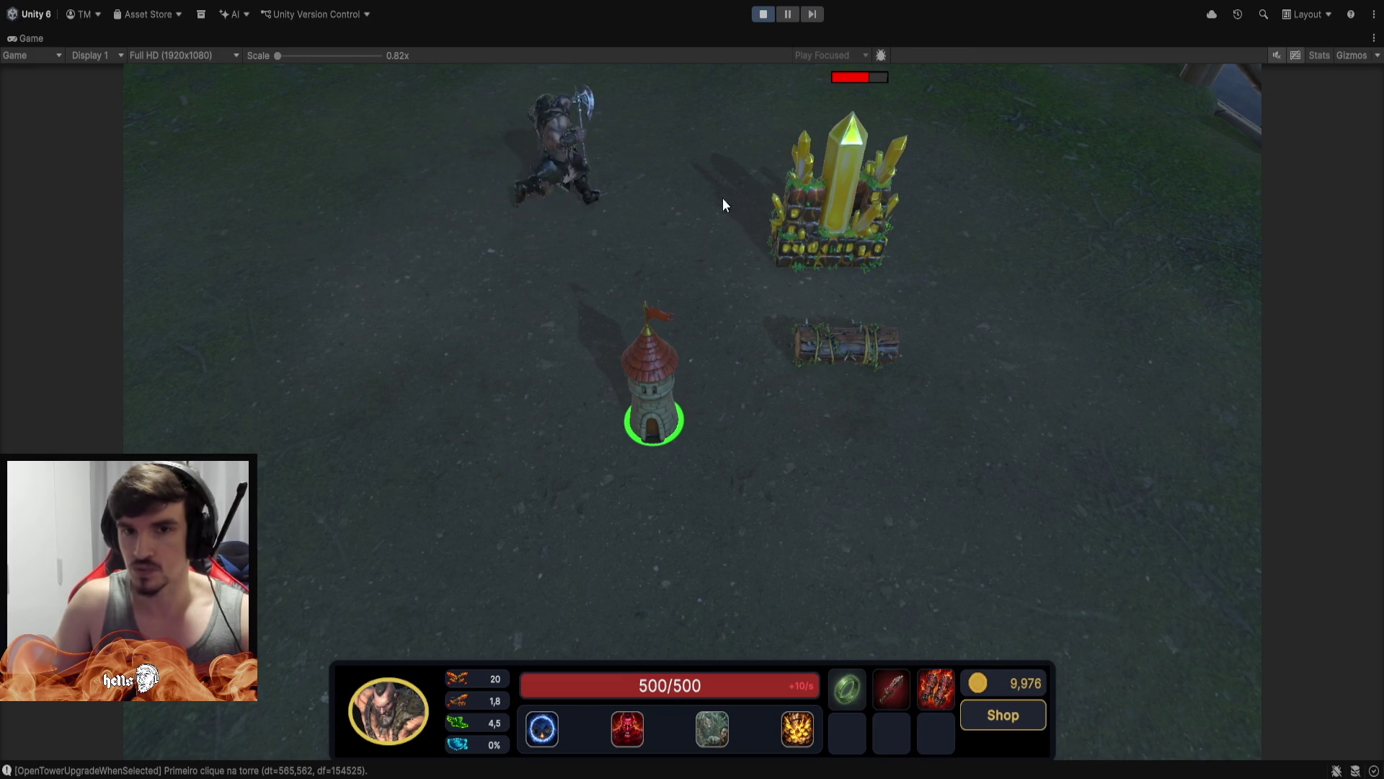
{"action": "right_click", "coordinate": [281, 222]}
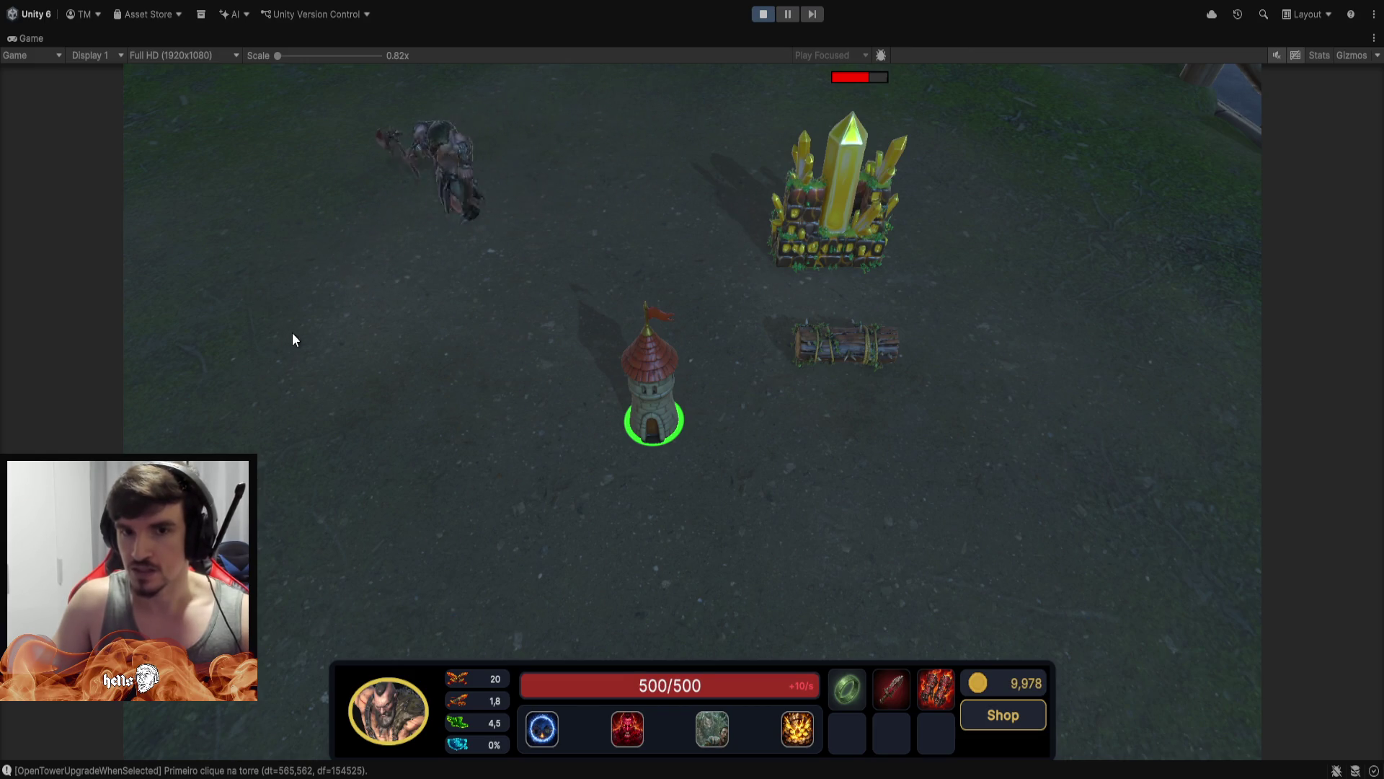
{"action": "right_click", "coordinate": [654, 161]}
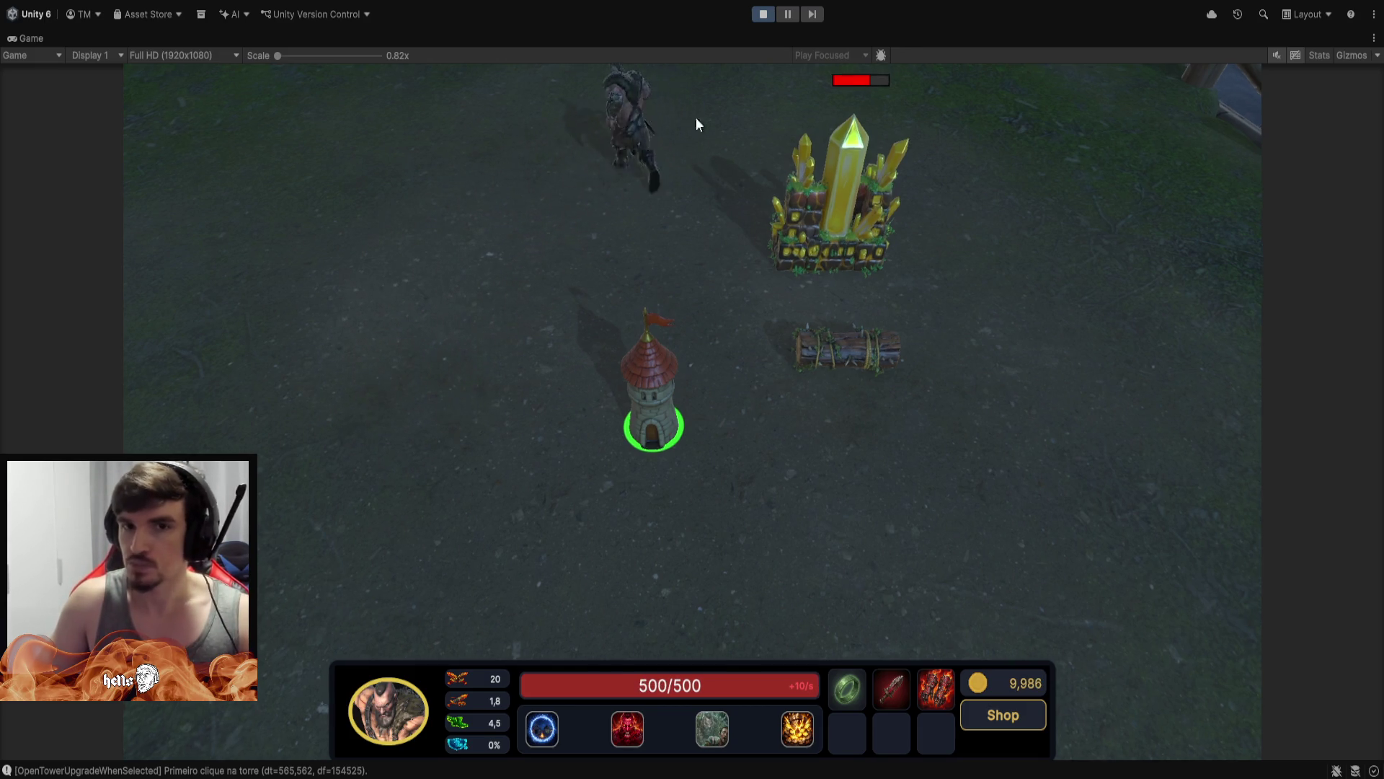
{"action": "left_click", "coordinate": [719, 182]}
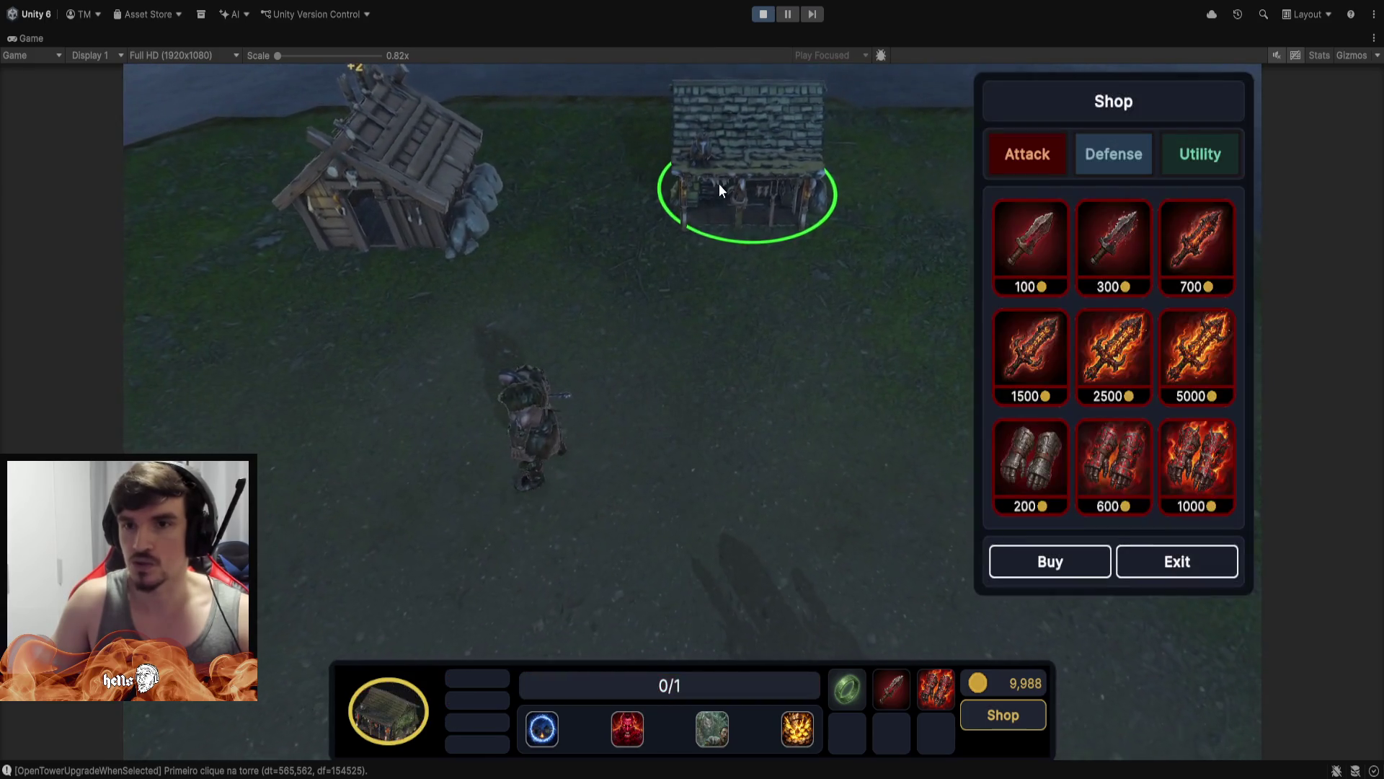
Buy Boots T3 from the shop's utility items for 5000 gold
{"action": "left_click", "coordinate": [1174, 165]}
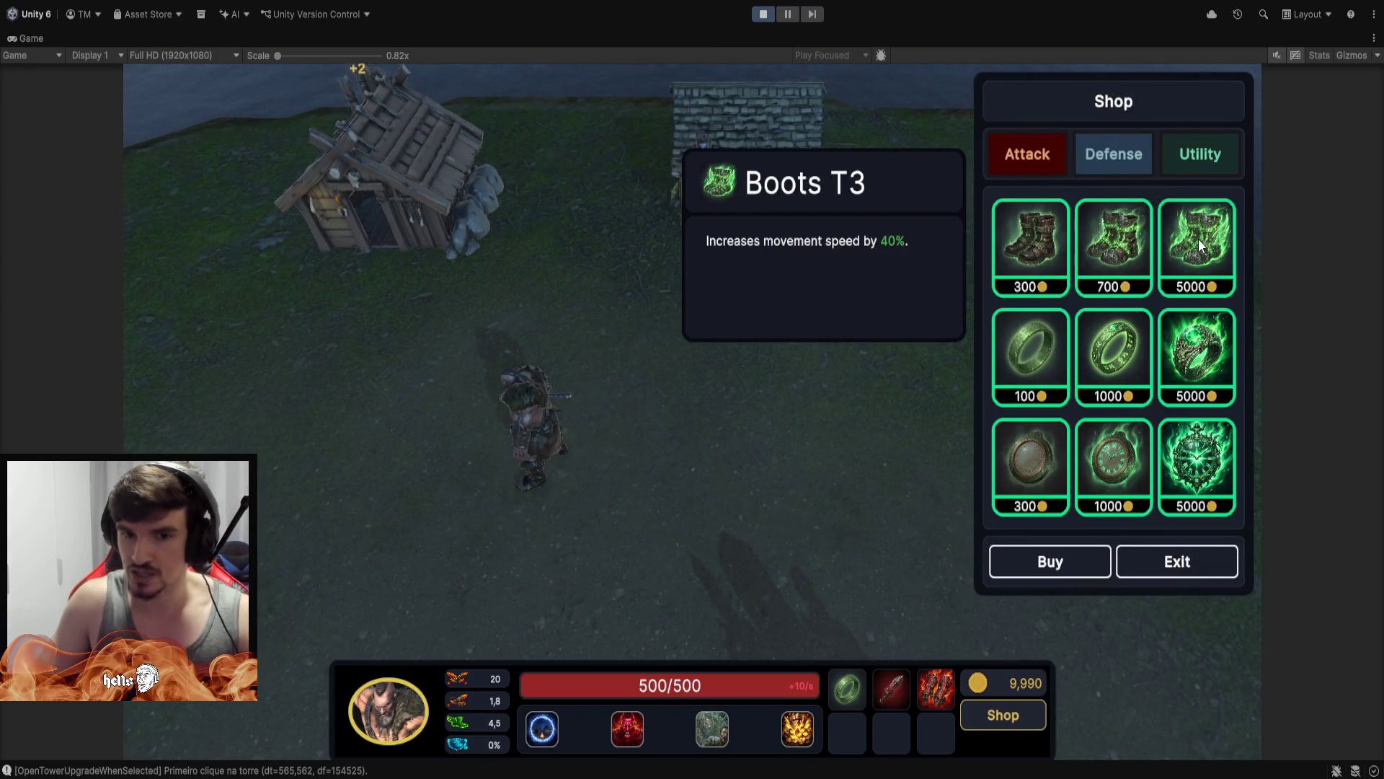
{"action": "left_click", "coordinate": [1198, 238]}
{"action": "left_click", "coordinate": [1180, 579]}
Walk the hero repeatedly around the field, circling the crystal and tower in every direction
{"action": "left_click", "coordinate": [582, 488]}
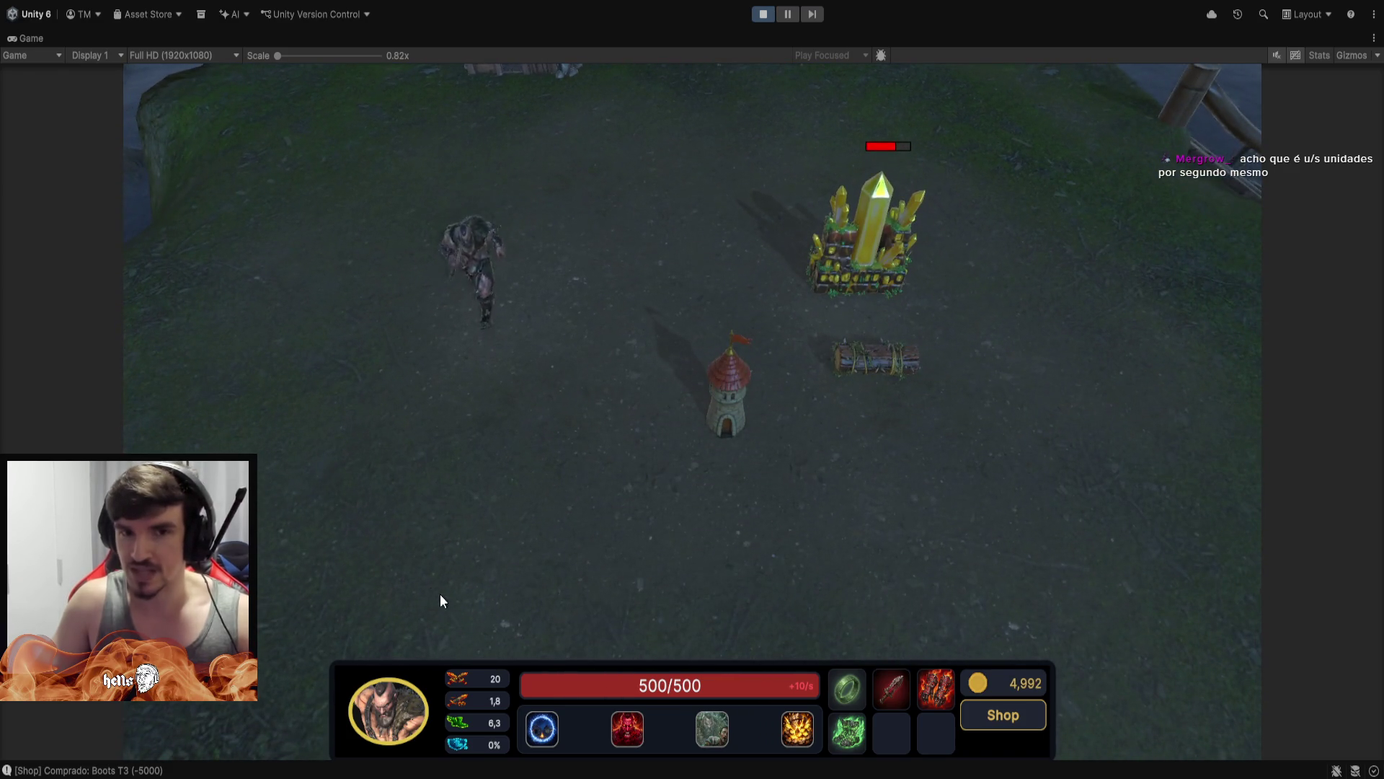
{"action": "left_click", "coordinate": [394, 604]}
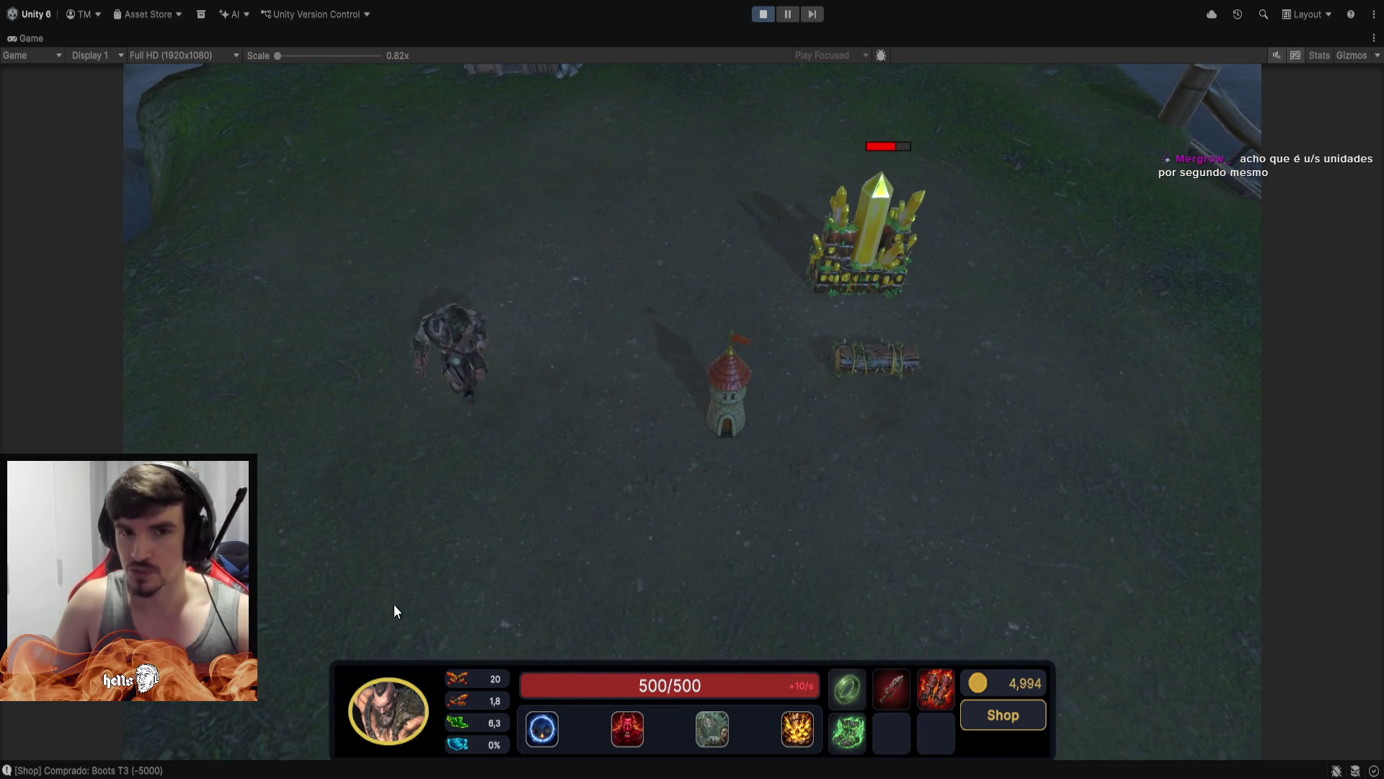
{"action": "left_click", "coordinate": [756, 632]}
{"action": "left_click", "coordinate": [1171, 513]}
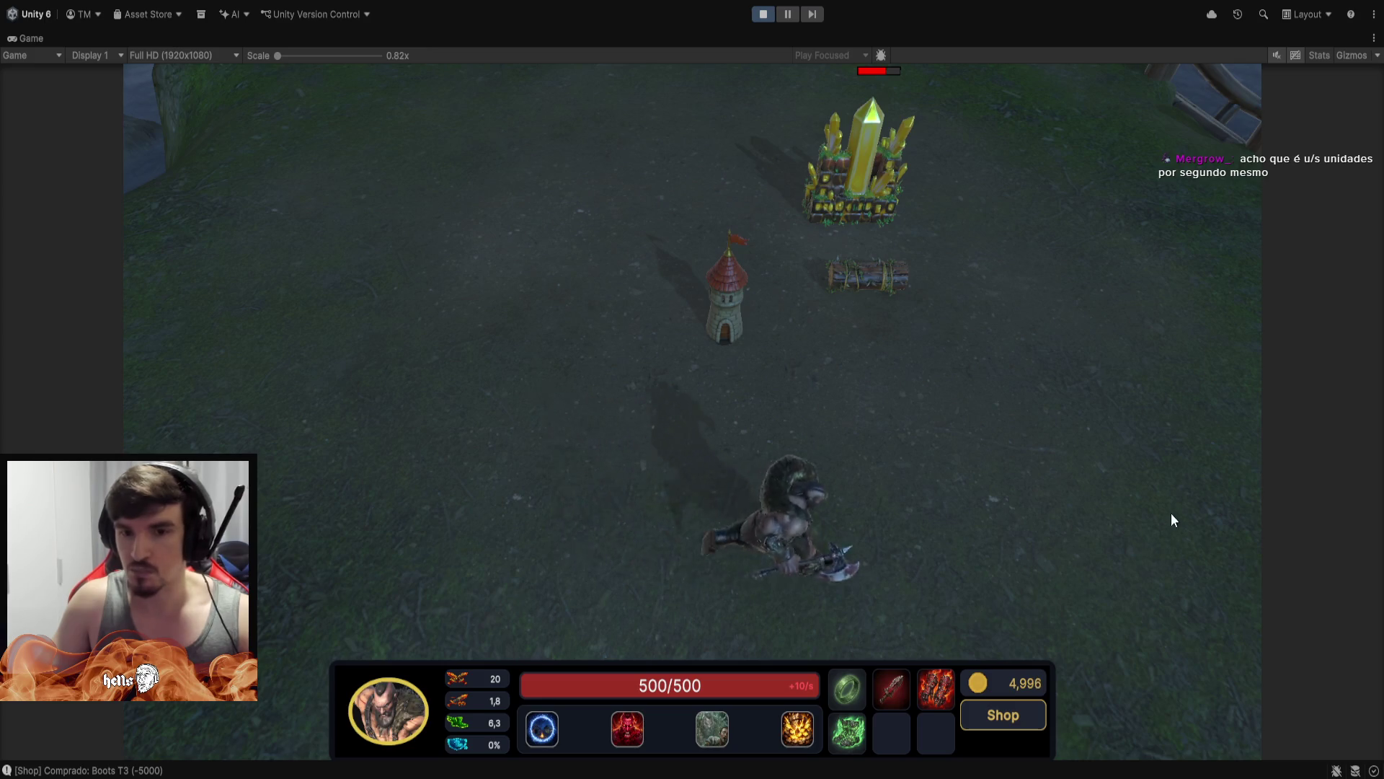
{"action": "left_click", "coordinate": [1172, 274]}
{"action": "left_click", "coordinate": [947, 577]}
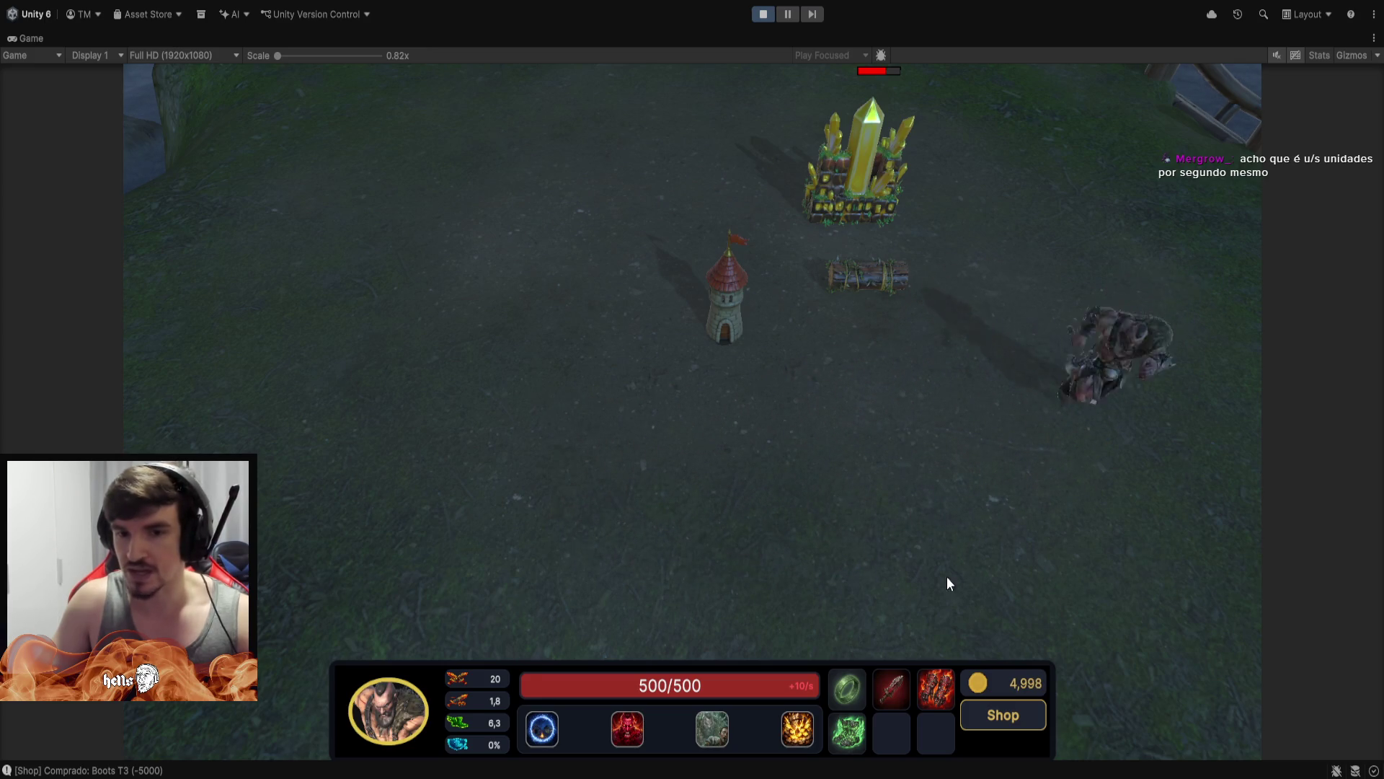
{"action": "left_click", "coordinate": [678, 619]}
{"action": "left_click", "coordinate": [436, 376]}
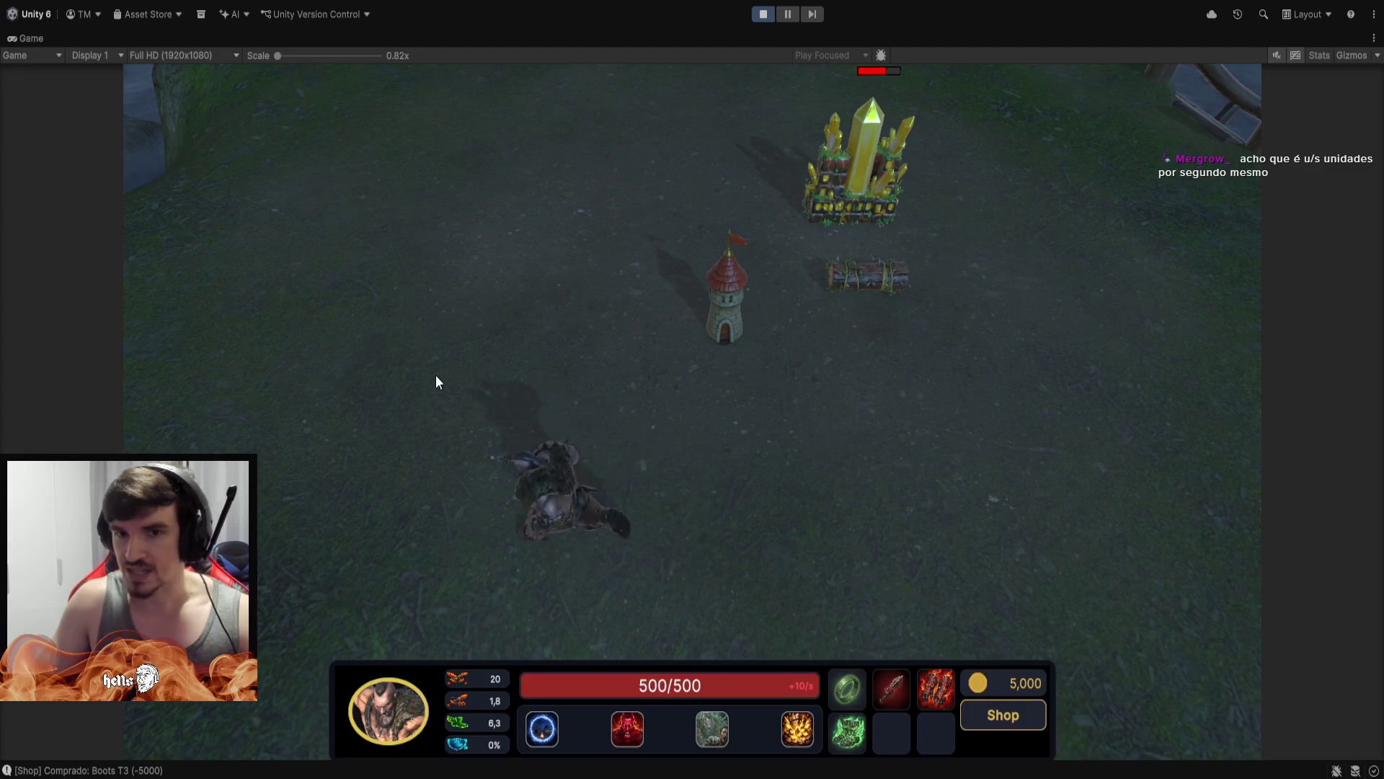
{"action": "left_click", "coordinate": [472, 209]}
{"action": "left_click", "coordinate": [571, 160]}
{"action": "left_click", "coordinate": [670, 158]}
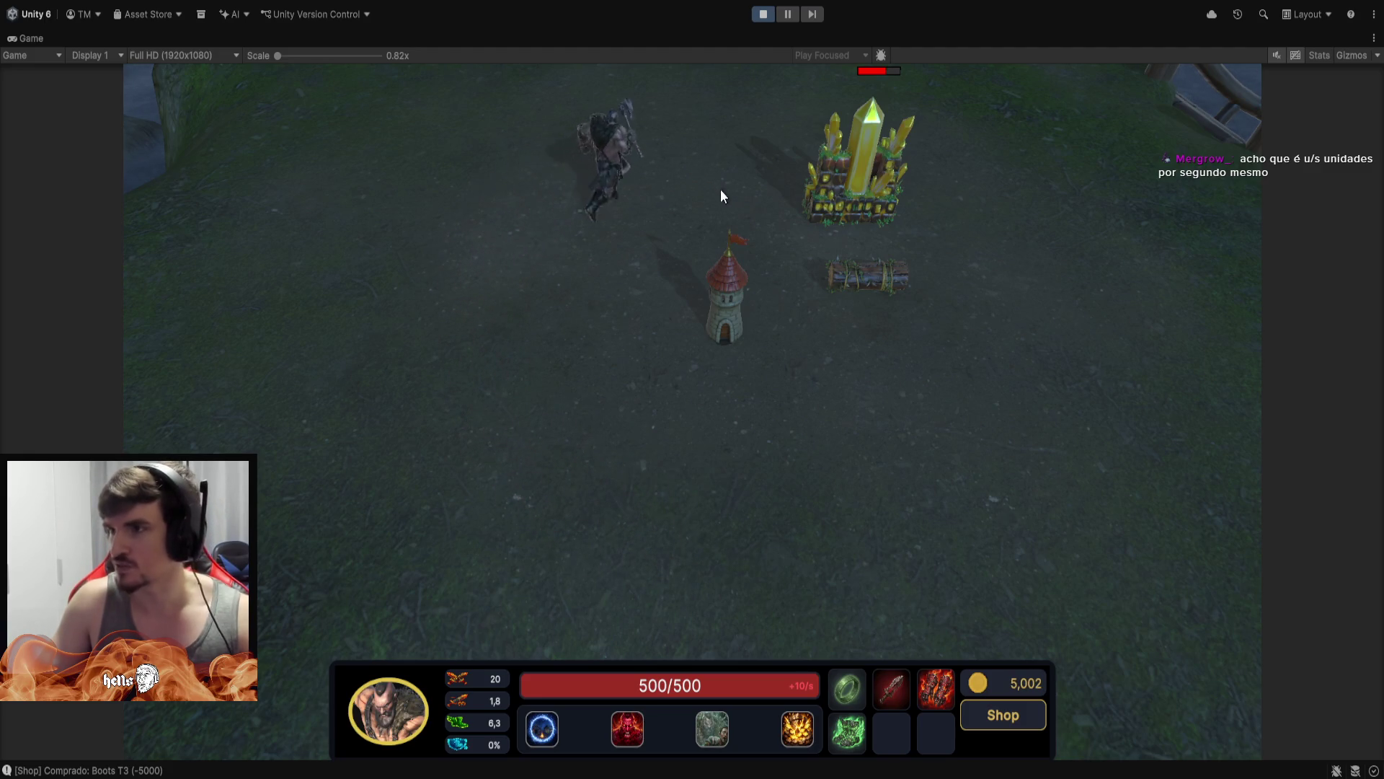
{"action": "left_click", "coordinate": [519, 261]}
{"action": "left_click", "coordinate": [499, 481]}
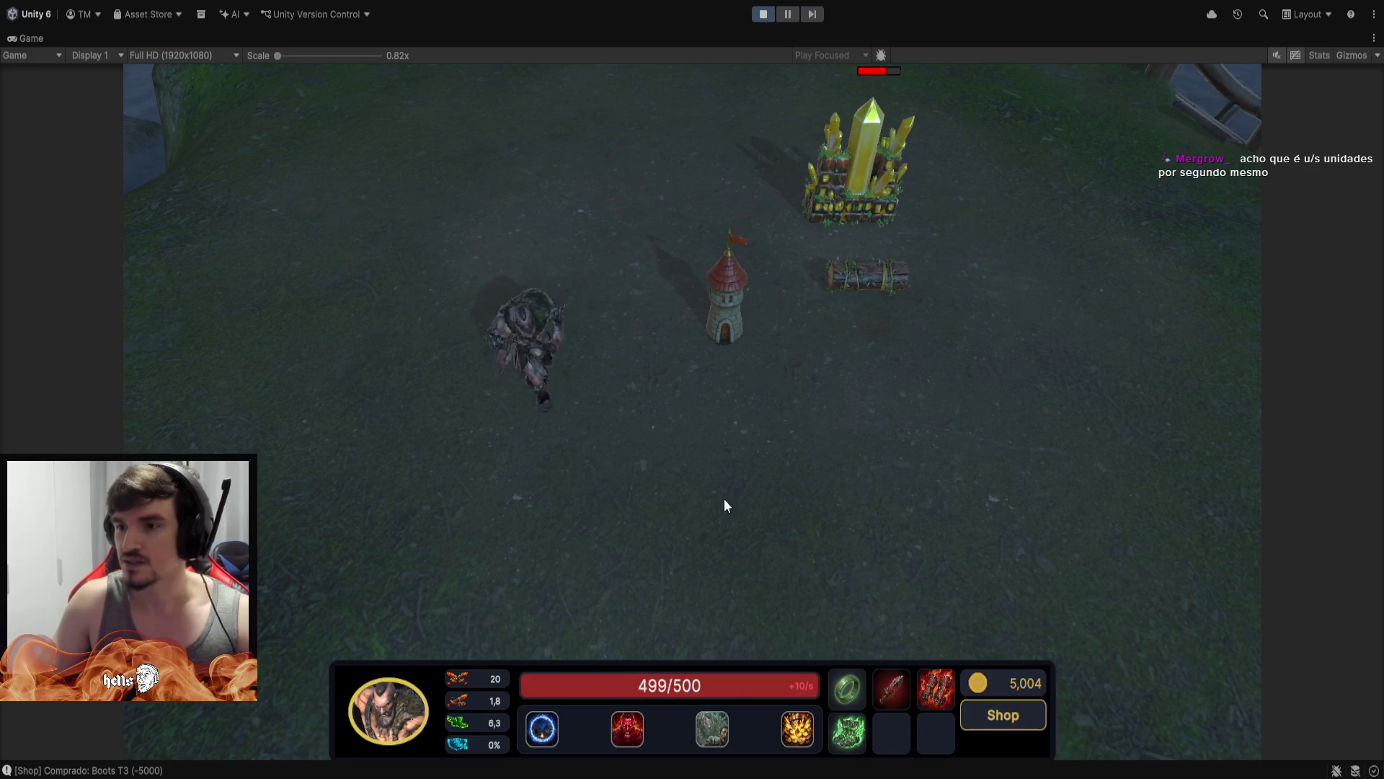
{"action": "left_click", "coordinate": [955, 502]}
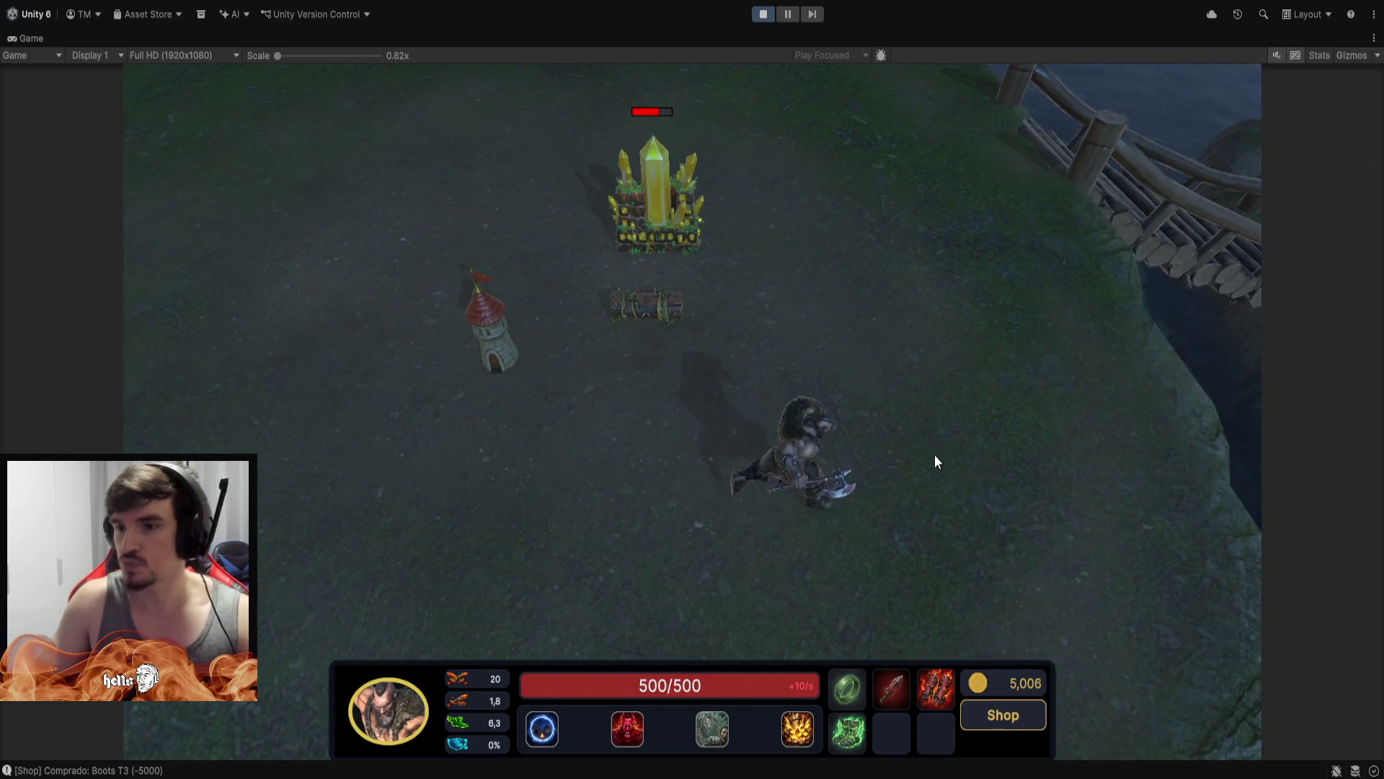
{"action": "left_click", "coordinate": [649, 454]}
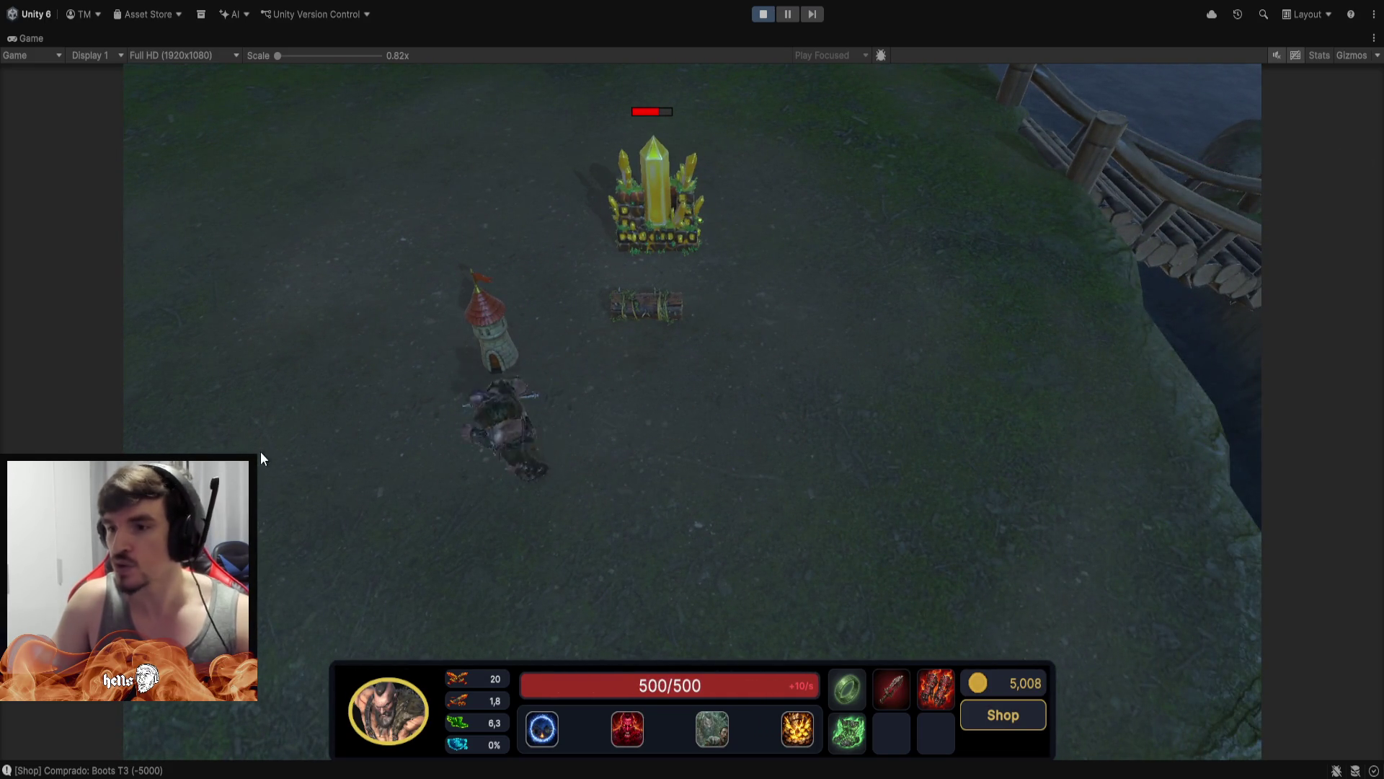
{"action": "left_click", "coordinate": [269, 291]}
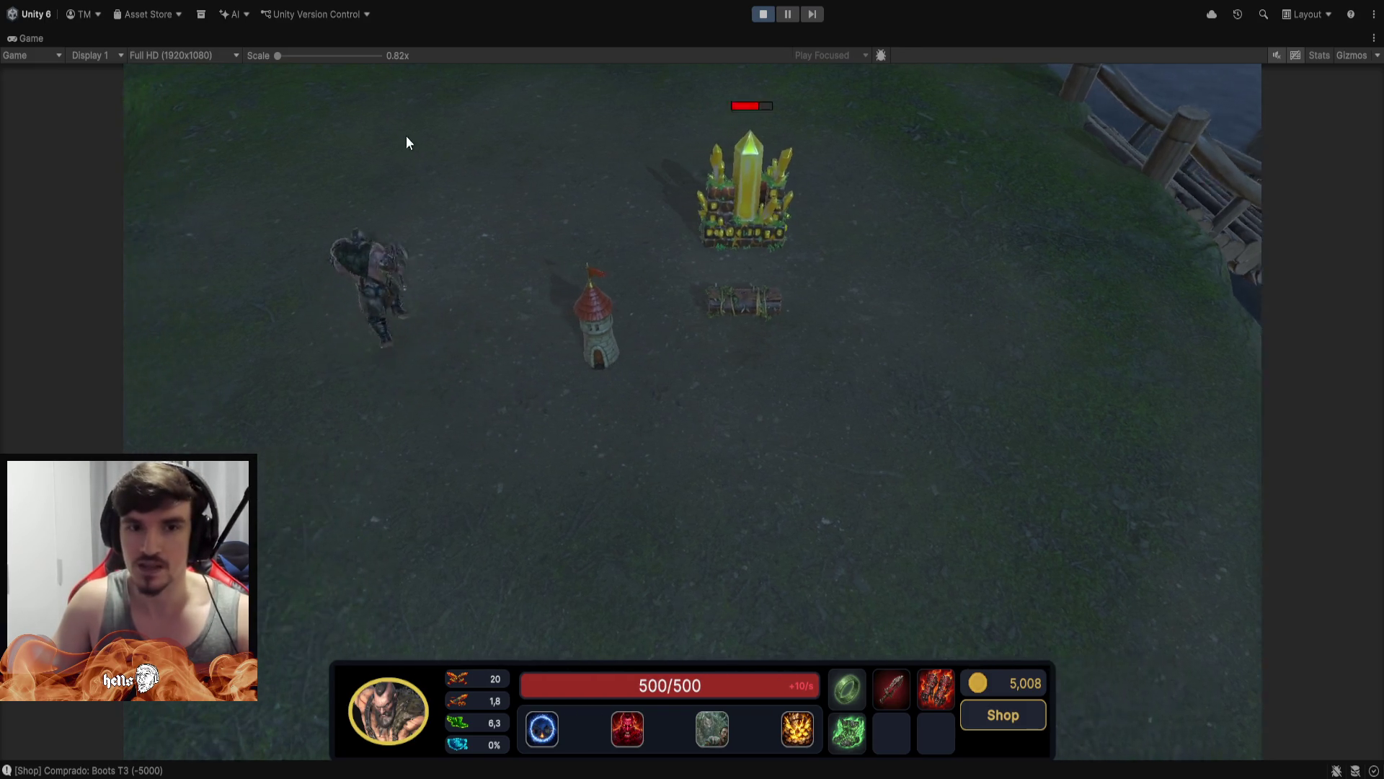
{"action": "left_click", "coordinate": [527, 102]}
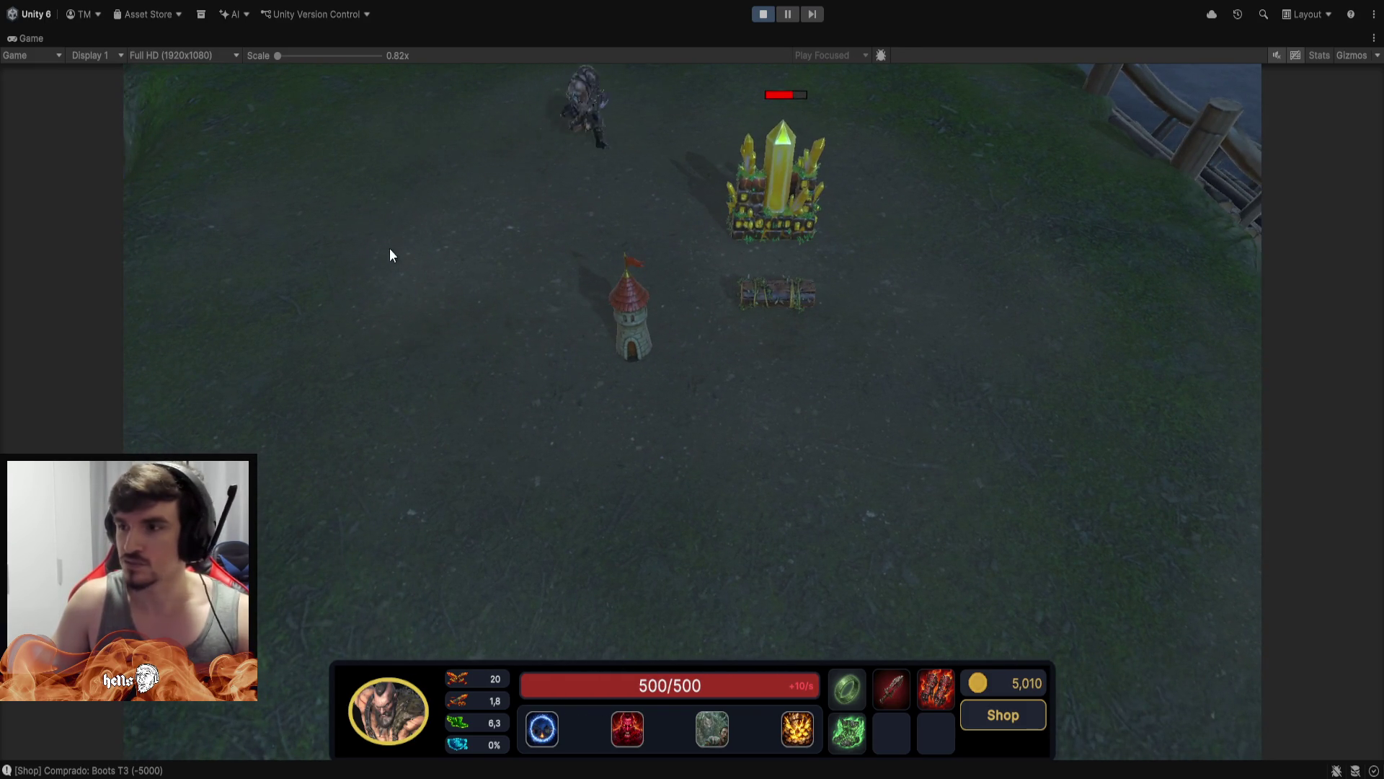
{"action": "left_click", "coordinate": [310, 275]}
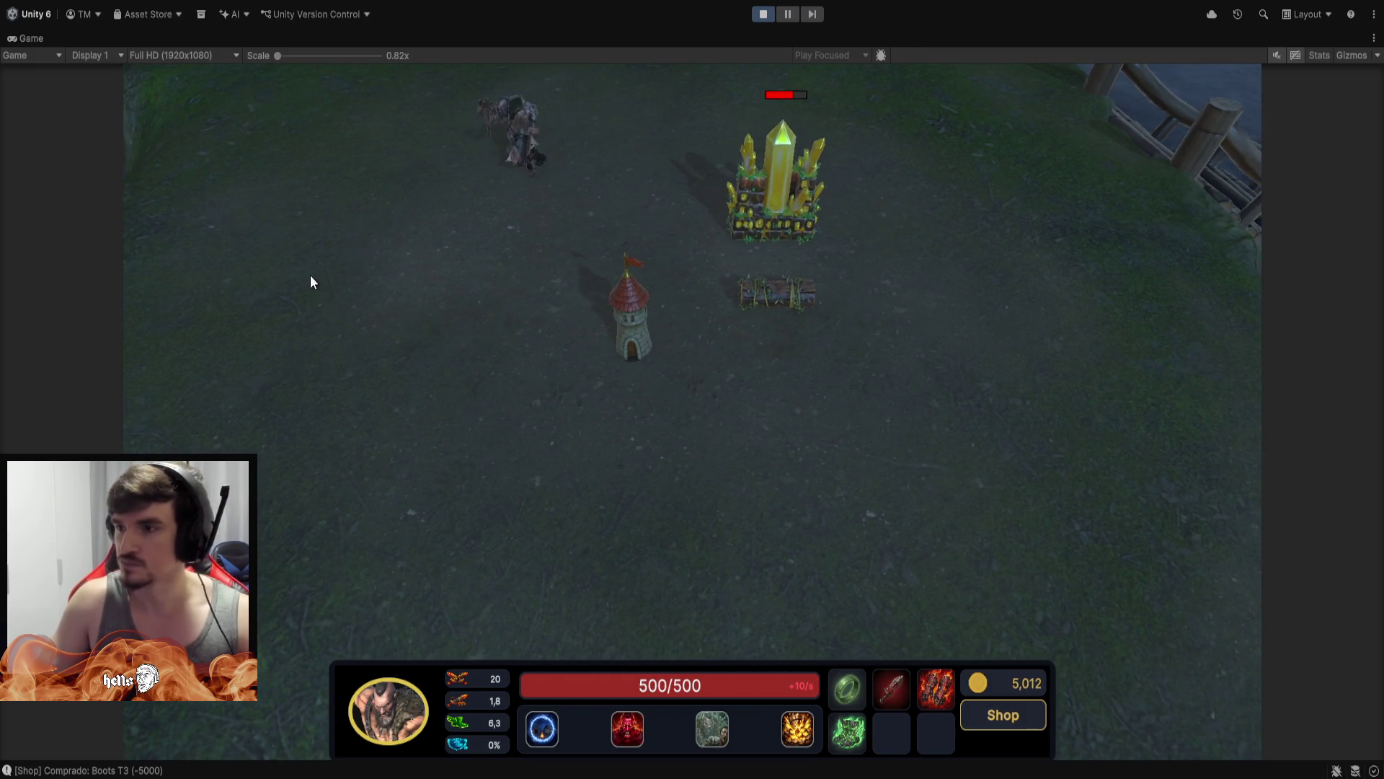
{"action": "left_click", "coordinate": [775, 568]}
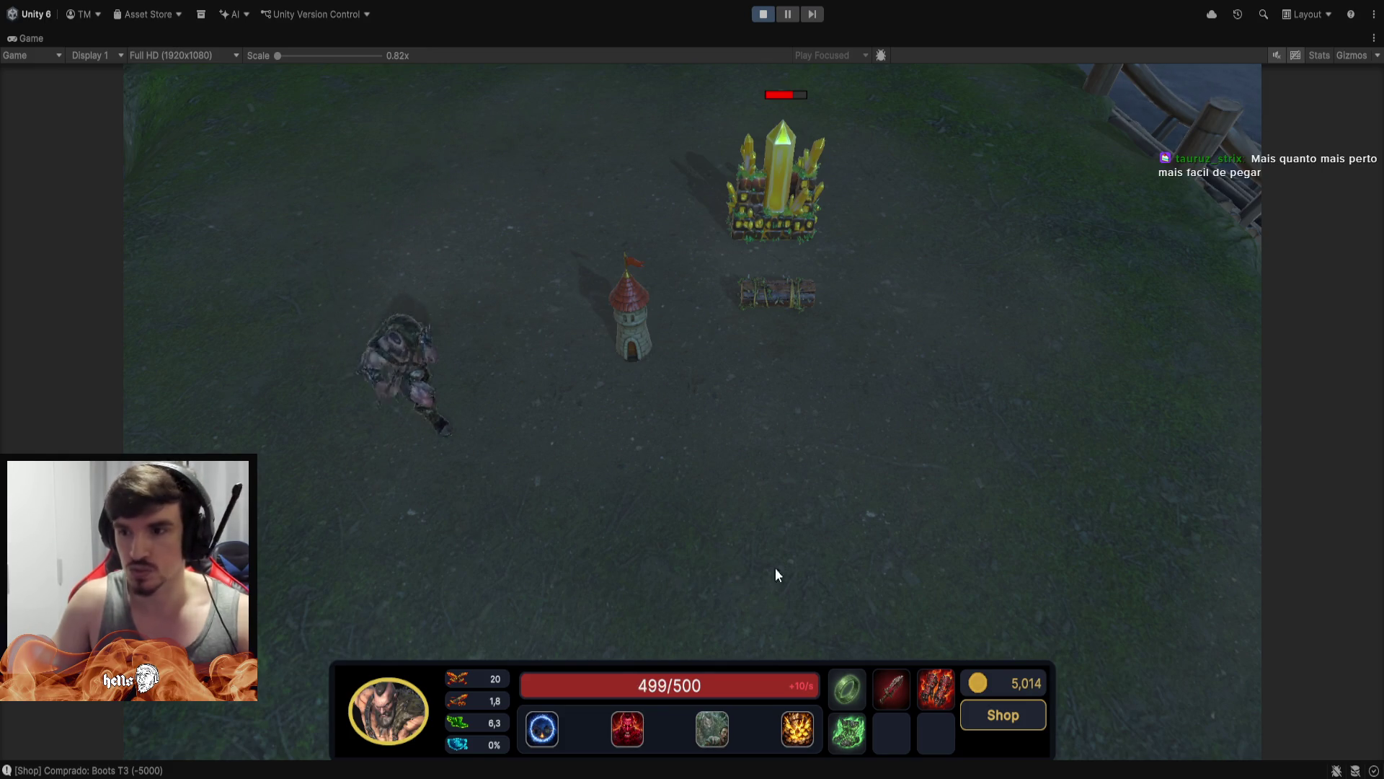
{"action": "left_click", "coordinate": [1053, 466]}
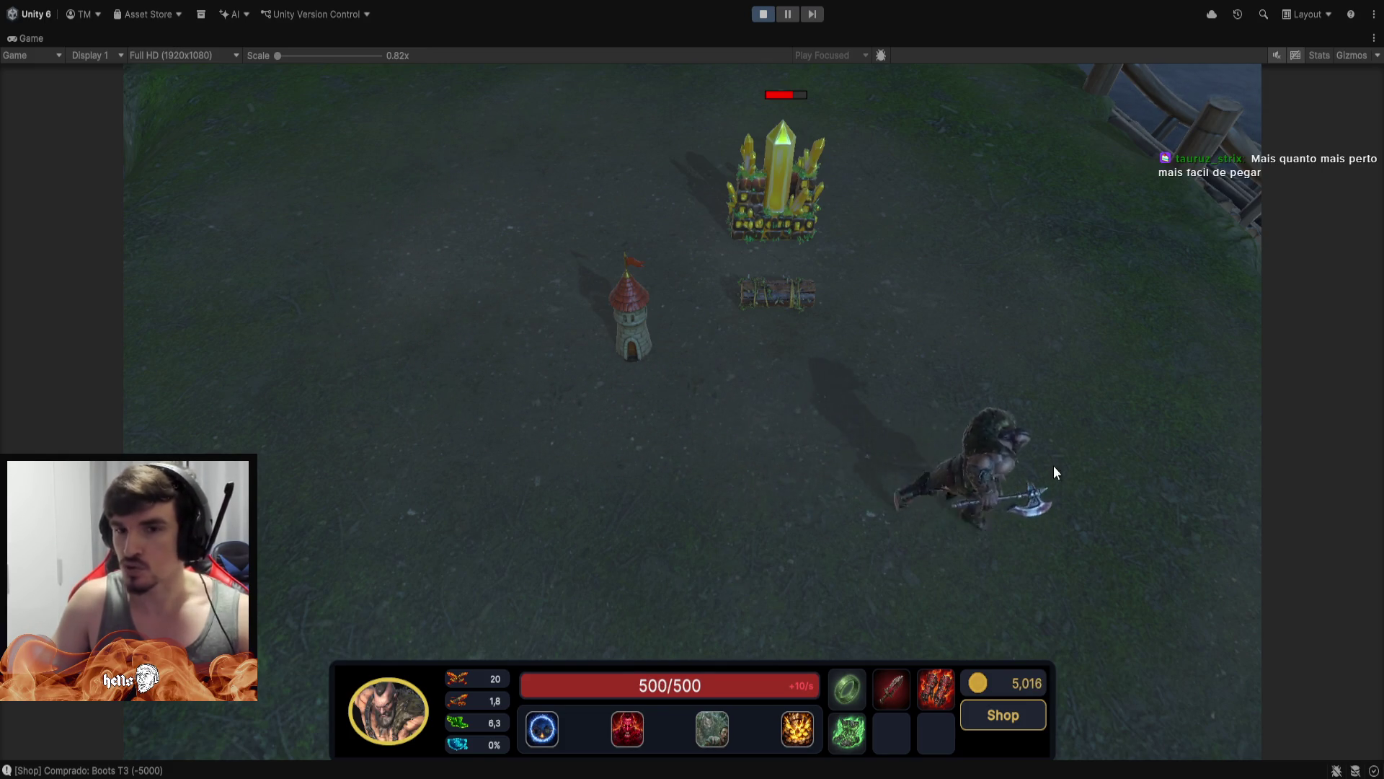
{"action": "left_click", "coordinate": [710, 417]}
{"action": "left_click", "coordinate": [626, 371]}
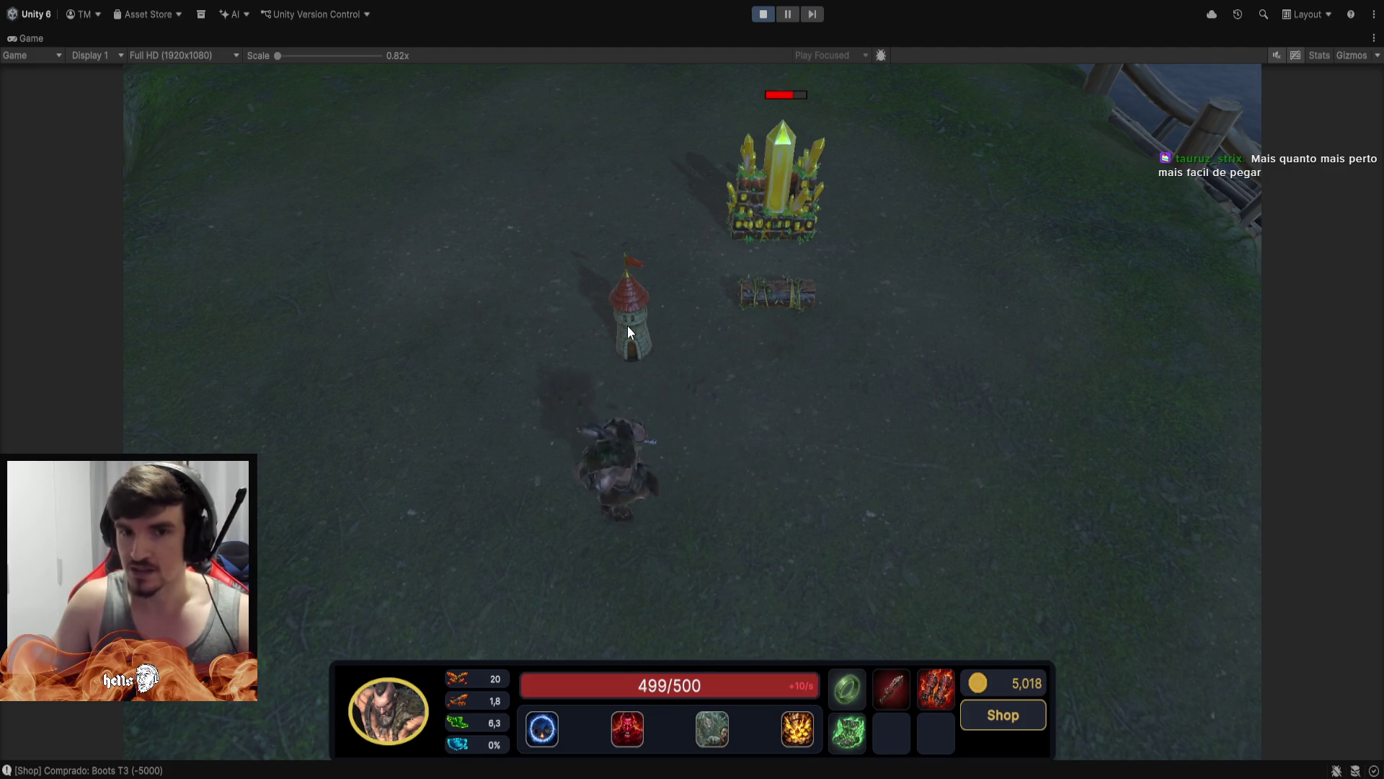
{"action": "left_click", "coordinate": [523, 271]}
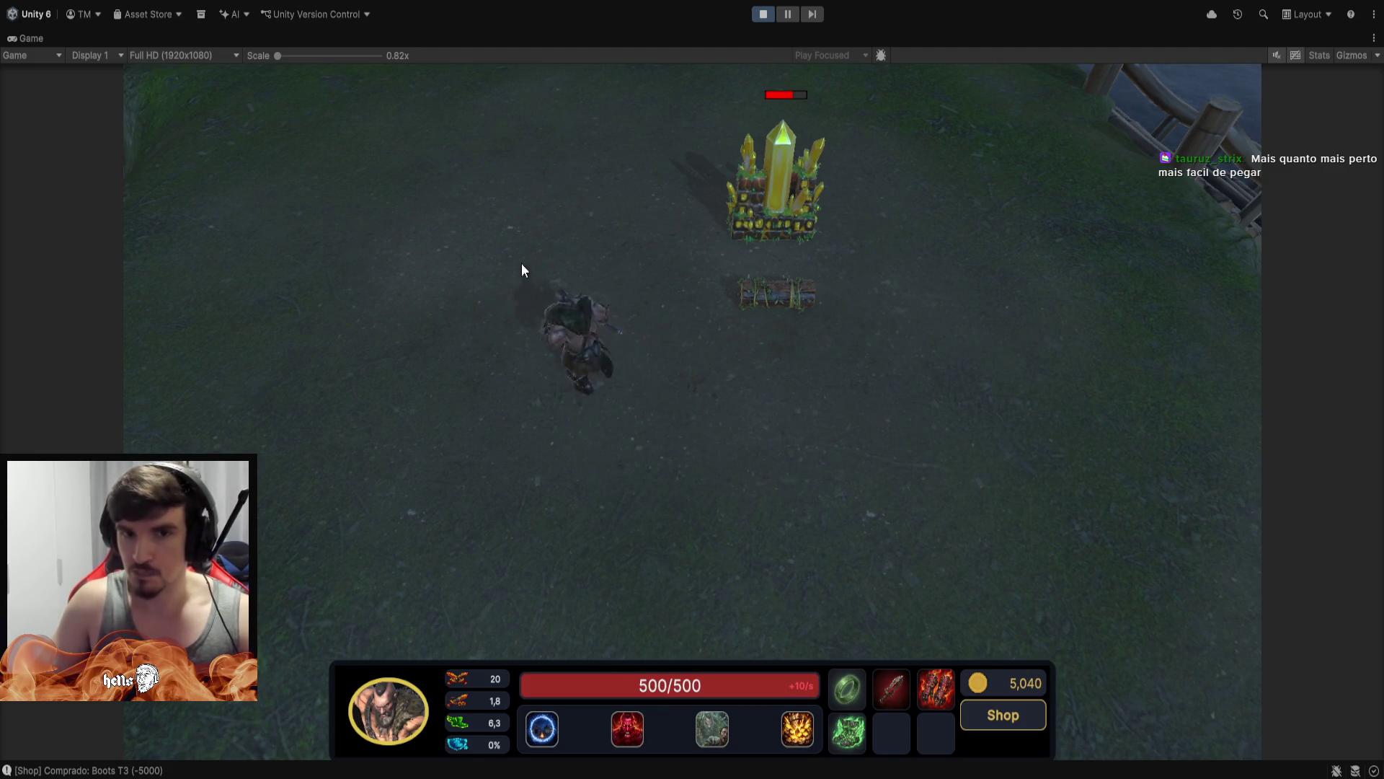
{"action": "left_click", "coordinate": [570, 208]}
{"action": "left_click", "coordinate": [567, 381]}
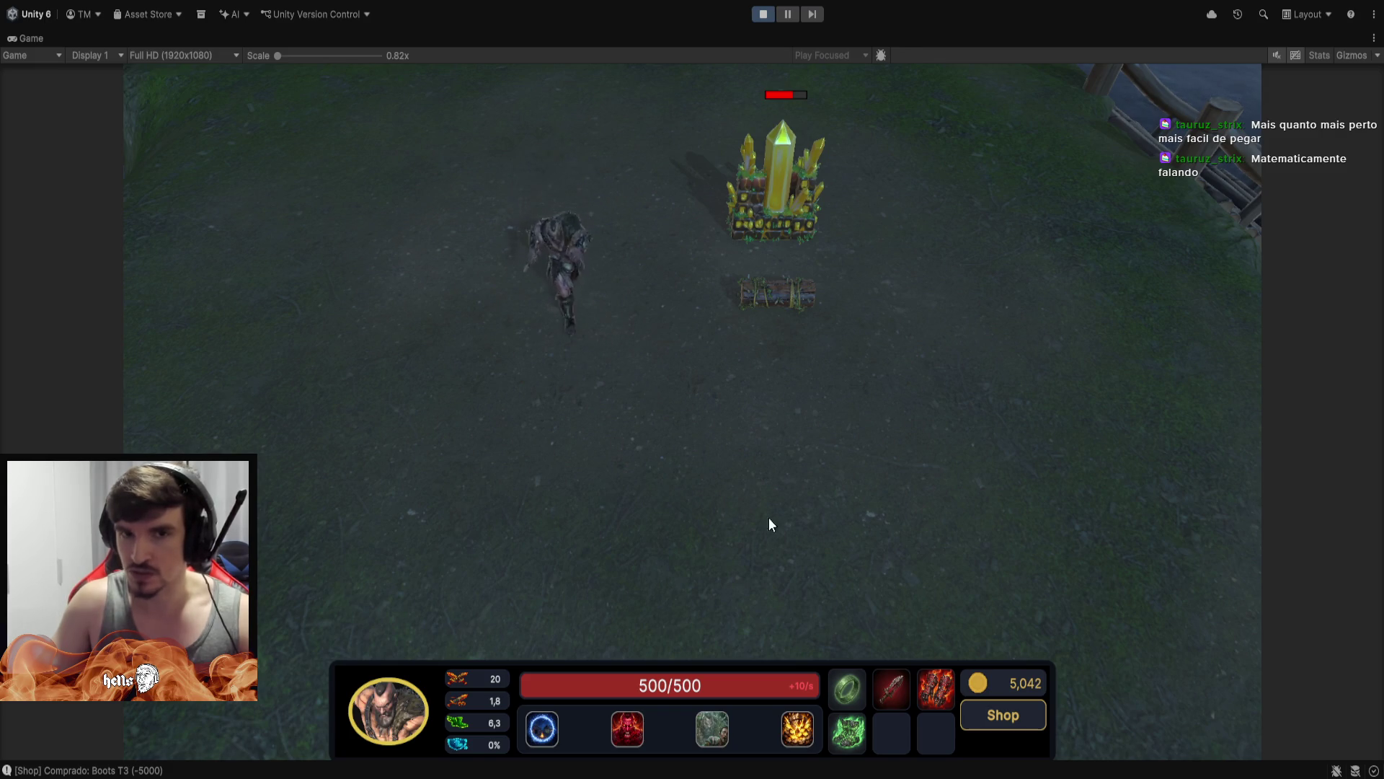
{"action": "left_click", "coordinate": [572, 214]}
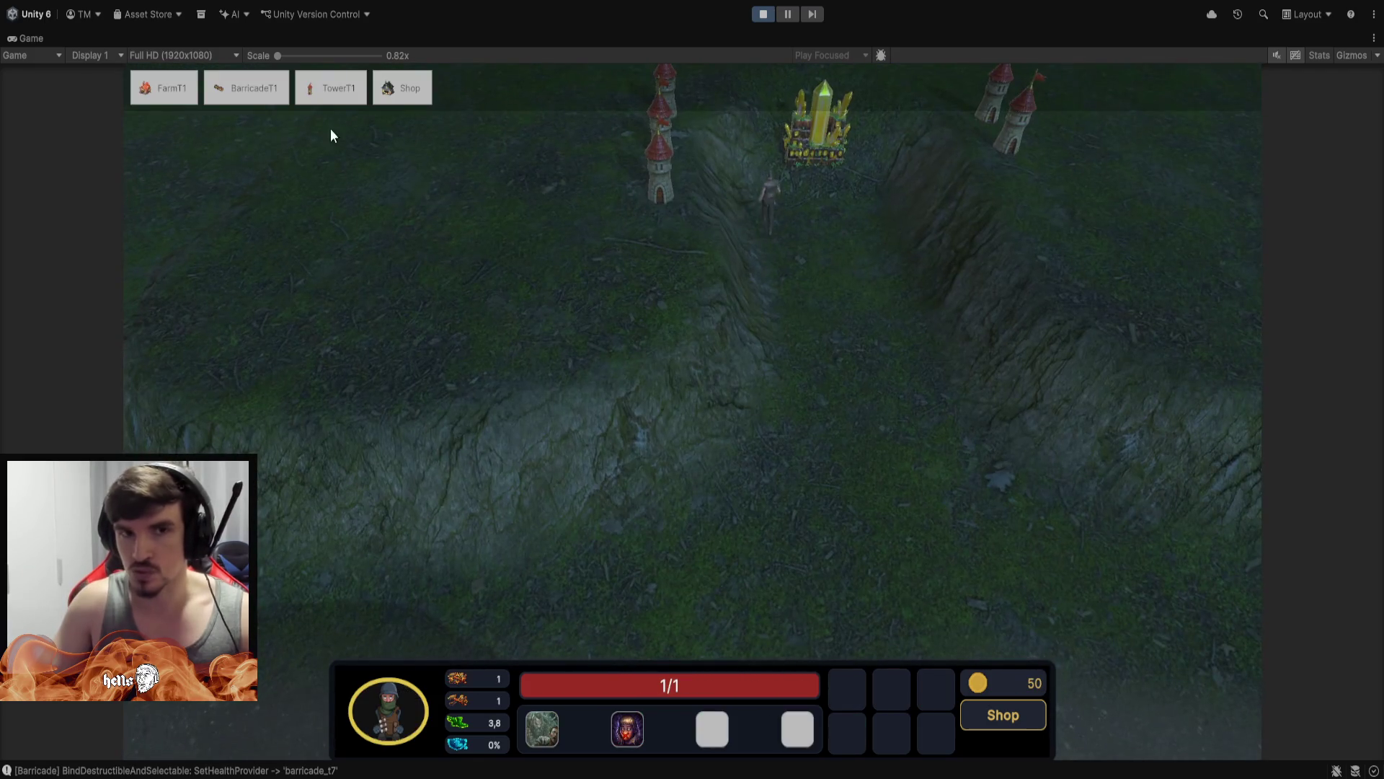
Place another tier-1 tower next to the left row of towers, then reselect the hero
{"action": "left_click", "coordinate": [330, 88]}
{"action": "left_click", "coordinate": [660, 303]}
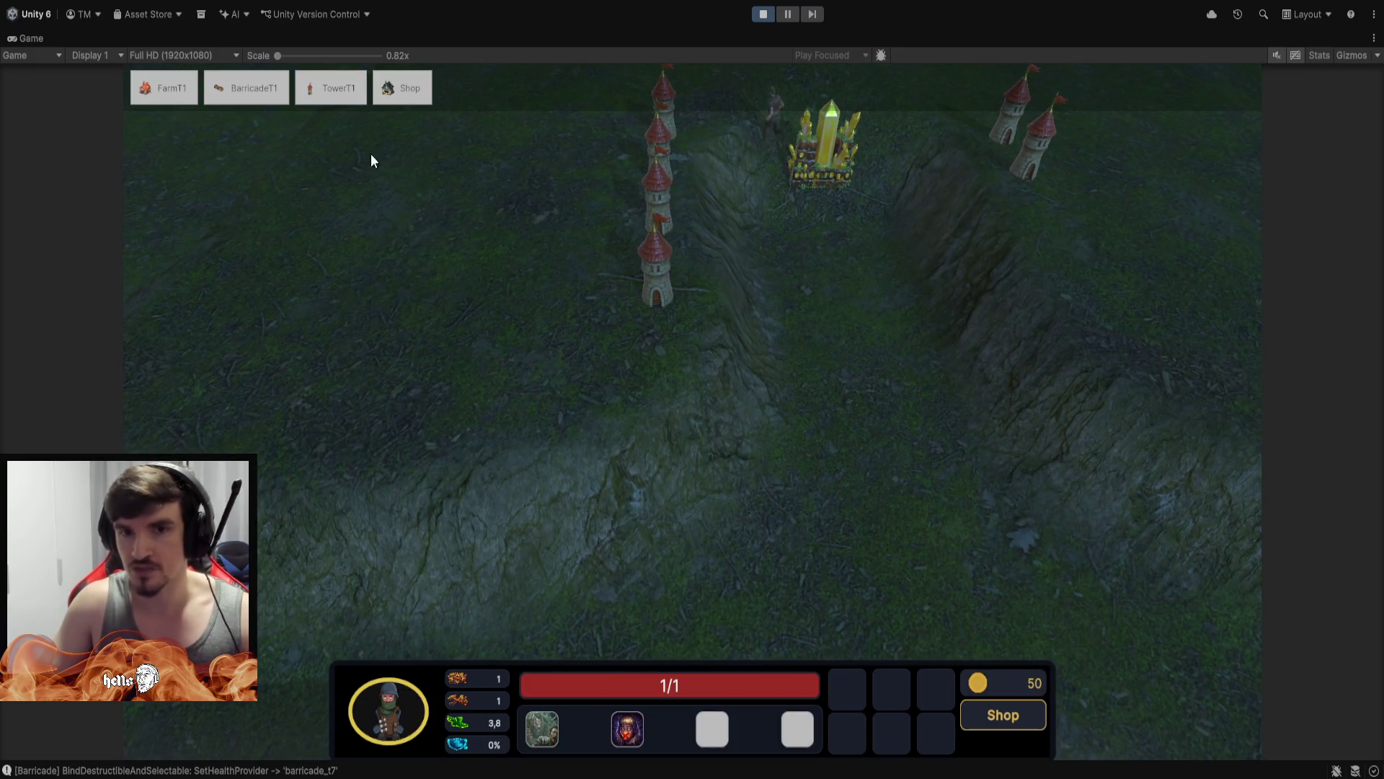
{"action": "left_click", "coordinate": [310, 90]}
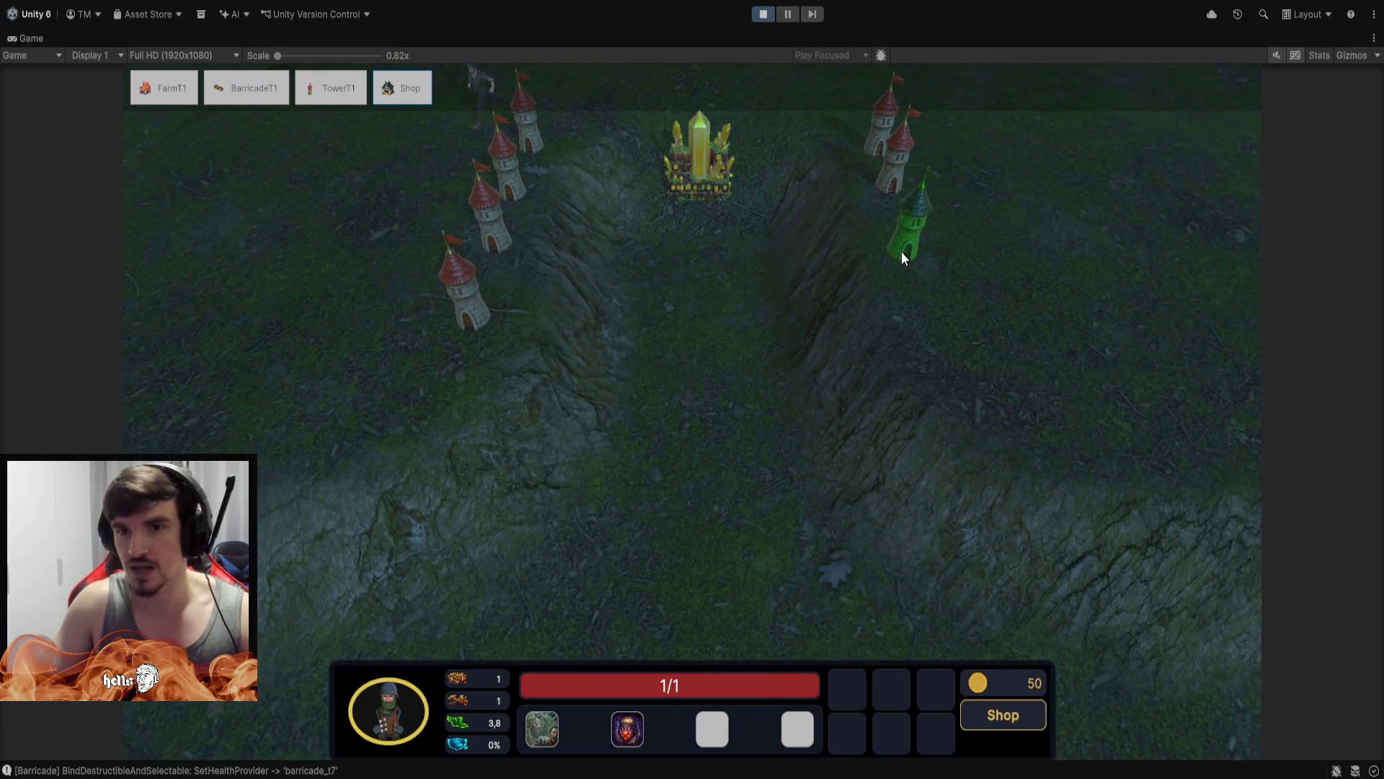
{"action": "left_click", "coordinate": [901, 257]}
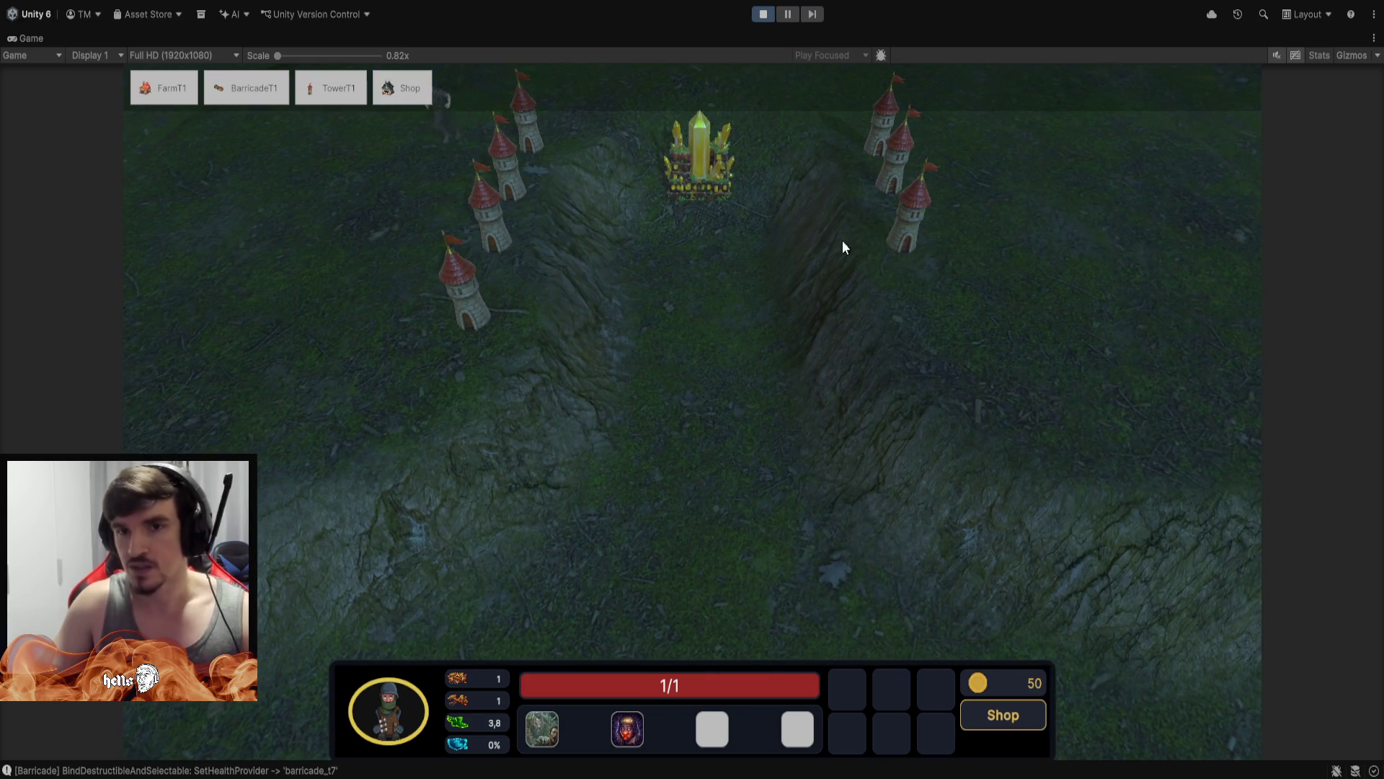
{"action": "scroll", "coordinate": [723, 307], "scroll_direction": "up", "scroll_amount": 2}
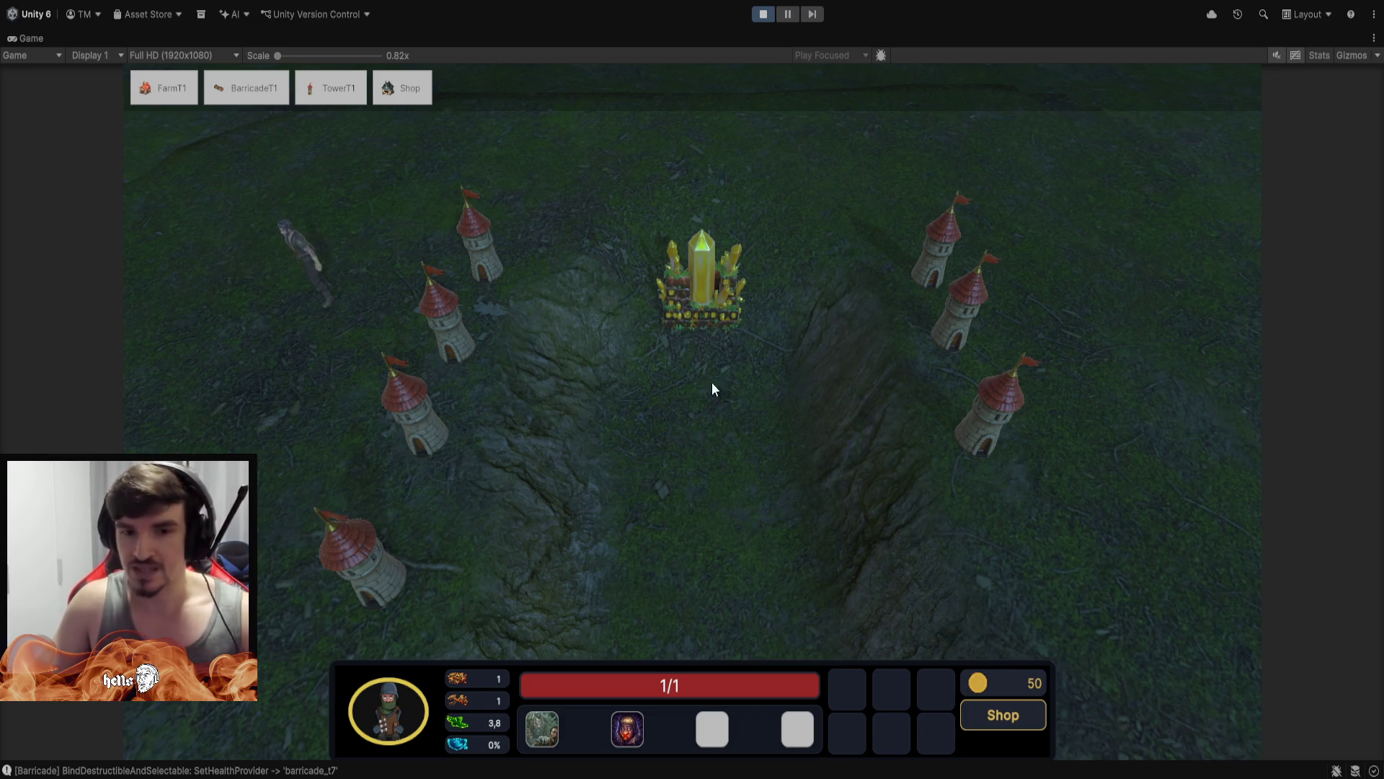
{"action": "left_click", "coordinate": [720, 446]}
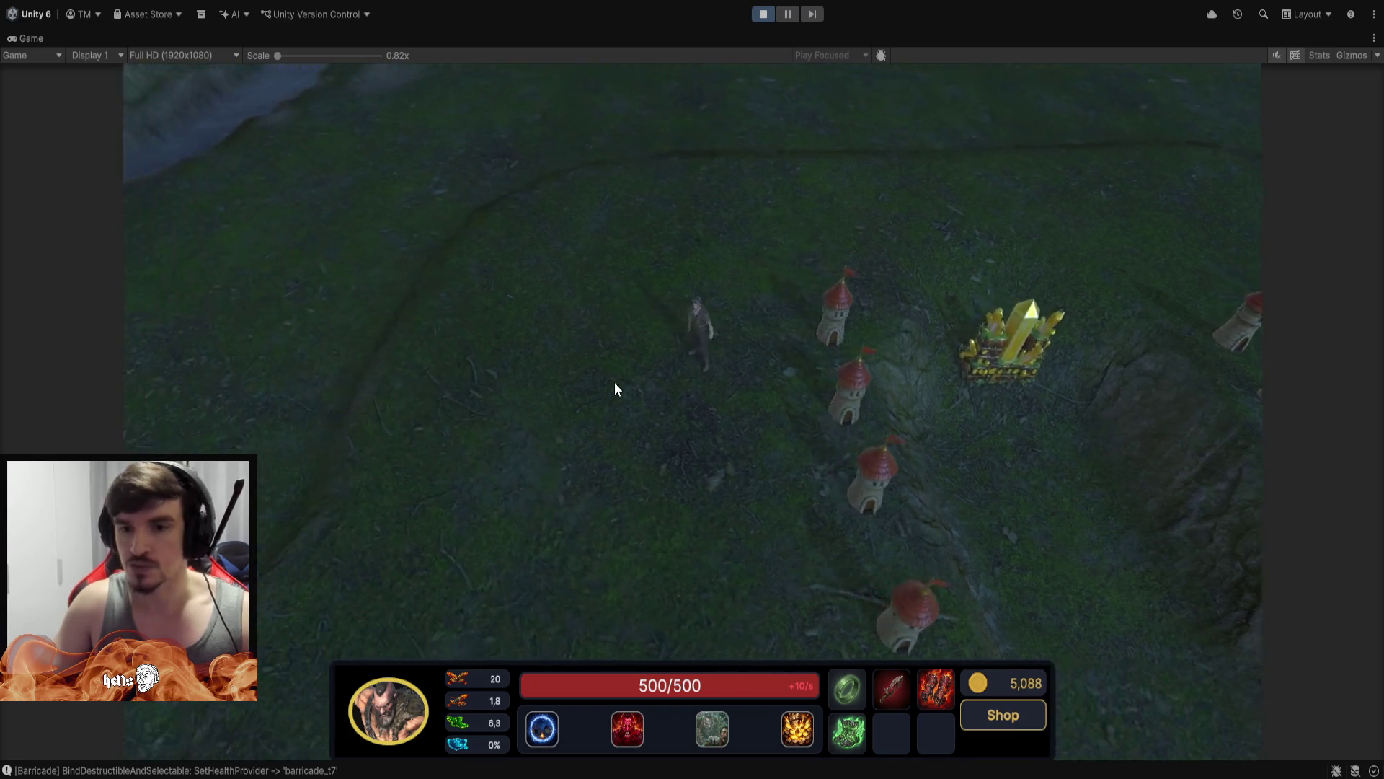
Buy two Ring T1 items for the hero from the shop
{"action": "key", "text": "space"}
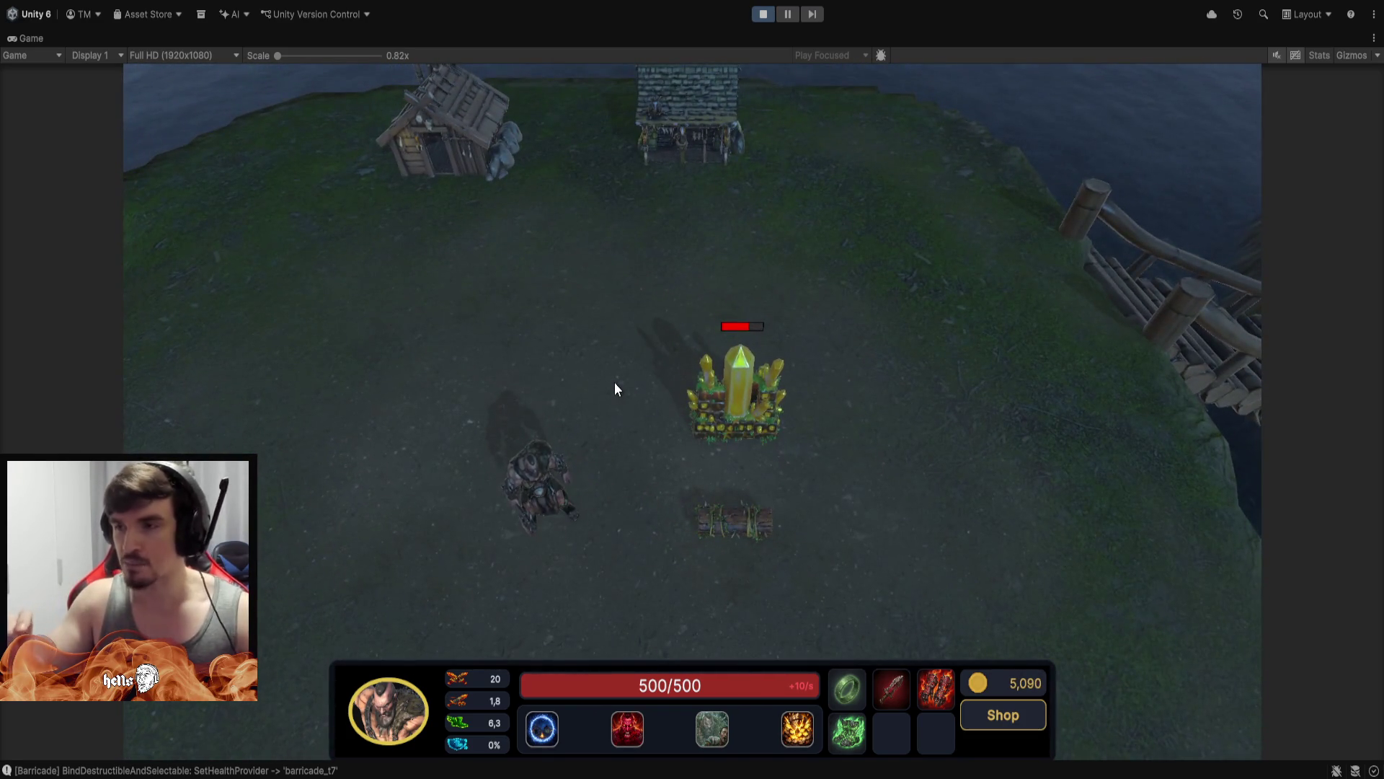
{"action": "left_click", "coordinate": [692, 146]}
{"action": "right_click", "coordinate": [1019, 340]}
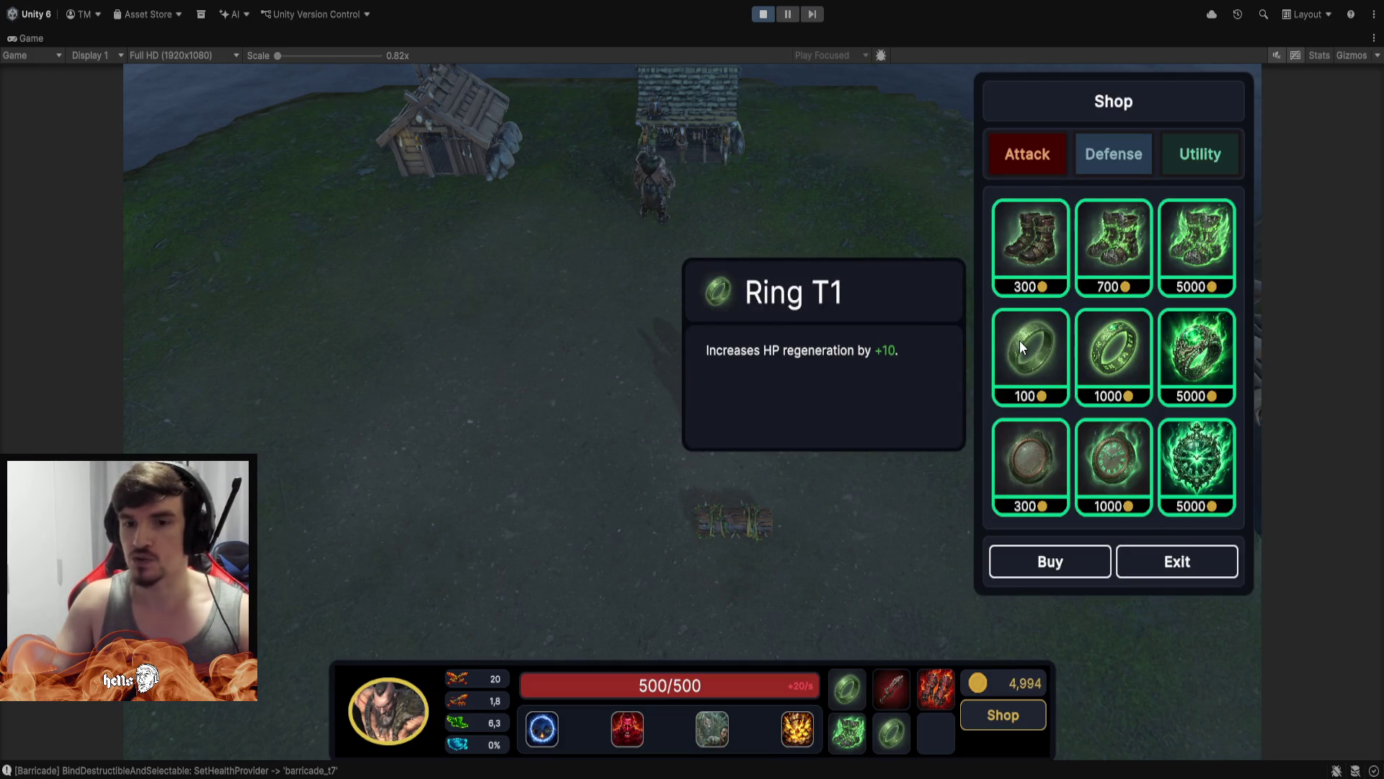
{"action": "right_click", "coordinate": [1020, 341]}
{"action": "left_click", "coordinate": [1206, 566]}
Activate the hero's Shadow Fade speed boost and move it down below the crystal
{"action": "key", "text": "Right"}
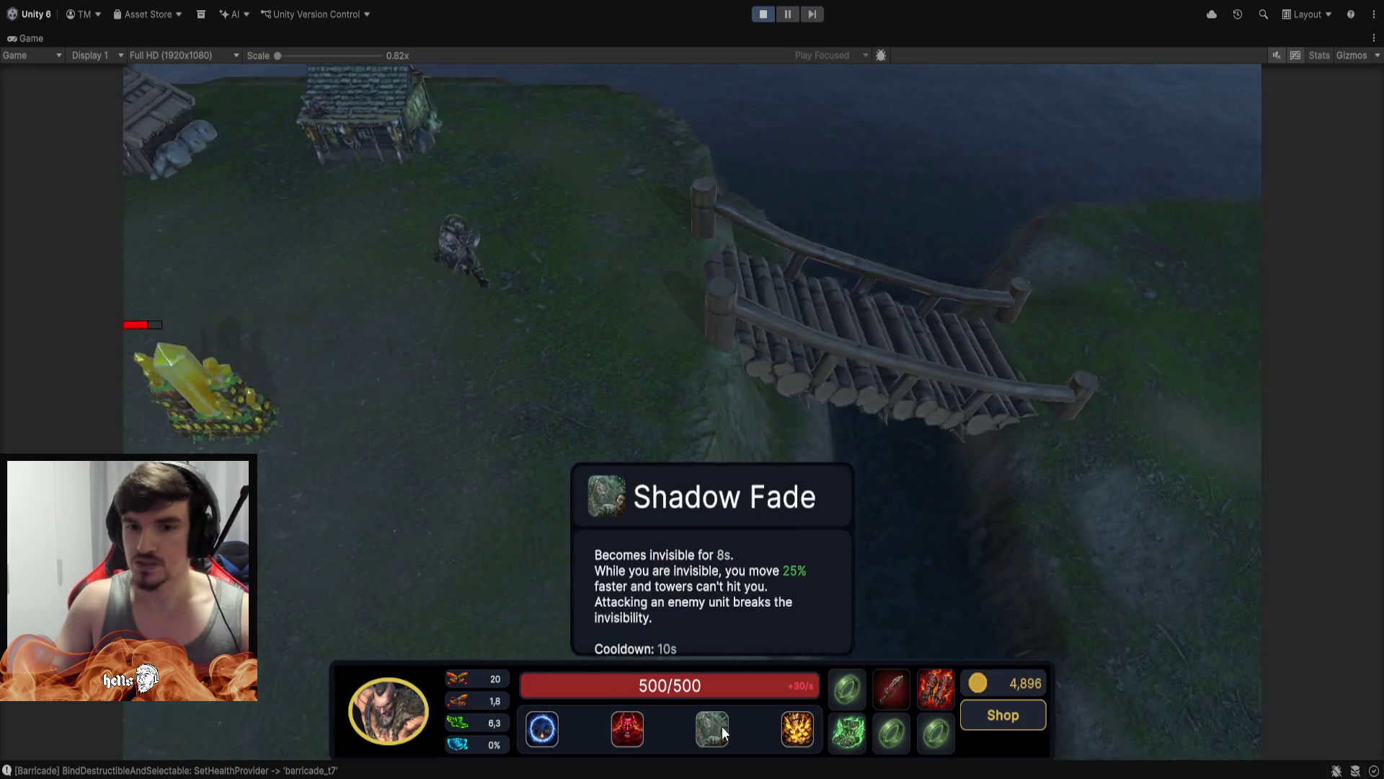
{"action": "left_click", "coordinate": [722, 726]}
{"action": "scroll", "coordinate": [1080, 296], "scroll_direction": "up", "scroll_amount": 5}
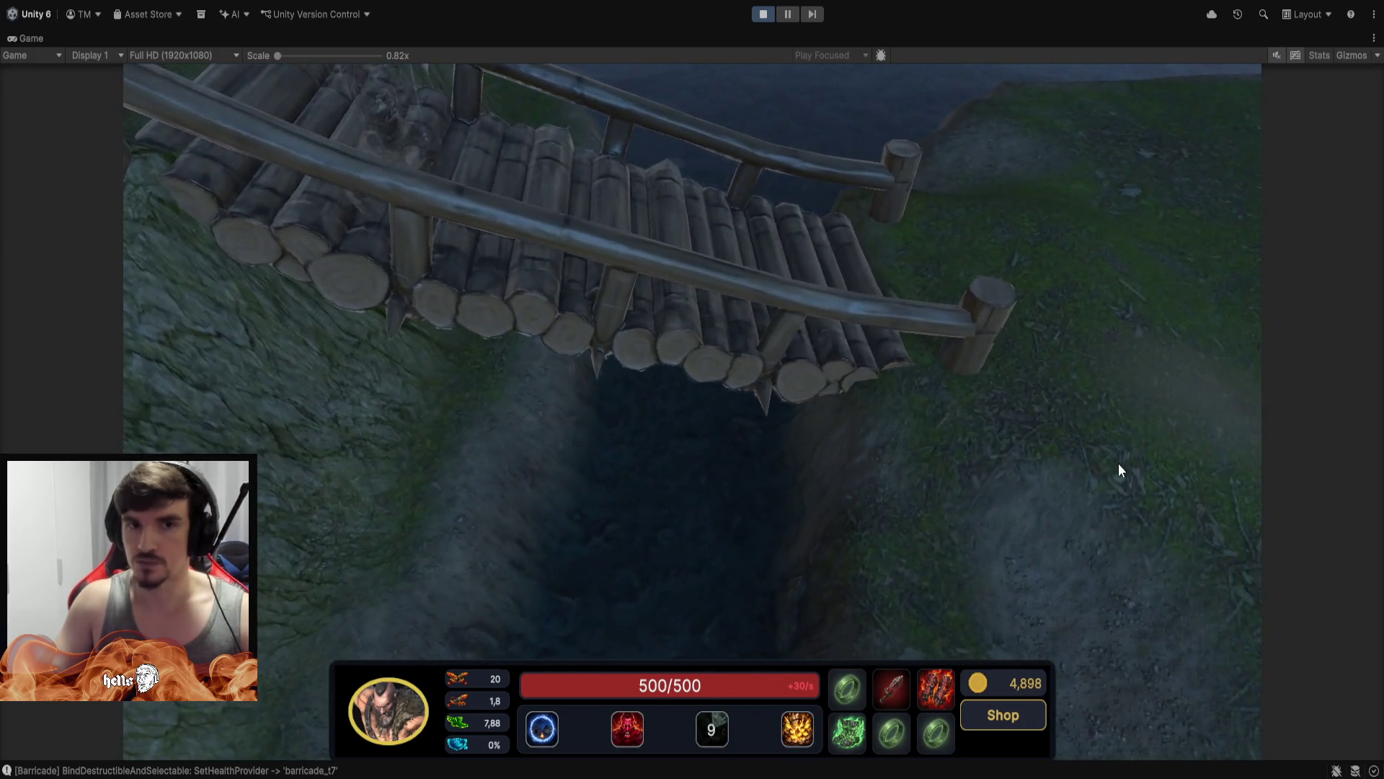
{"action": "key", "text": "Right"}
{"action": "key", "text": "Down"}
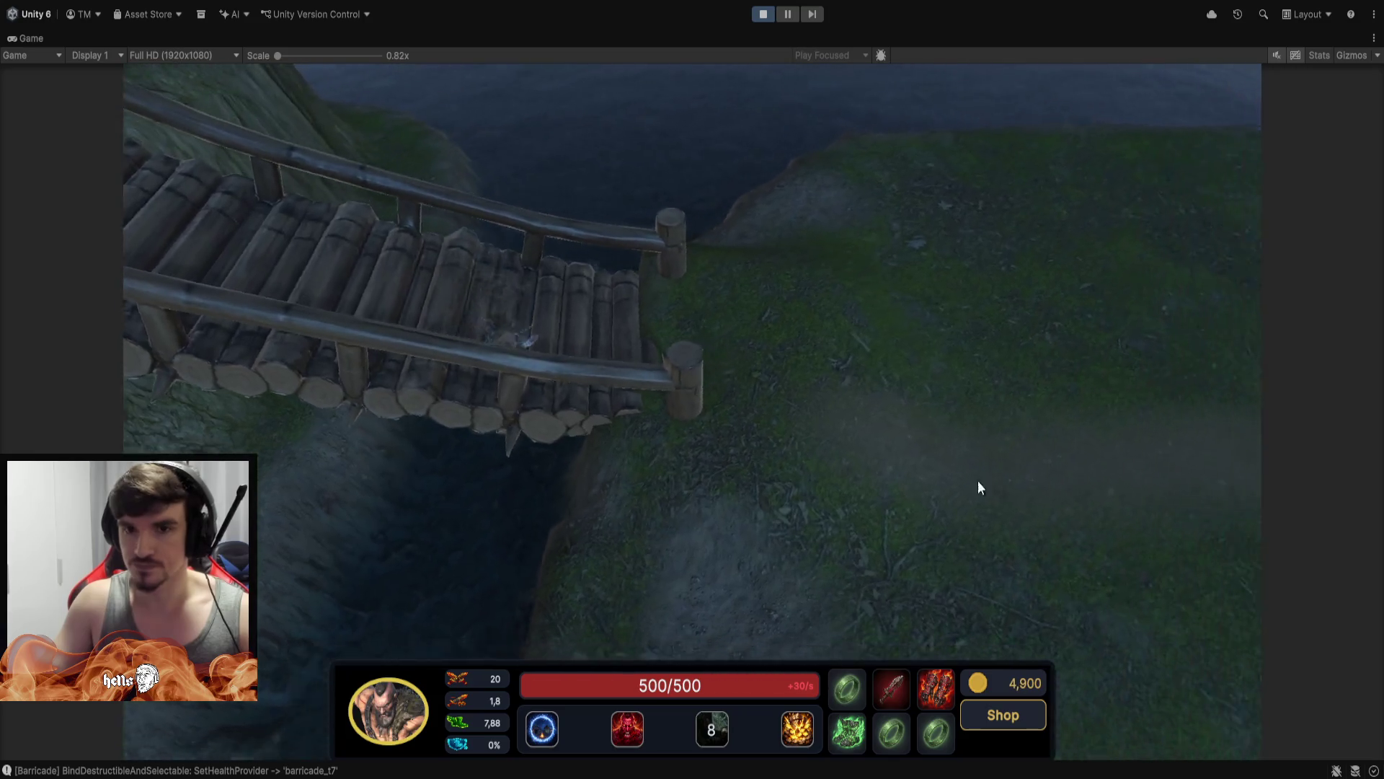
{"action": "key", "text": "Down"}
{"action": "key", "text": "Right"}
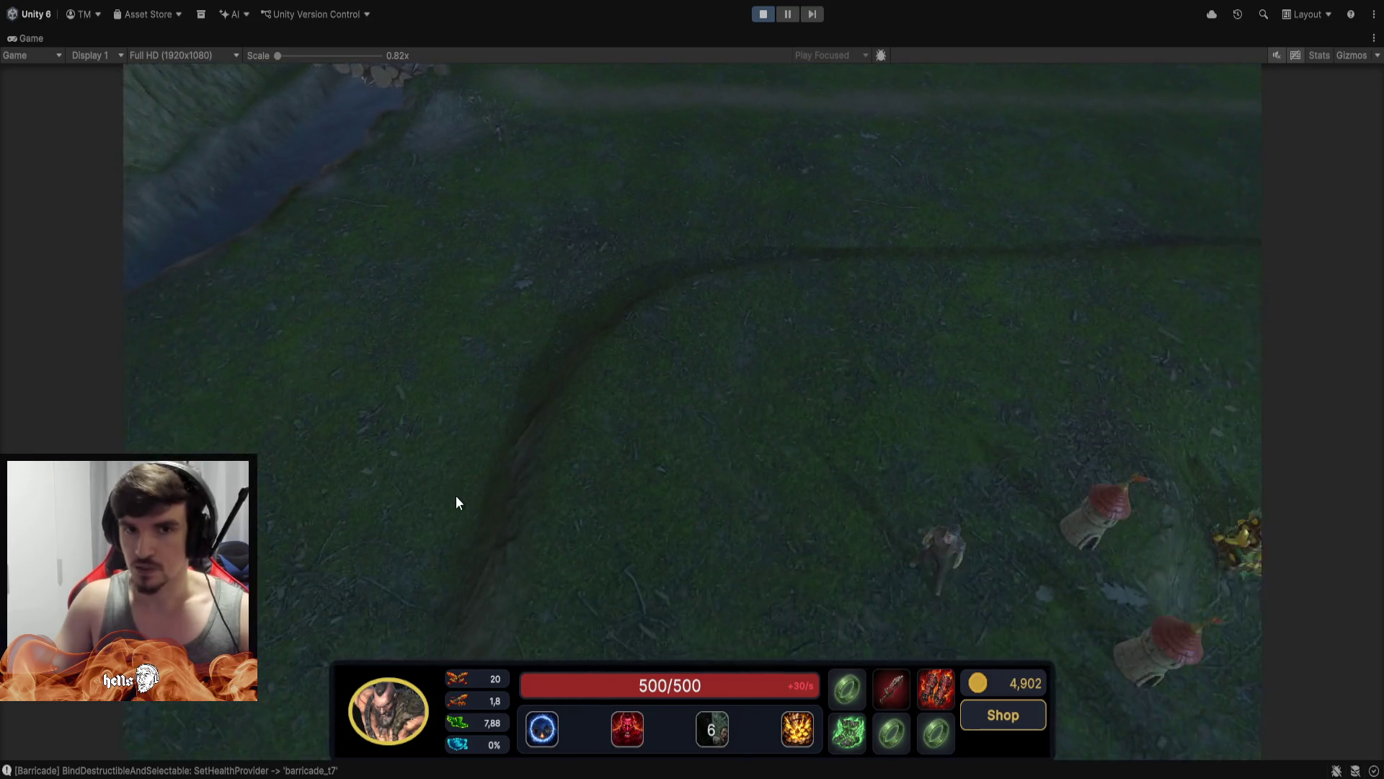
{"action": "key", "text": "space"}
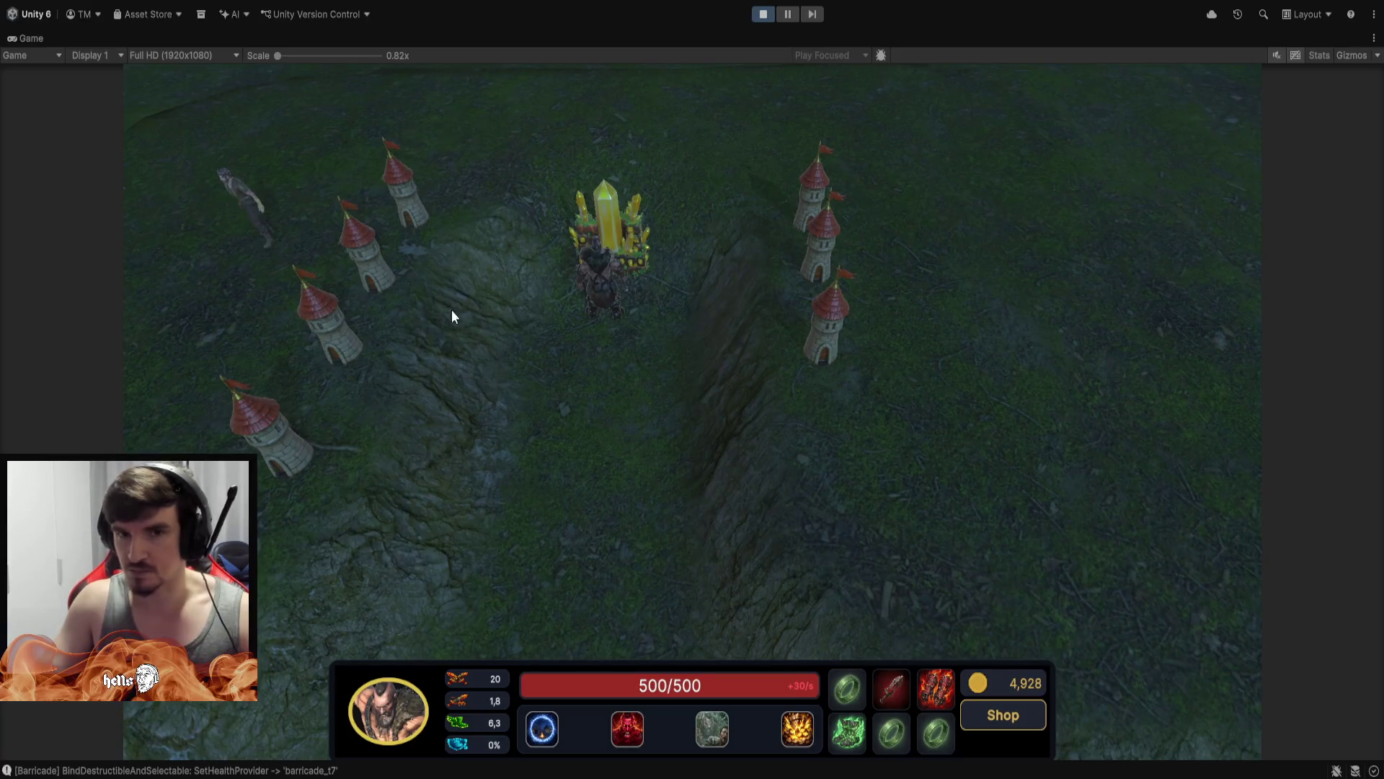
{"action": "right_click", "coordinate": [603, 369]}
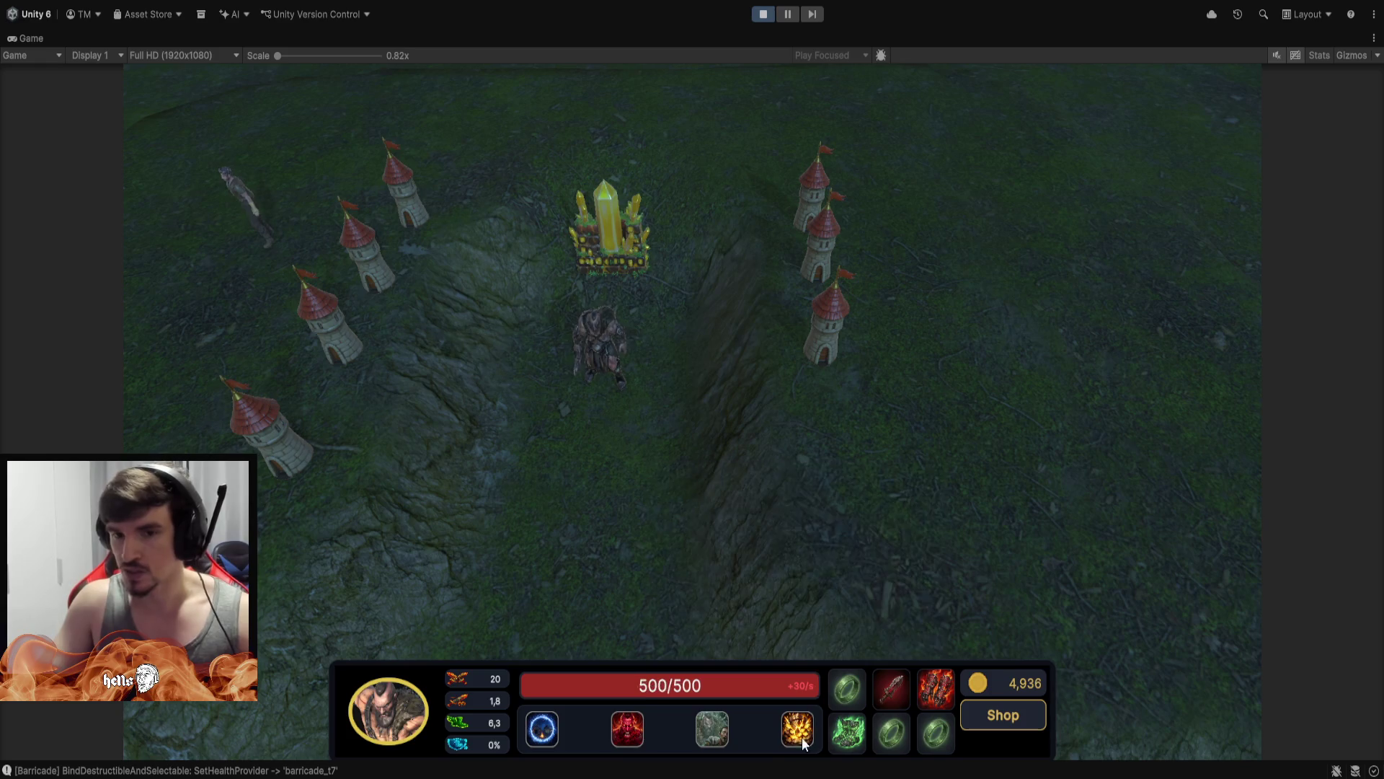
Inspect a tower's stats, reselect the hero, then switch to the worker
{"action": "key", "text": "a"}
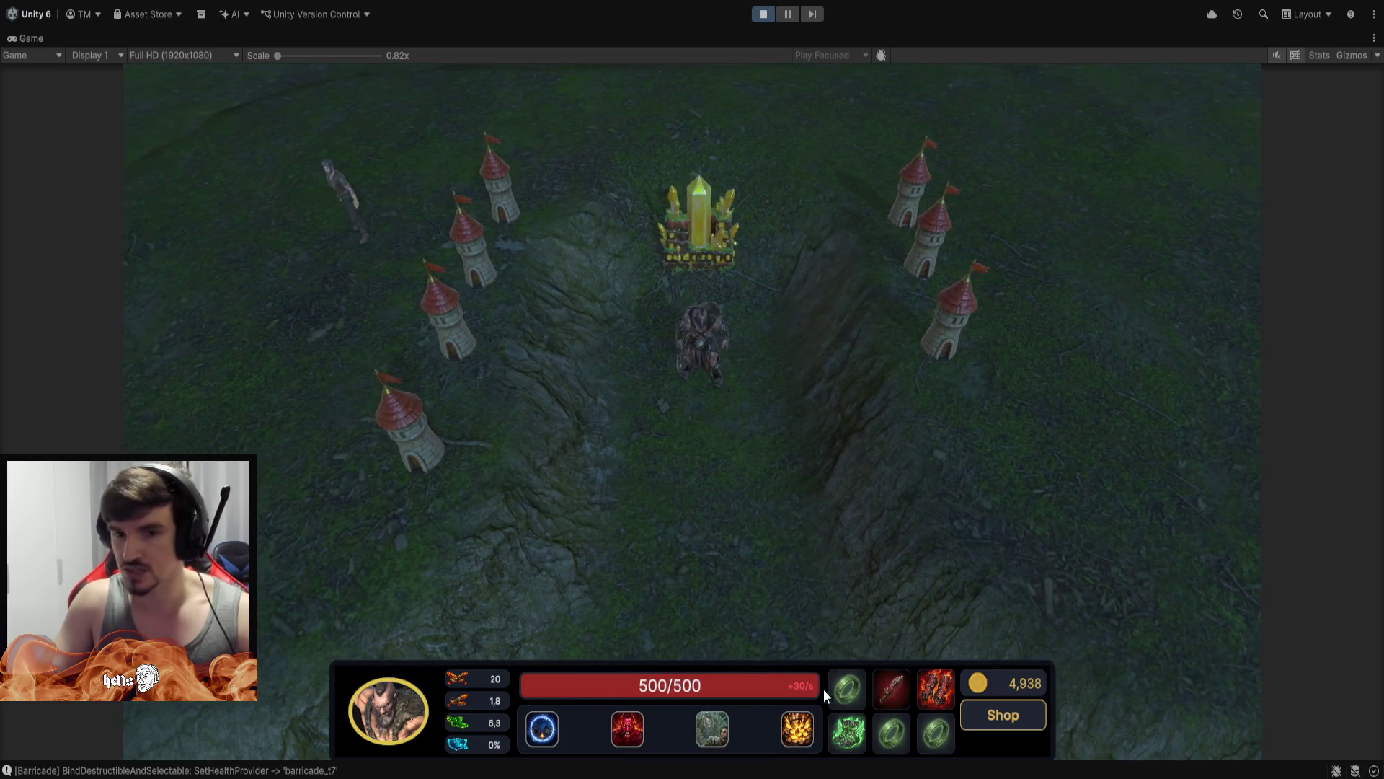
{"action": "left_click", "coordinate": [488, 268]}
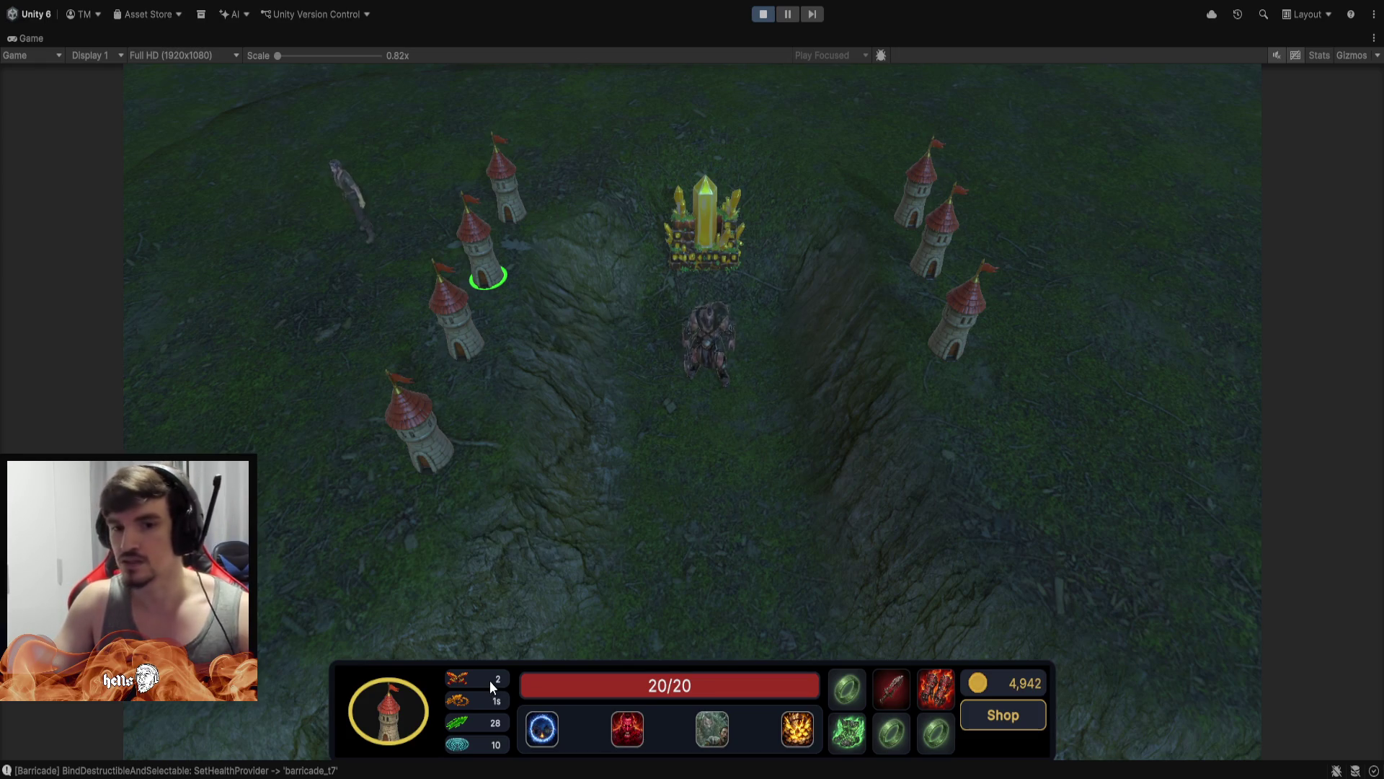
{"action": "left_click", "coordinate": [726, 381]}
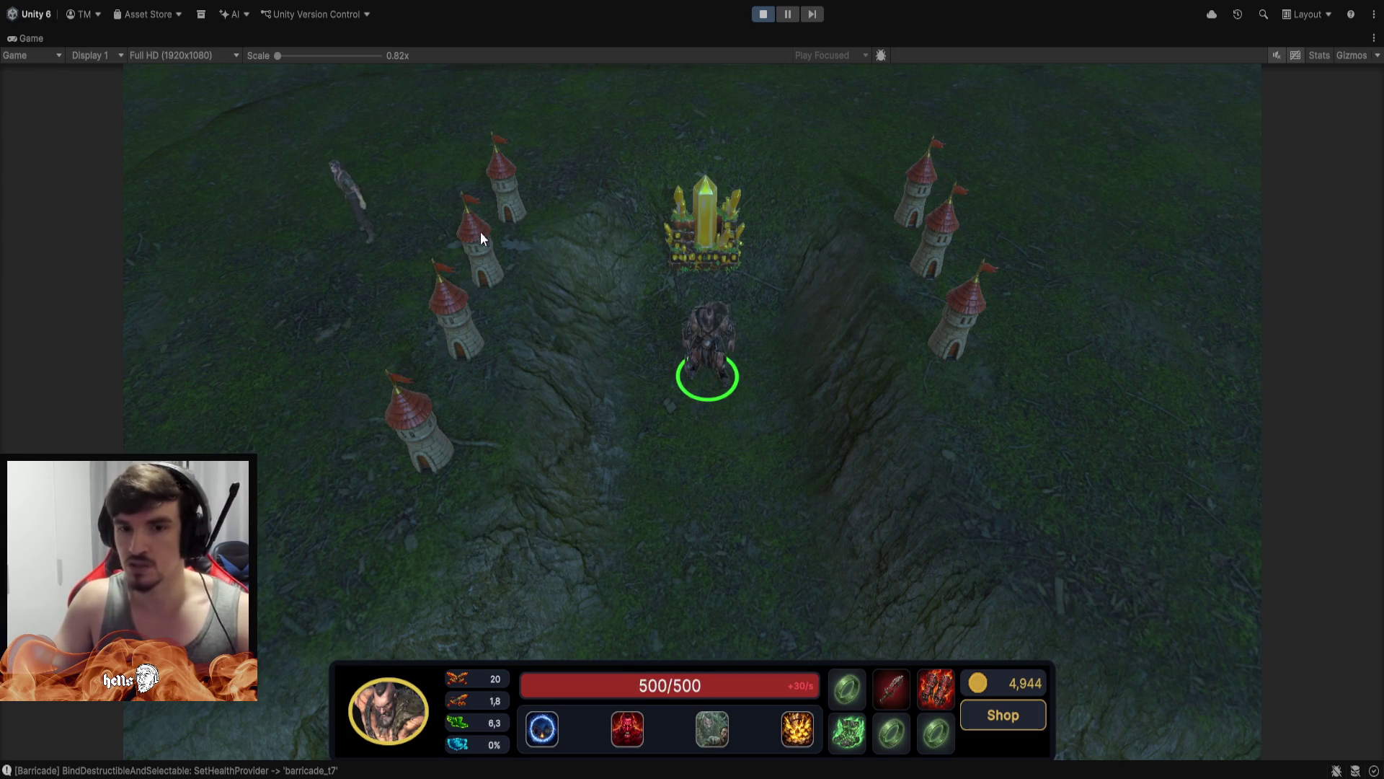
{"action": "key", "text": "Tab"}
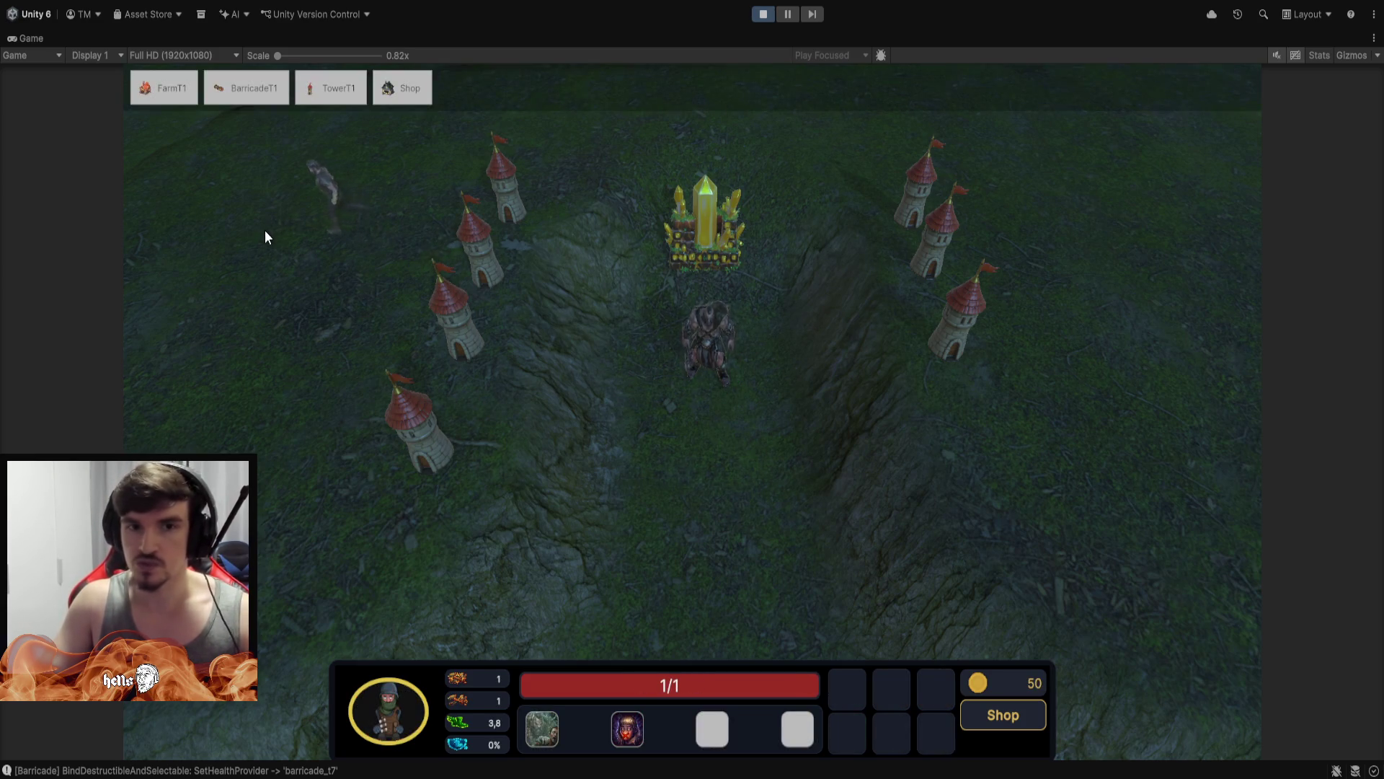
Build a new Farm T1 on the grass near the worker
{"action": "key", "text": "space"}
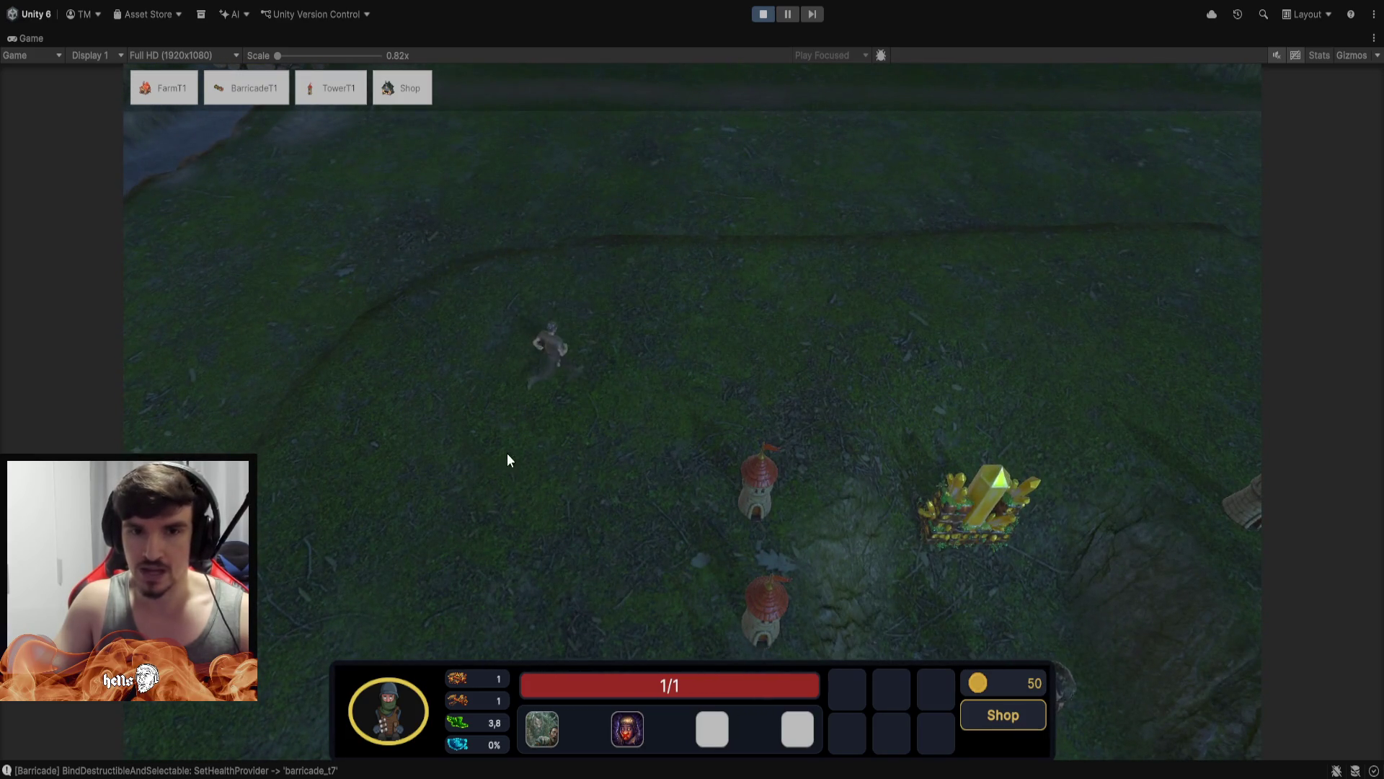
{"action": "left_click", "coordinate": [173, 98]}
{"action": "left_click", "coordinate": [512, 351]}
{"action": "left_click", "coordinate": [181, 90]}
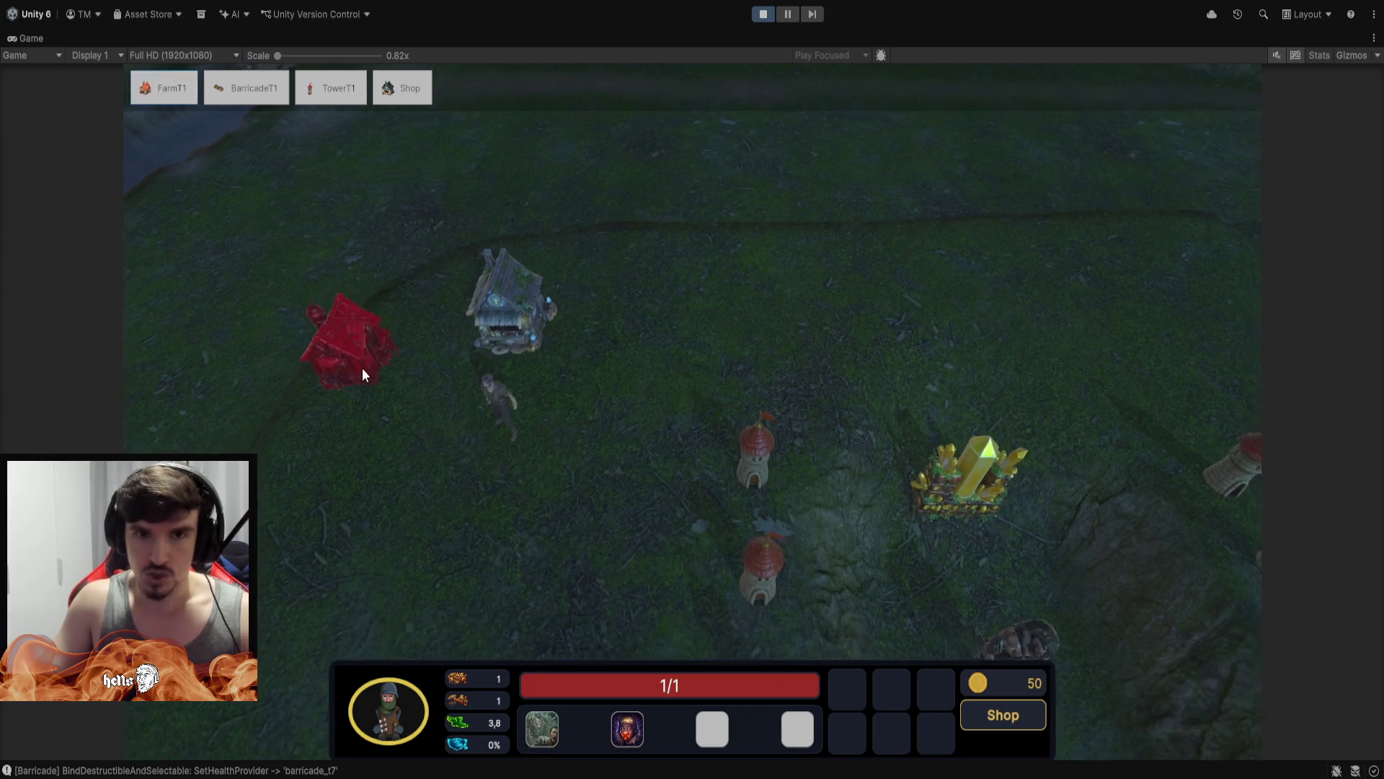
{"action": "left_click", "coordinate": [401, 352]}
{"action": "left_click", "coordinate": [400, 353]}
Upgrade the farm to the maximum Farm T7, then select the survivor villager
{"action": "left_click", "coordinate": [1054, 563]}
{"action": "left_click", "coordinate": [1054, 563]}
{"action": "left_click", "coordinate": [1054, 562]}
{"action": "left_click", "coordinate": [1053, 562]}
{"action": "left_click", "coordinate": [1053, 563]}
{"action": "left_click", "coordinate": [1053, 563]}
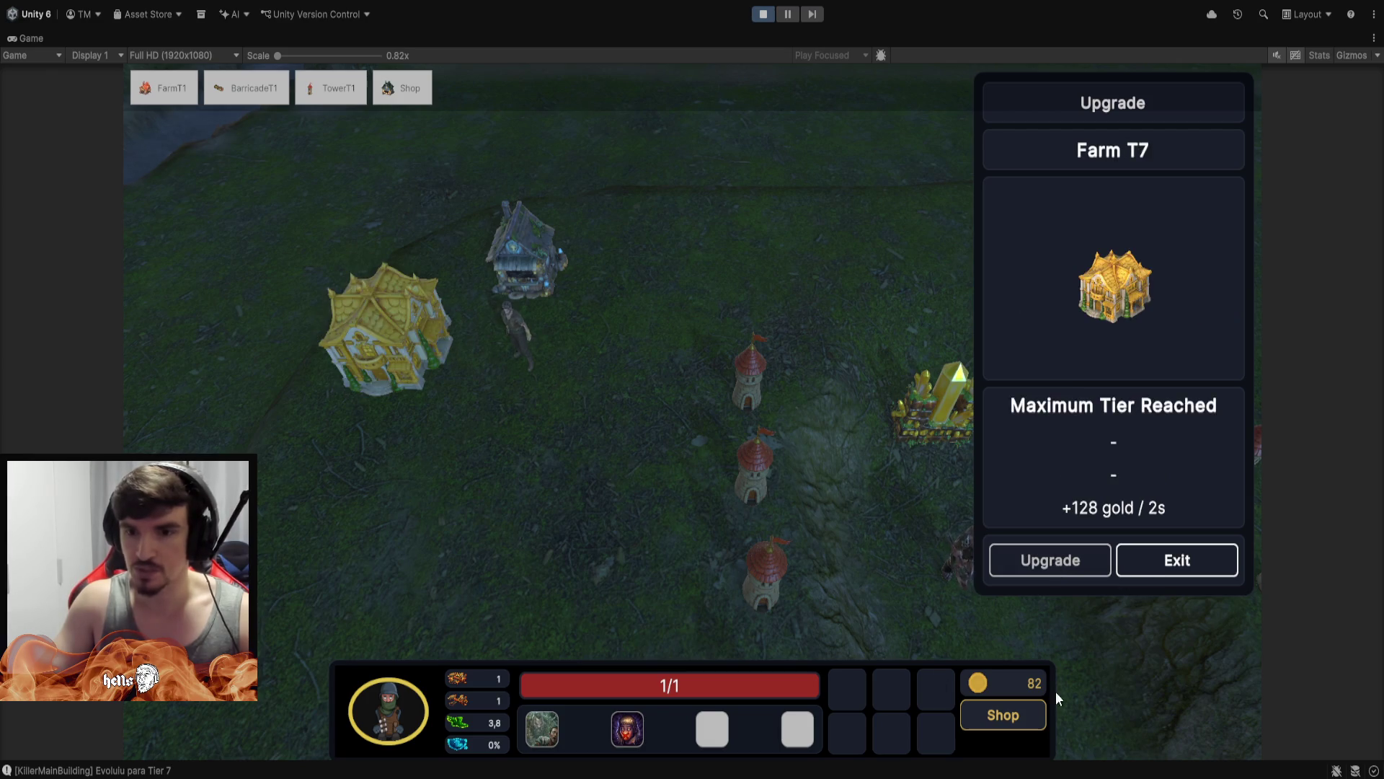
{"action": "left_click", "coordinate": [1199, 564]}
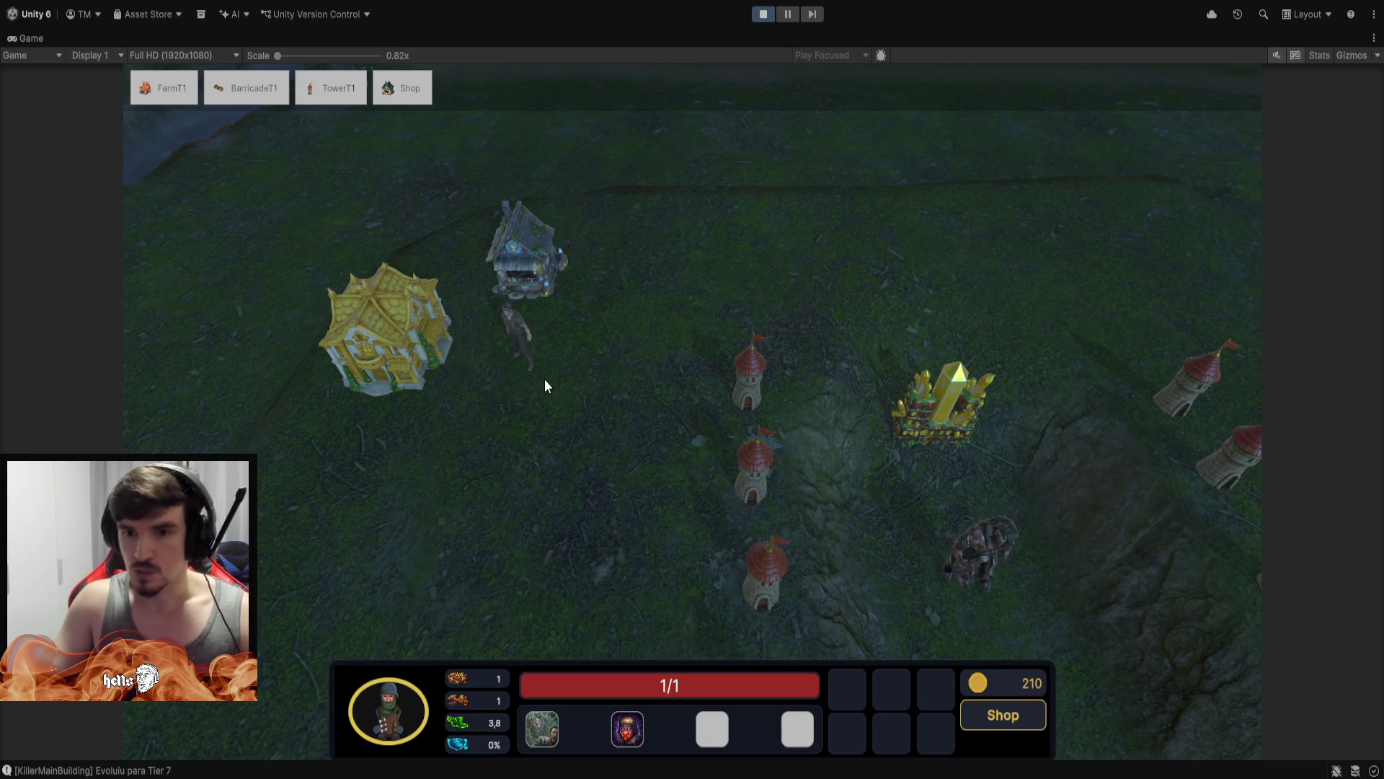
{"action": "left_click", "coordinate": [519, 344]}
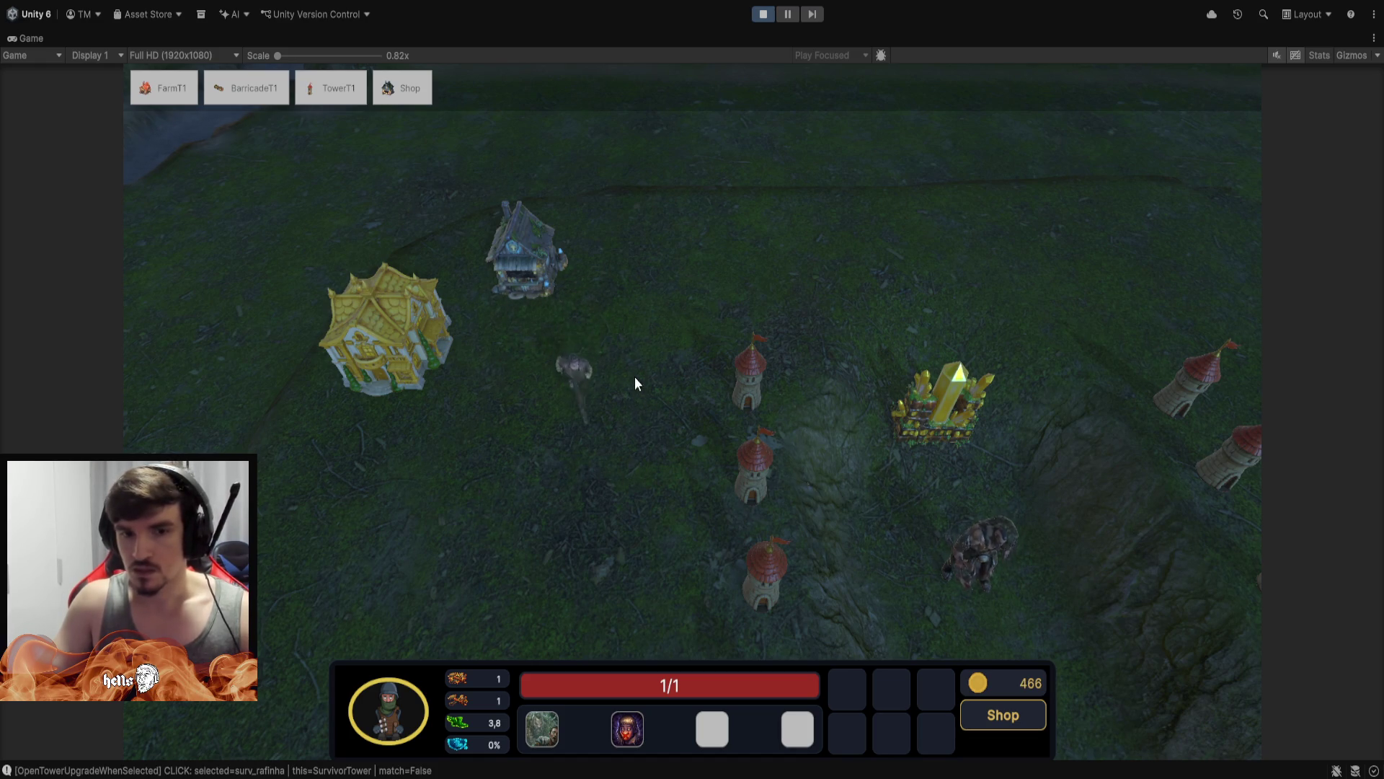
Open the shop building, look over its repair items, then show the Aura upgrades
{"action": "left_click", "coordinate": [515, 256]}
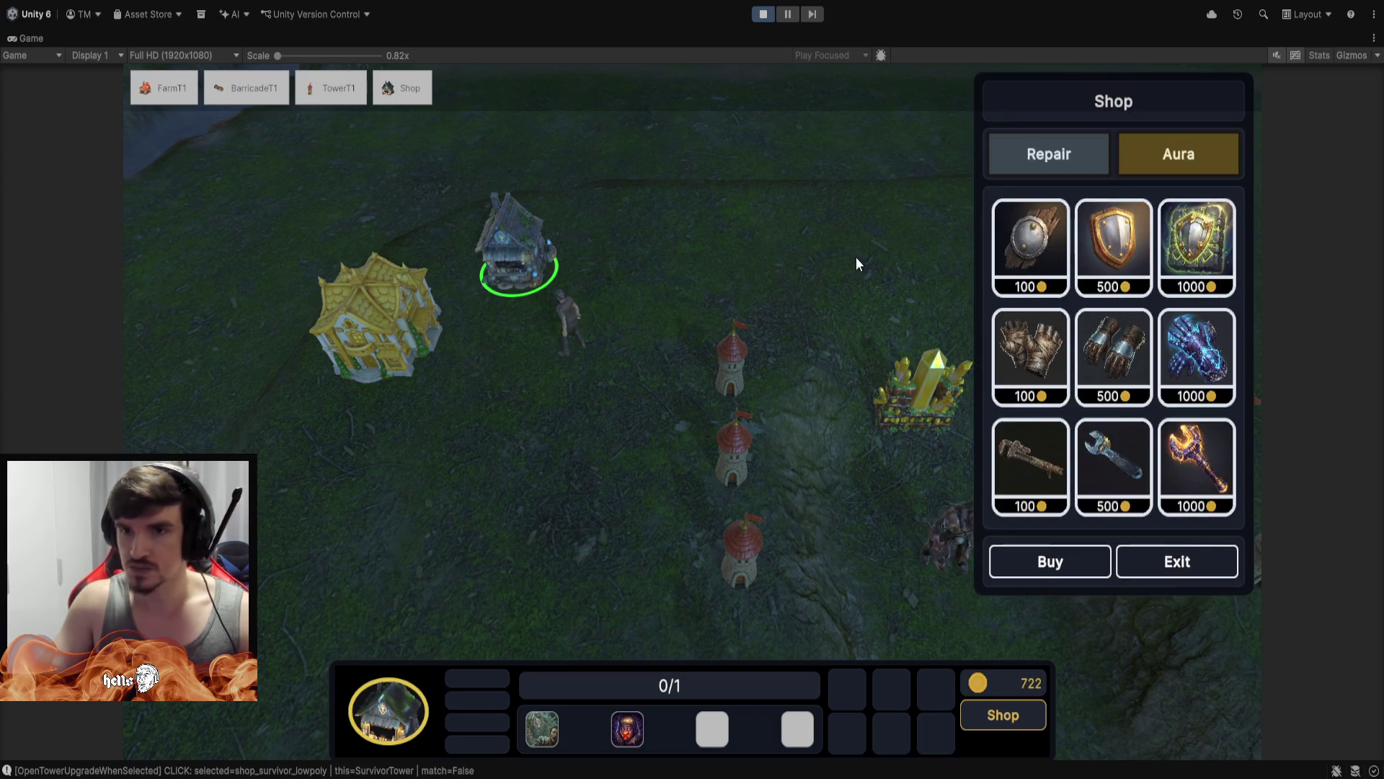
{"action": "mouse_move", "coordinate": [1033, 366]}
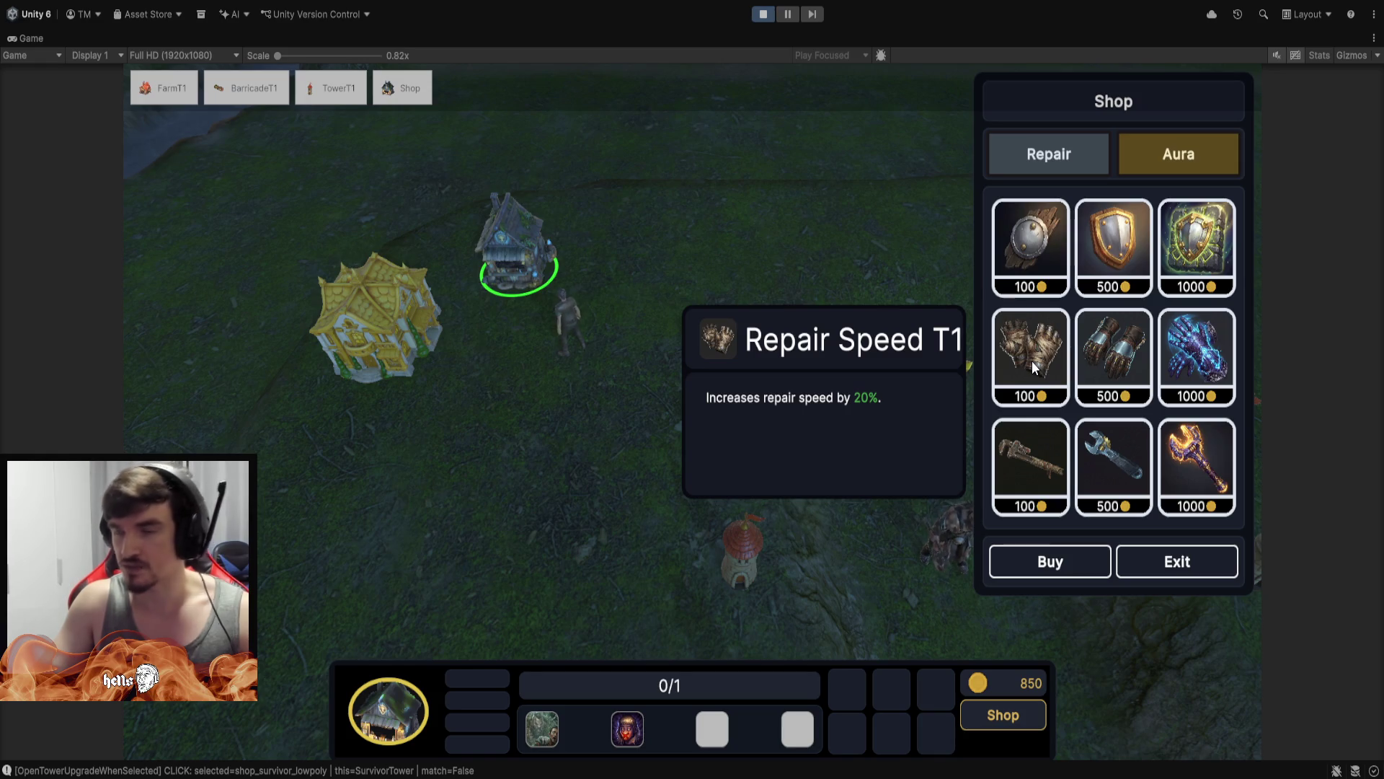
{"action": "mouse_move", "coordinate": [1129, 473]}
{"action": "mouse_move", "coordinate": [1209, 468]}
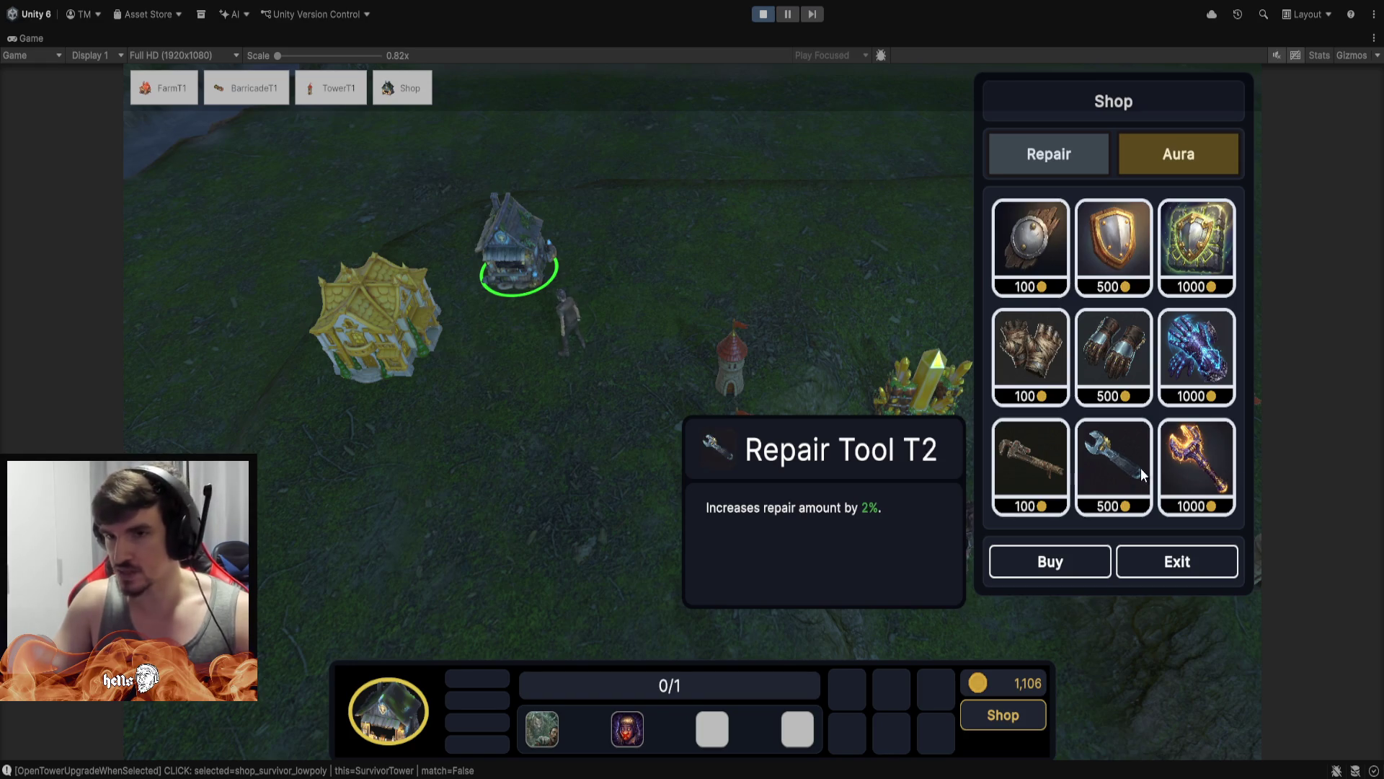
{"action": "mouse_move", "coordinate": [1202, 349]}
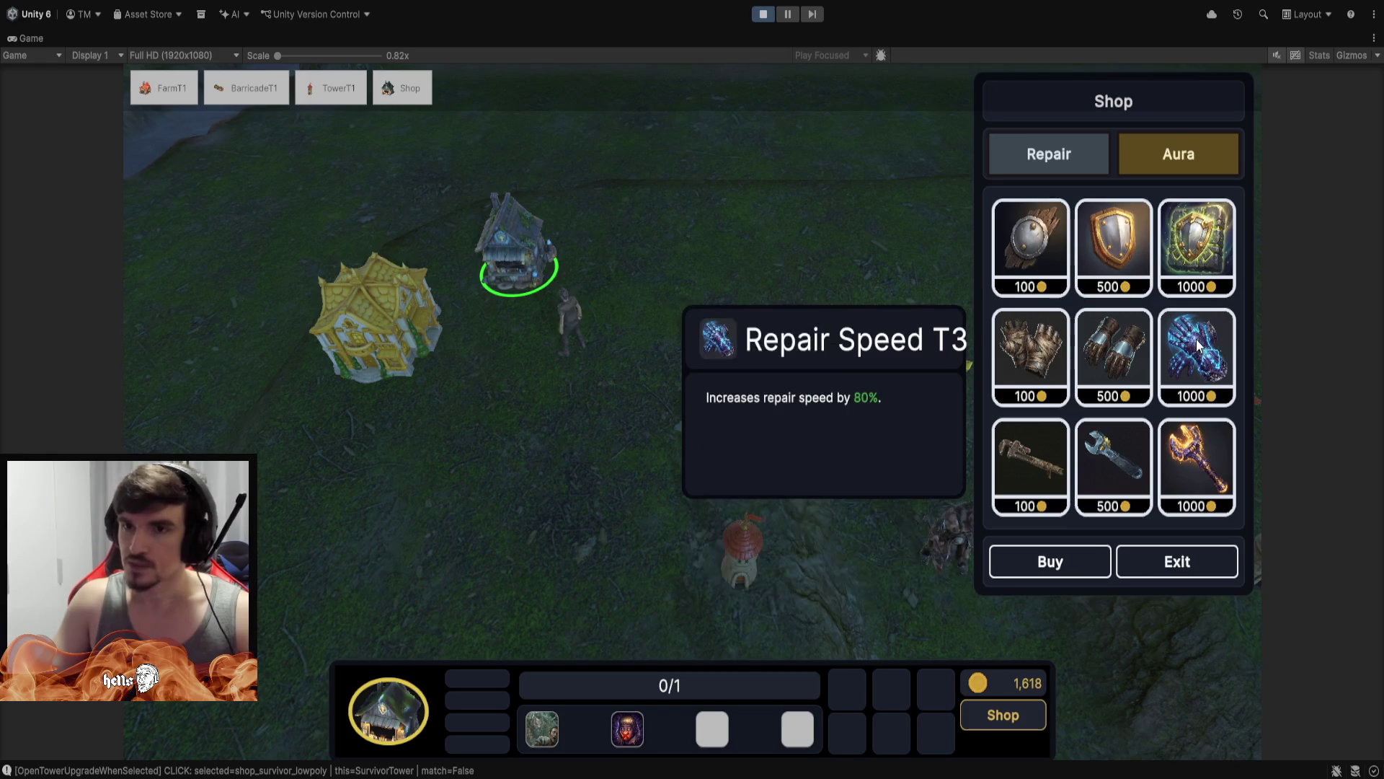
{"action": "left_click", "coordinate": [1169, 155]}
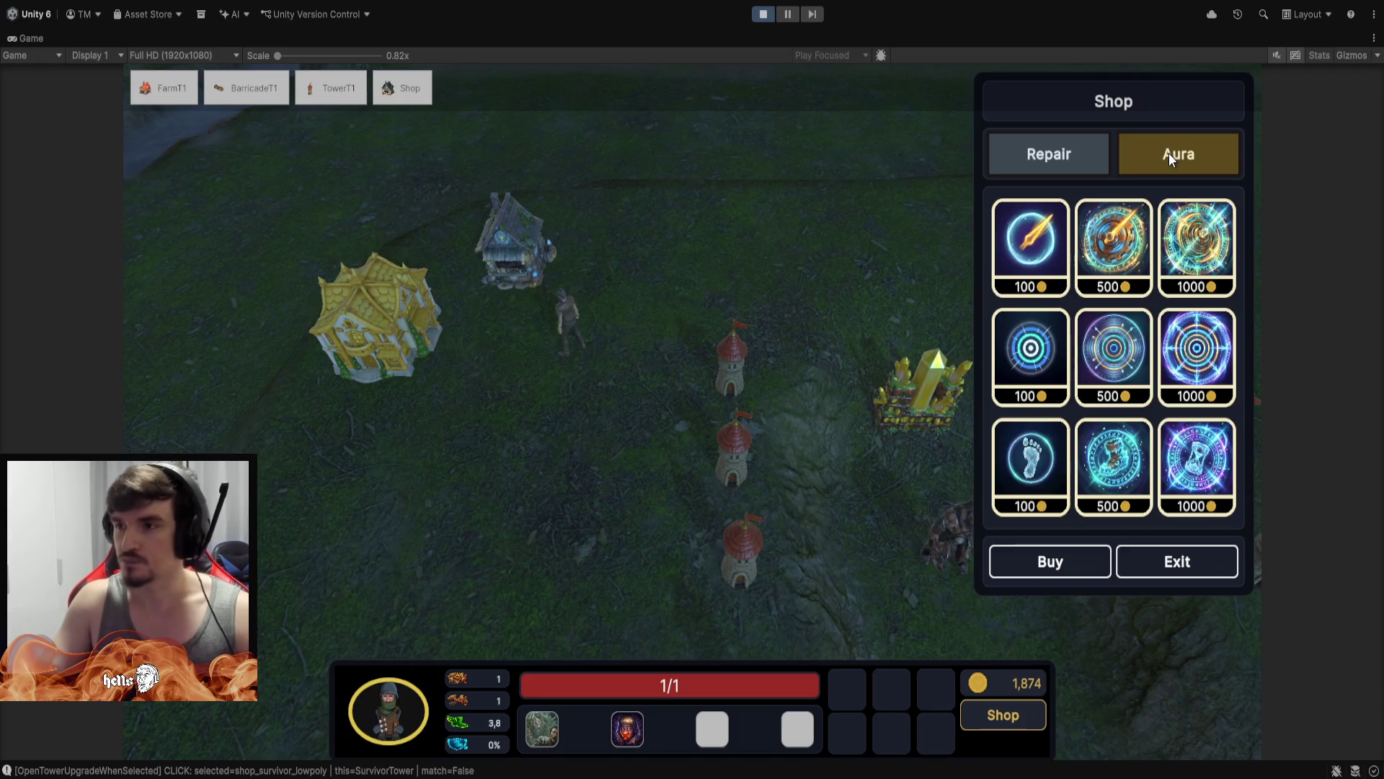
{"action": "key", "text": "d"}
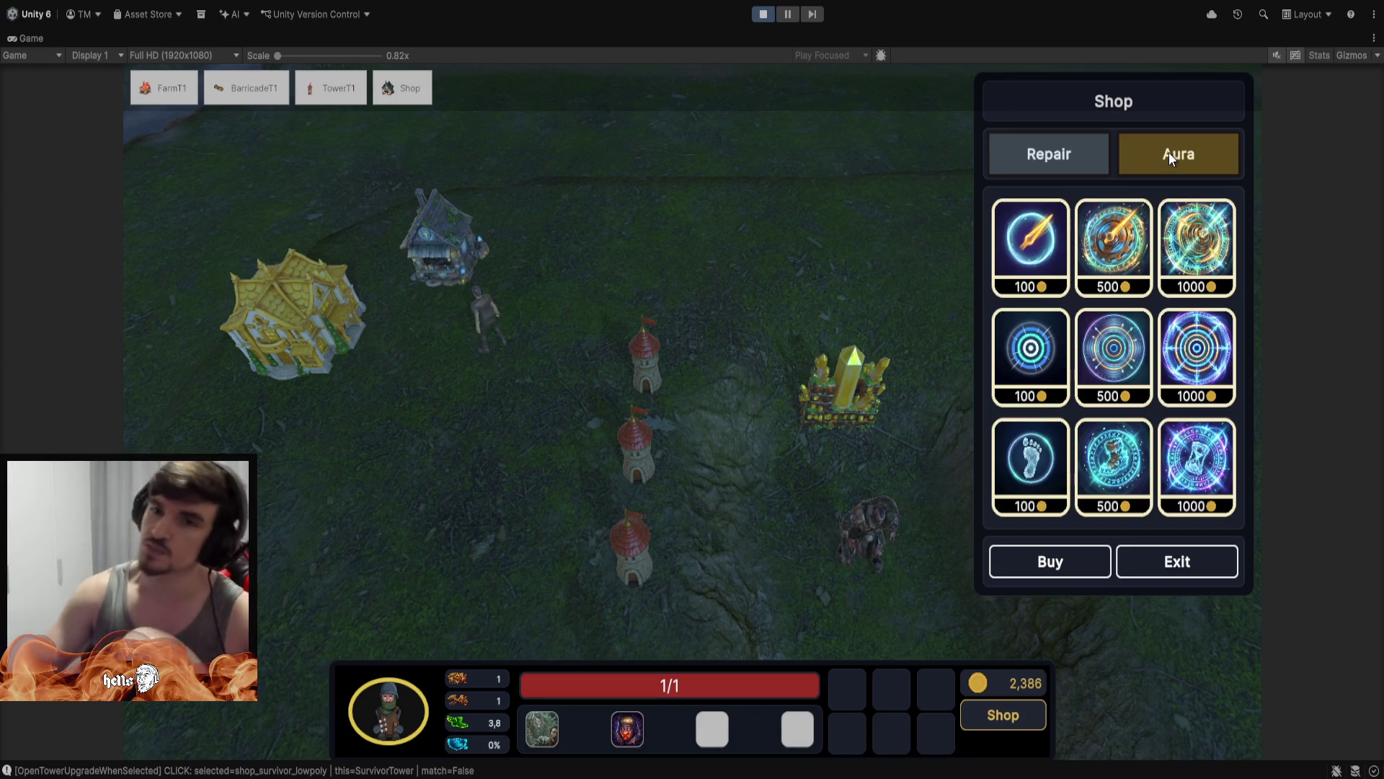
{"action": "mouse_move", "coordinate": [1028, 209]}
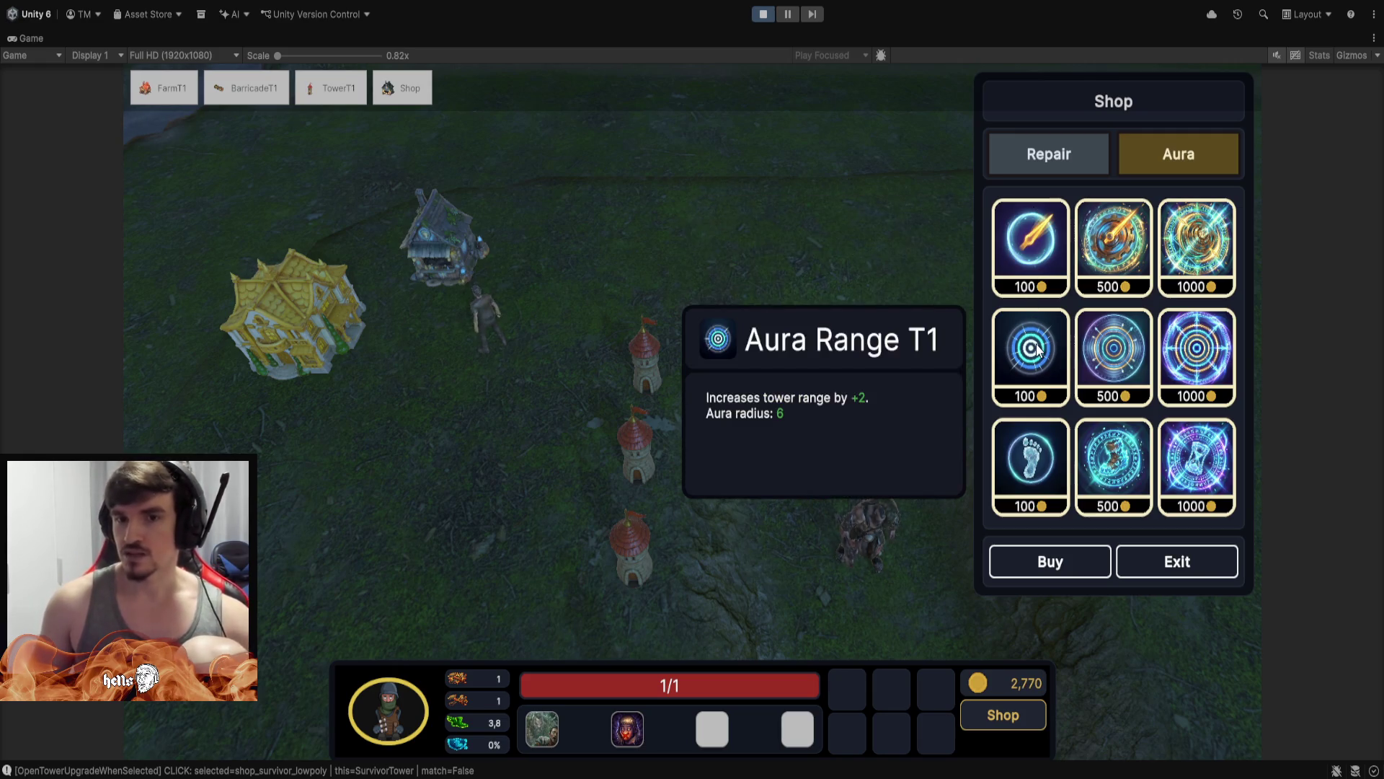
{"action": "mouse_move", "coordinate": [1033, 476]}
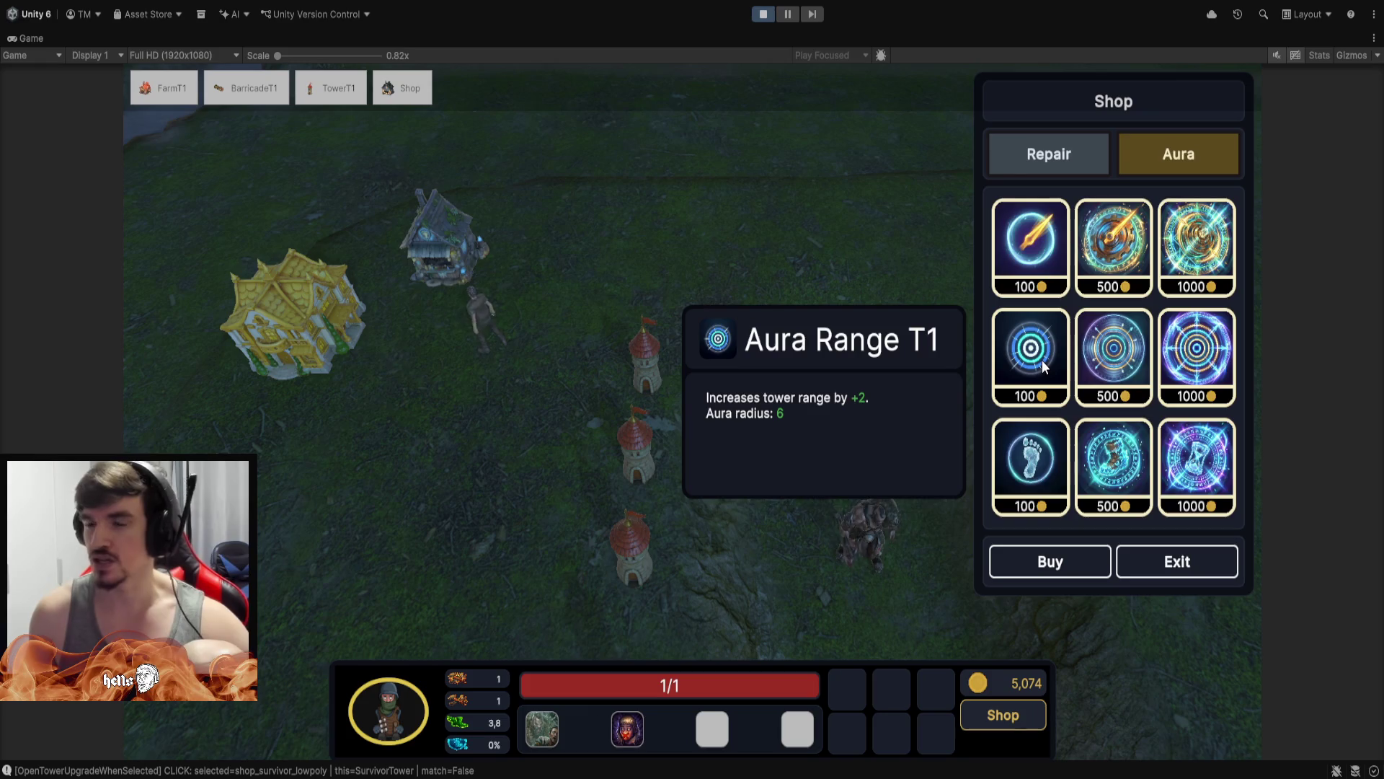
{"action": "left_click", "coordinate": [1114, 365]}
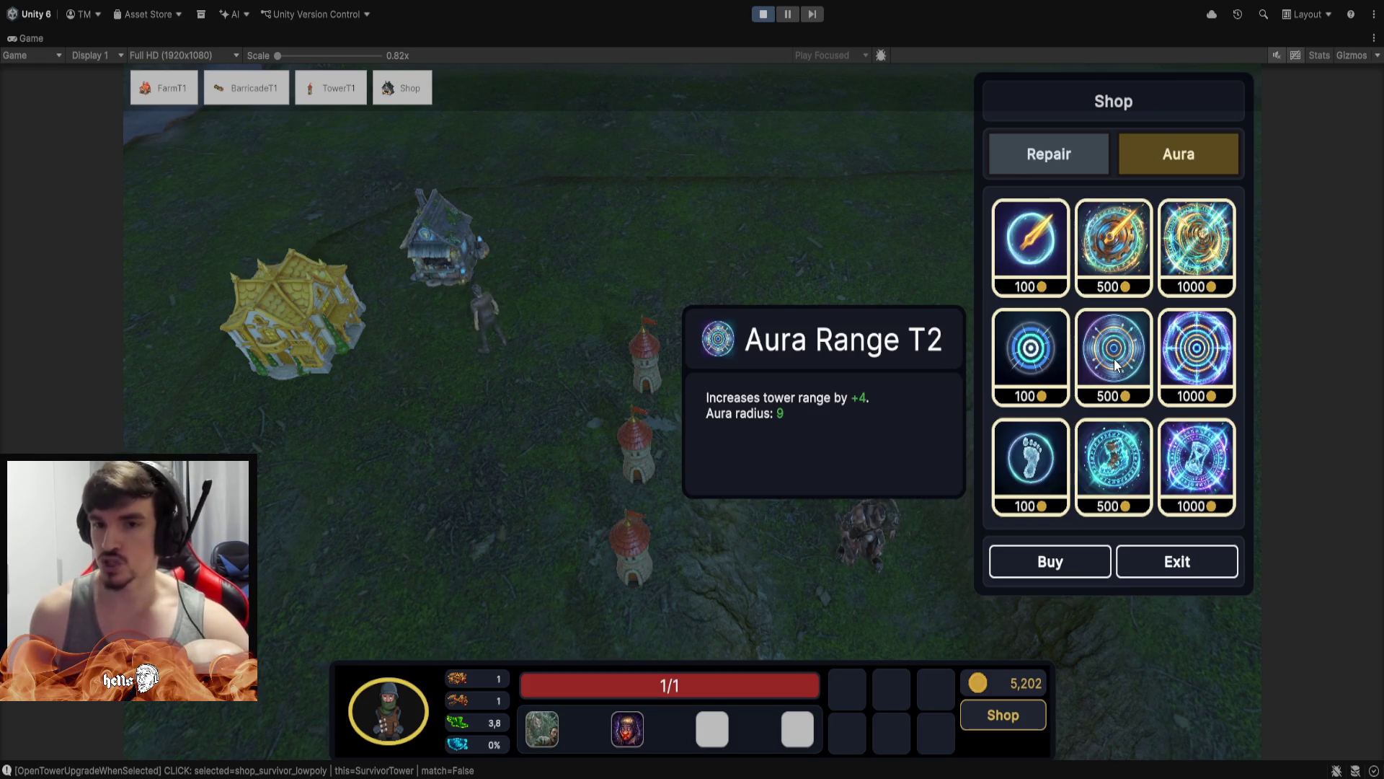
{"action": "left_click", "coordinate": [1189, 350]}
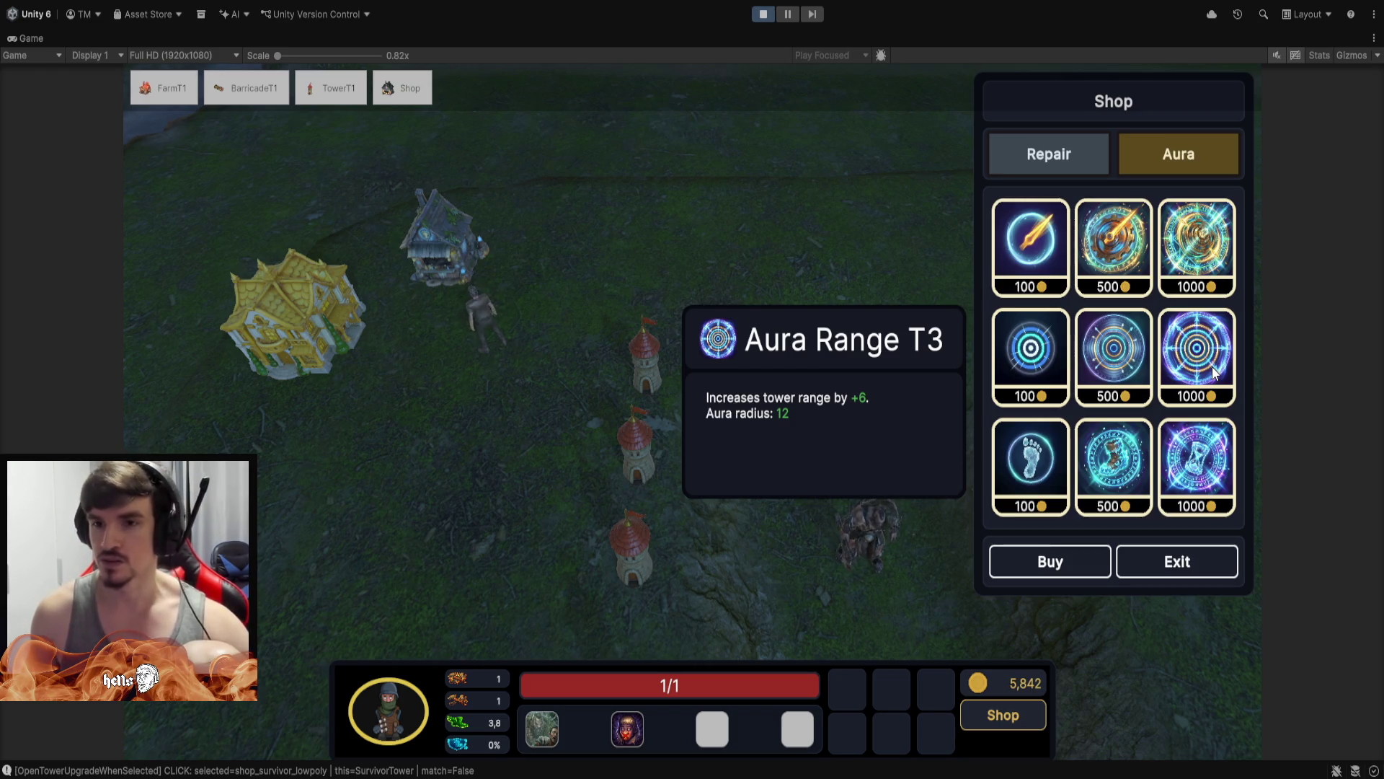
{"action": "mouse_move", "coordinate": [1183, 494]}
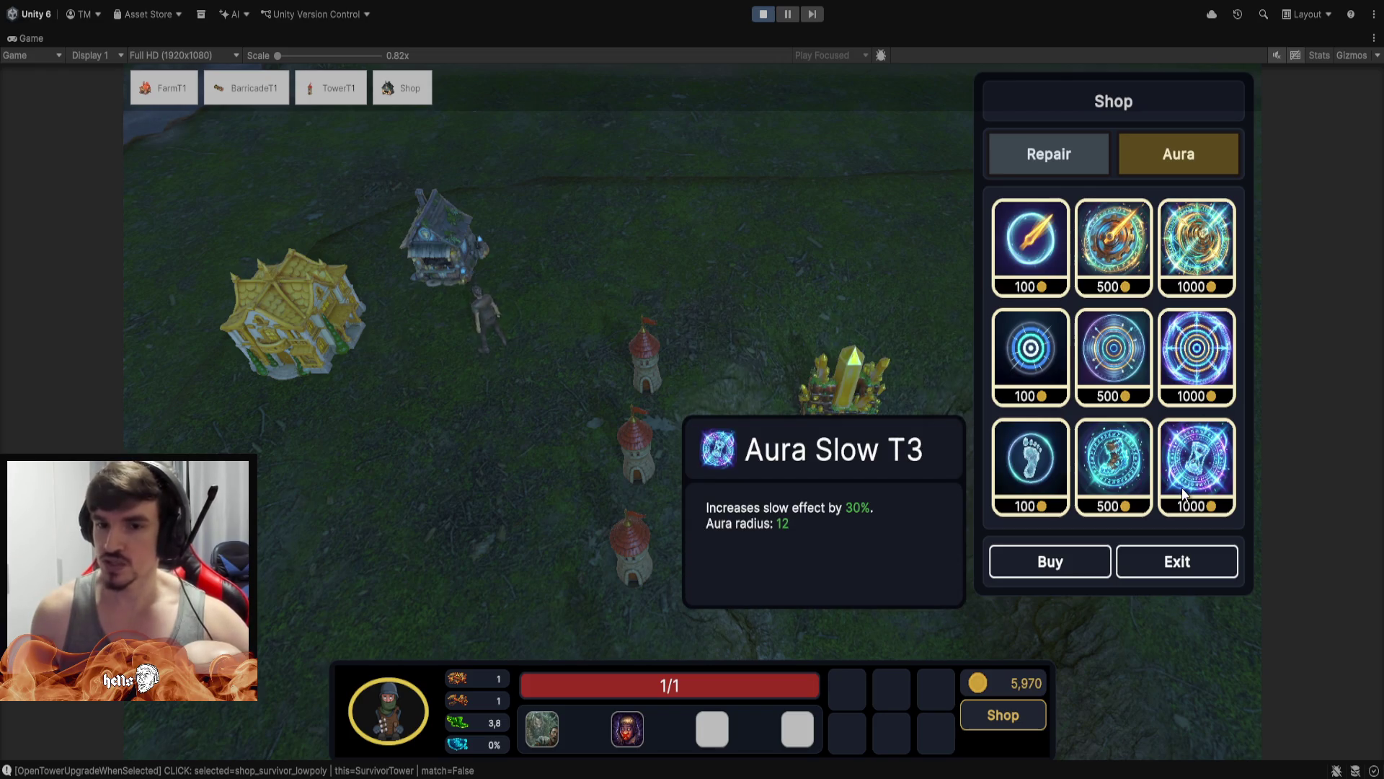
{"action": "mouse_move", "coordinate": [1114, 494]}
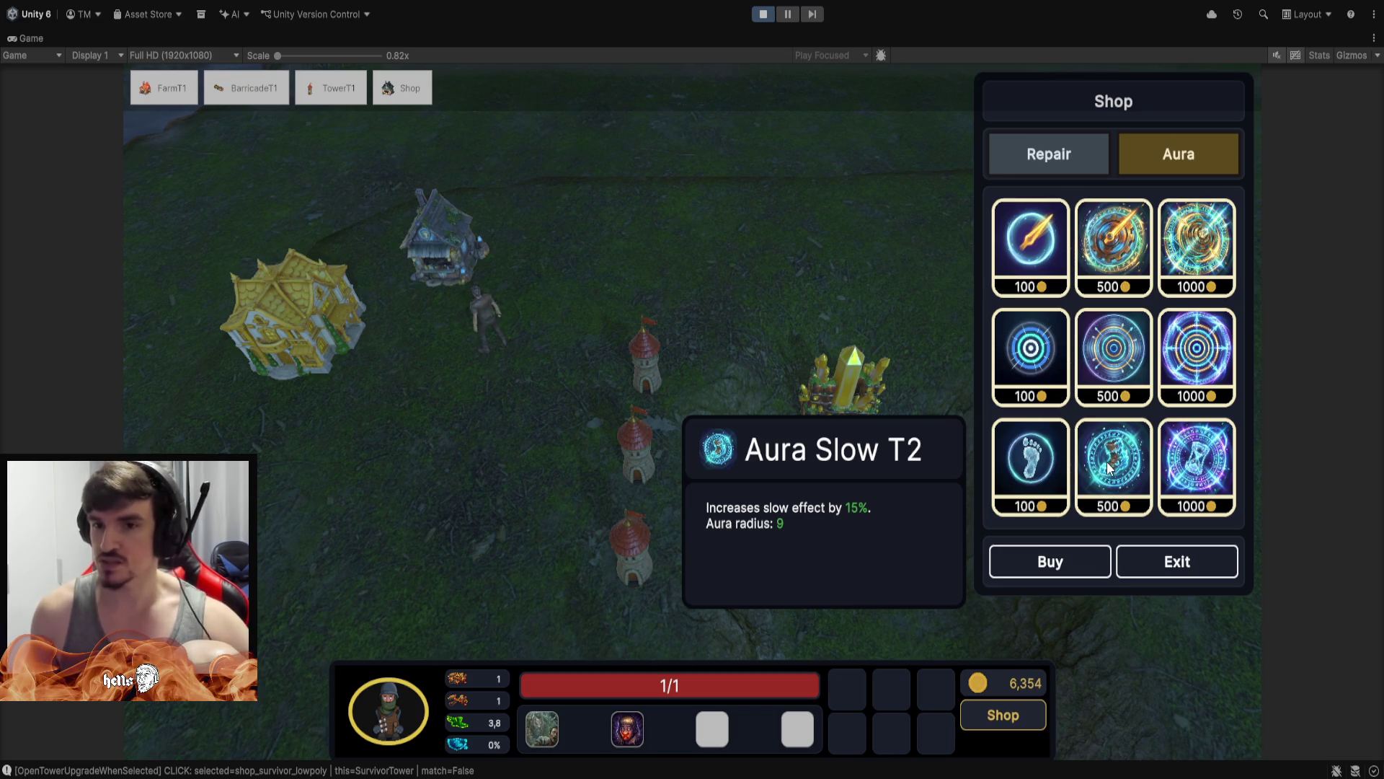
{"action": "left_click", "coordinate": [1017, 487]}
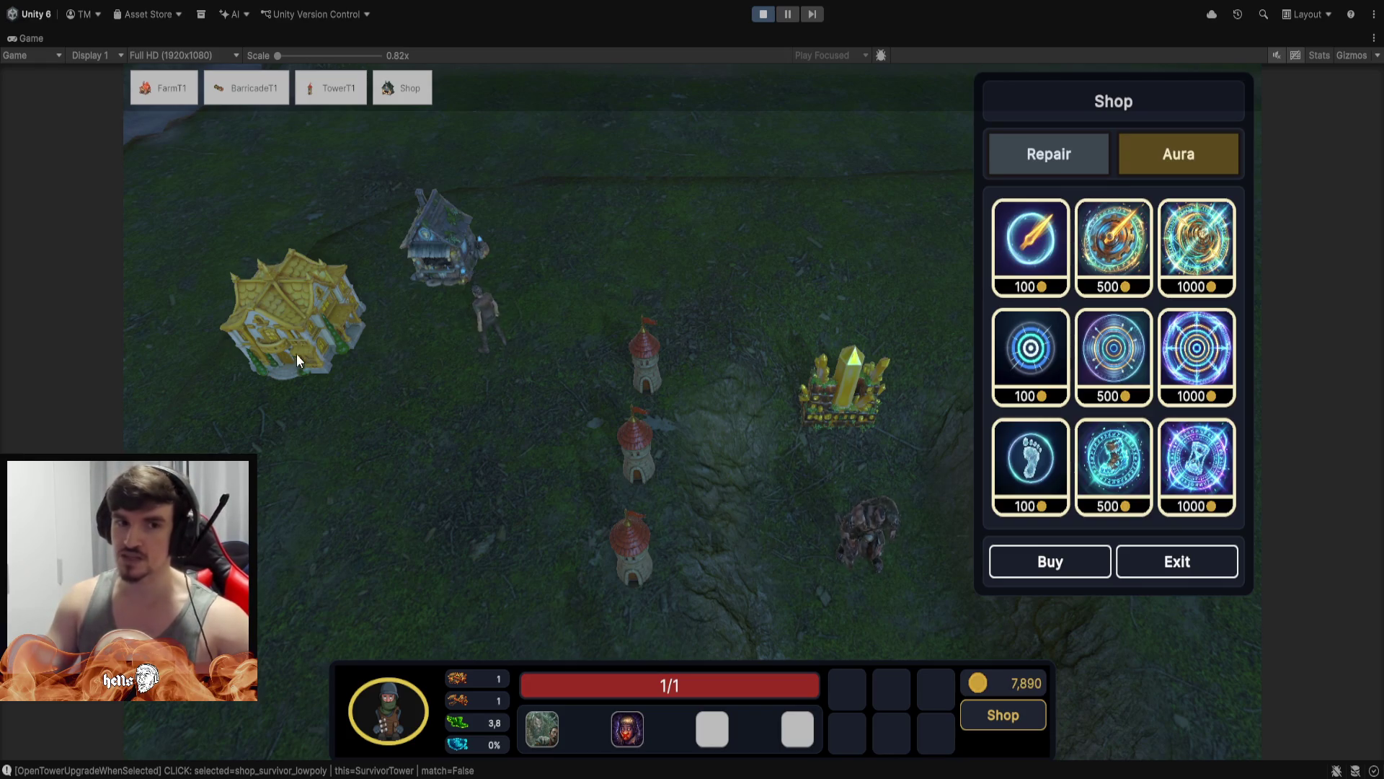
Cancel a barricade placement, then select the golden farm and the crystal and close the shop
{"action": "left_click", "coordinate": [246, 91]}
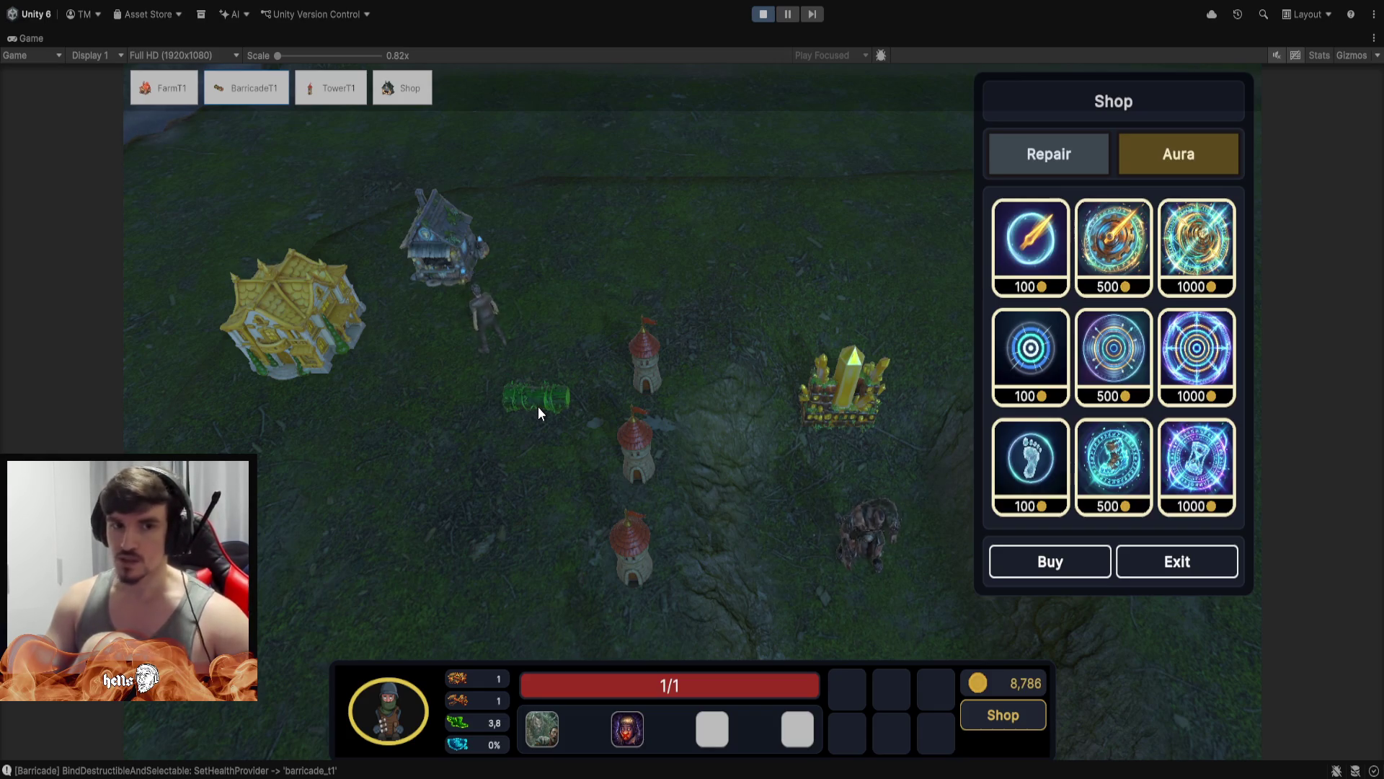
{"action": "key", "text": "Escape"}
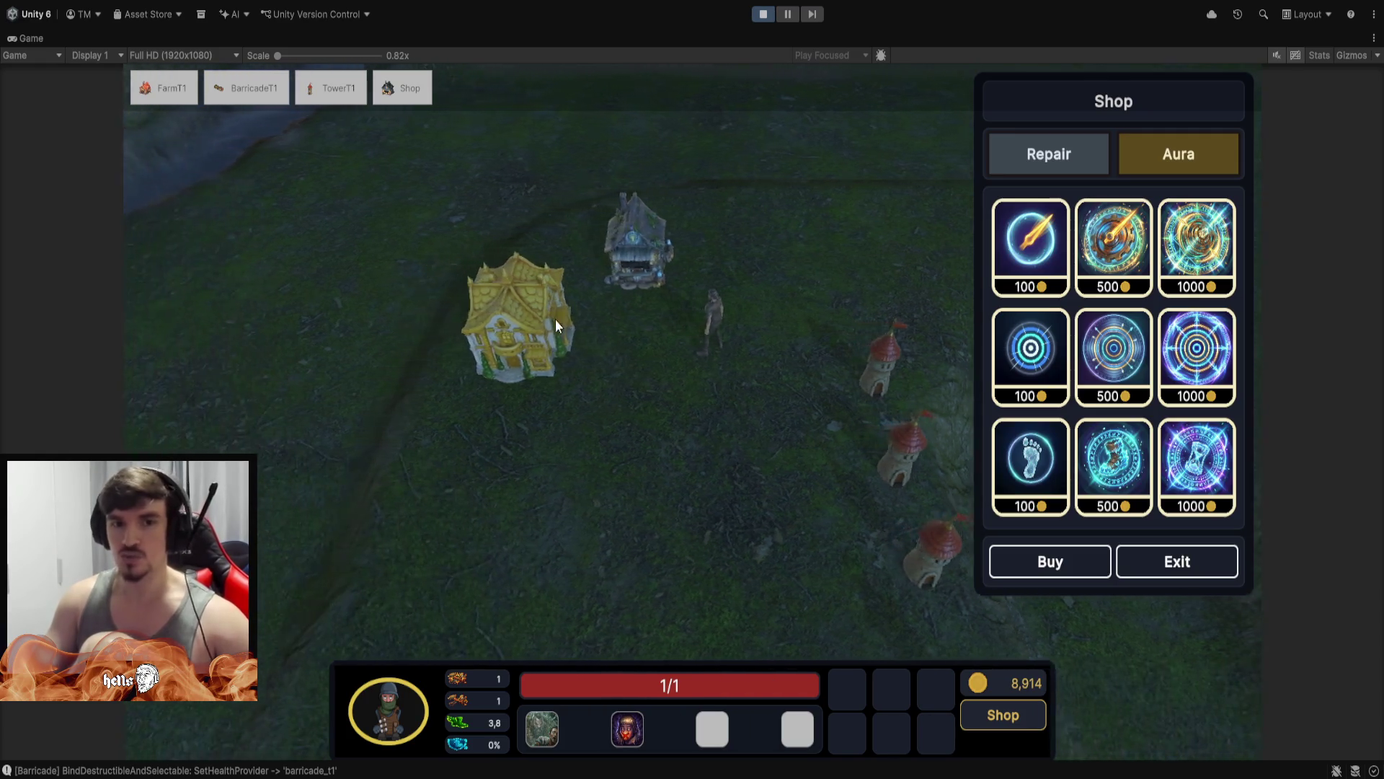
{"action": "left_click", "coordinate": [588, 318]}
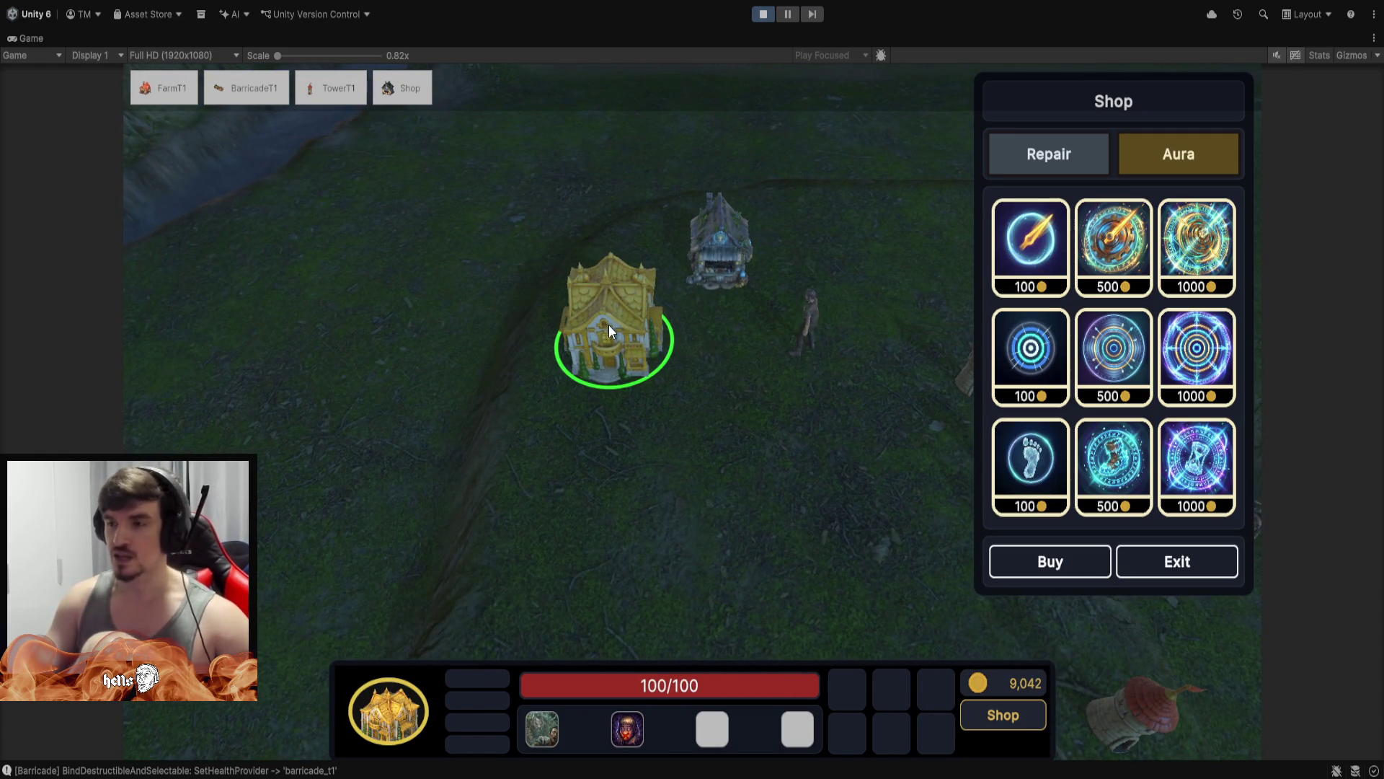
{"action": "key", "text": "d"}
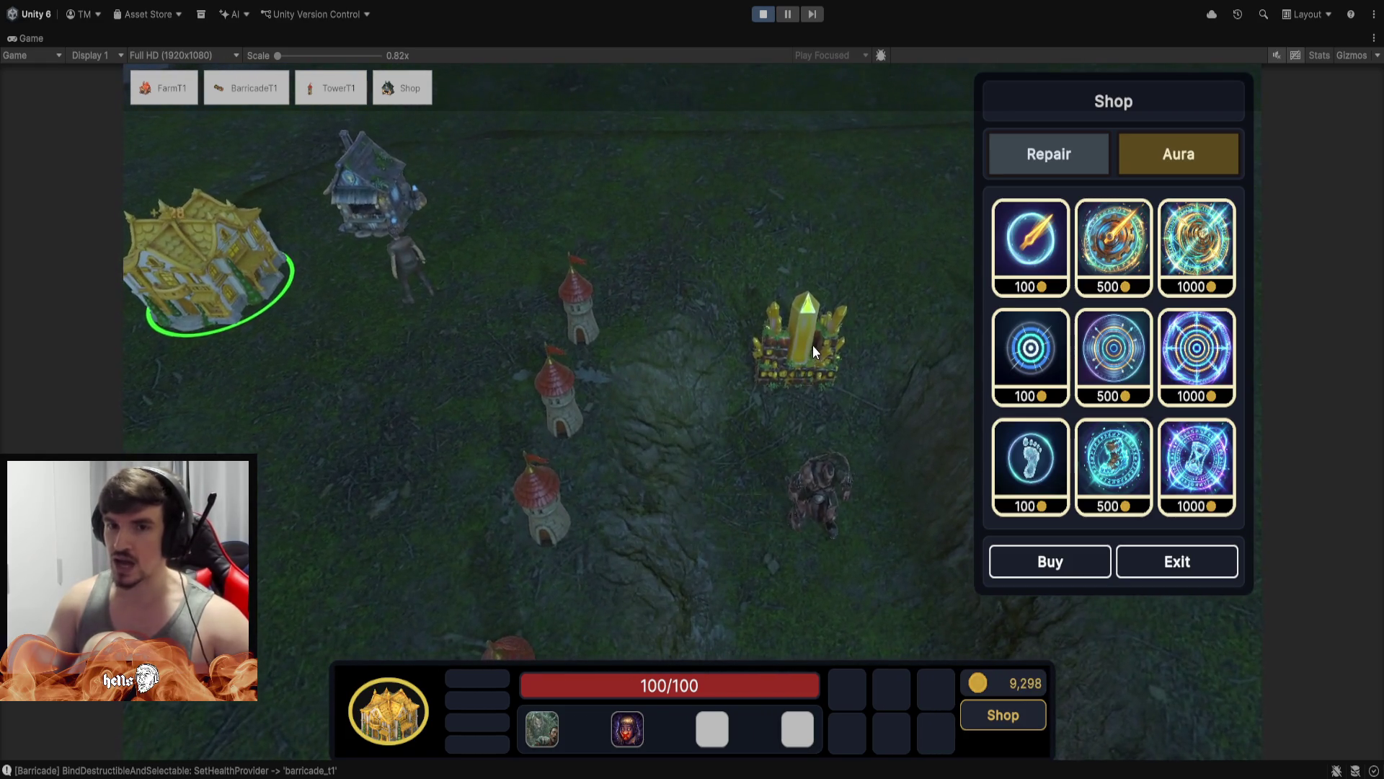
{"action": "left_click", "coordinate": [815, 347]}
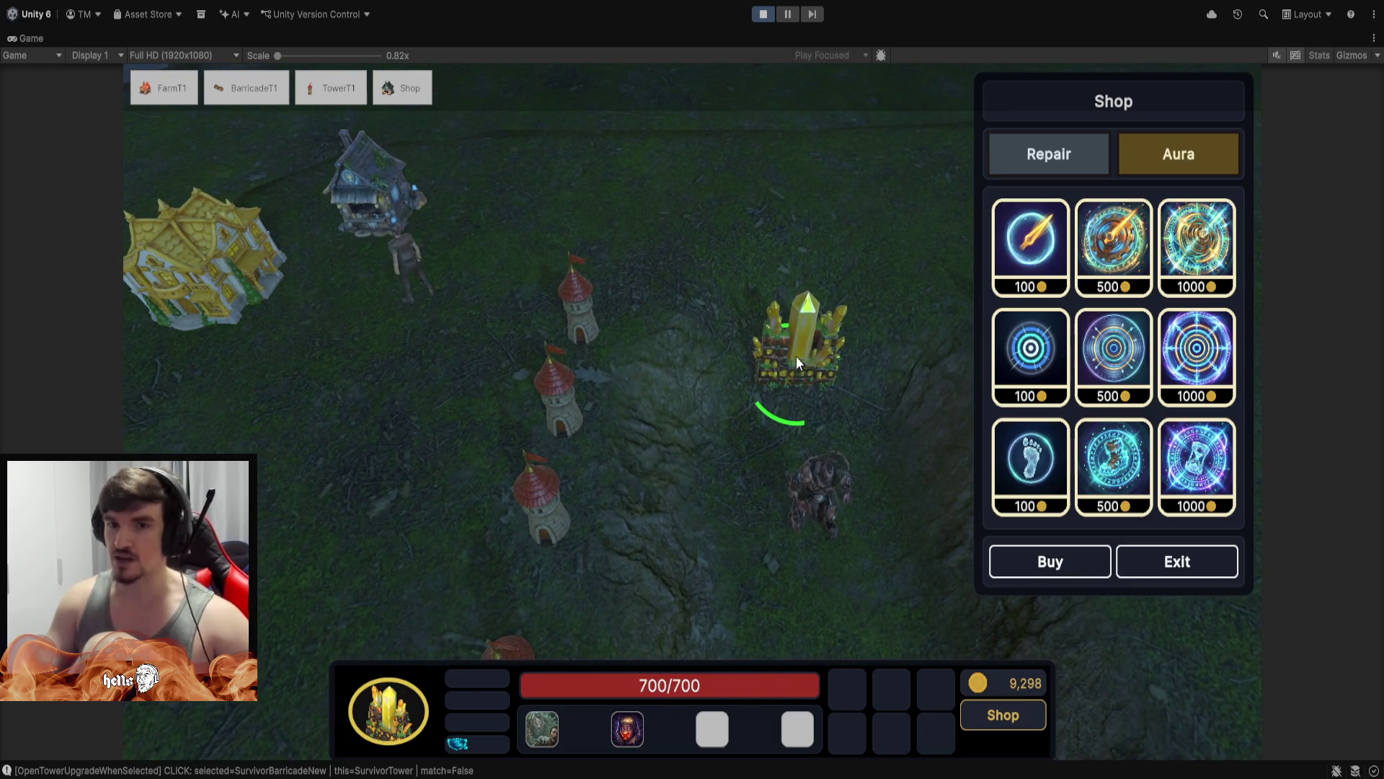
{"action": "left_click", "coordinate": [1183, 552]}
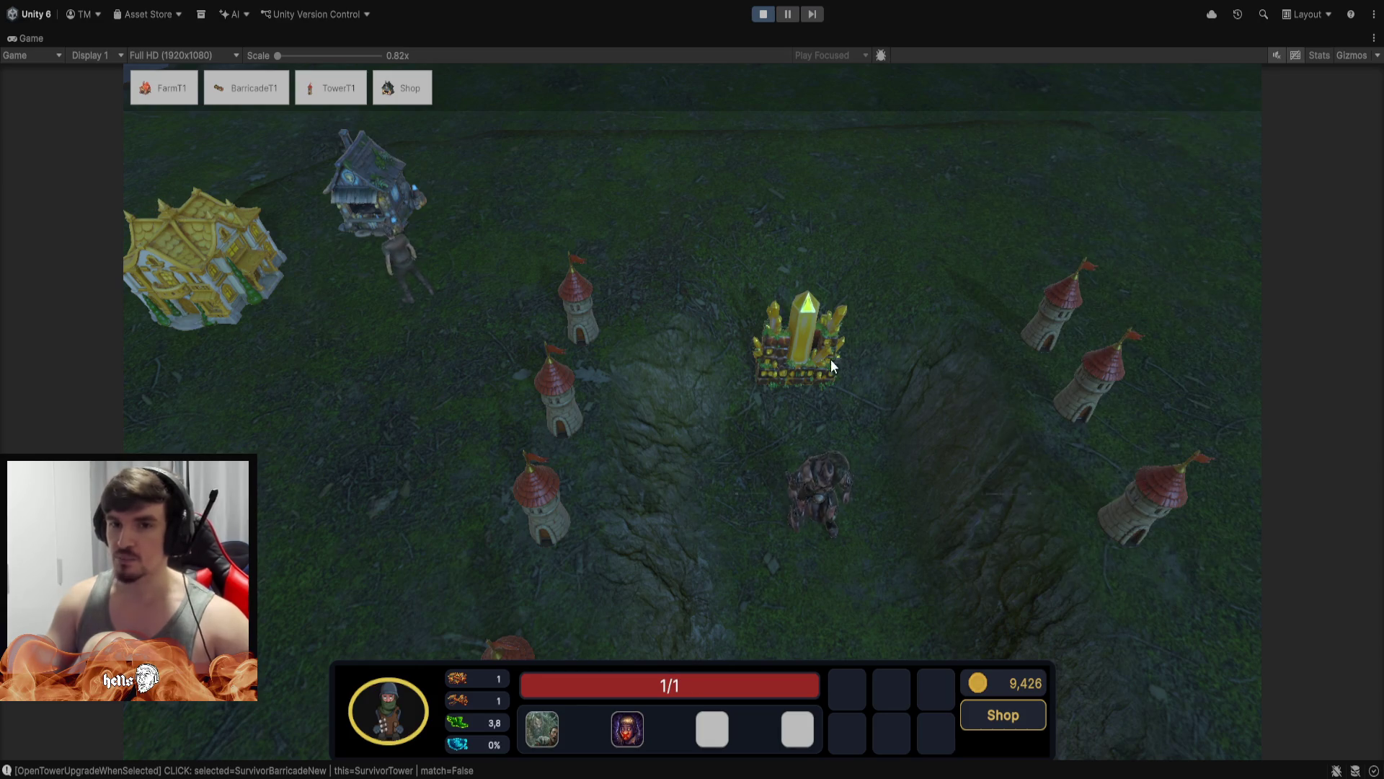
Pan back to the golden farm and select, box-select, then deselect it
{"action": "key", "text": "w"}
{"action": "key", "text": "a"}
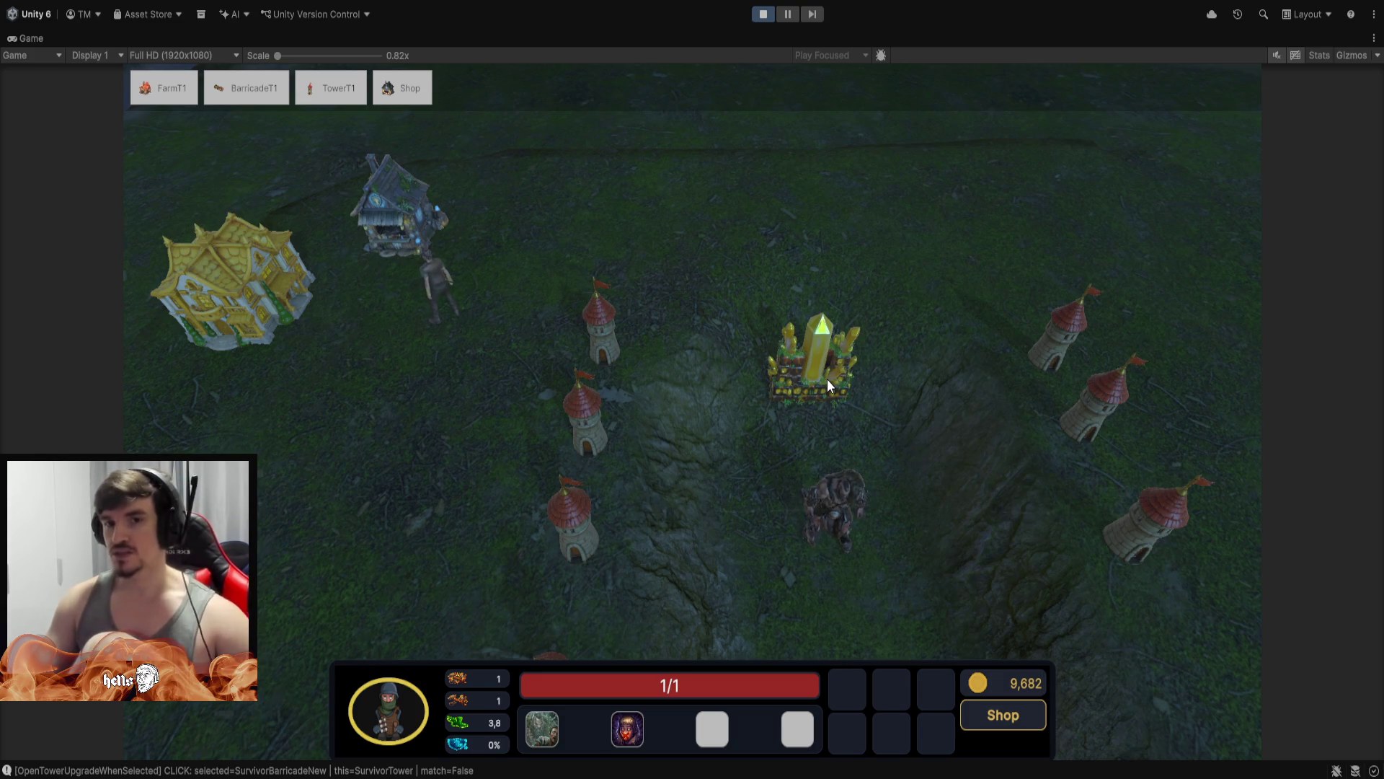
{"action": "key", "text": "a"}
{"action": "key", "text": "w"}
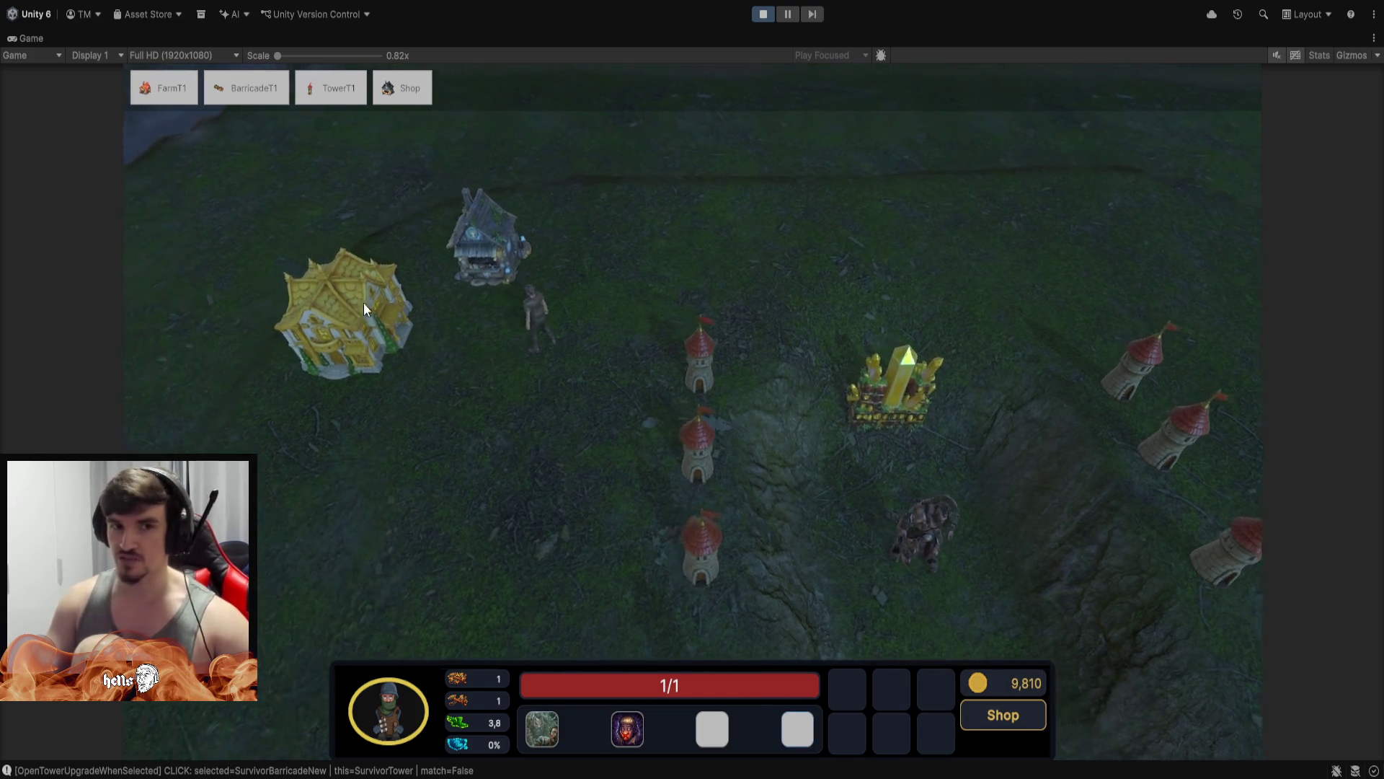
{"action": "key", "text": "a"}
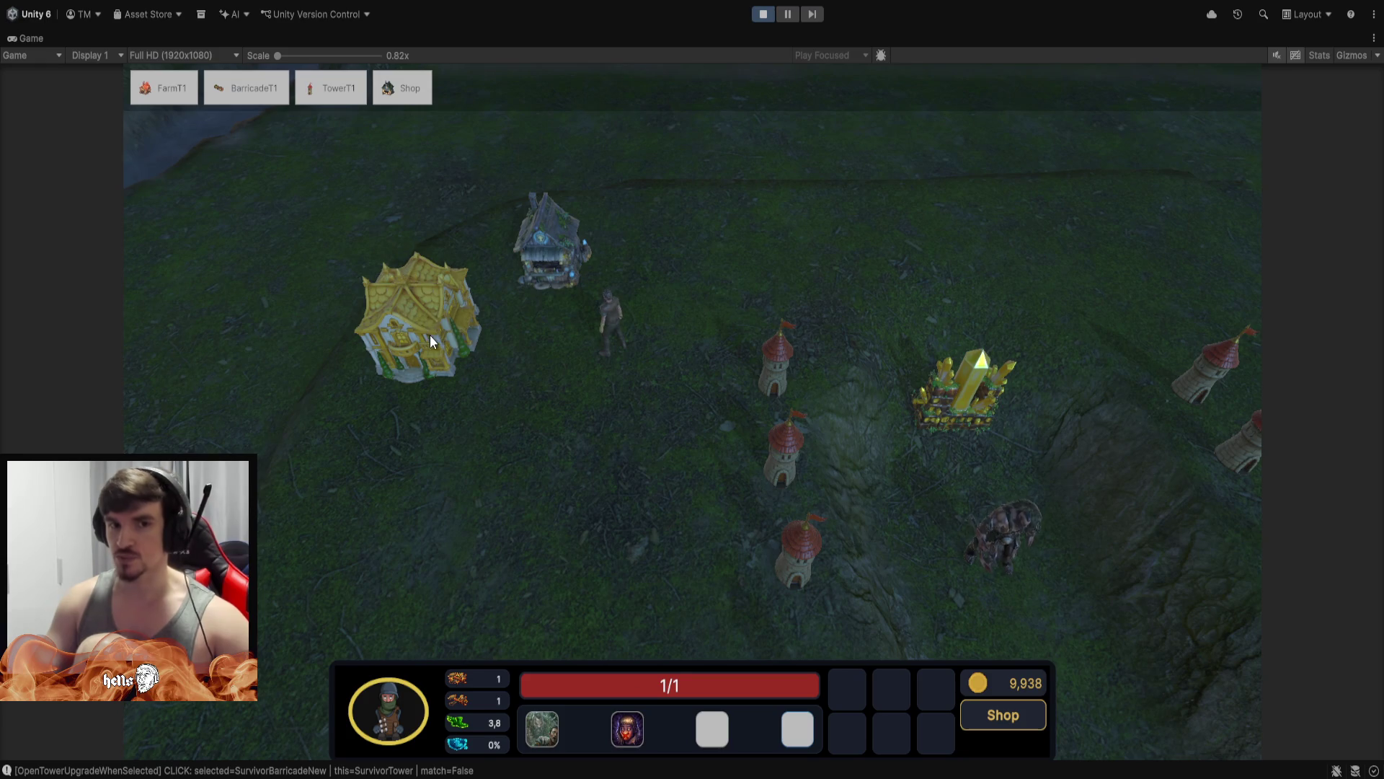
{"action": "left_click", "coordinate": [429, 334]}
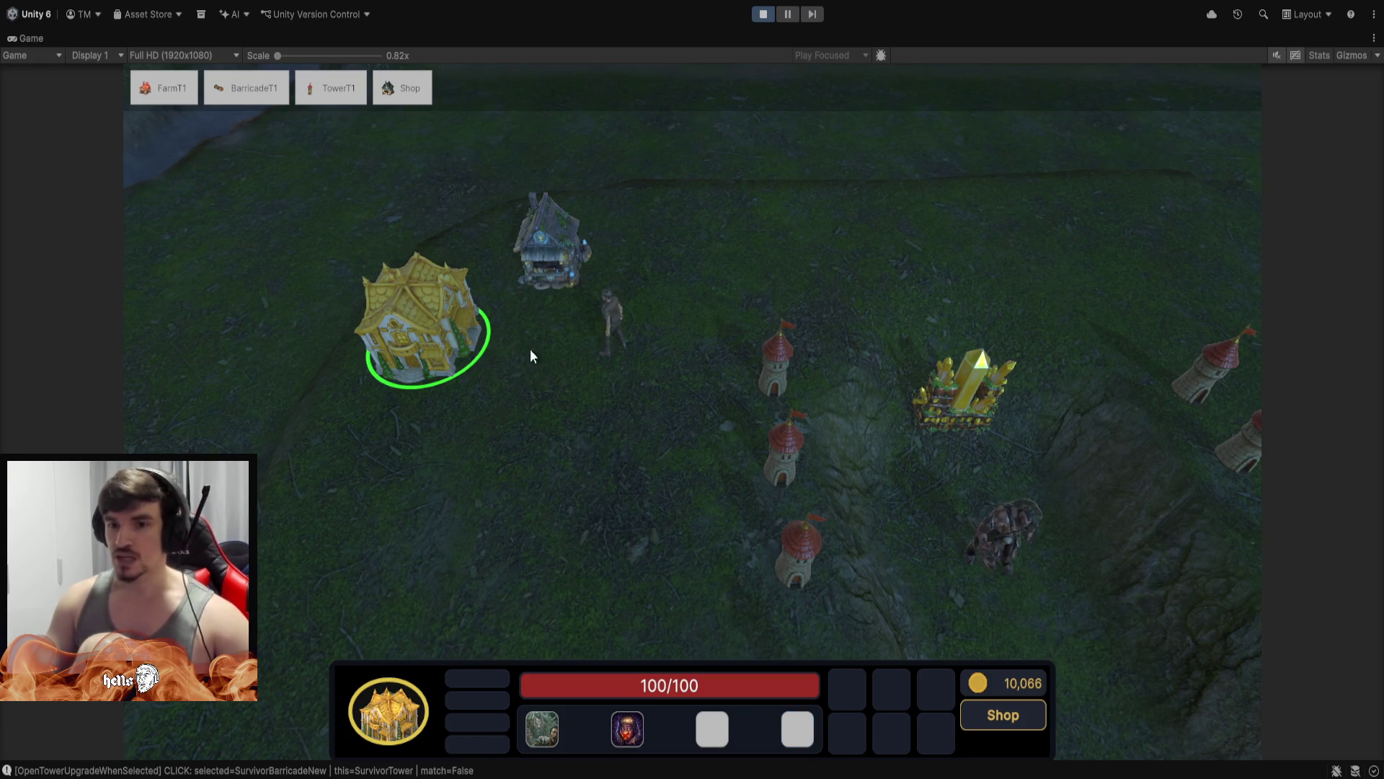
{"action": "key", "text": "a"}
{"action": "key", "text": "w"}
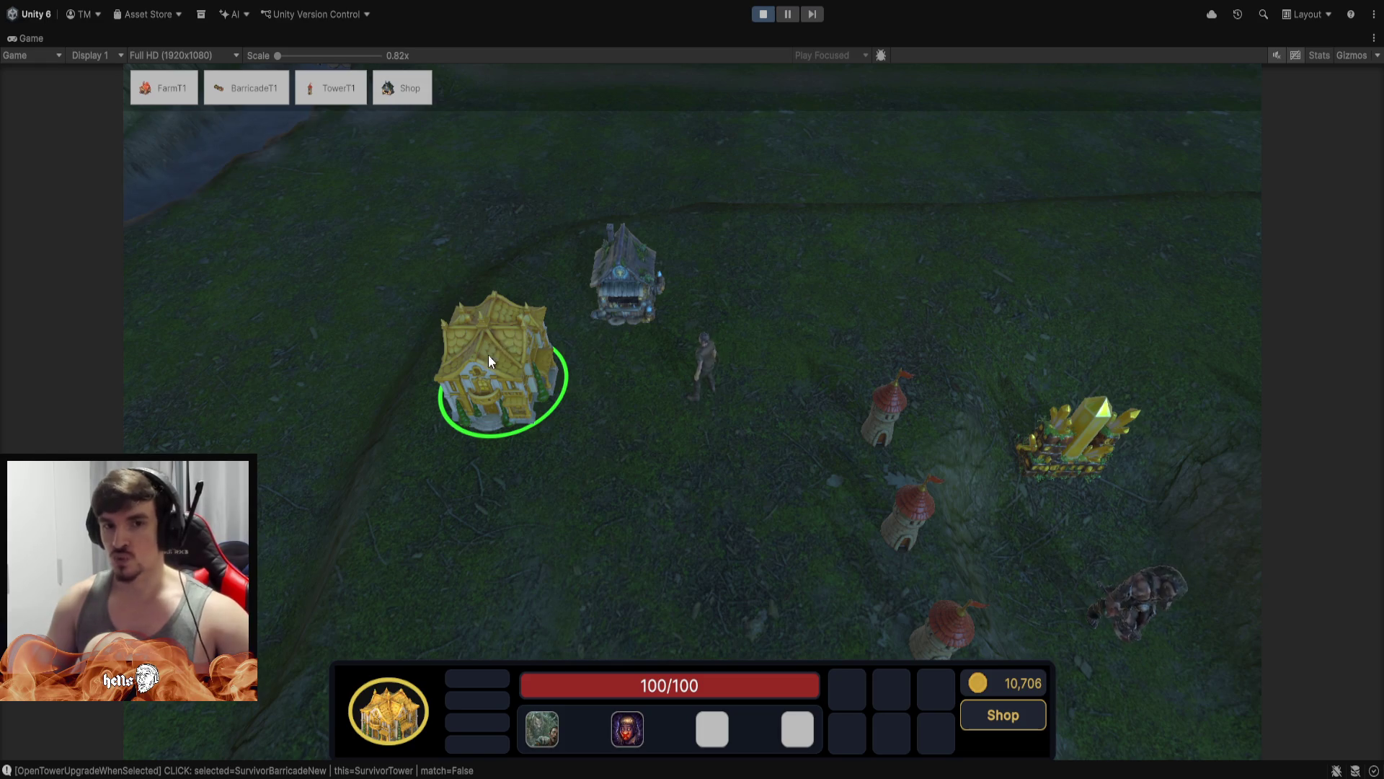
{"action": "left_click", "coordinate": [532, 472]}
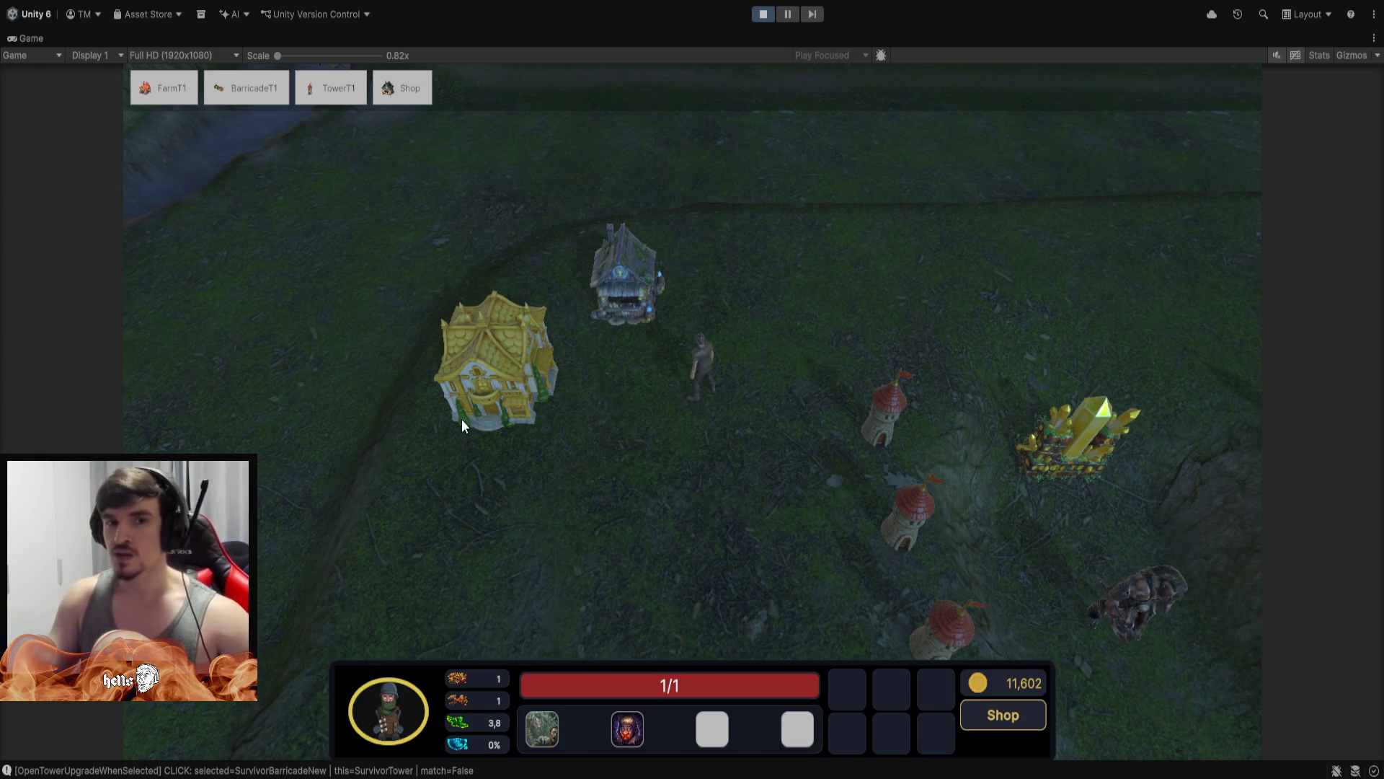
{"action": "mouse_move", "coordinate": [441, 497]}
{"action": "left_mouse_down"}
{"action": "mouse_move", "coordinate": [525, 256]}
{"action": "mouse_move", "coordinate": [553, 234]}
{"action": "left_mouse_up"}
{"action": "left_click", "coordinate": [561, 481]}
Send the survivor walking right, then check the crystal, survivor and golden farm
{"action": "right_click", "coordinate": [855, 332]}
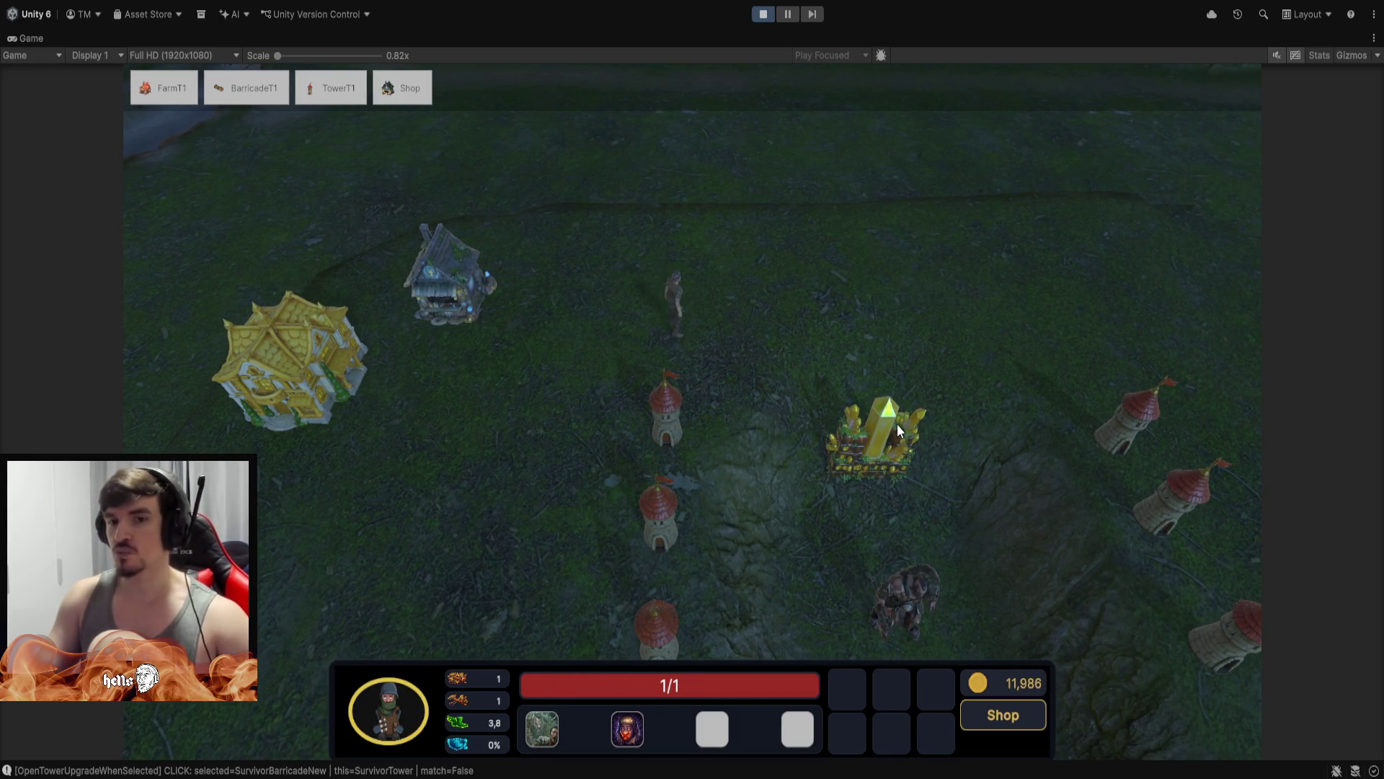
{"action": "left_click", "coordinate": [858, 450]}
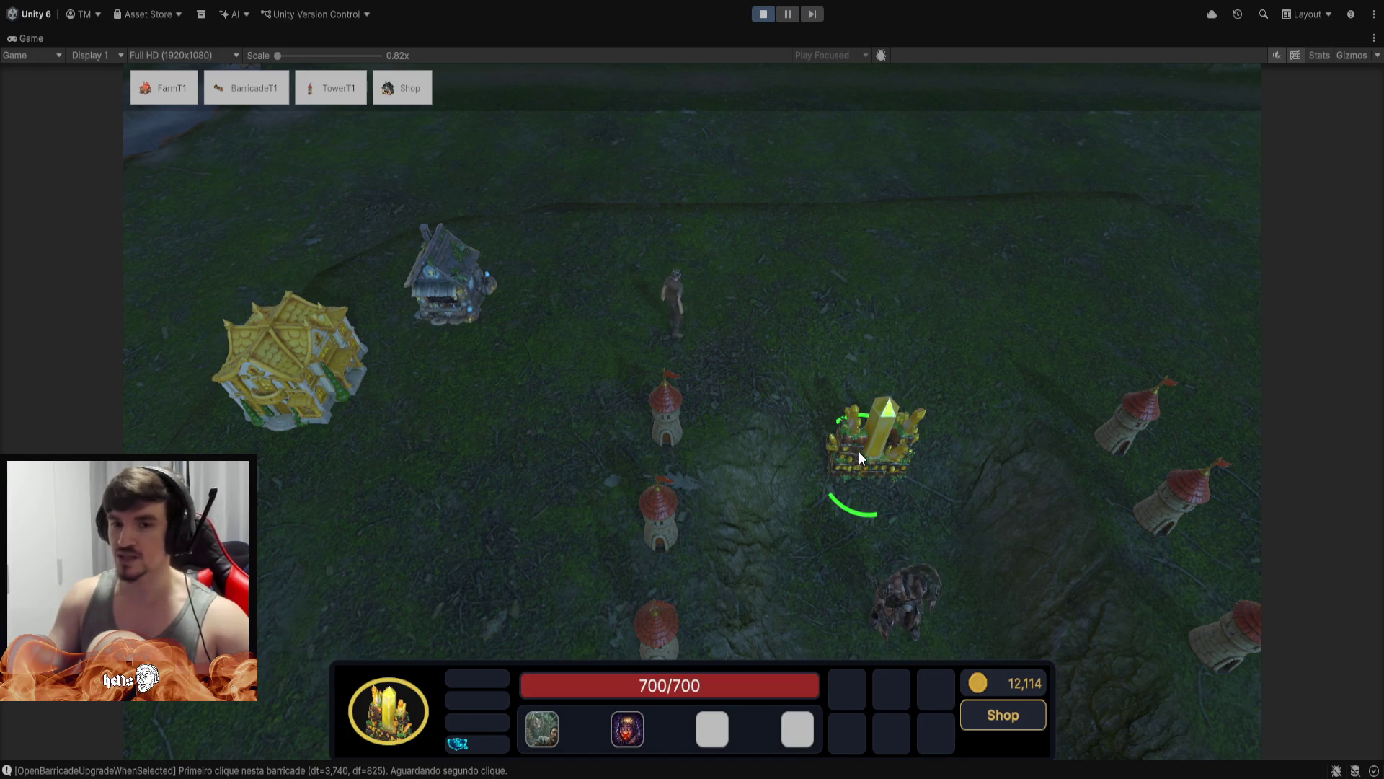
{"action": "left_click", "coordinate": [773, 281]}
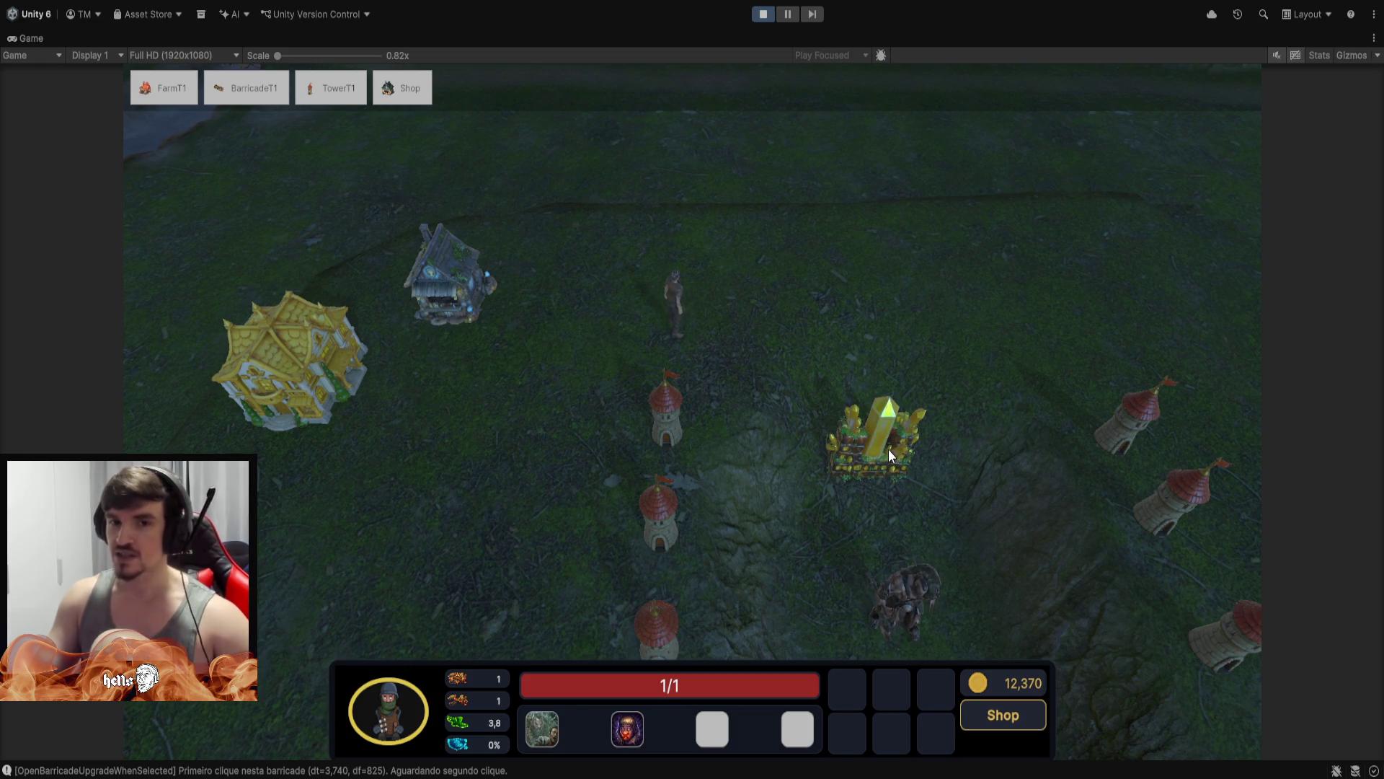
{"action": "left_click", "coordinate": [293, 349]}
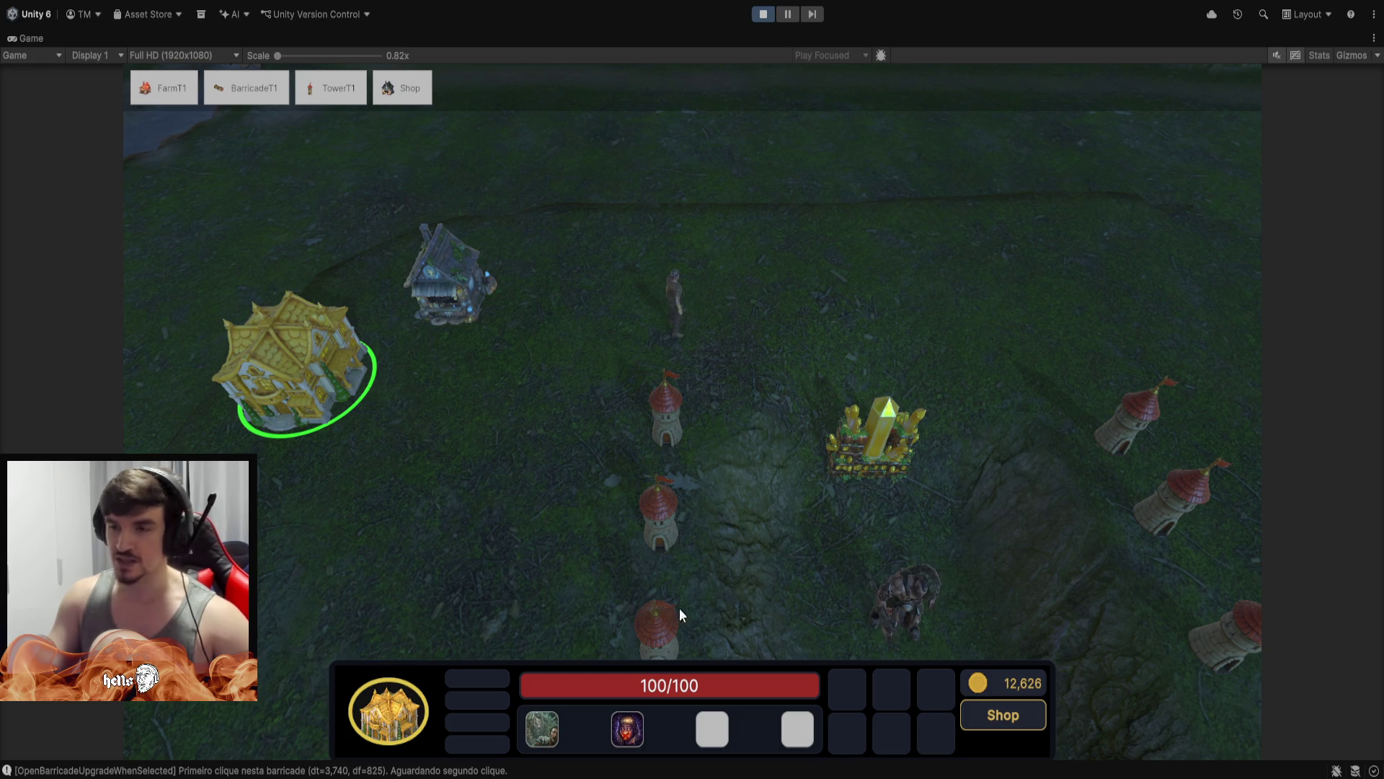
Bring up the middle tower's Tower T1 to T2 upgrade offer (DMG 2 to 4)
{"action": "left_click", "coordinate": [667, 436]}
{"action": "left_click", "coordinate": [561, 480]}
{"action": "left_click", "coordinate": [672, 438]}
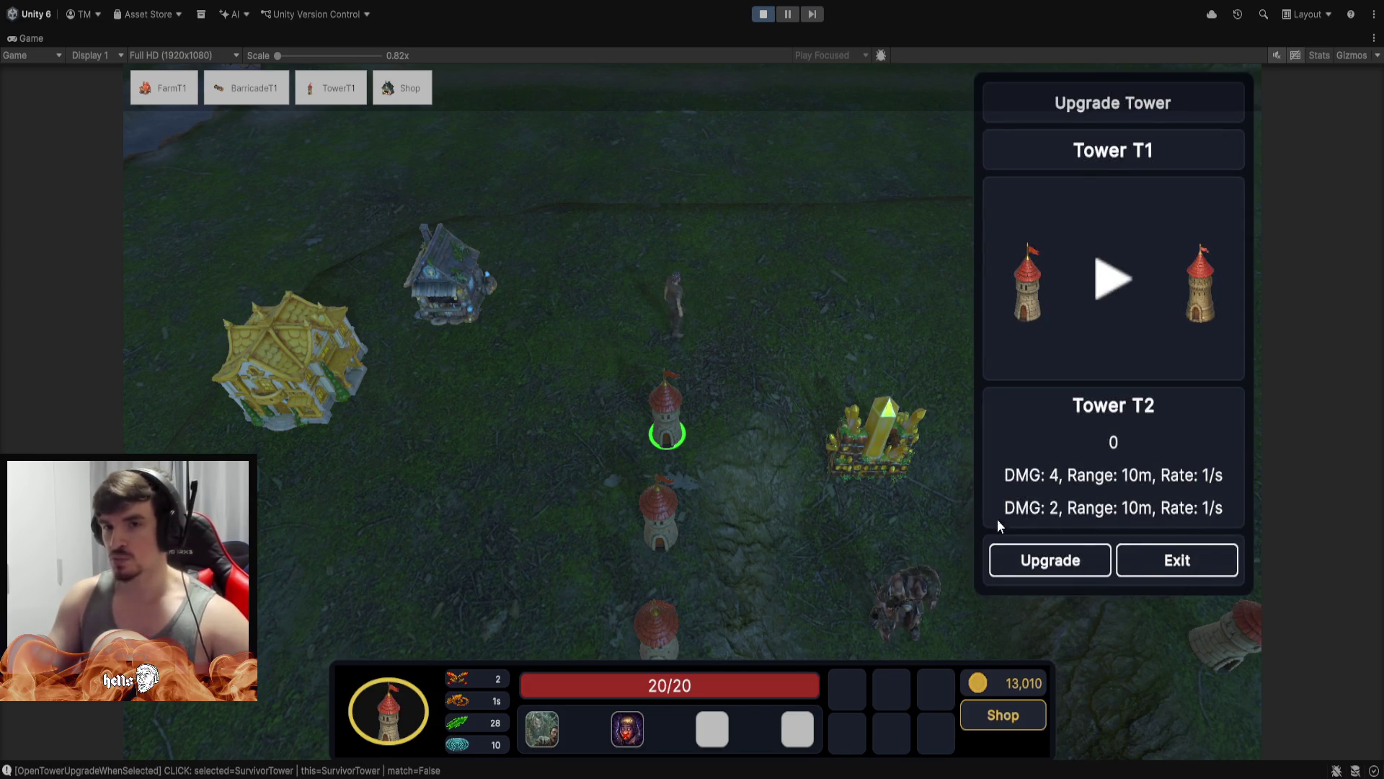
Dismiss the tower upgrade offer without buying it
{"action": "key", "text": "s"}
{"action": "key", "text": "d"}
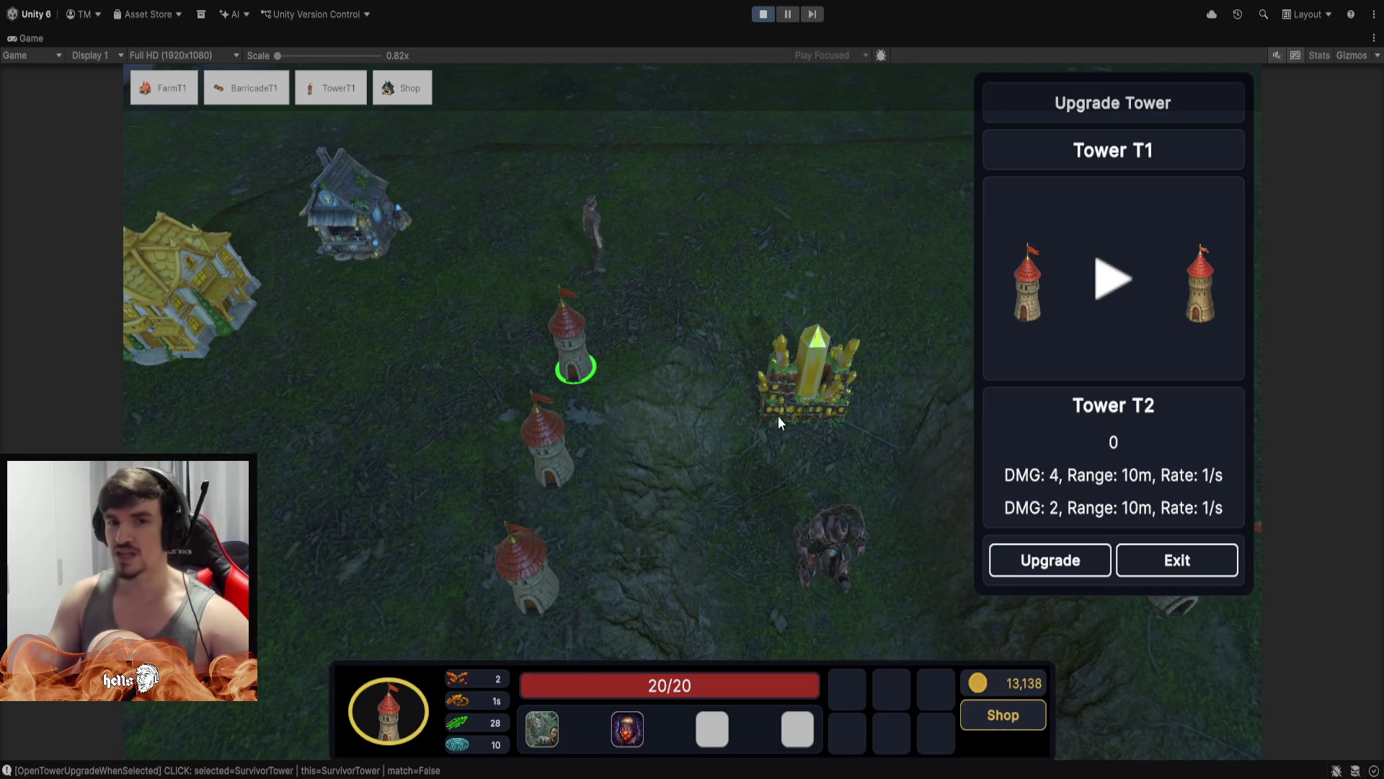
{"action": "left_click", "coordinate": [667, 209]}
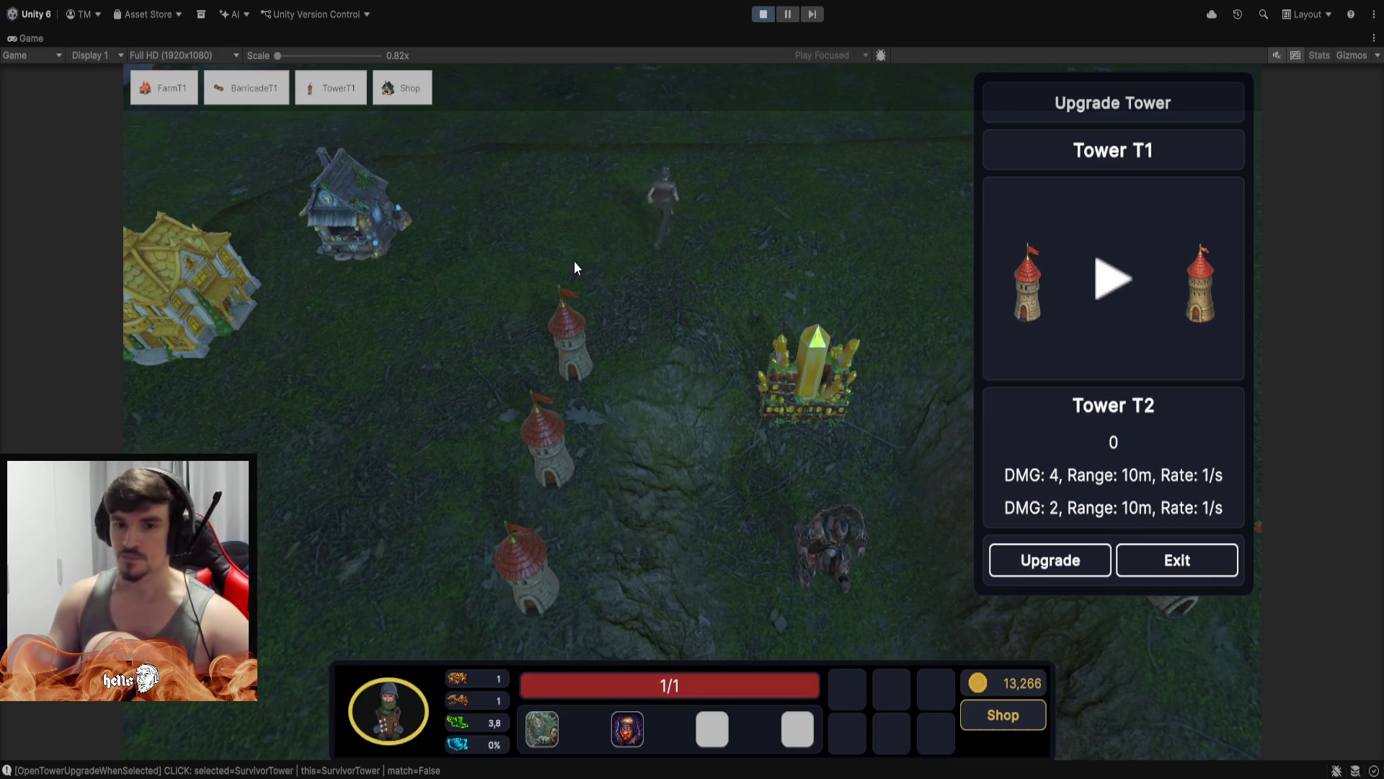
{"action": "left_click", "coordinate": [1193, 568]}
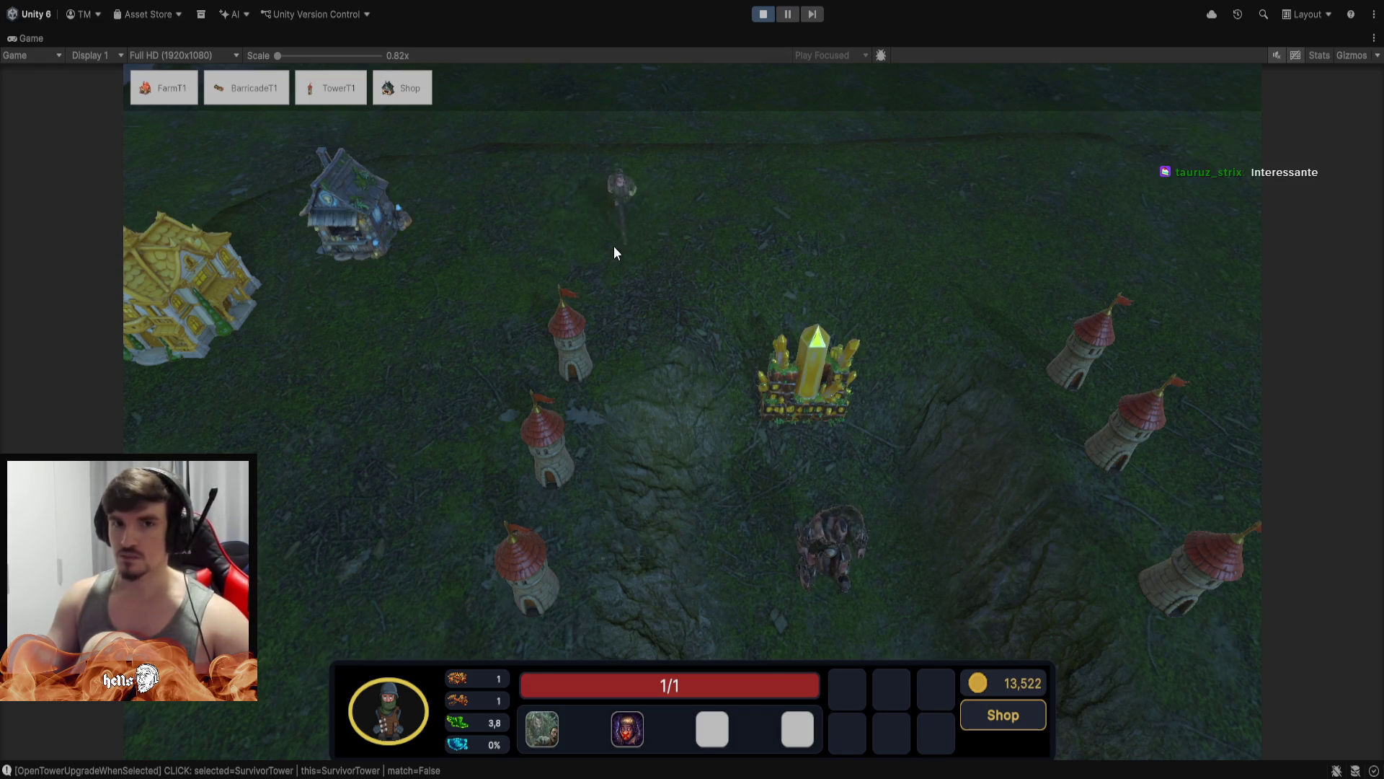
Send the hero walking down the path and restore the full editor layout
{"action": "left_click", "coordinate": [638, 232]}
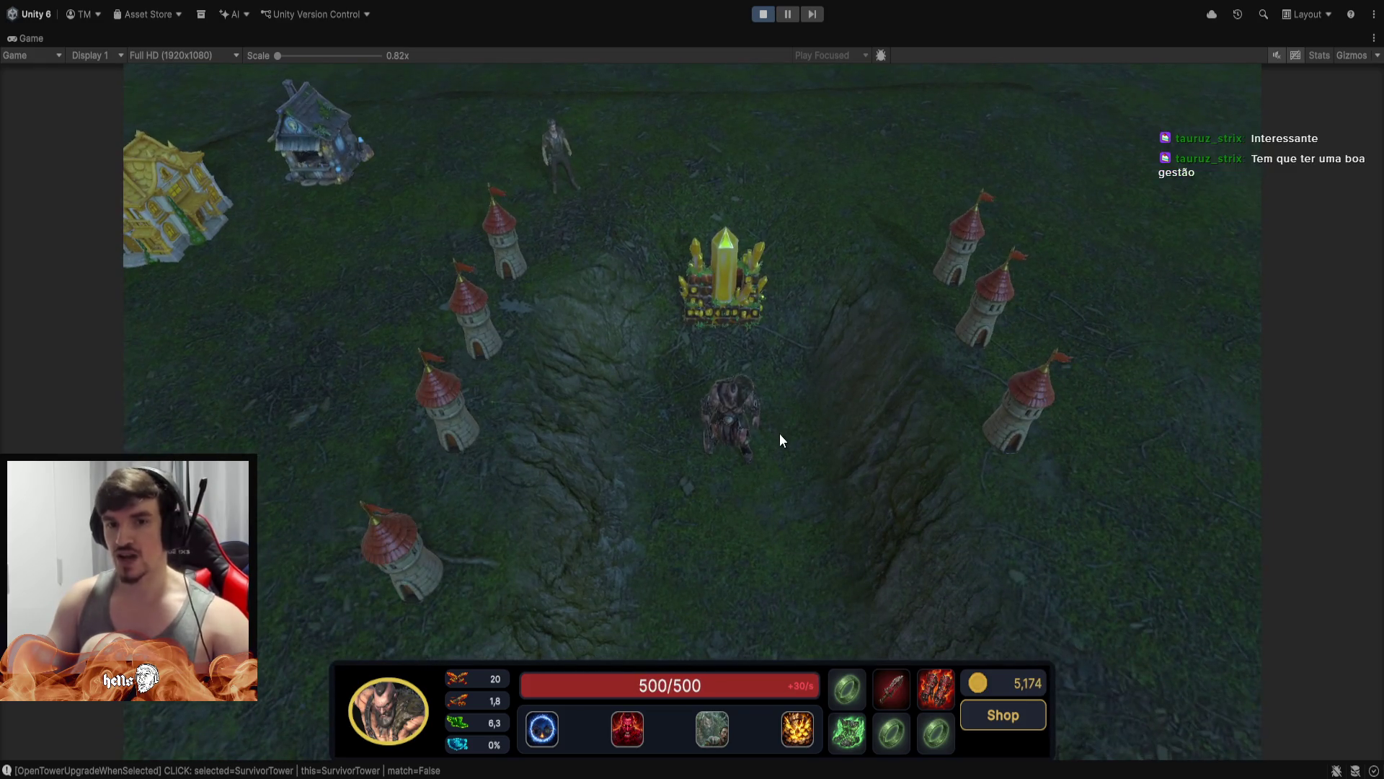
{"action": "left_click", "coordinate": [748, 438]}
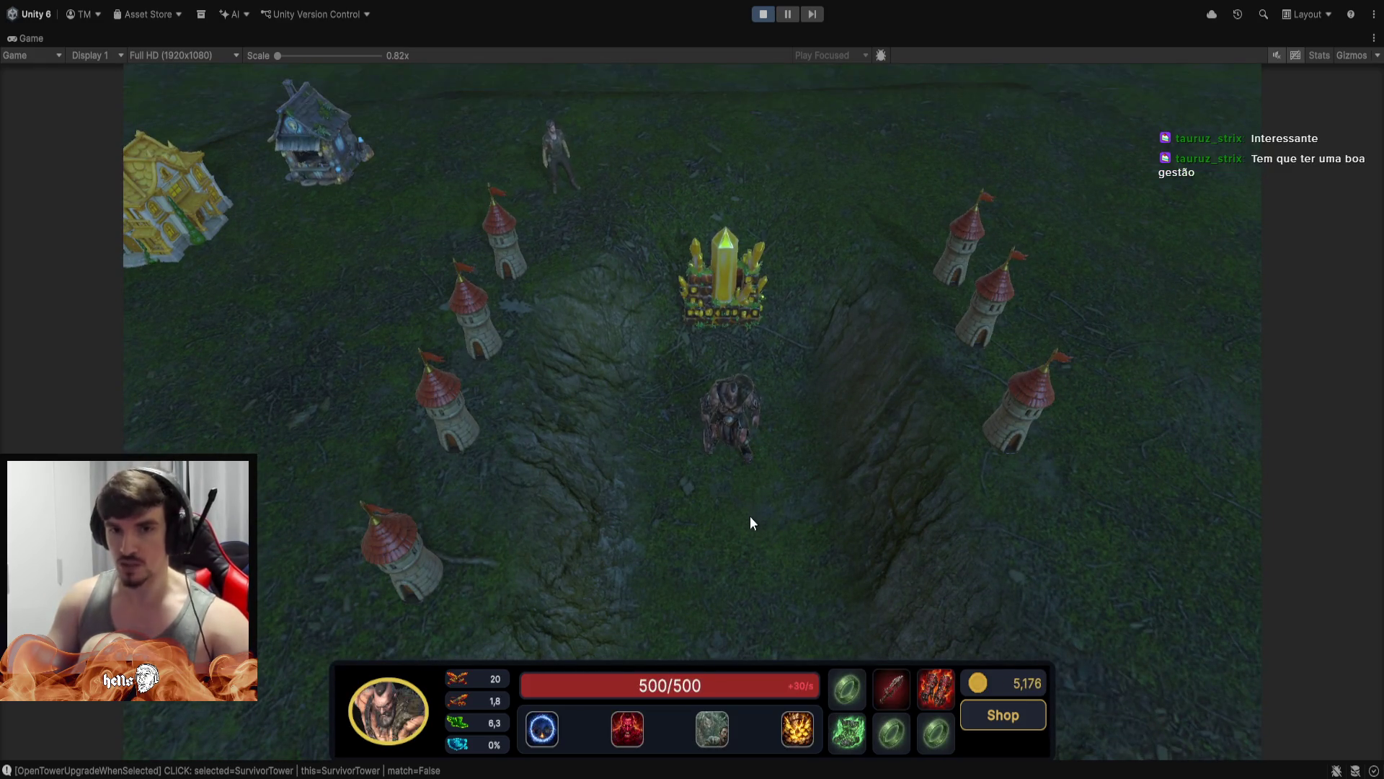
{"action": "right_click", "coordinate": [749, 514]}
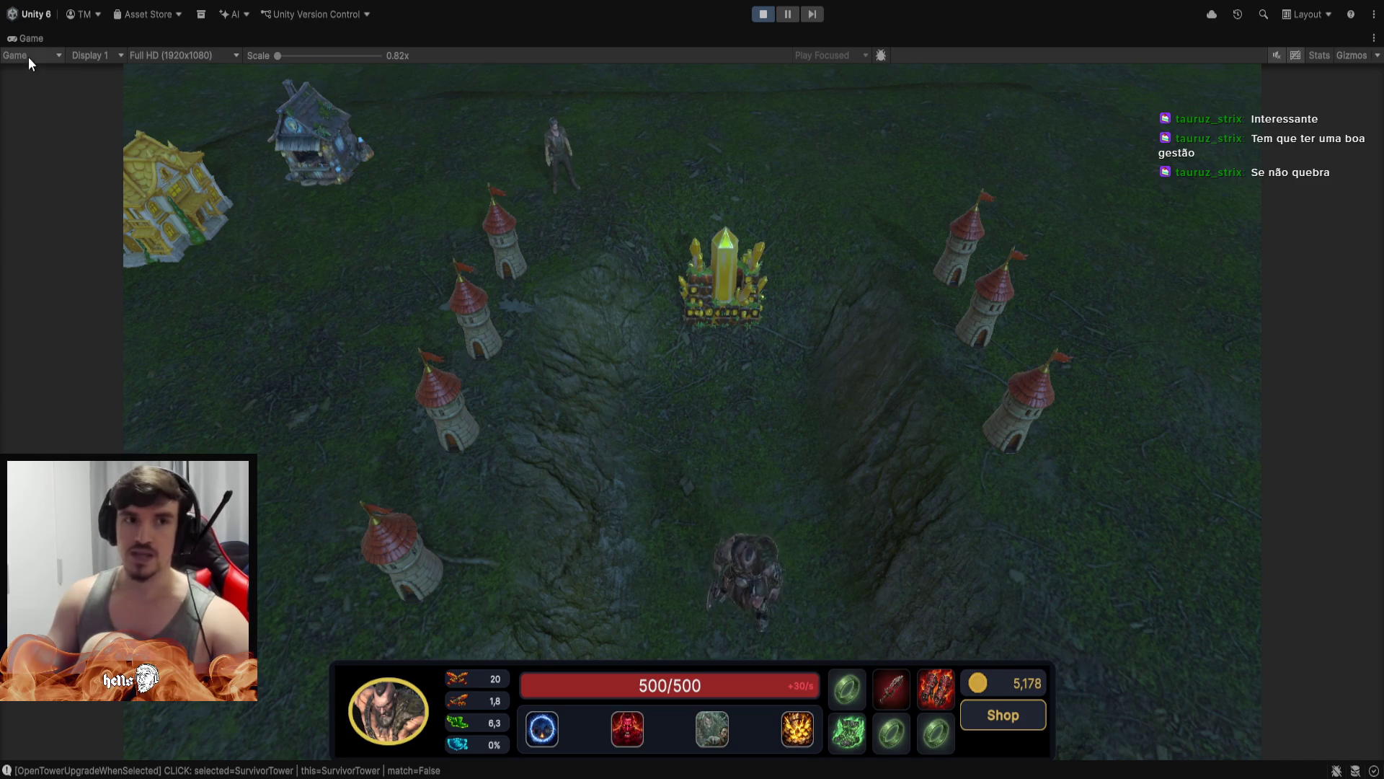
{"action": "left_click", "coordinate": [42, 37]}
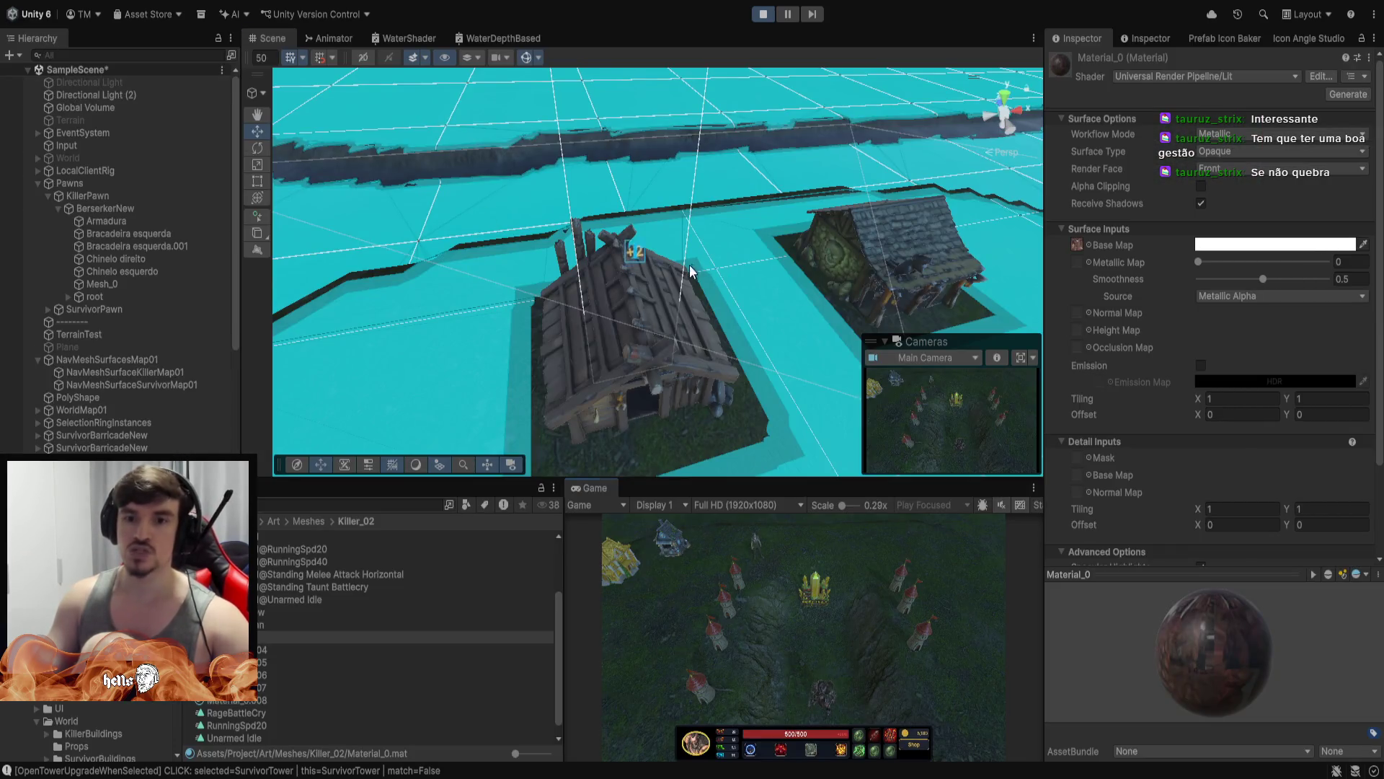
Fly the Scene camera down to the crystal base's cyan NavMesh and select the survivor
{"action": "mouse_move", "coordinate": [678, 289]}
{"action": "left_mouse_down"}
{"action": "mouse_move", "coordinate": [672, 273]}
{"action": "mouse_move", "coordinate": [640, 285]}
{"action": "mouse_move", "coordinate": [637, 327]}
{"action": "mouse_move", "coordinate": [648, 310]}
{"action": "mouse_move", "coordinate": [627, 312]}
{"action": "mouse_move", "coordinate": [686, 313]}
{"action": "mouse_move", "coordinate": [651, 313]}
{"action": "mouse_move", "coordinate": [652, 263]}
{"action": "mouse_move", "coordinate": [472, 203]}
{"action": "mouse_move", "coordinate": [670, 313]}
{"action": "mouse_move", "coordinate": [635, 269]}
{"action": "mouse_move", "coordinate": [446, 176]}
{"action": "mouse_move", "coordinate": [678, 306]}
{"action": "mouse_move", "coordinate": [743, 208]}
{"action": "mouse_move", "coordinate": [526, 241]}
{"action": "mouse_move", "coordinate": [615, 269]}
{"action": "mouse_move", "coordinate": [609, 288]}
{"action": "mouse_move", "coordinate": [633, 322]}
{"action": "mouse_move", "coordinate": [608, 277]}
{"action": "left_mouse_up"}
{"action": "scroll", "coordinate": [692, 271], "scroll_direction": "up", "scroll_amount": 5}
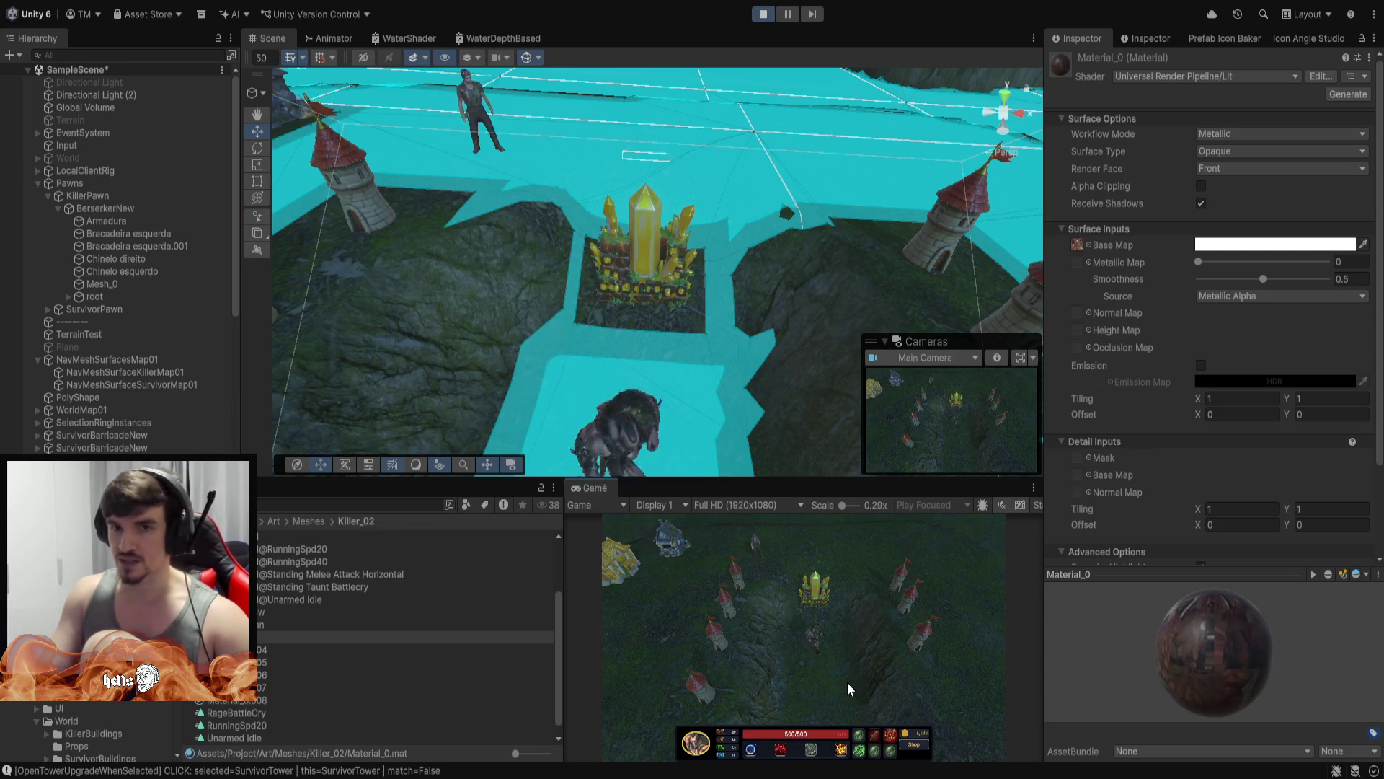
{"action": "mouse_move", "coordinate": [1069, 403]}
{"action": "left_mouse_down"}
{"action": "mouse_move", "coordinate": [935, 329]}
{"action": "mouse_move", "coordinate": [766, 341]}
{"action": "mouse_move", "coordinate": [711, 127]}
{"action": "mouse_move", "coordinate": [721, 321]}
{"action": "mouse_move", "coordinate": [711, 258]}
{"action": "mouse_move", "coordinate": [722, 273]}
{"action": "left_mouse_up"}
{"action": "left_click", "coordinate": [827, 649]}
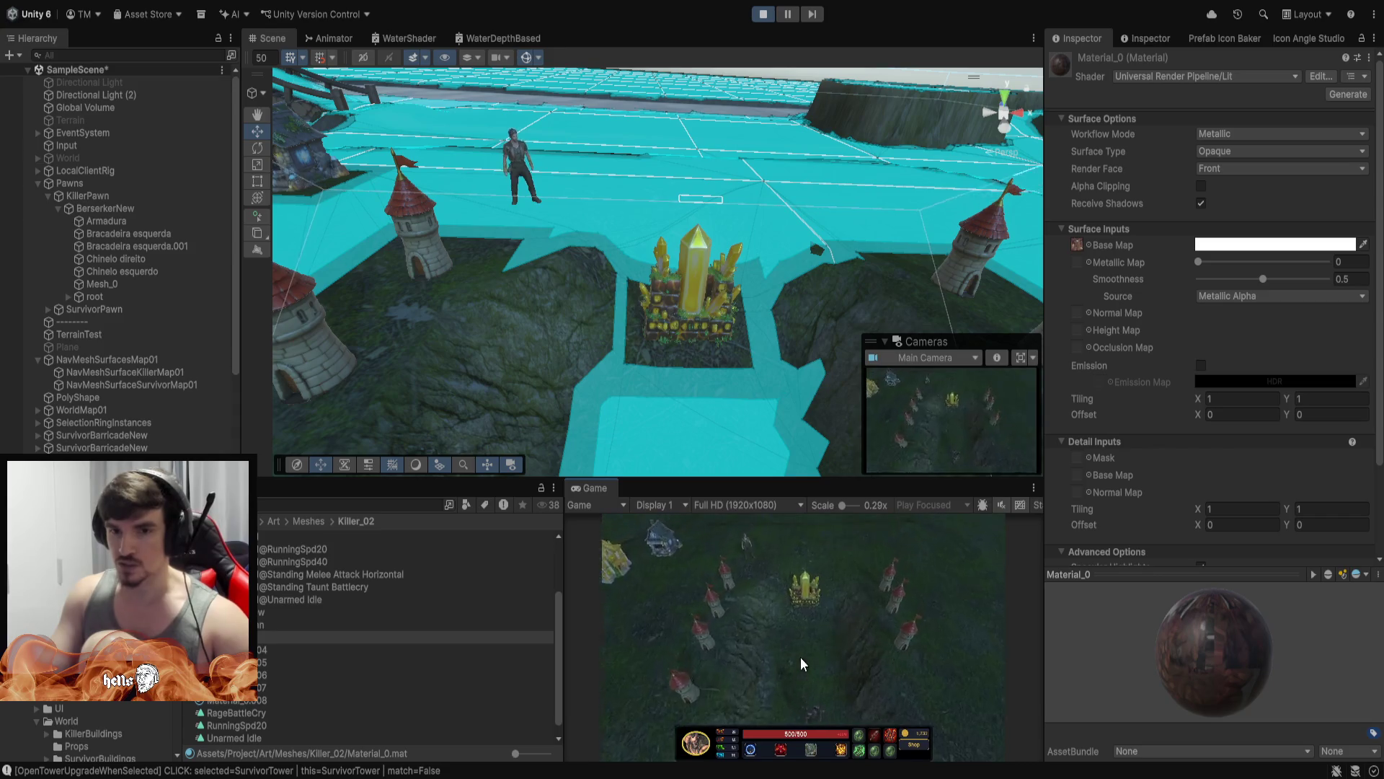
Move the survivor to several points around the base to test navigation
{"action": "left_click", "coordinate": [752, 598]}
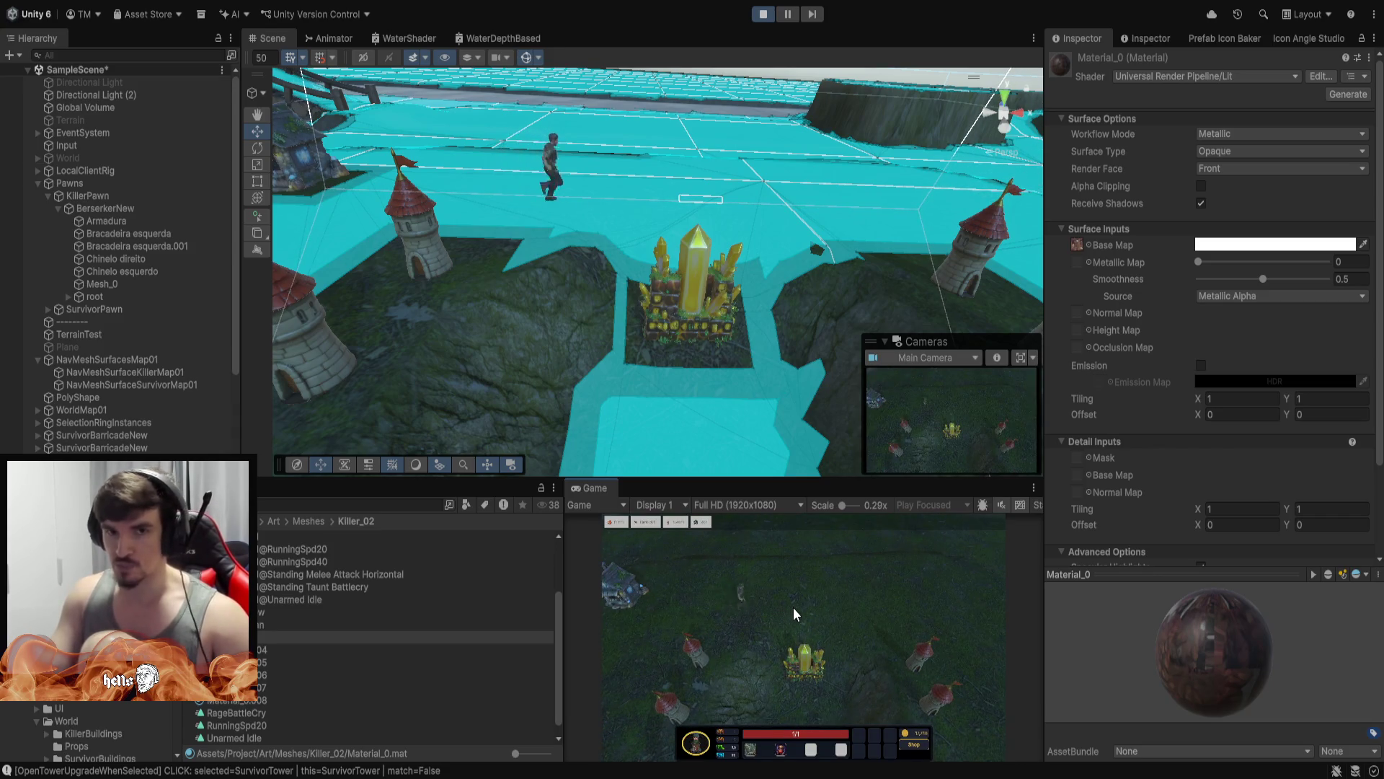
{"action": "left_click", "coordinate": [781, 673]}
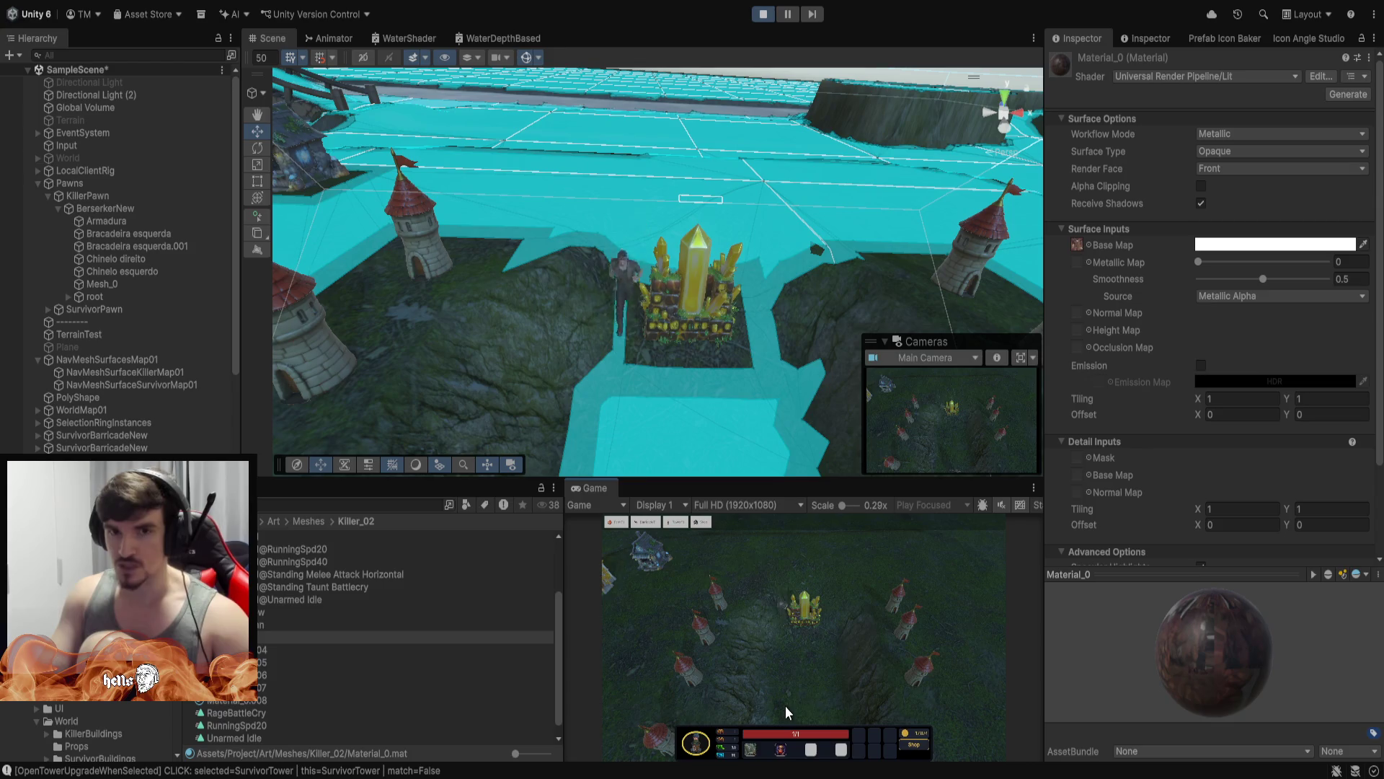
{"action": "left_click", "coordinate": [858, 620]}
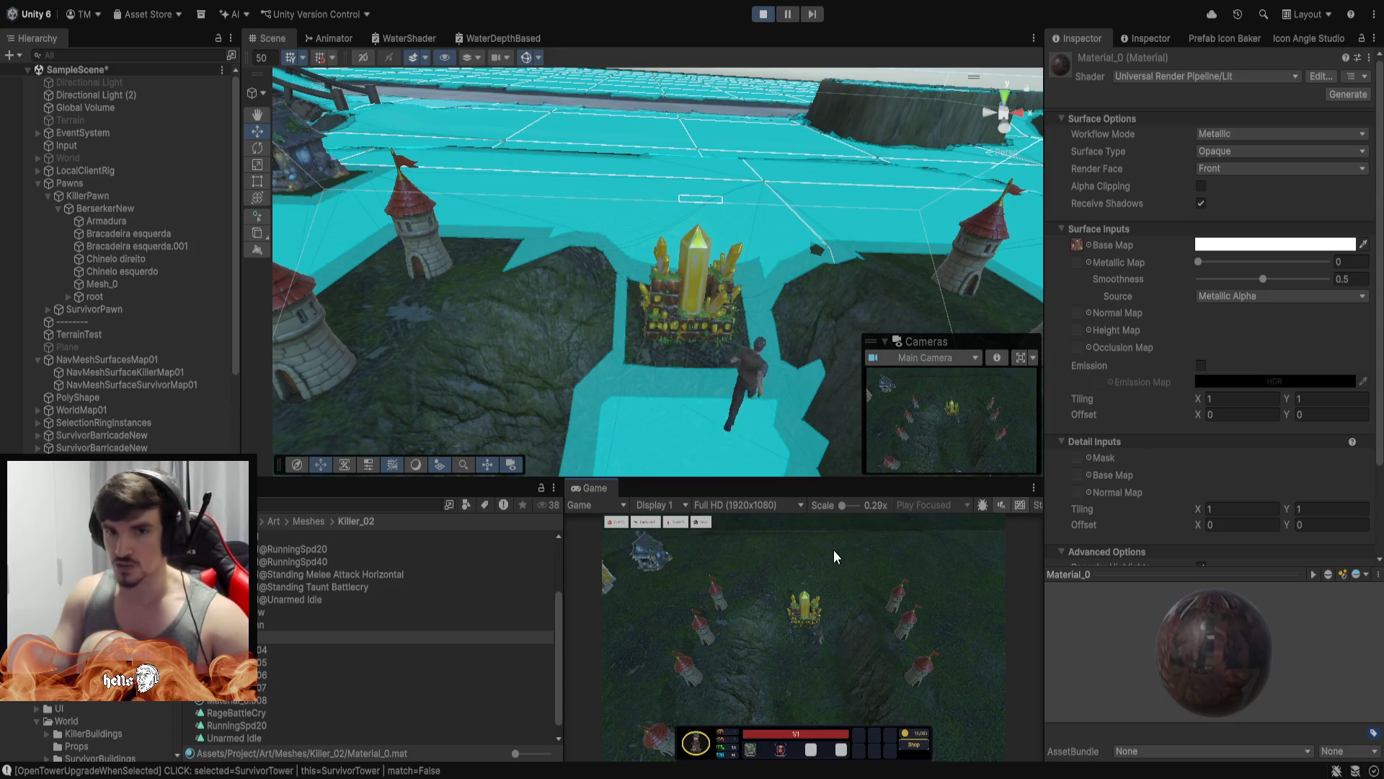
{"action": "left_click", "coordinate": [782, 556]}
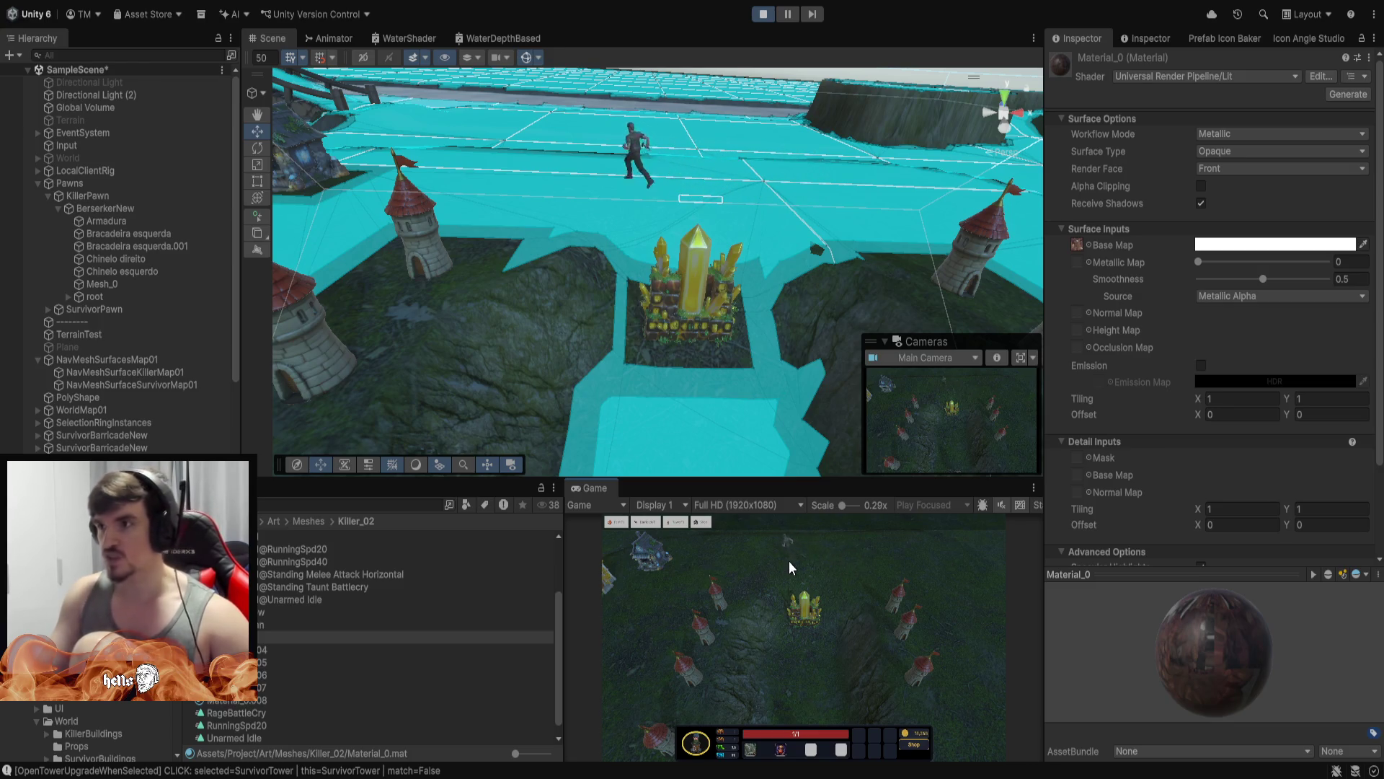
{"action": "left_click", "coordinate": [780, 566]}
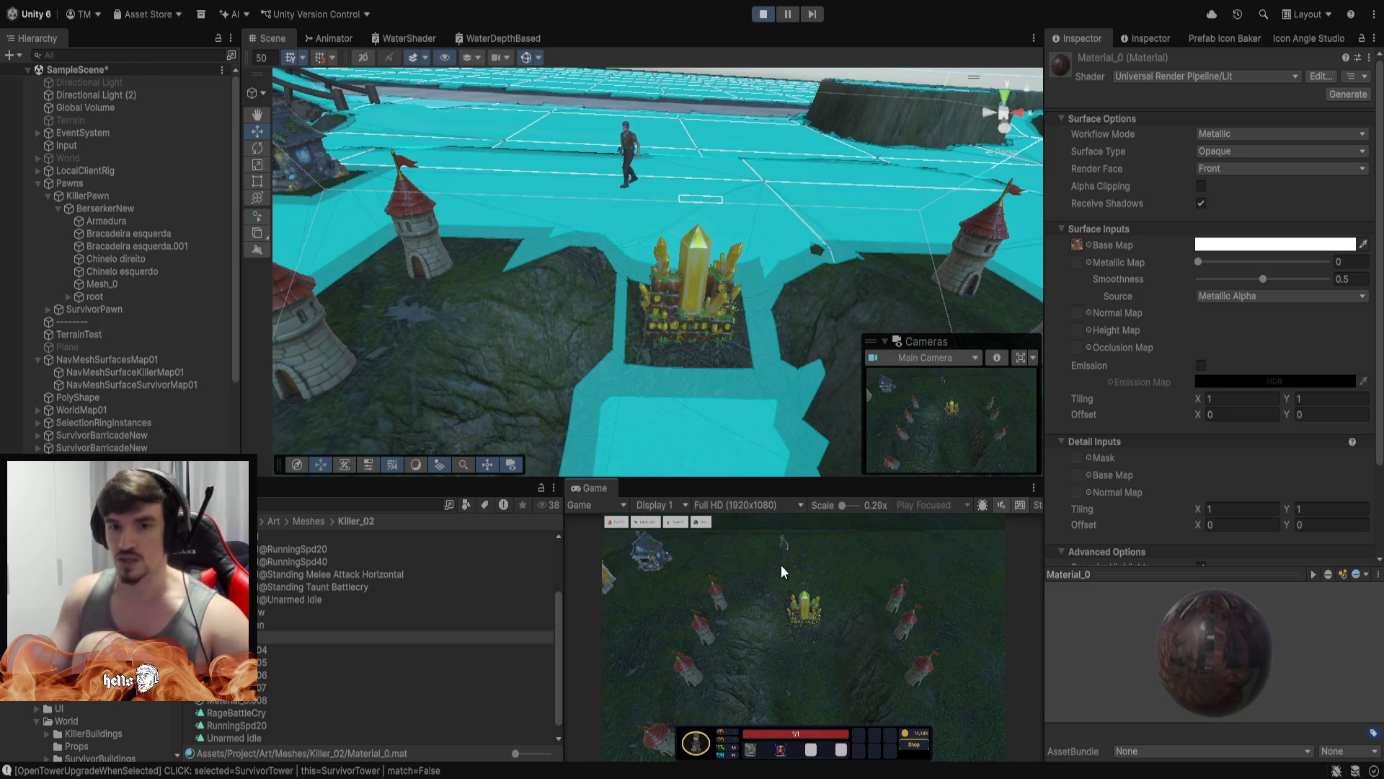
Zoom the Scene view out to show the NavMesh across the whole map
{"action": "scroll", "coordinate": [783, 571], "scroll_direction": "up", "scroll_amount": 3}
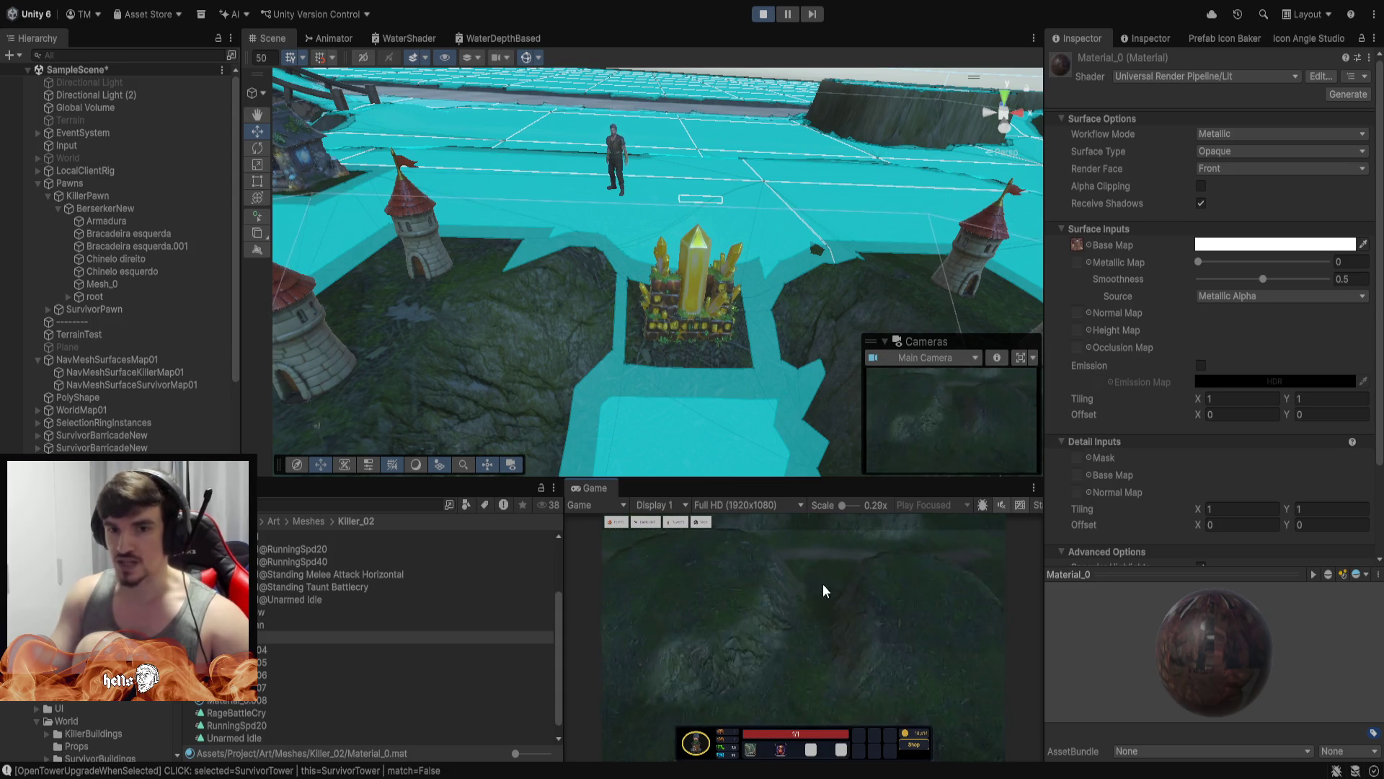
{"action": "scroll", "coordinate": [807, 573], "scroll_direction": "down", "scroll_amount": 3}
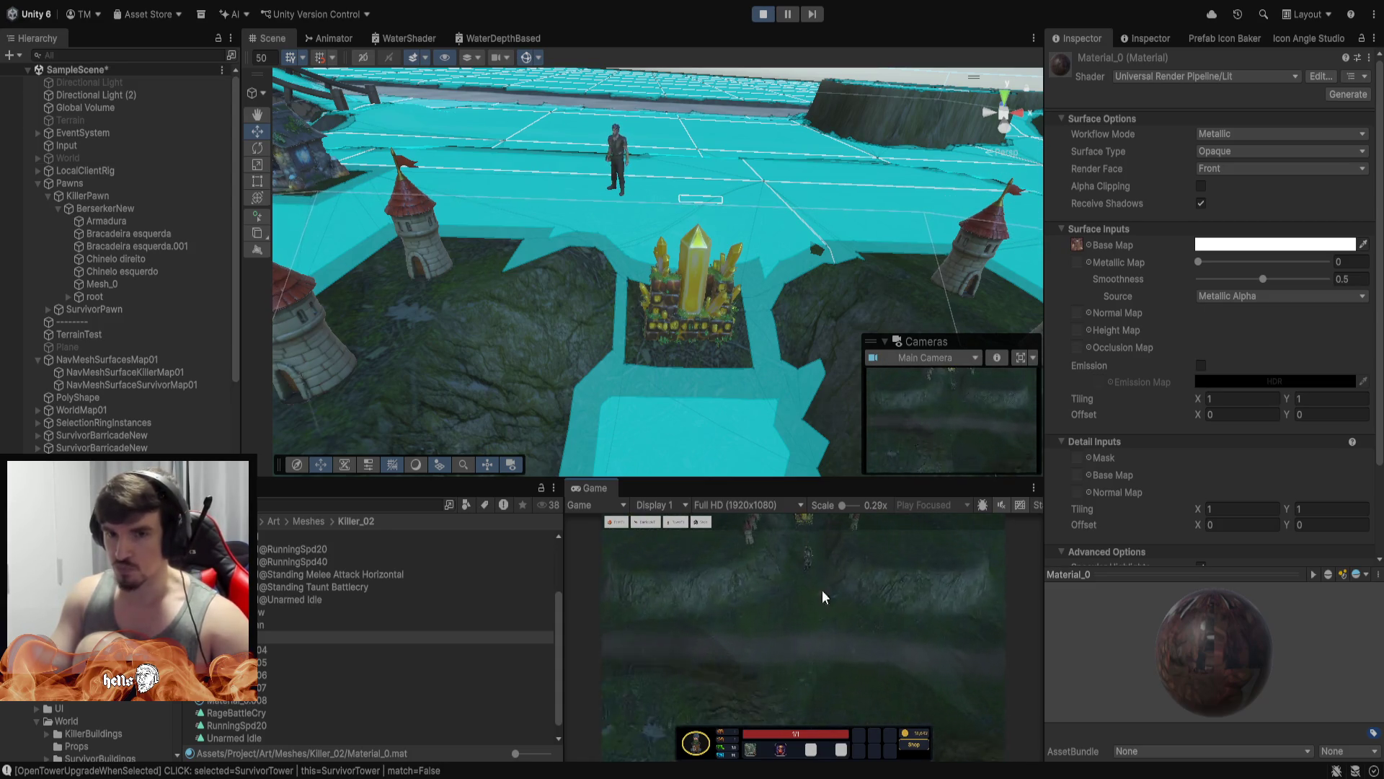
{"action": "scroll", "coordinate": [822, 597], "scroll_direction": "down", "scroll_amount": 3}
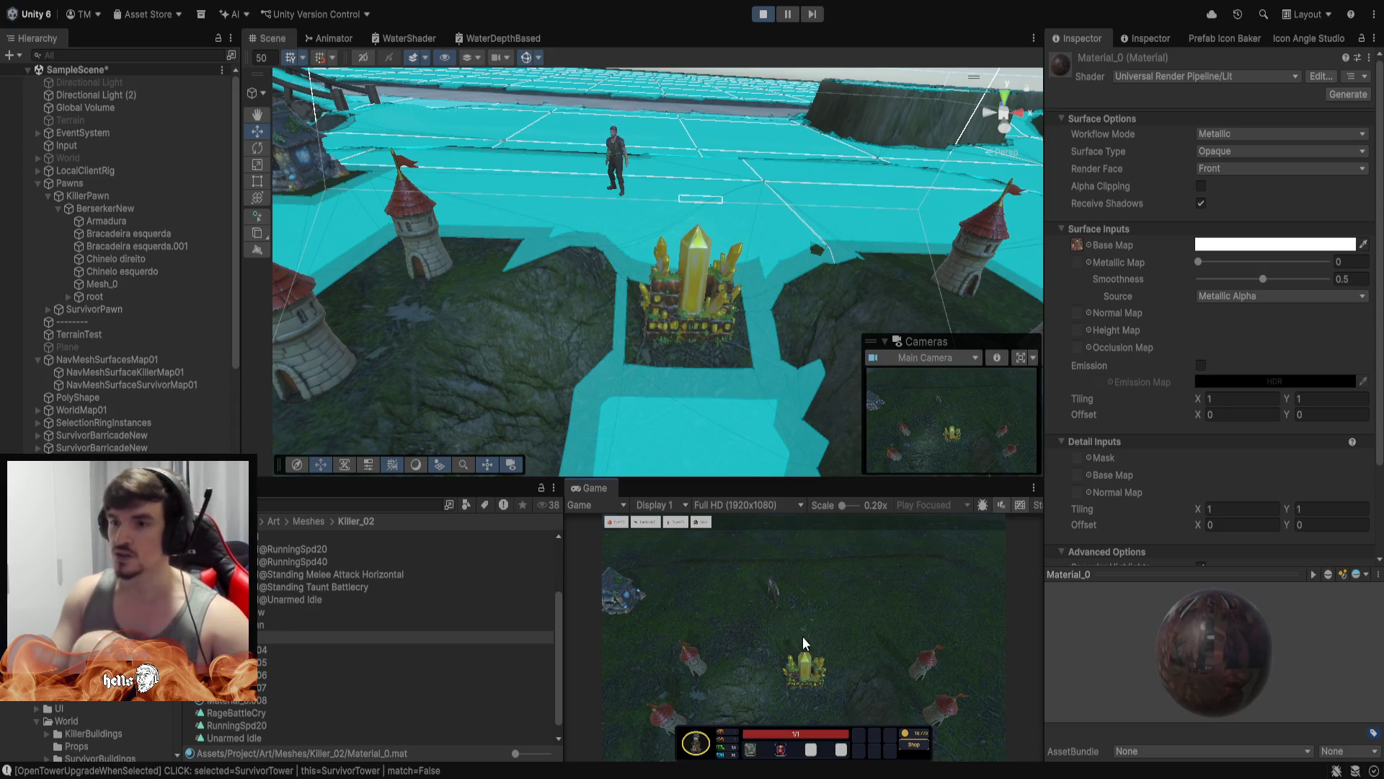
{"action": "scroll", "coordinate": [801, 624], "scroll_direction": "up", "scroll_amount": 3}
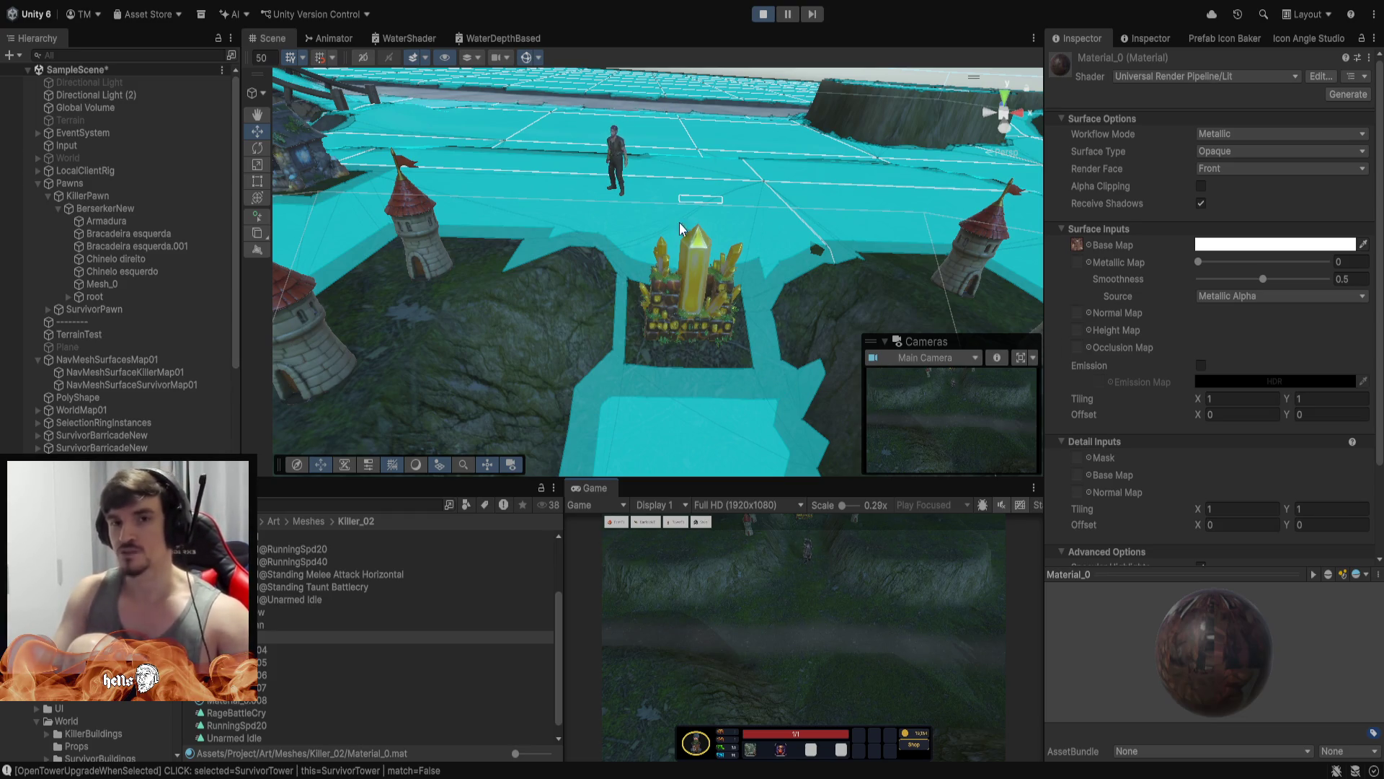
{"action": "scroll", "coordinate": [682, 202], "scroll_direction": "down", "scroll_amount": 10}
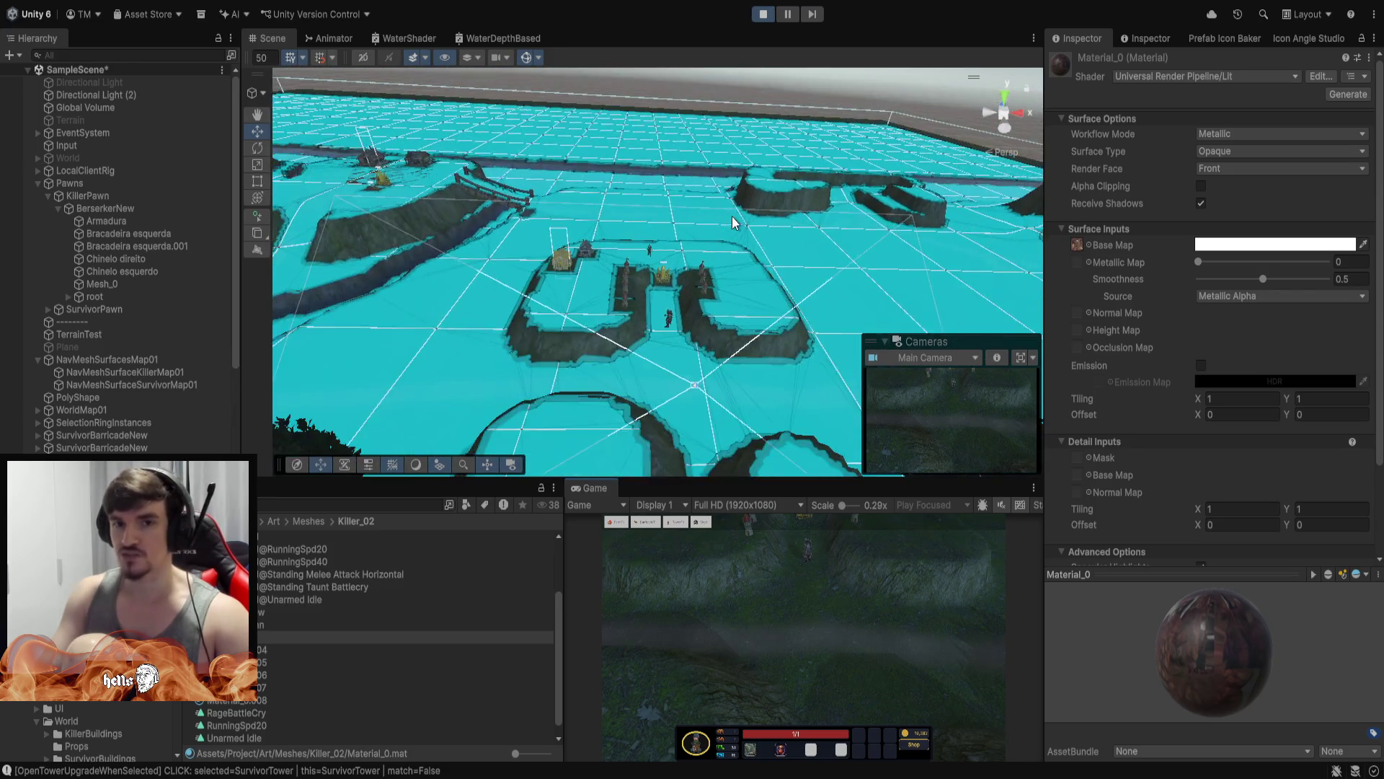
Orbit the Scene camera over the base NavMesh, then switch to the Chrome wc3maps viewer
{"action": "mouse_move", "coordinate": [751, 229]}
{"action": "left_mouse_down"}
{"action": "mouse_move", "coordinate": [574, 272]}
{"action": "mouse_move", "coordinate": [588, 371]}
{"action": "mouse_move", "coordinate": [626, 379]}
{"action": "mouse_move", "coordinate": [569, 392]}
{"action": "mouse_move", "coordinate": [538, 321]}
{"action": "mouse_move", "coordinate": [553, 253]}
{"action": "mouse_move", "coordinate": [713, 99]}
{"action": "mouse_move", "coordinate": [577, 97]}
{"action": "mouse_move", "coordinate": [711, 123]}
{"action": "mouse_move", "coordinate": [773, 114]}
{"action": "mouse_move", "coordinate": [728, 127]}
{"action": "left_mouse_up"}
{"action": "mouse_move", "coordinate": [1235, 165]}
{"action": "left_mouse_down"}
{"action": "mouse_move", "coordinate": [1153, 289]}
{"action": "mouse_move", "coordinate": [937, 325]}
{"action": "mouse_move", "coordinate": [750, 309]}
{"action": "mouse_move", "coordinate": [479, 241]}
{"action": "mouse_move", "coordinate": [742, 302]}
{"action": "mouse_move", "coordinate": [742, 330]}
{"action": "mouse_move", "coordinate": [747, 292]}
{"action": "left_mouse_up"}
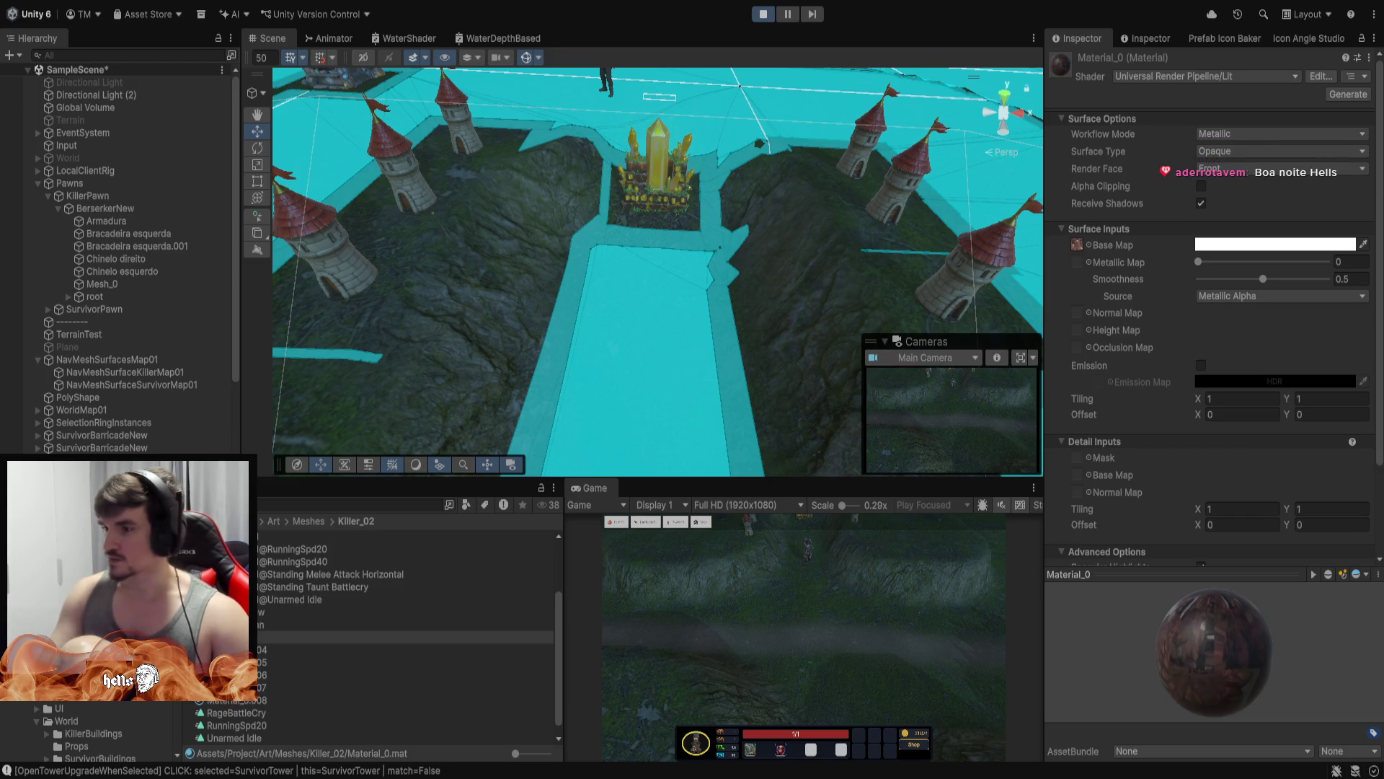
{"action": "key", "text": "alt+Tab"}
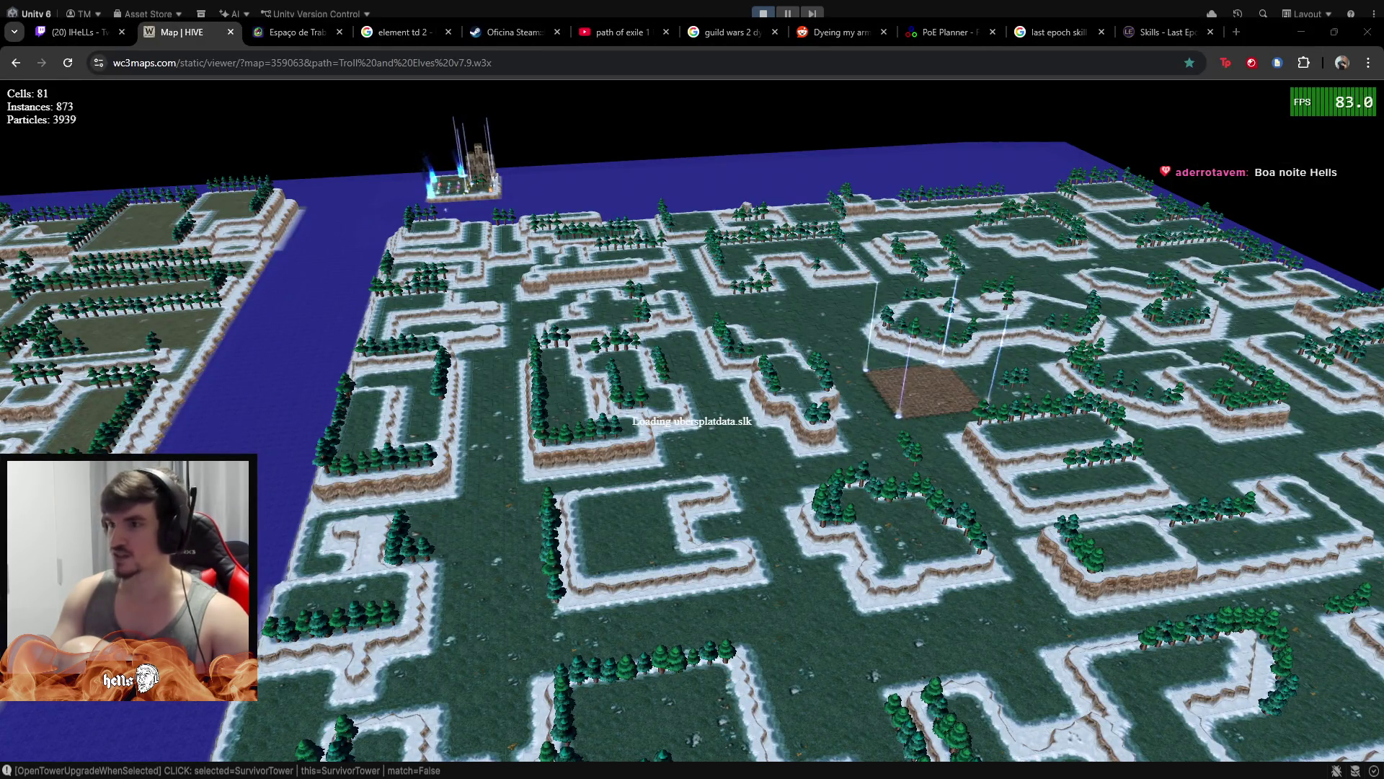
Zoom and rotate the Troll and Elves v7.9 3D map until the brown plot sits upper centre
{"action": "scroll", "coordinate": [705, 384], "scroll_direction": "up", "scroll_amount": 3}
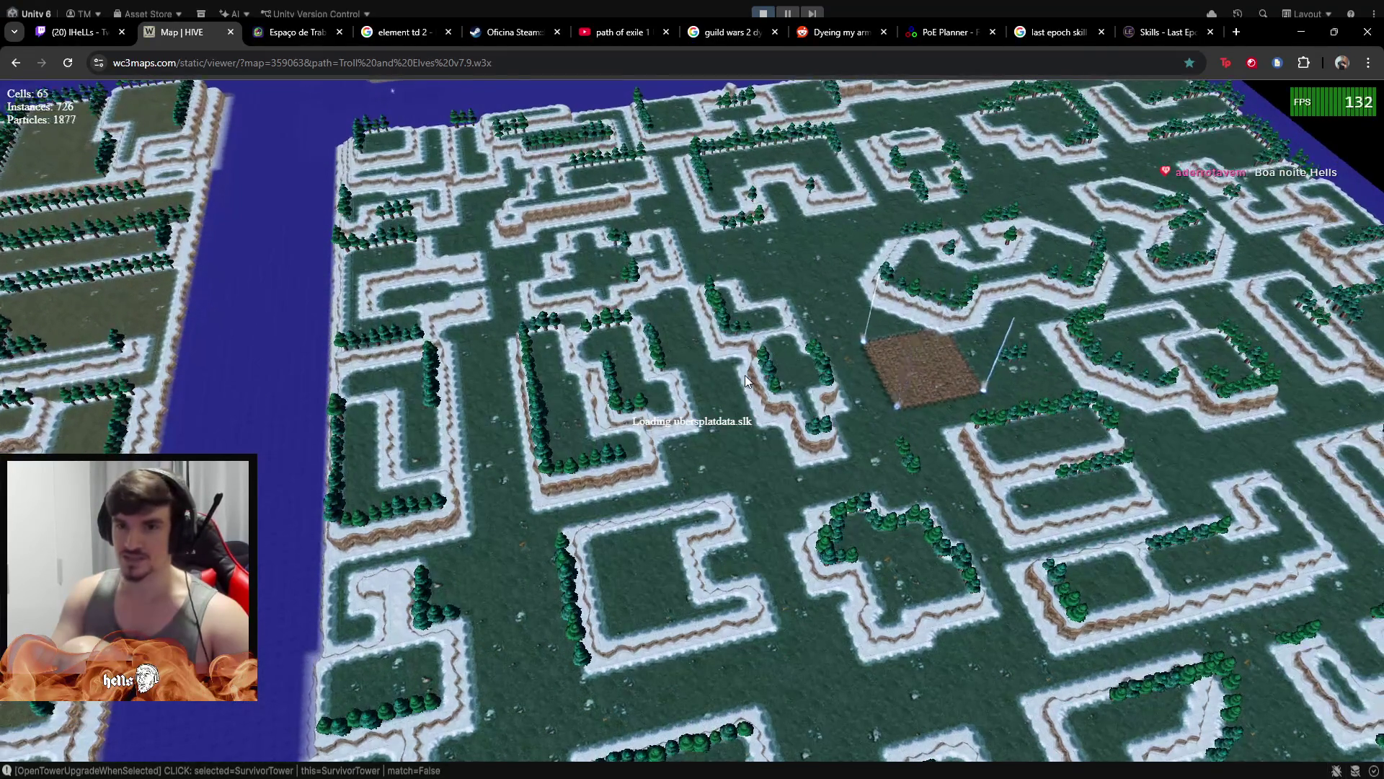
{"action": "scroll", "coordinate": [632, 334], "scroll_direction": "up", "scroll_amount": 2}
{"action": "scroll", "coordinate": [633, 342], "scroll_direction": "down", "scroll_amount": 5}
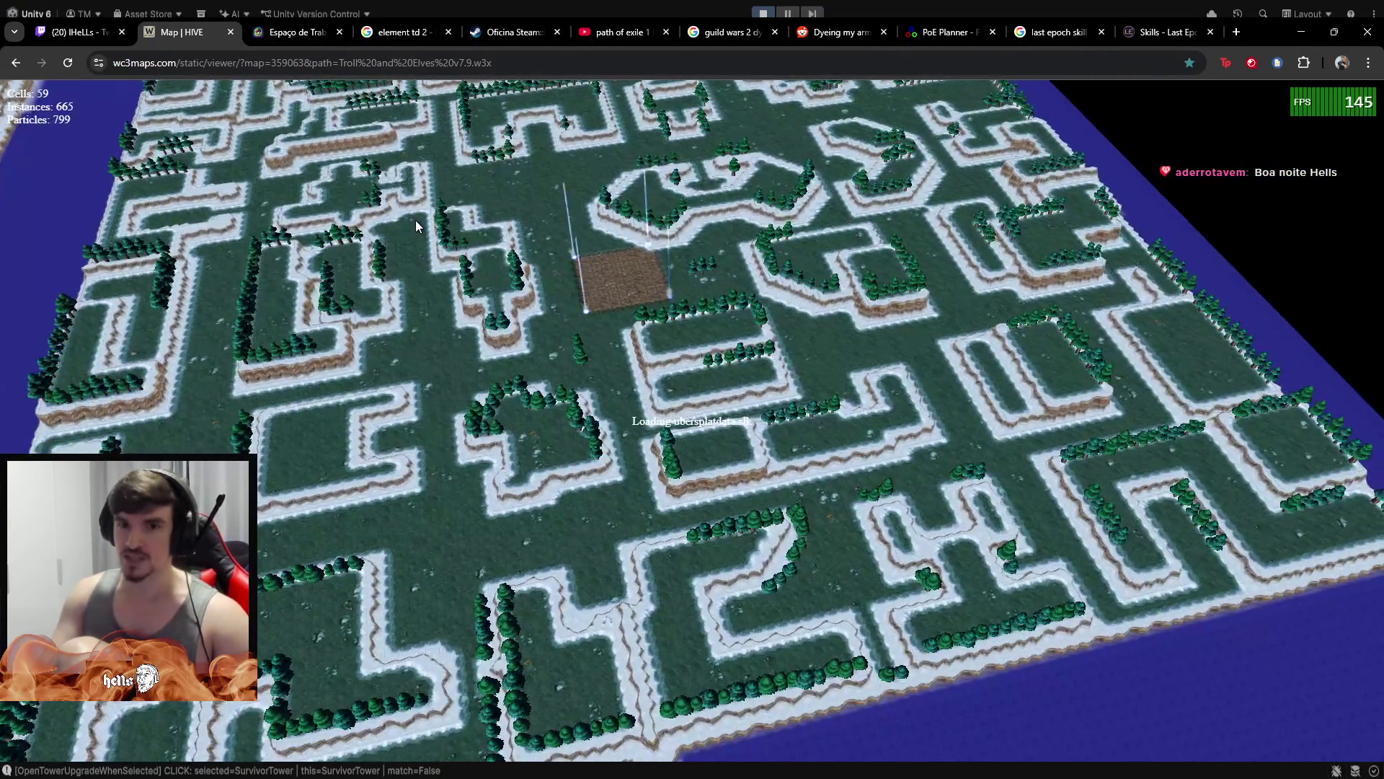
{"action": "scroll", "coordinate": [416, 220], "scroll_direction": "up", "scroll_amount": 5}
{"action": "scroll", "coordinate": [433, 425], "scroll_direction": "down", "scroll_amount": 3}
{"action": "scroll", "coordinate": [592, 478], "scroll_direction": "up", "scroll_amount": 4}
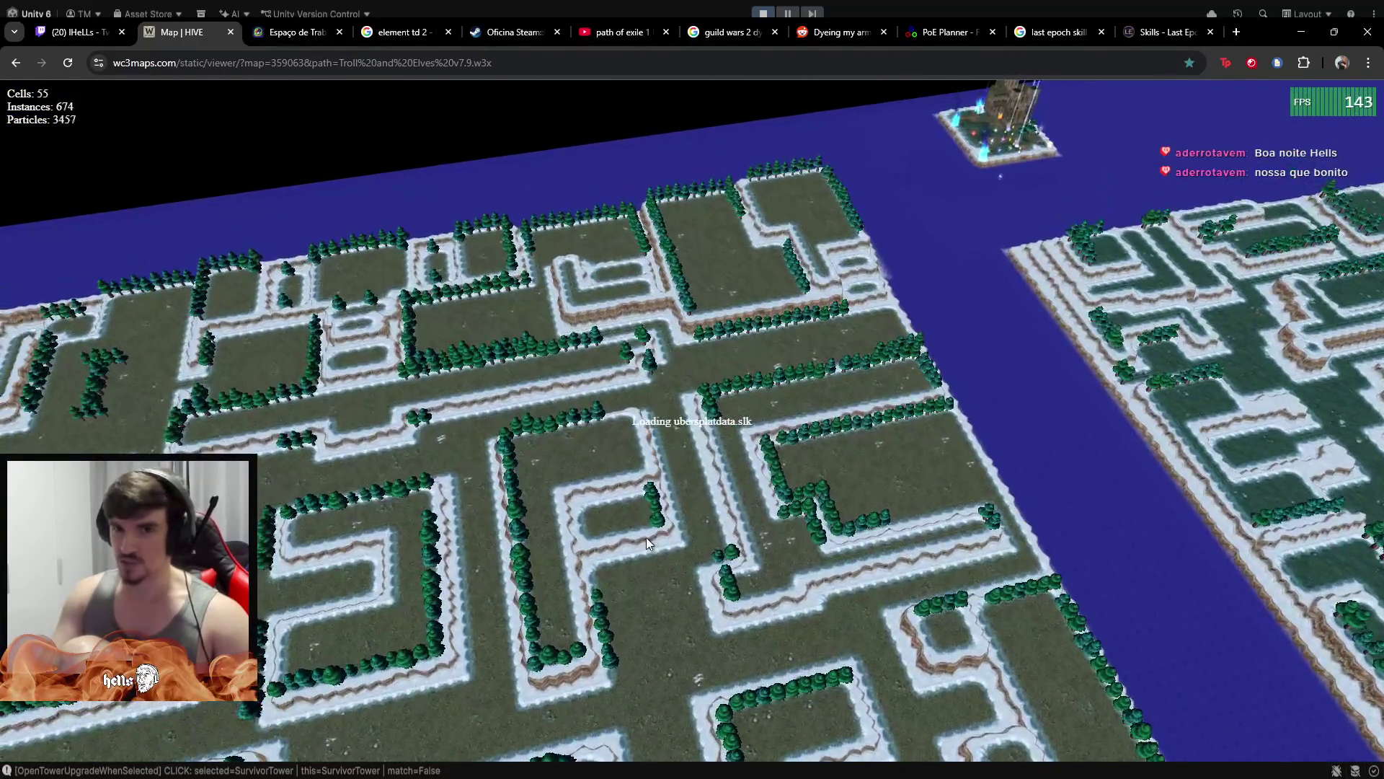
{"action": "scroll", "coordinate": [646, 538], "scroll_direction": "down", "scroll_amount": 3}
{"action": "scroll", "coordinate": [533, 469], "scroll_direction": "up", "scroll_amount": 2}
{"action": "scroll", "coordinate": [754, 537], "scroll_direction": "down", "scroll_amount": 2}
{"action": "scroll", "coordinate": [664, 424], "scroll_direction": "up", "scroll_amount": 3}
{"action": "scroll", "coordinate": [661, 423], "scroll_direction": "down", "scroll_amount": 1}
{"action": "scroll", "coordinate": [659, 422], "scroll_direction": "down", "scroll_amount": 2}
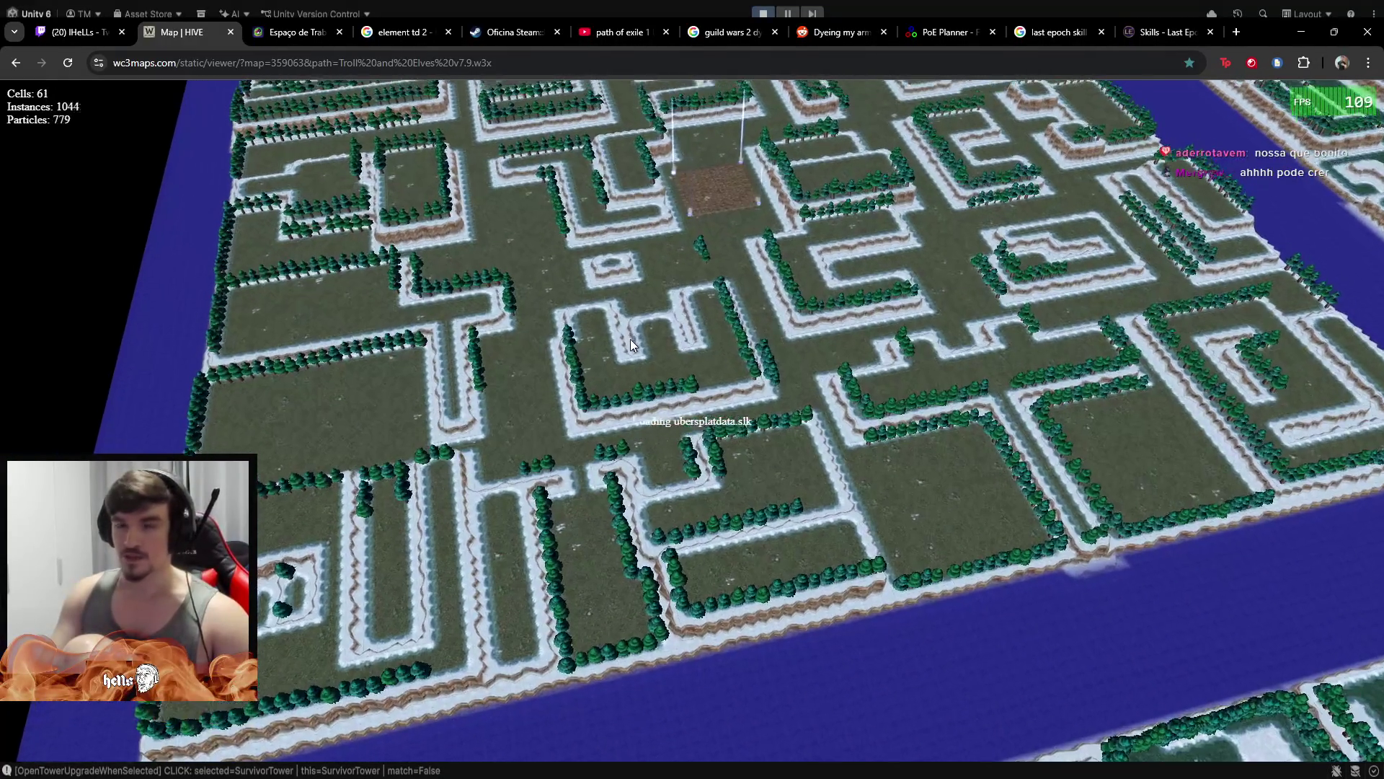
{"action": "scroll", "coordinate": [659, 429], "scroll_direction": "up", "scroll_amount": 3}
{"action": "scroll", "coordinate": [651, 527], "scroll_direction": "down", "scroll_amount": 3}
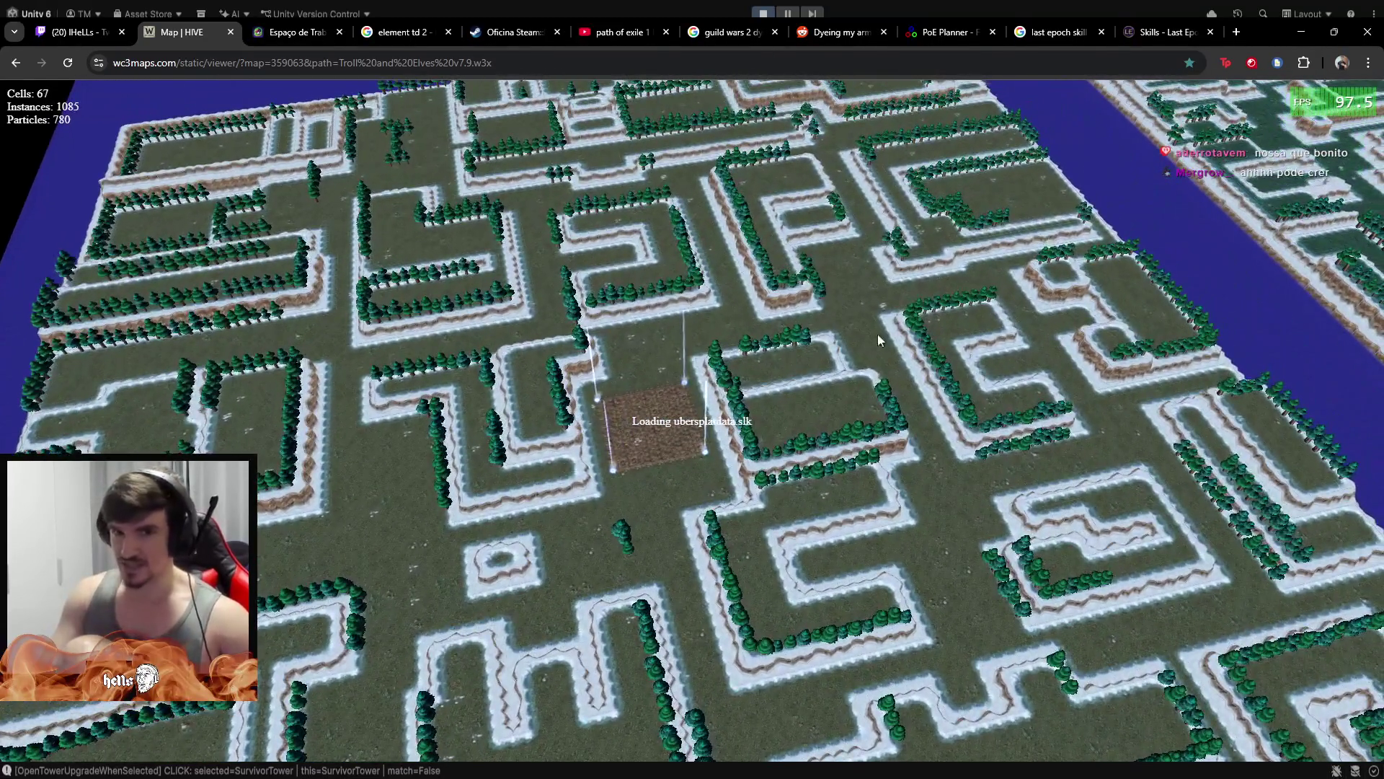
{"action": "scroll", "coordinate": [736, 640], "scroll_direction": "up", "scroll_amount": 4}
{"action": "scroll", "coordinate": [737, 640], "scroll_direction": "down", "scroll_amount": 2}
{"action": "left_click_drag", "start_coordinate": [905, 476], "coordinate": [530, 280]}
{"action": "mouse_move", "coordinate": [1028, 444]}
{"action": "left_mouse_down"}
{"action": "mouse_move", "coordinate": [1198, 523]}
{"action": "mouse_move", "coordinate": [705, 421]}
{"action": "left_mouse_up"}
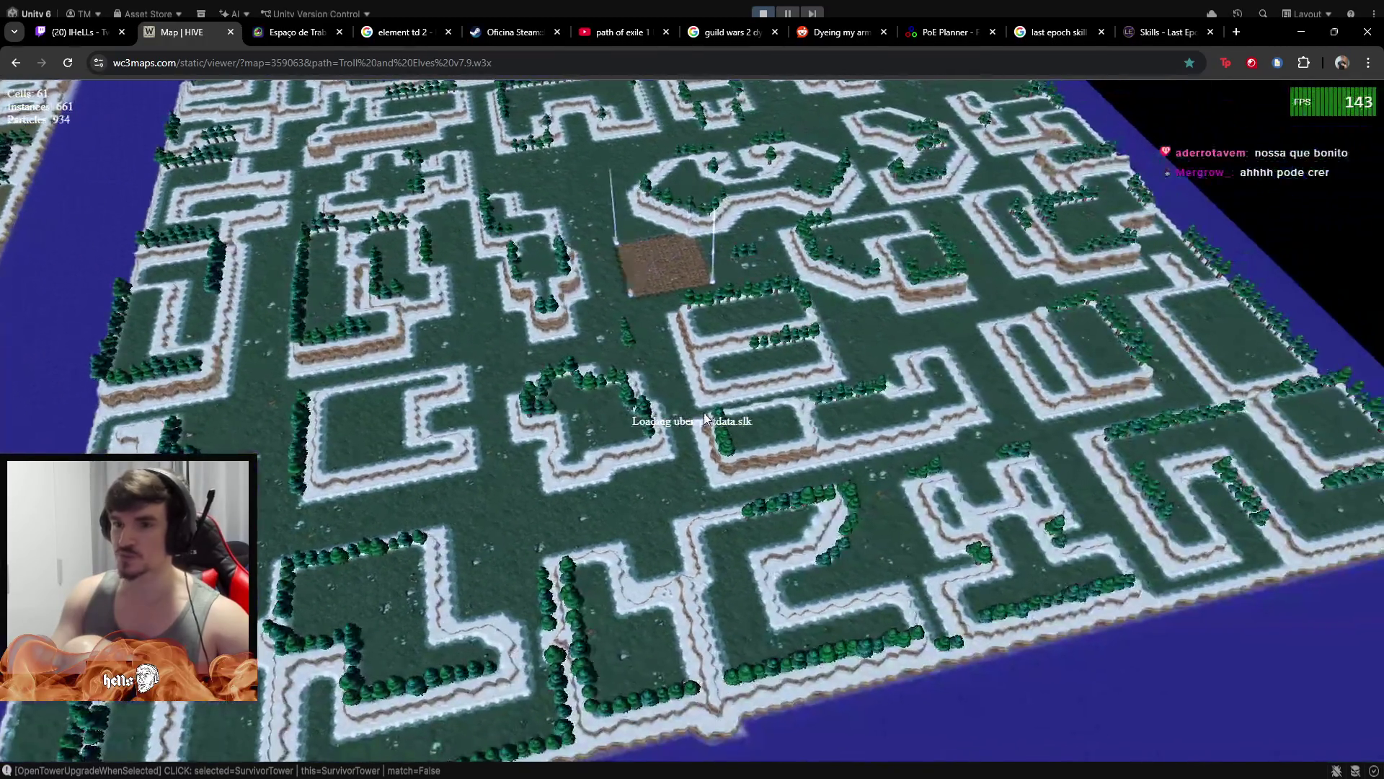
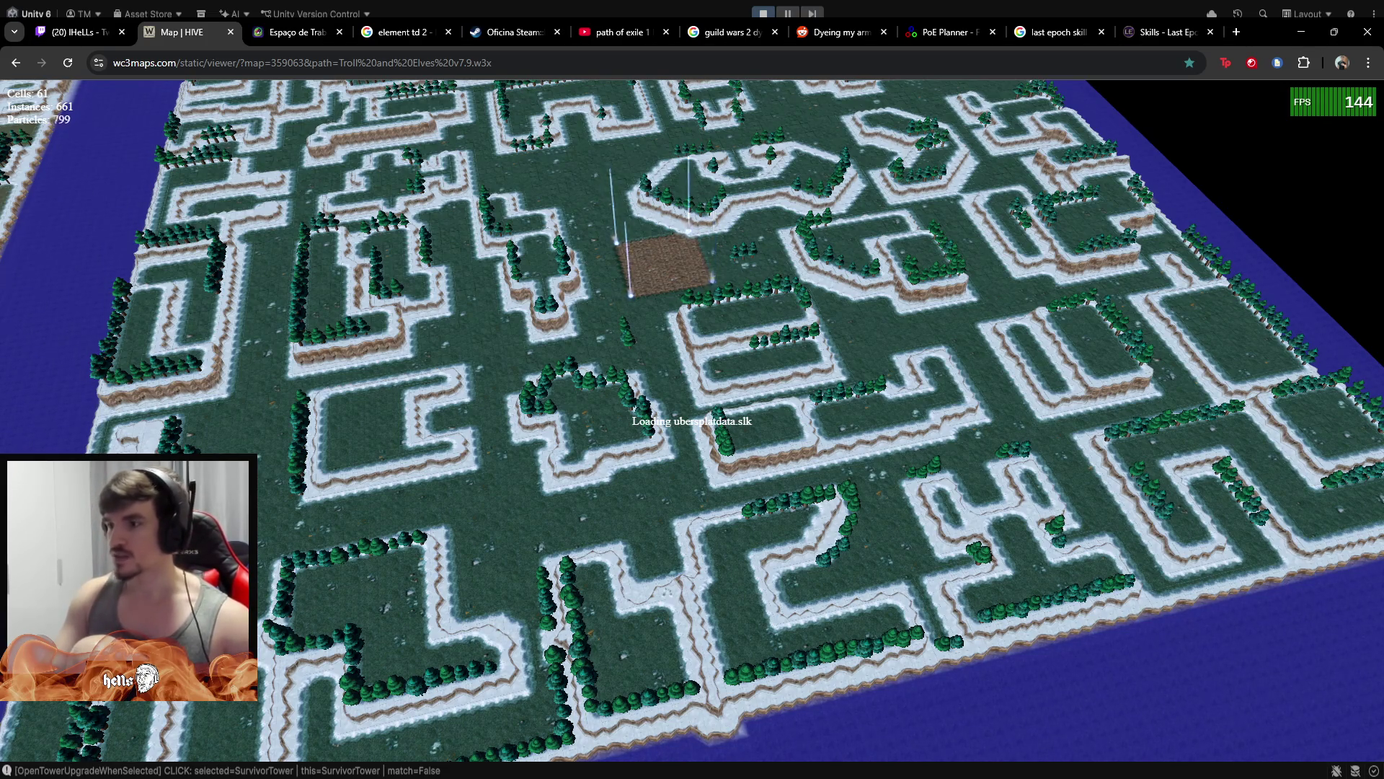
Switch from the Chrome map viewer back to the Unity editor with the game running
{"action": "key", "text": "alt+Tab"}
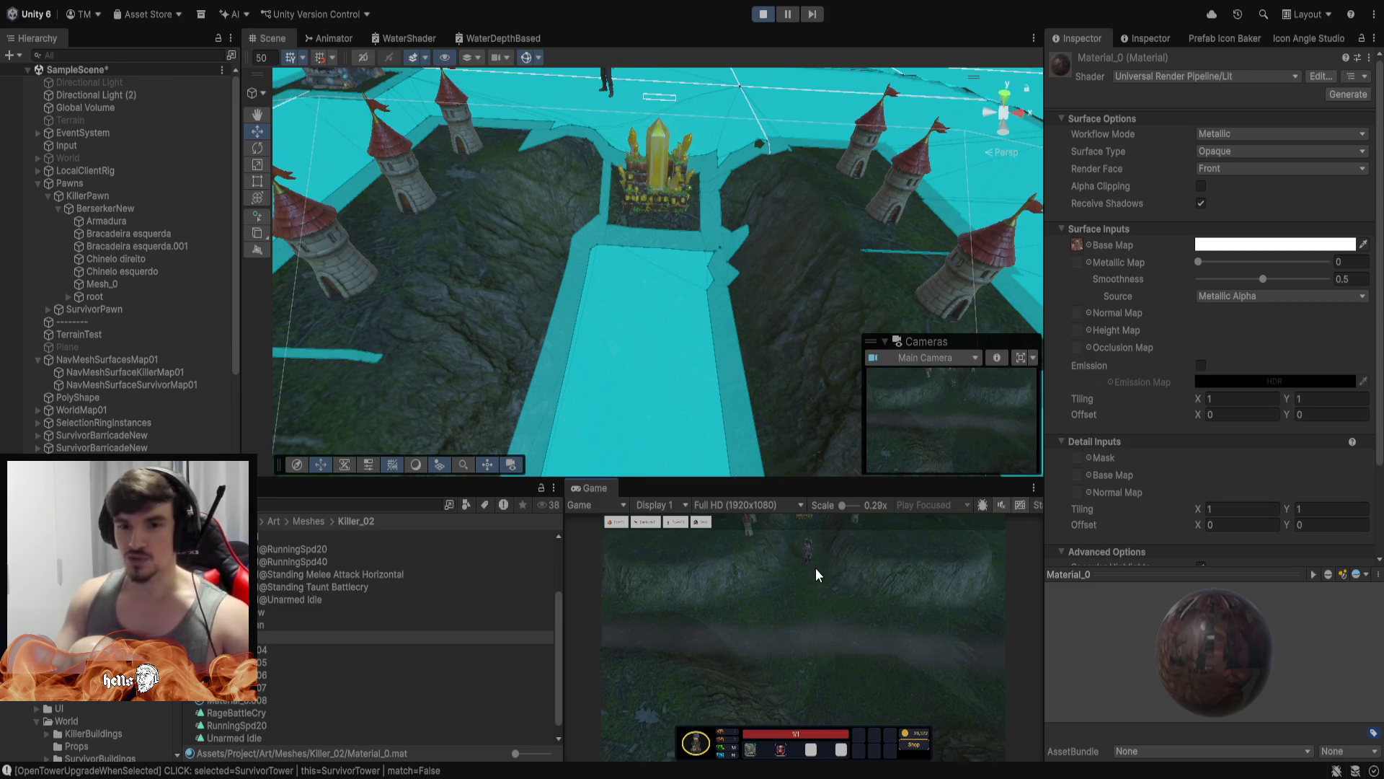
Walk the berserker up to the crystal and back down, then maximize the Game view with the hero selected
{"action": "scroll", "coordinate": [814, 602], "scroll_direction": "down", "scroll_amount": 3}
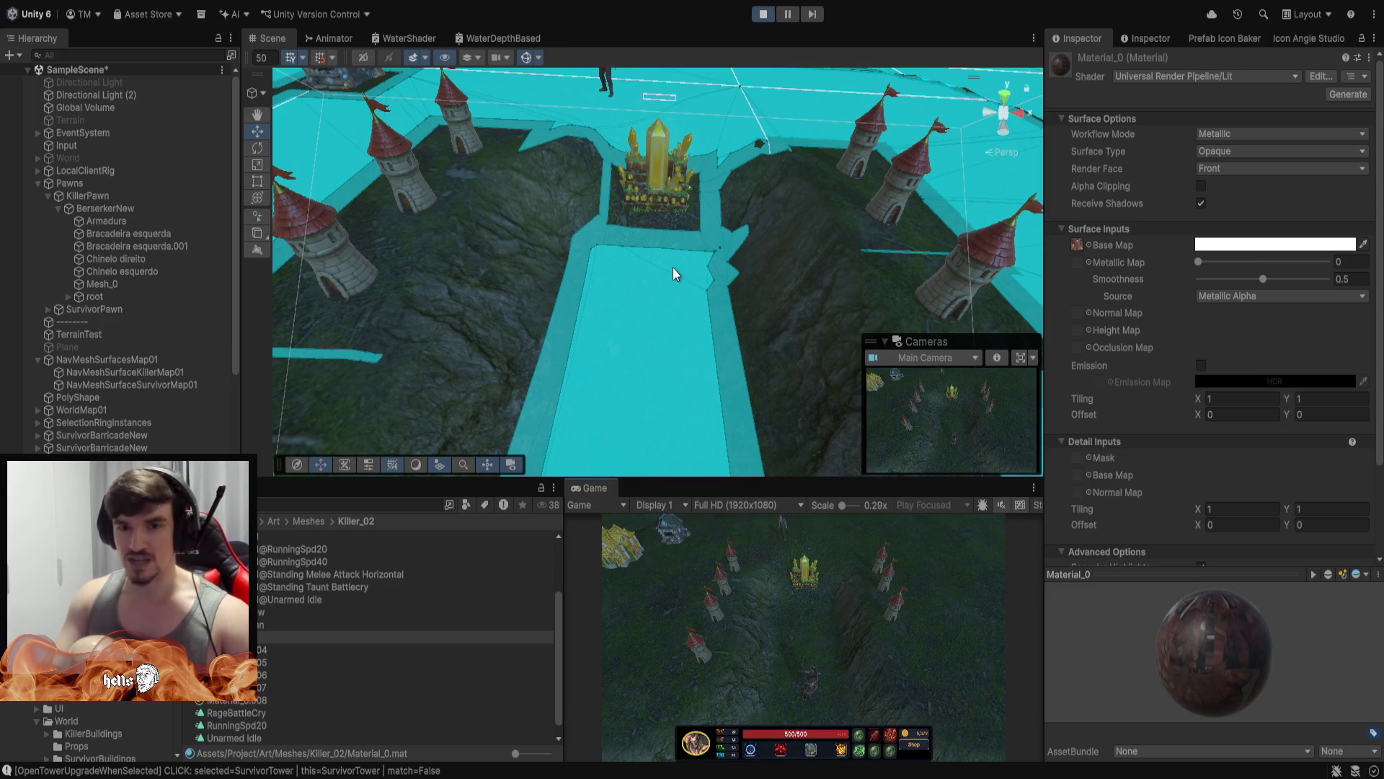
{"action": "right_click", "coordinate": [790, 576]}
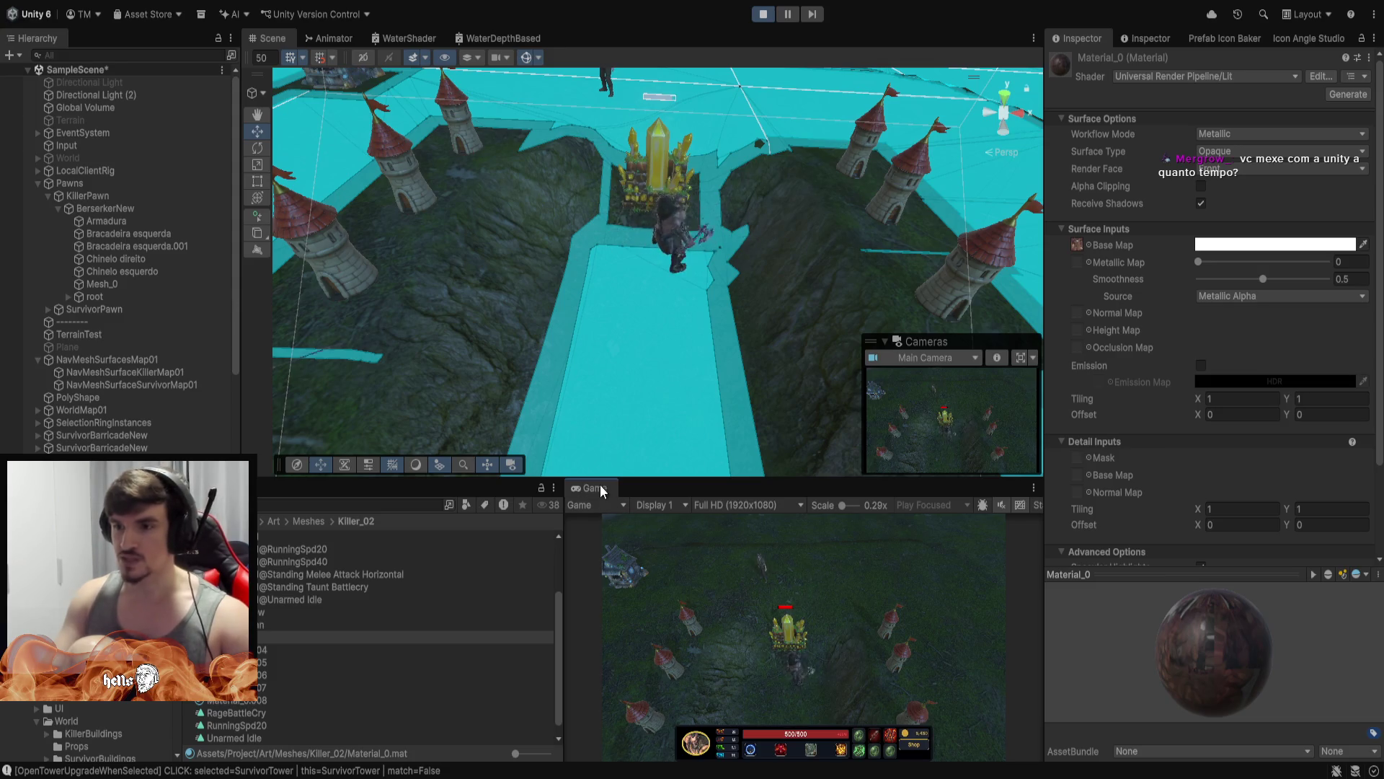
{"action": "right_click", "coordinate": [788, 710]}
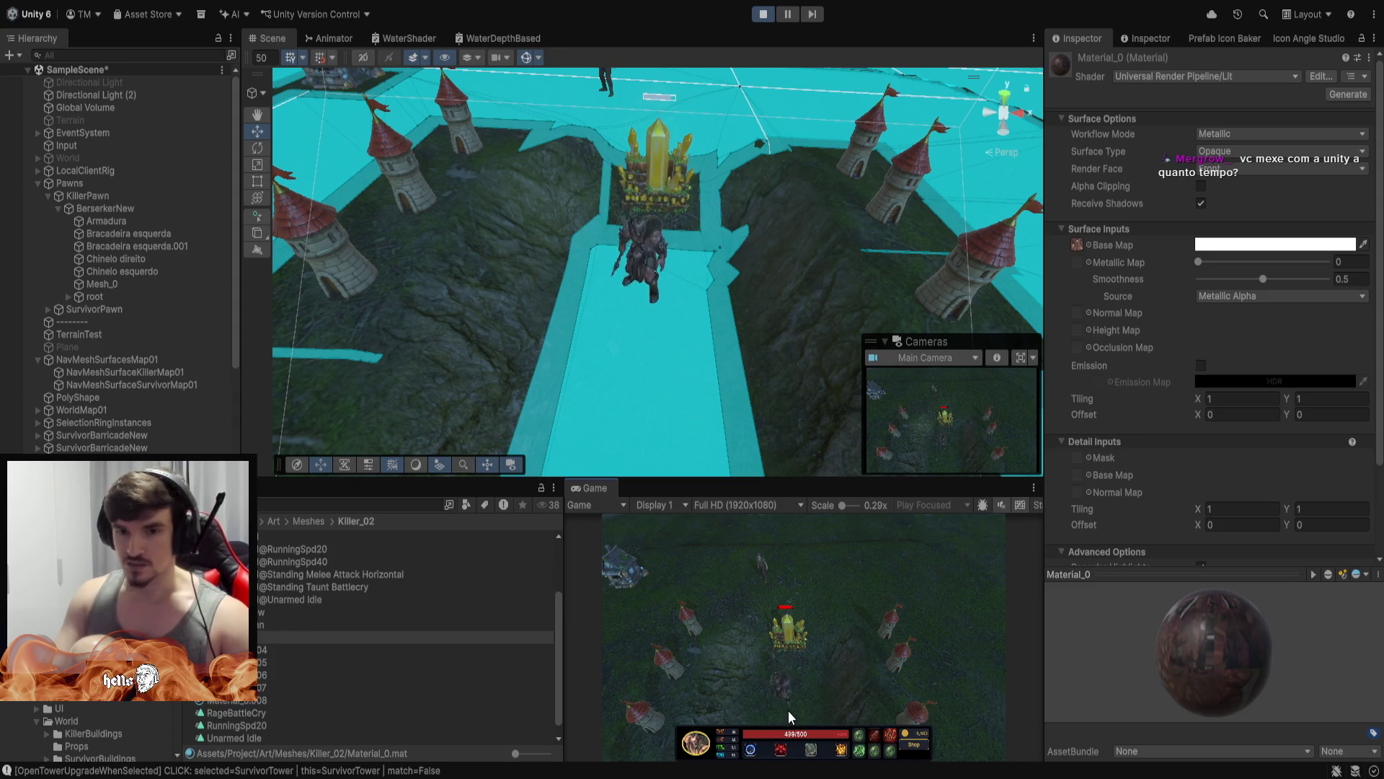
{"action": "double_click", "coordinate": [596, 488]}
{"action": "left_click", "coordinate": [665, 561]}
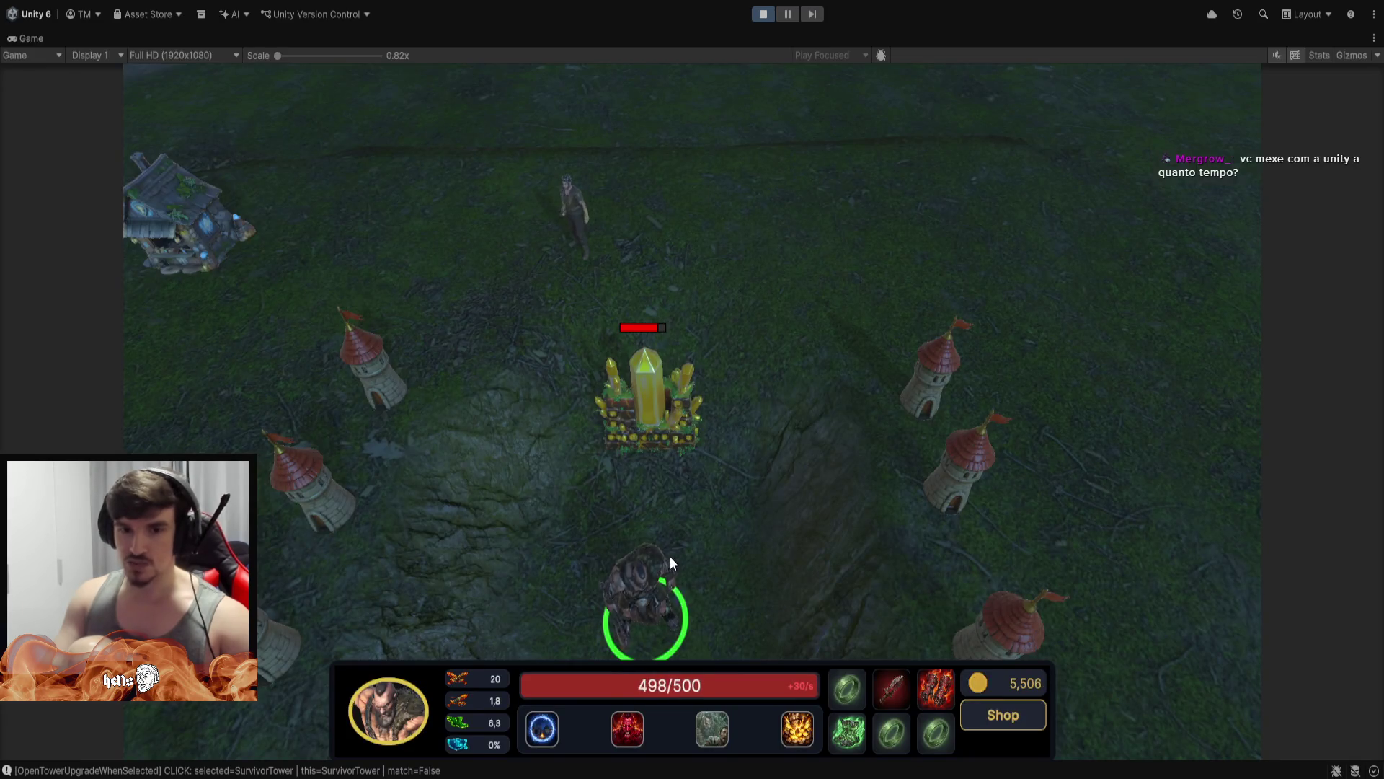
Take control of the survivor, bringing up the Farm T1, Barricade T1, Tower T1 and Shop build bar
{"action": "scroll", "coordinate": [695, 481], "scroll_direction": "down", "scroll_amount": 2}
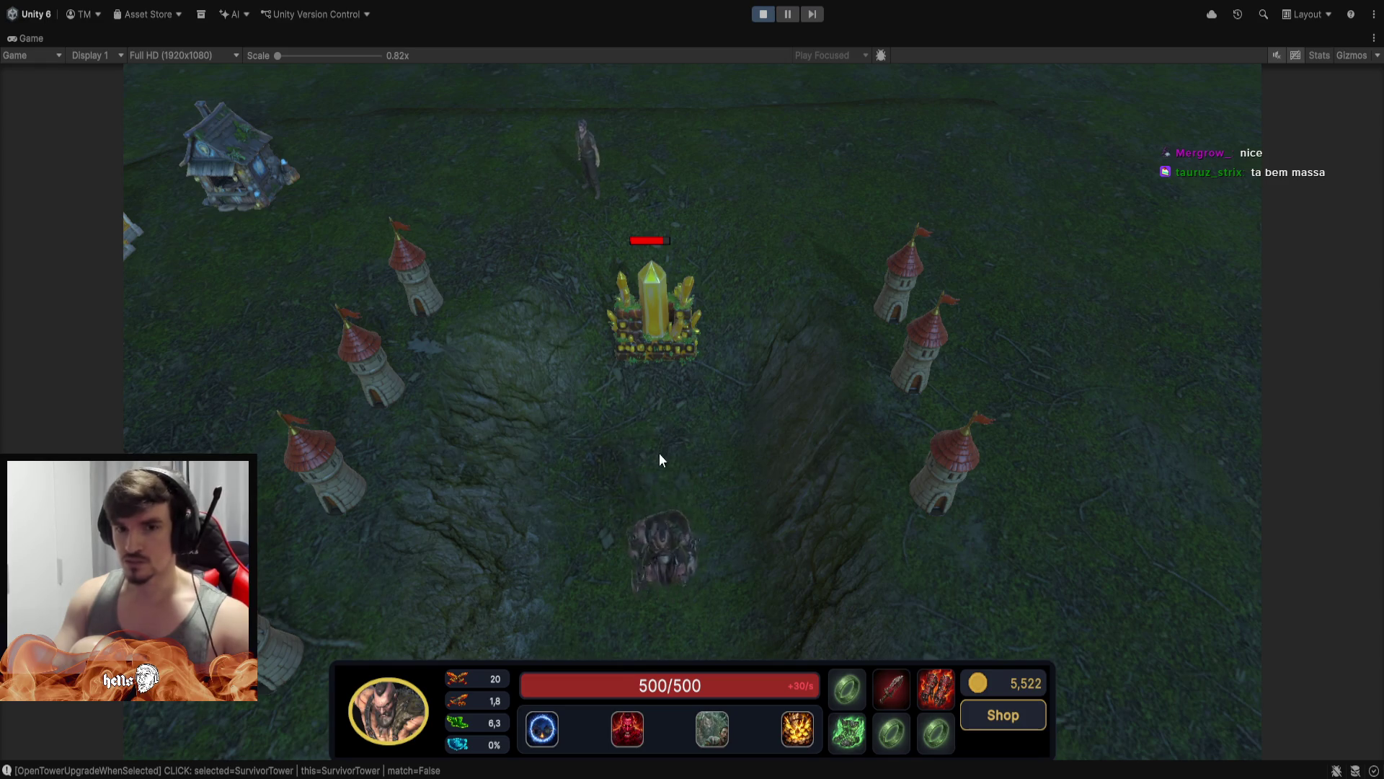
{"action": "left_click", "coordinate": [657, 330]}
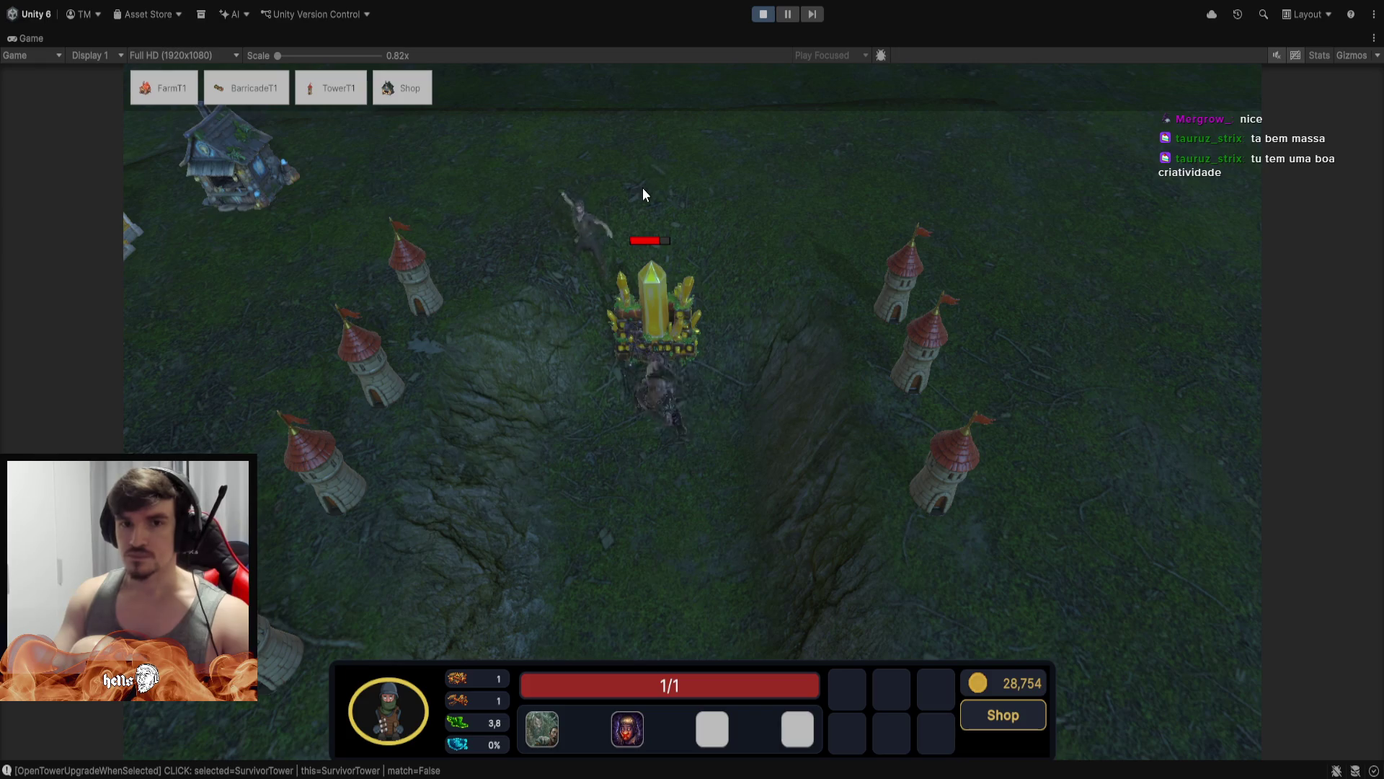
{"action": "scroll", "coordinate": [644, 224], "scroll_direction": "up", "scroll_amount": 3}
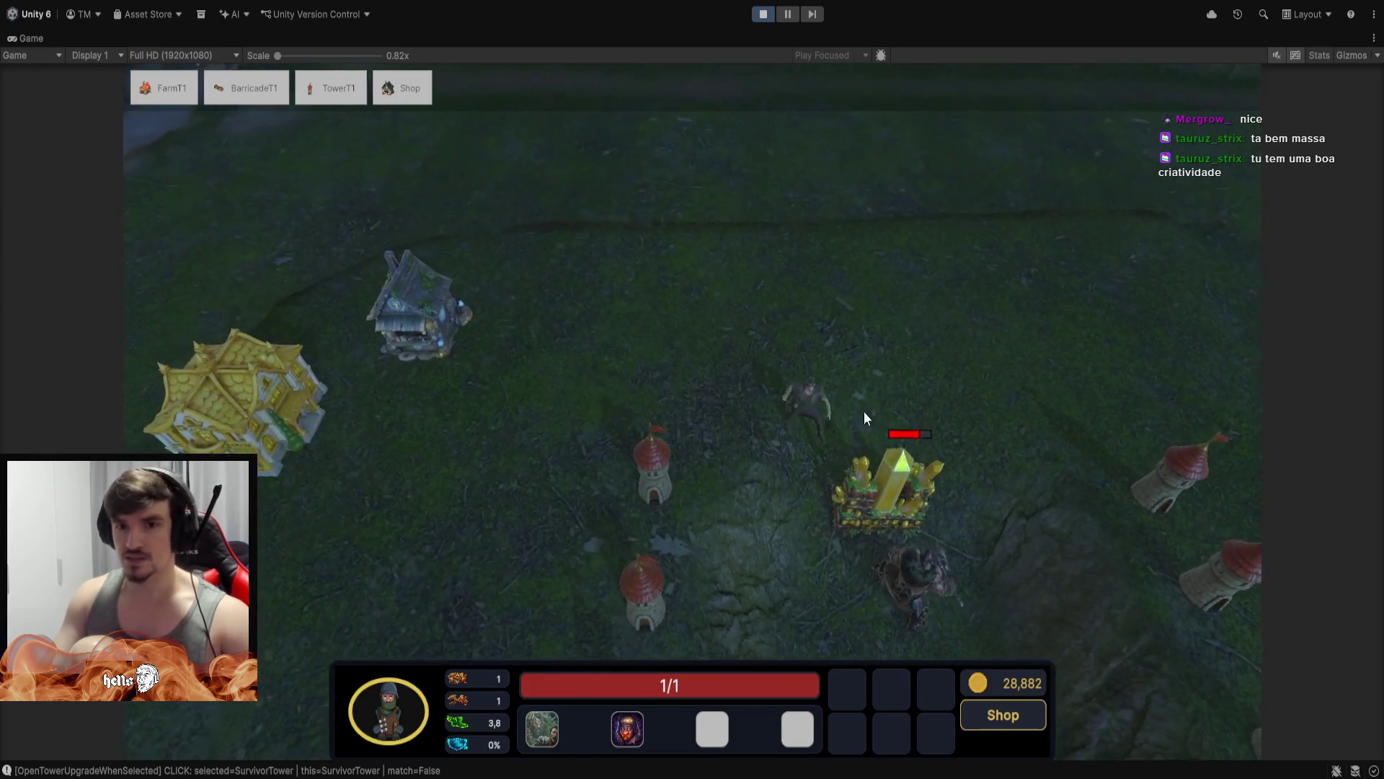
{"action": "scroll", "coordinate": [726, 460], "scroll_direction": "up", "scroll_amount": 3}
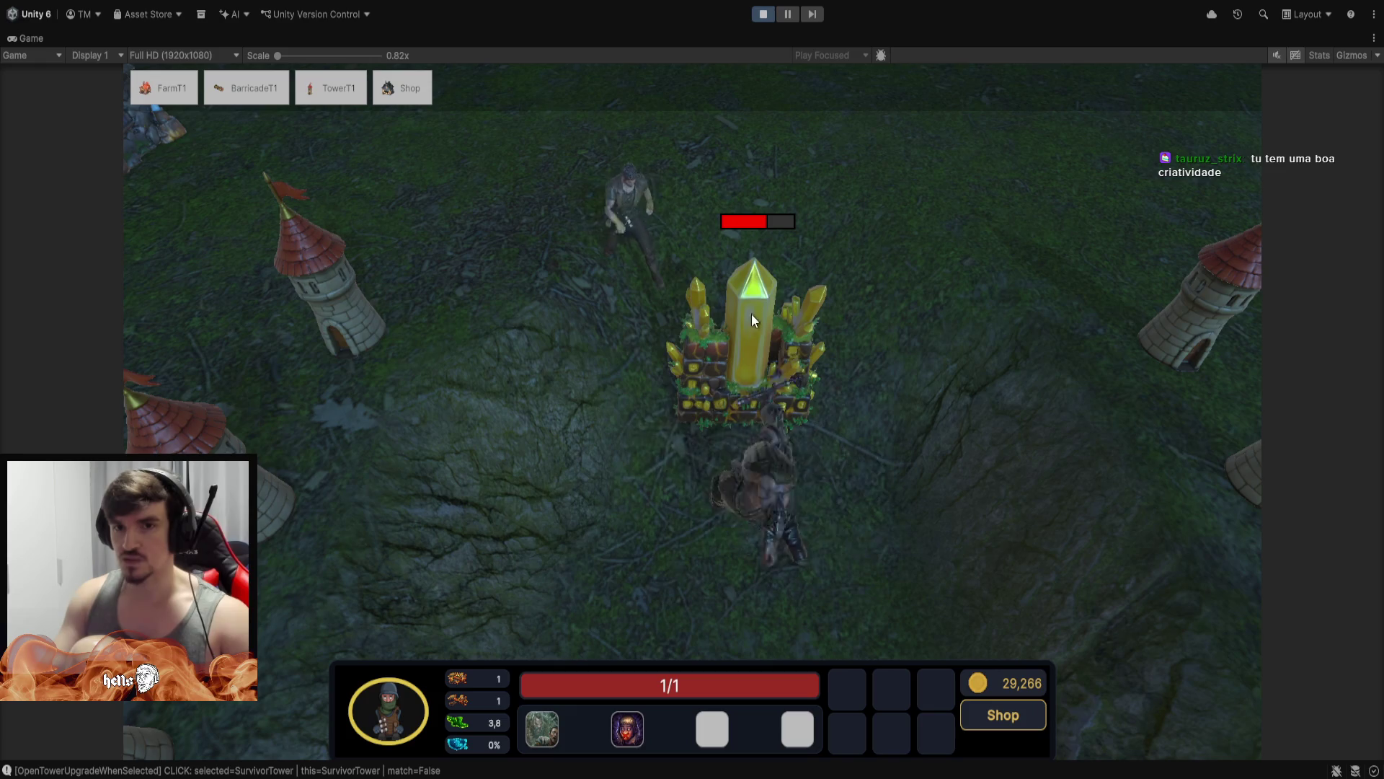
{"action": "scroll", "coordinate": [744, 301], "scroll_direction": "up", "scroll_amount": 2}
{"action": "scroll", "coordinate": [496, 288], "scroll_direction": "down", "scroll_amount": 4}
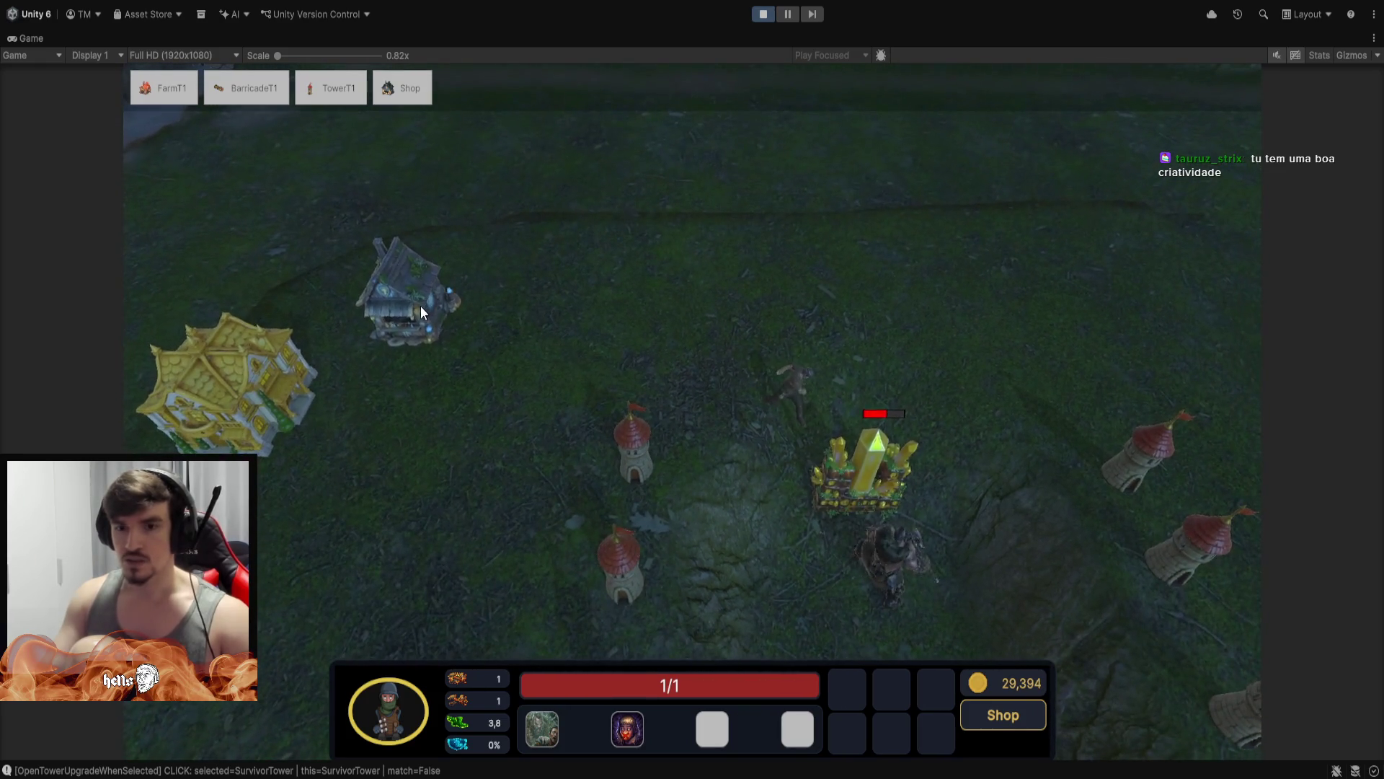
Buy repair gloves, two Repair Tool T3 and a Repair Defense Buff T3 at the farm house shop
{"action": "left_click", "coordinate": [420, 310]}
{"action": "left_click", "coordinate": [1049, 148]}
{"action": "double_click", "coordinate": [1198, 346]}
{"action": "double_click", "coordinate": [1202, 469]}
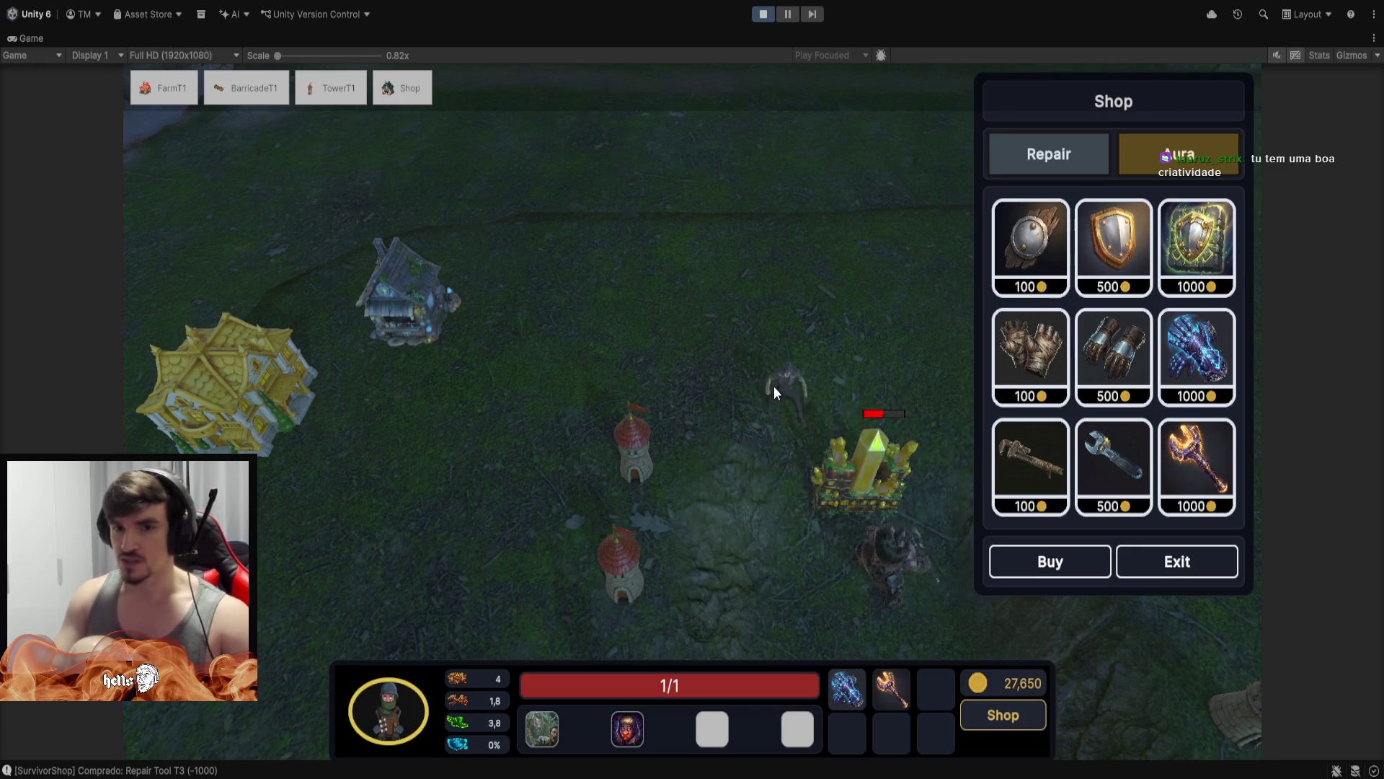
{"action": "double_click", "coordinate": [1193, 476]}
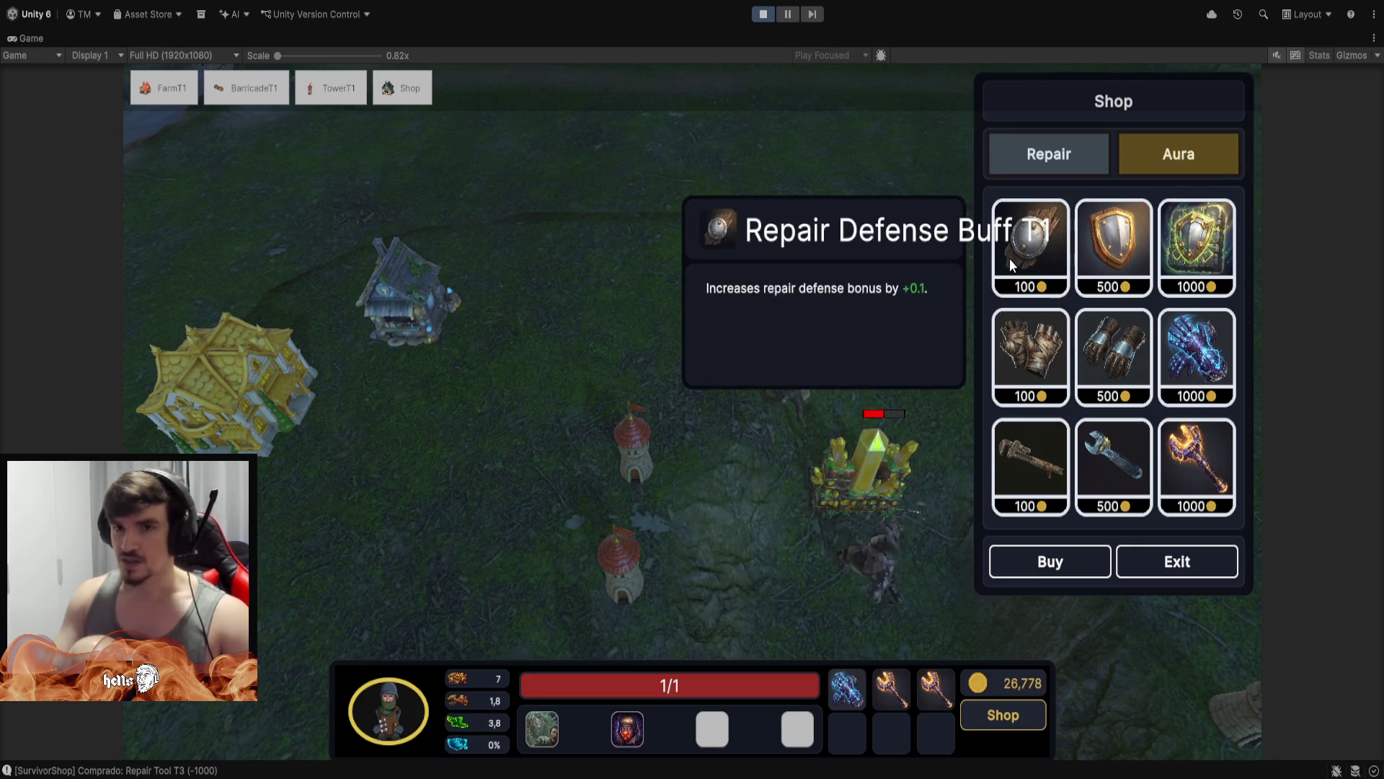
{"action": "double_click", "coordinate": [1208, 247]}
{"action": "left_click", "coordinate": [1174, 571]}
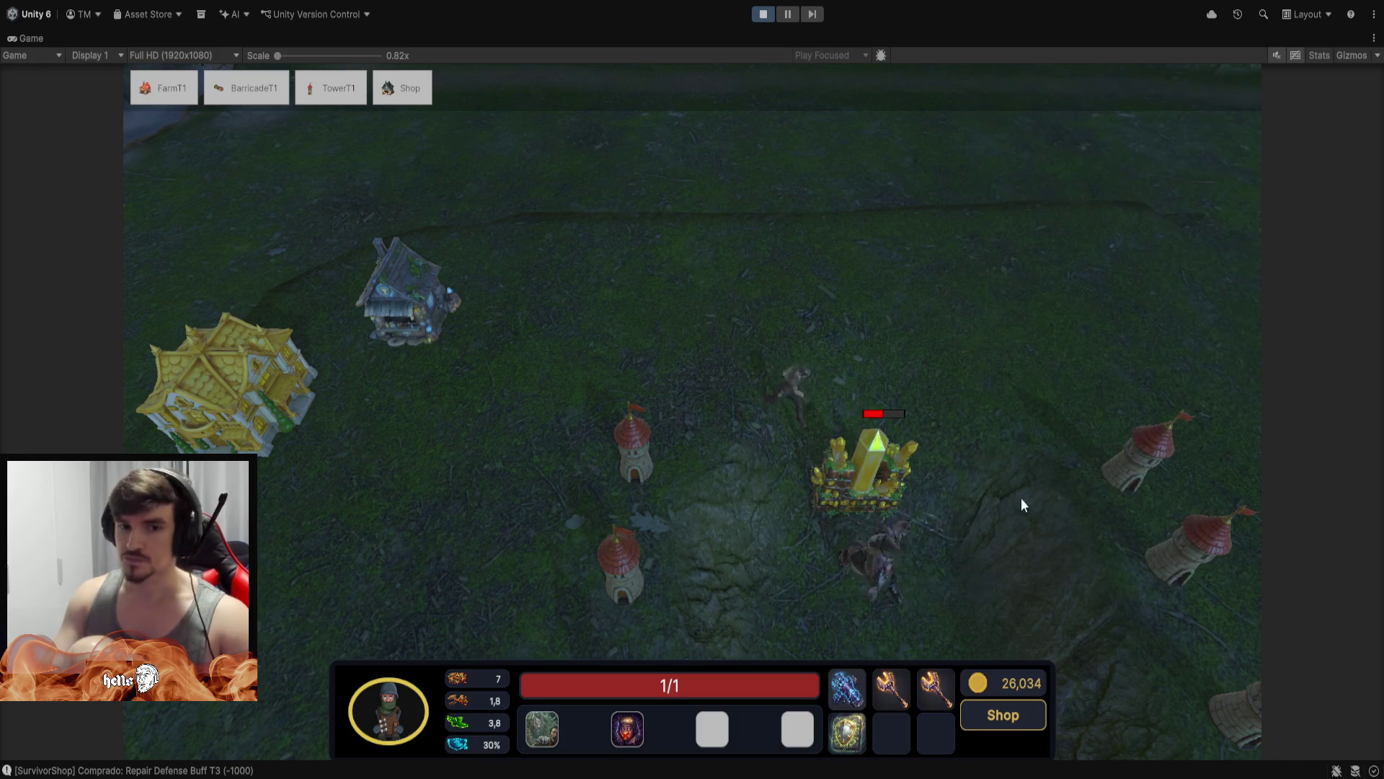
Reselect the farm house to reopen its shop and inspect the 1000-gold defense buff
{"action": "left_click", "coordinate": [920, 493]}
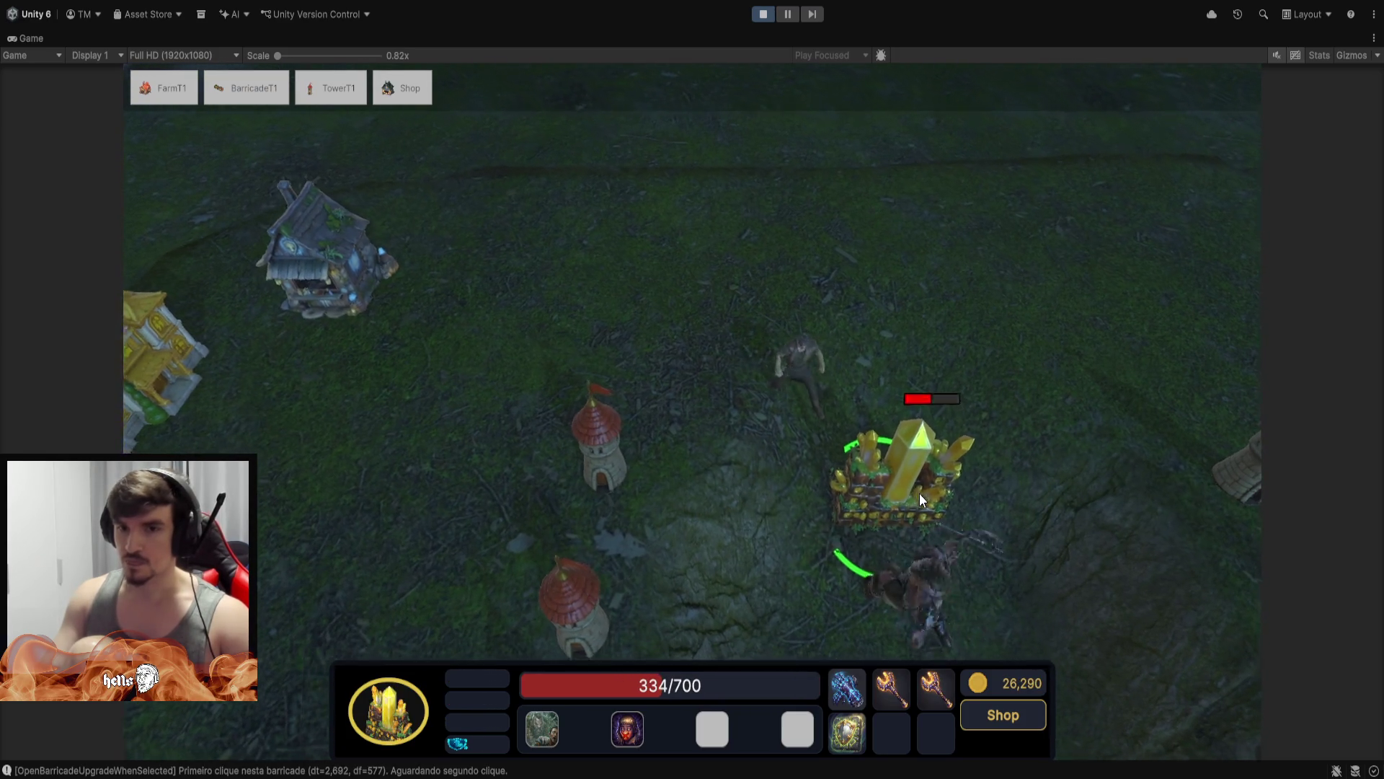
{"action": "left_click", "coordinate": [782, 289]}
{"action": "left_click", "coordinate": [861, 358]}
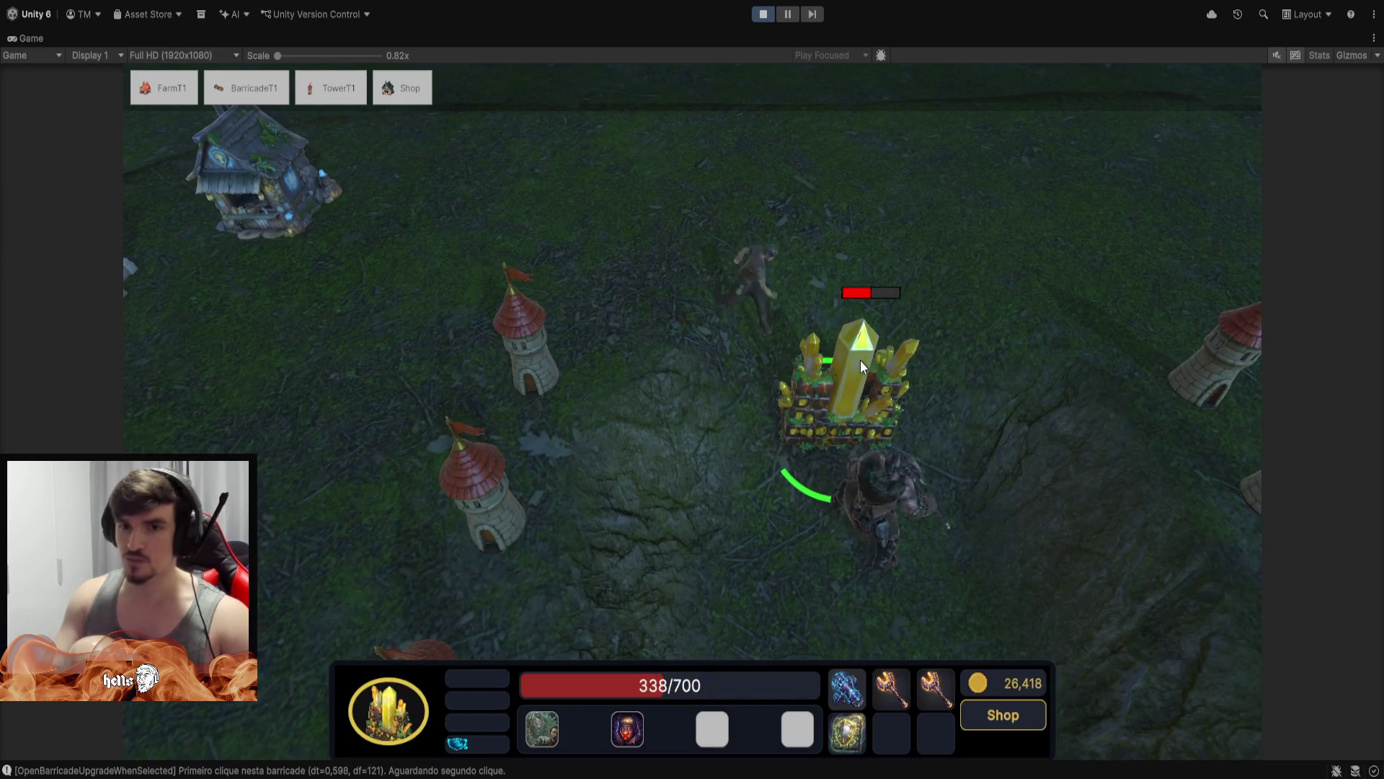
{"action": "left_click", "coordinate": [238, 184]}
{"action": "left_click", "coordinate": [1201, 249]}
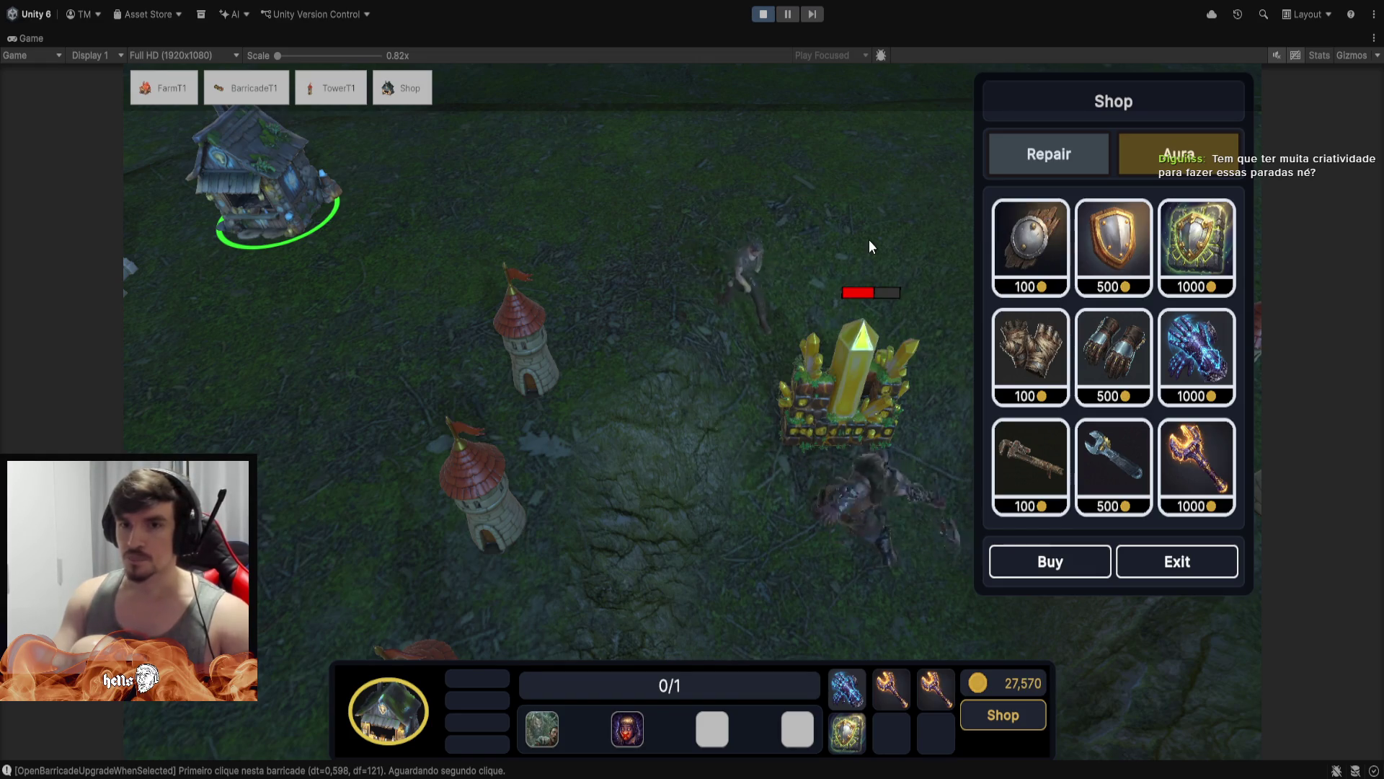
Take control of the berserker again and close the survivor's shop panel
{"action": "mouse_move", "coordinate": [1169, 282]}
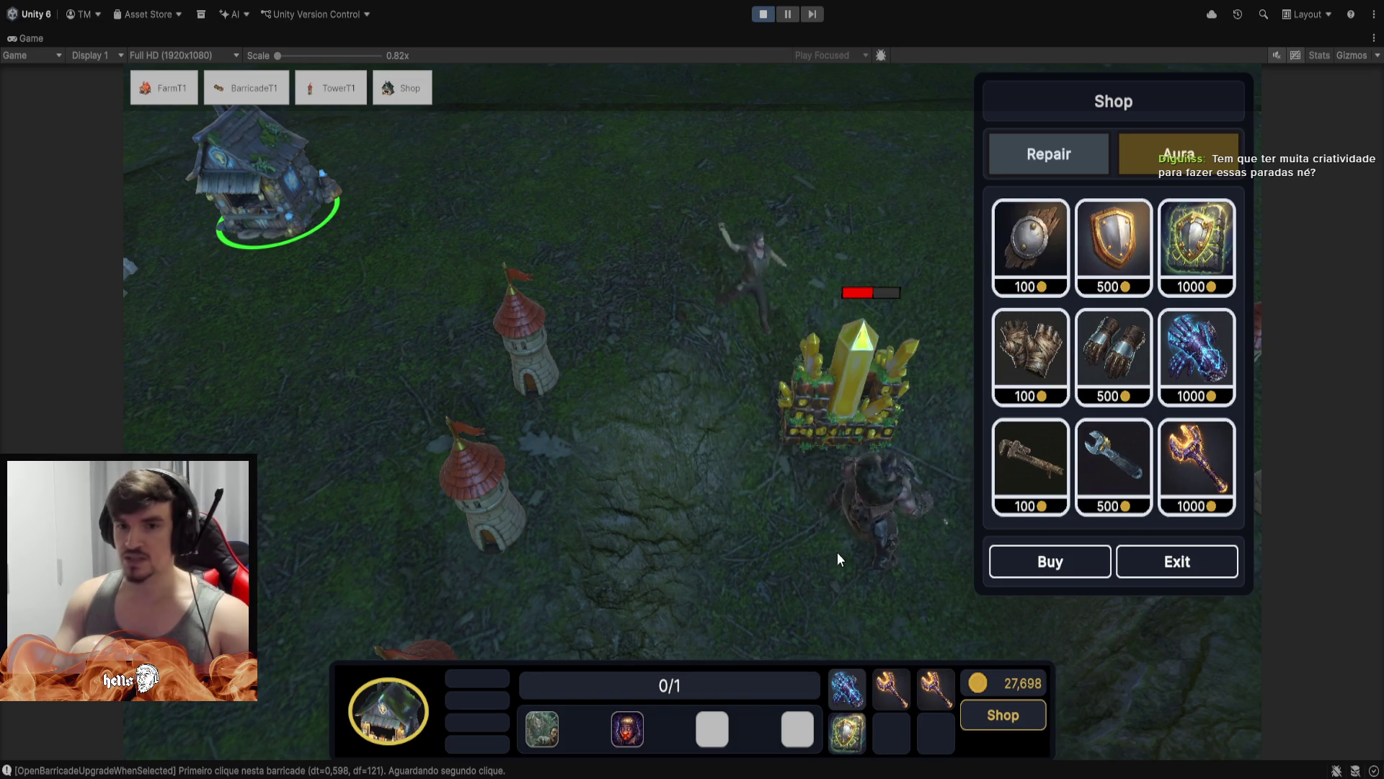
{"action": "left_click", "coordinate": [857, 537]}
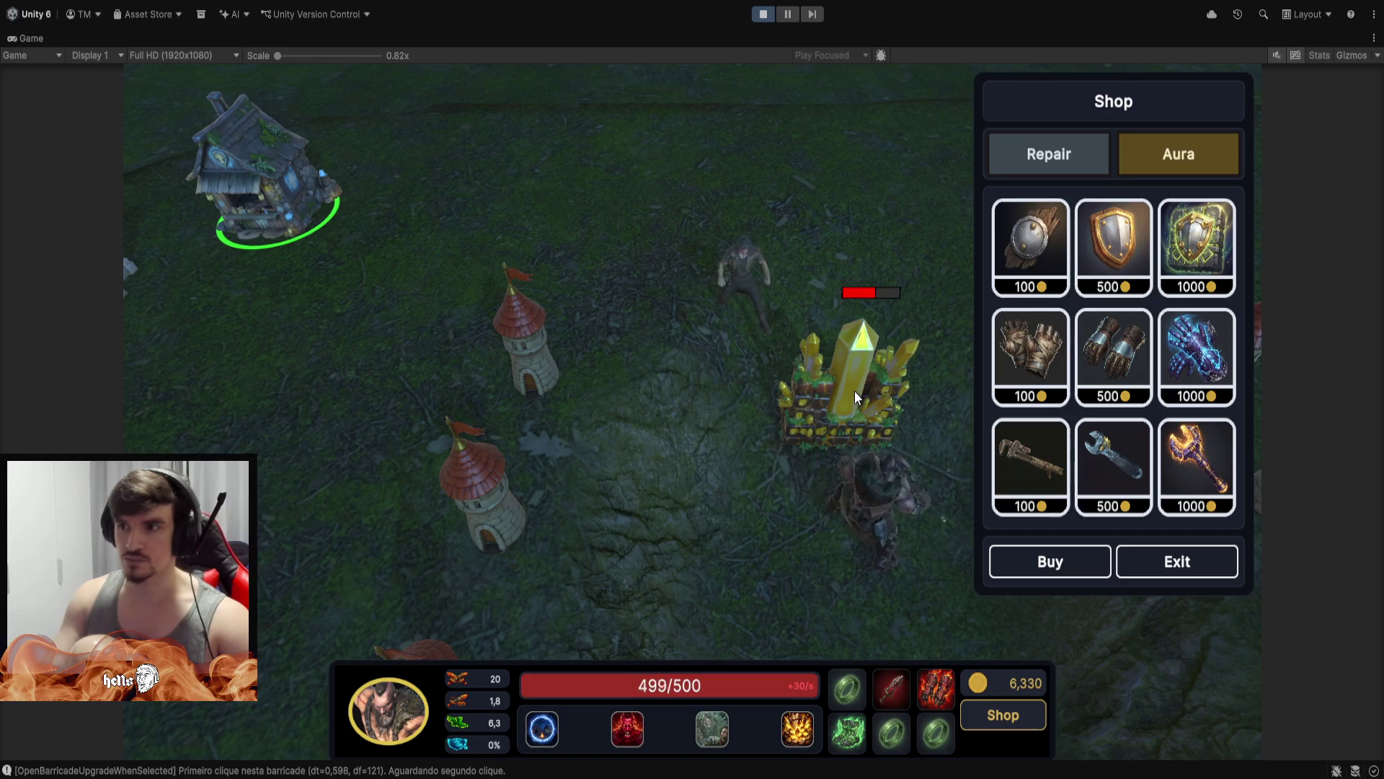
{"action": "scroll", "coordinate": [866, 418], "scroll_direction": "up", "scroll_amount": 1}
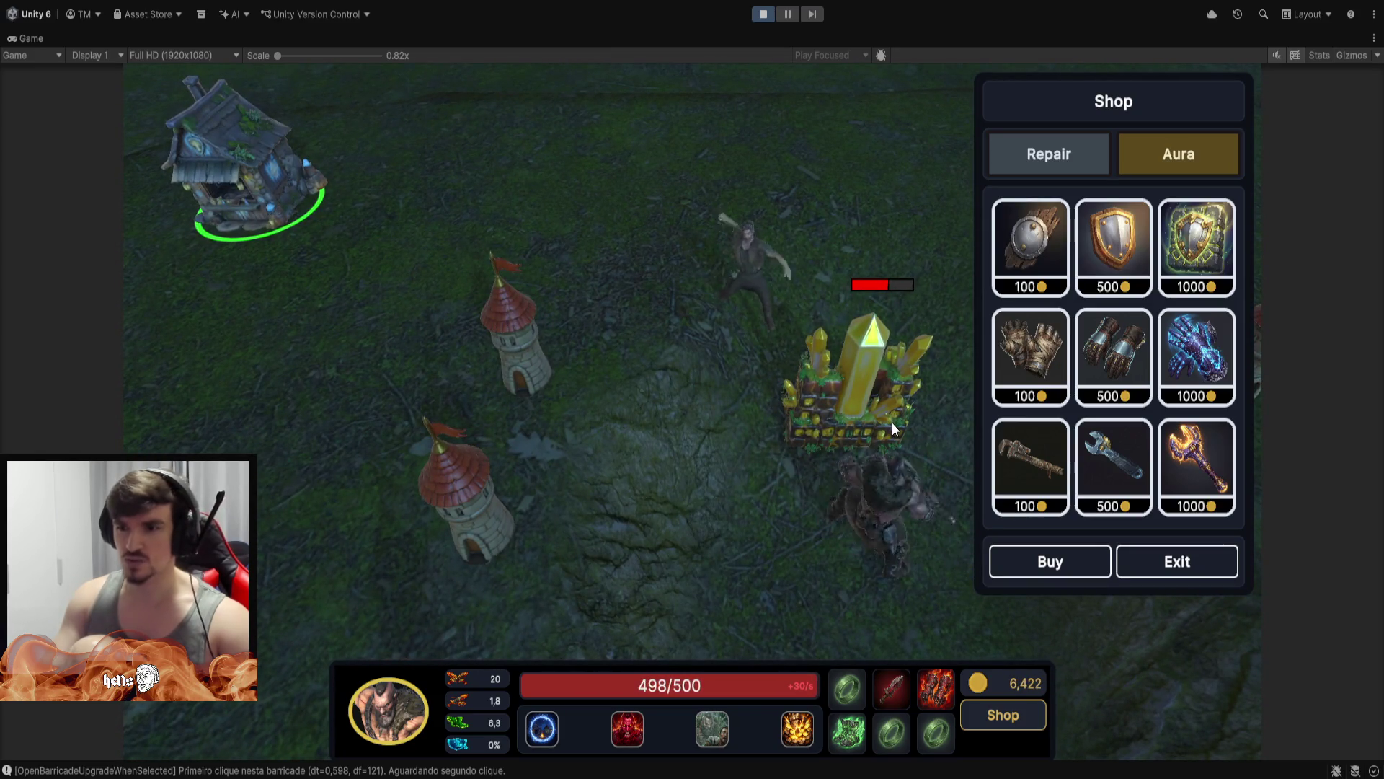
{"action": "left_click", "coordinate": [1176, 564]}
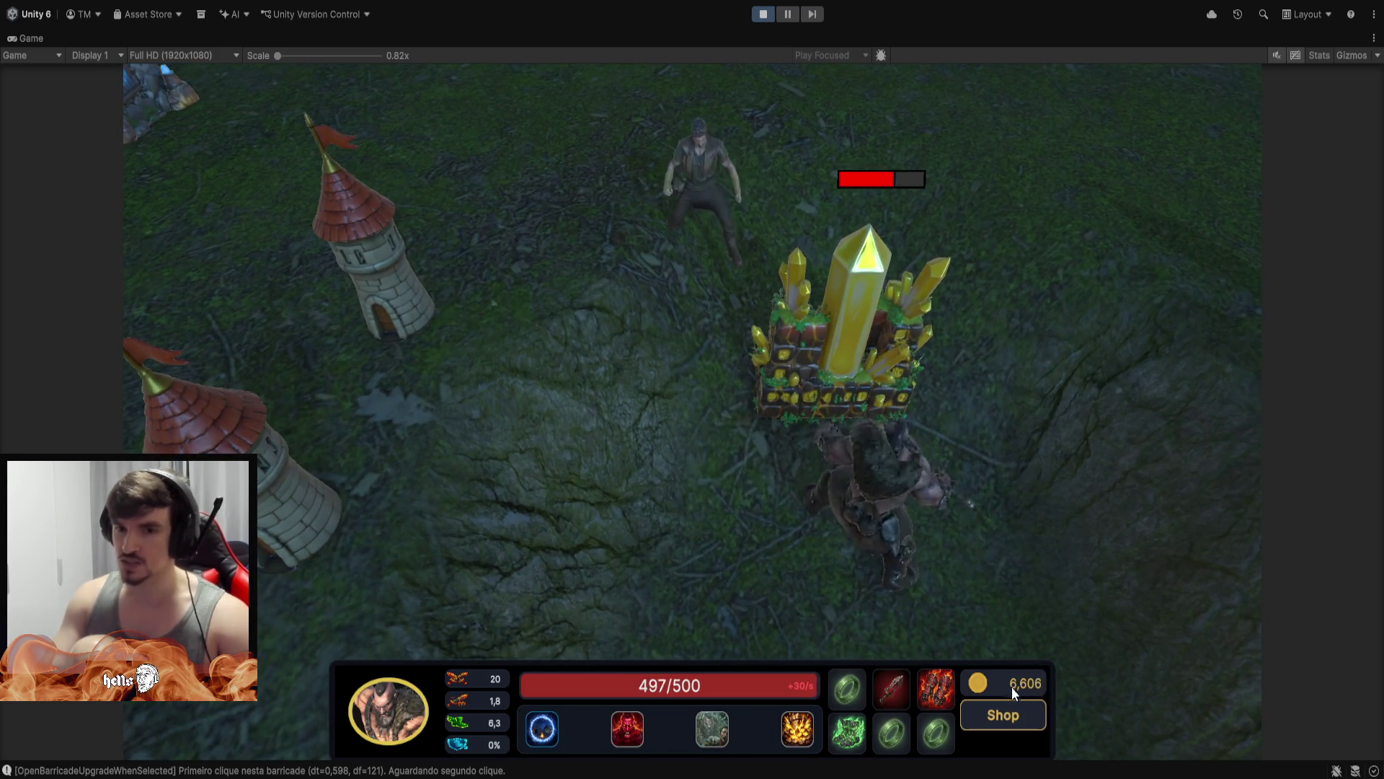
Hand control back to the survivor, restoring the build options and the 31,794 gold display
{"action": "mouse_move", "coordinate": [801, 718]}
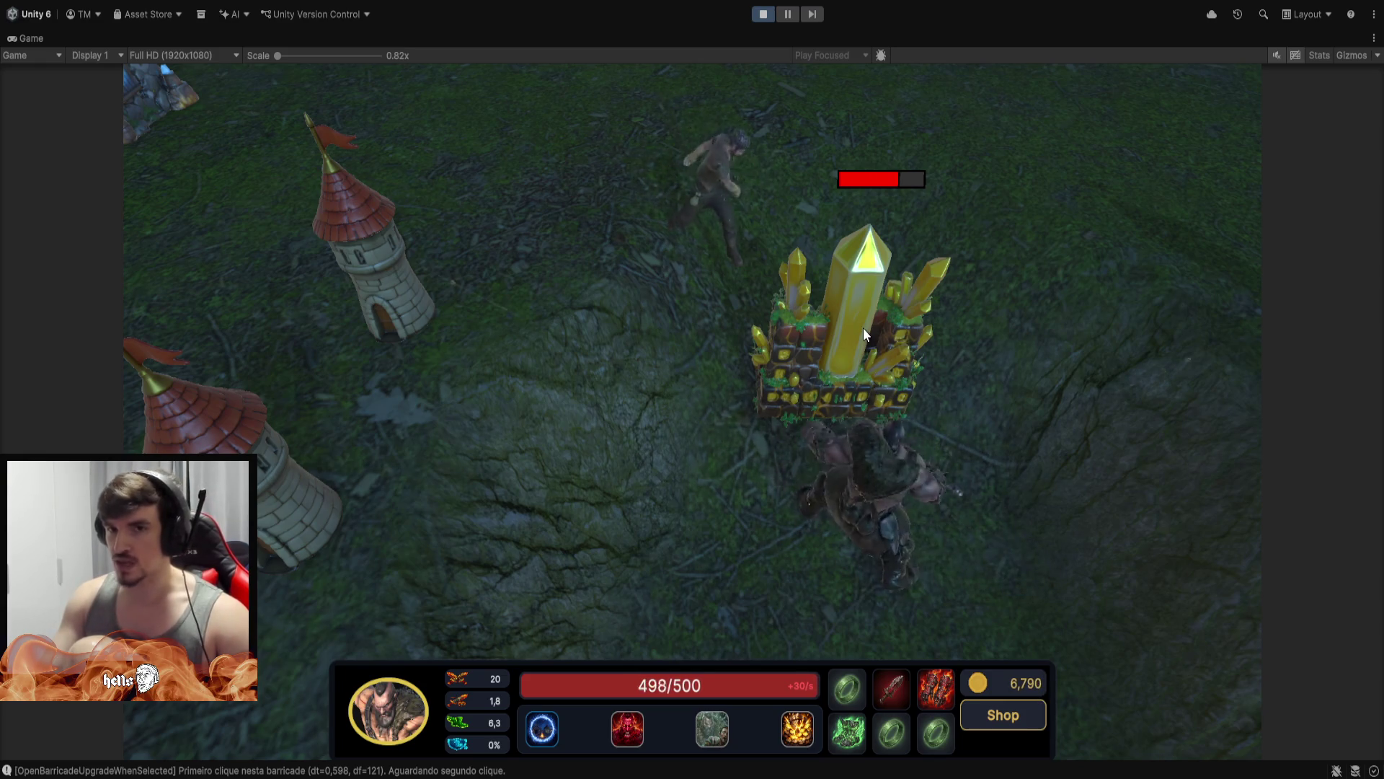
{"action": "scroll", "coordinate": [861, 333], "scroll_direction": "down", "scroll_amount": 2}
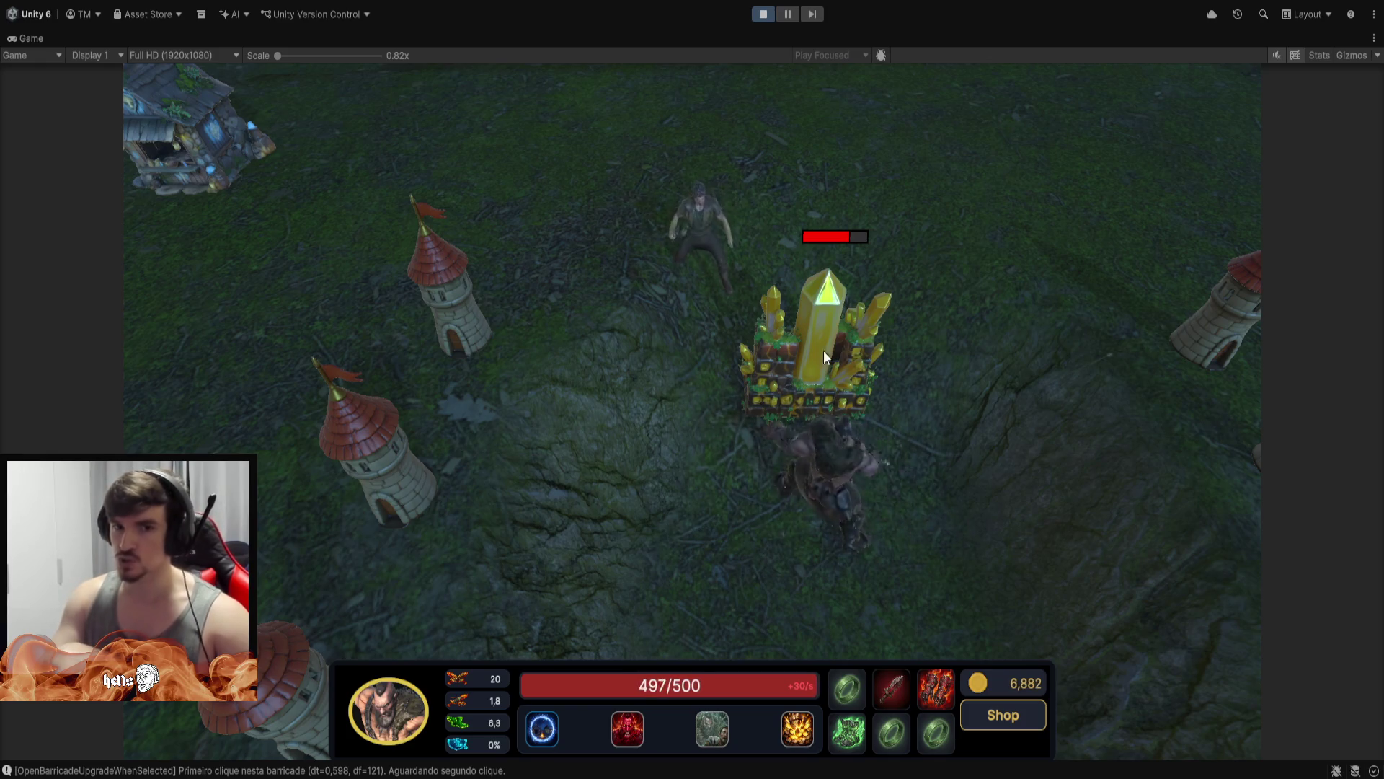
{"action": "scroll", "coordinate": [732, 319], "scroll_direction": "down", "scroll_amount": 2}
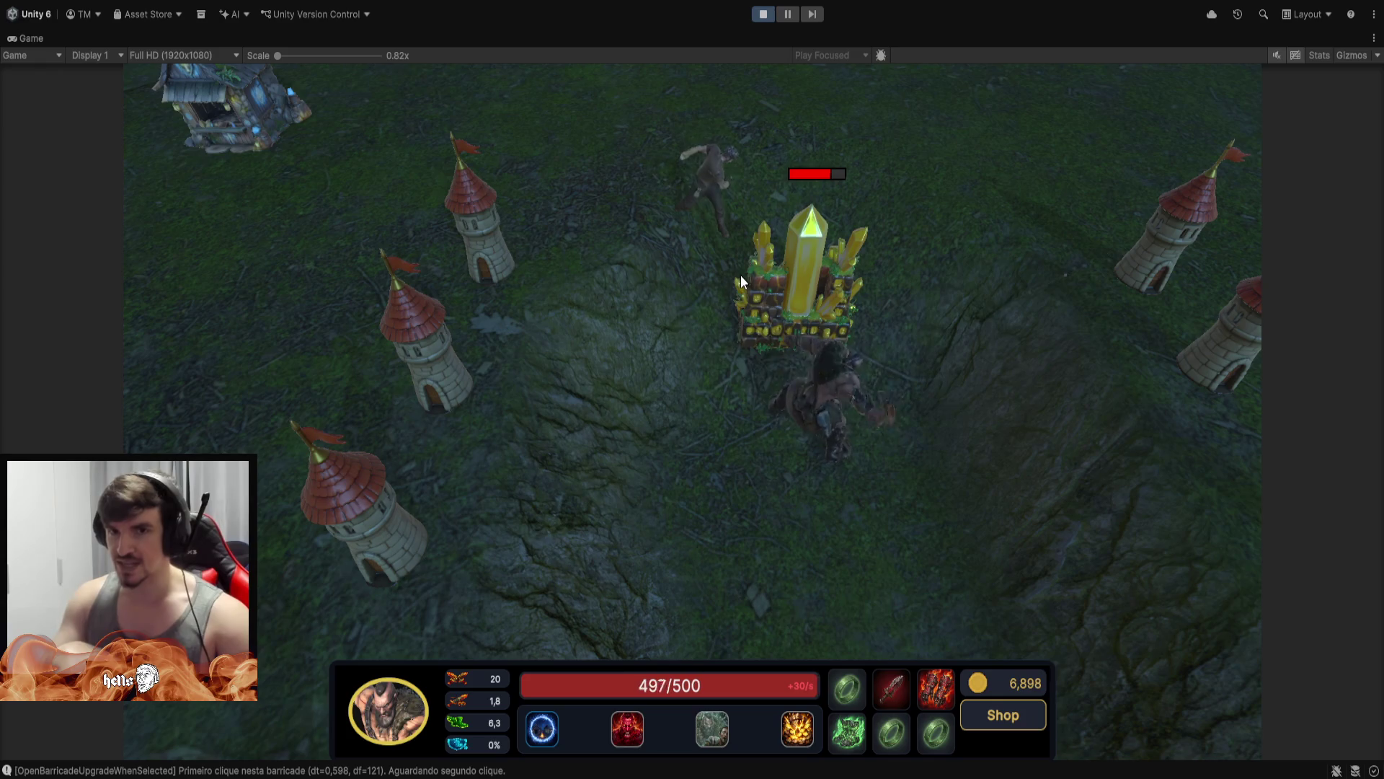
{"action": "left_click", "coordinate": [766, 303]}
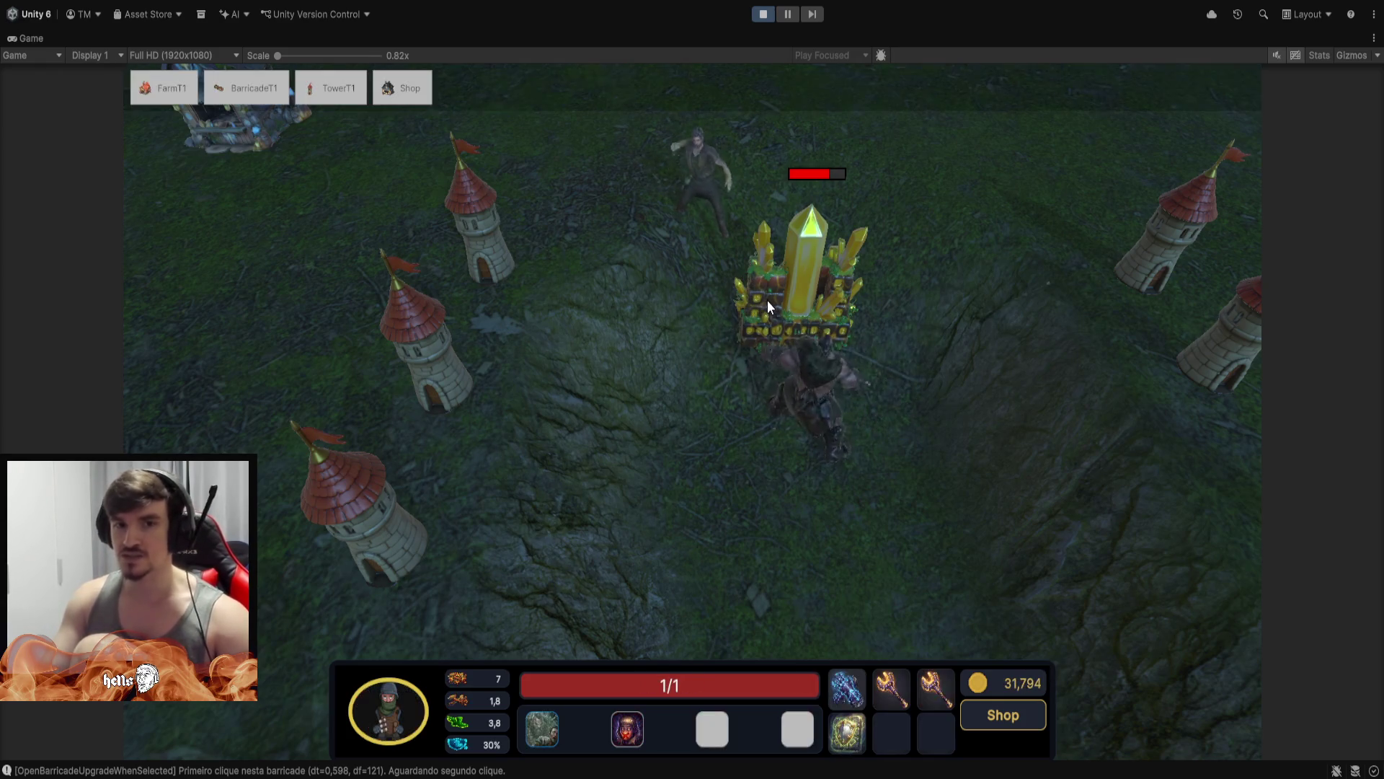
Upgrade the first red-roofed tower up to Tower T7
{"action": "left_click", "coordinate": [470, 254]}
{"action": "left_click", "coordinate": [470, 253]}
{"action": "left_click", "coordinate": [1054, 561]}
{"action": "left_click", "coordinate": [1054, 560]}
{"action": "left_click", "coordinate": [1053, 562]}
{"action": "left_click", "coordinate": [1053, 560]}
{"action": "left_click", "coordinate": [1053, 560]}
{"action": "left_click", "coordinate": [1054, 560]}
{"action": "left_click", "coordinate": [1191, 564]}
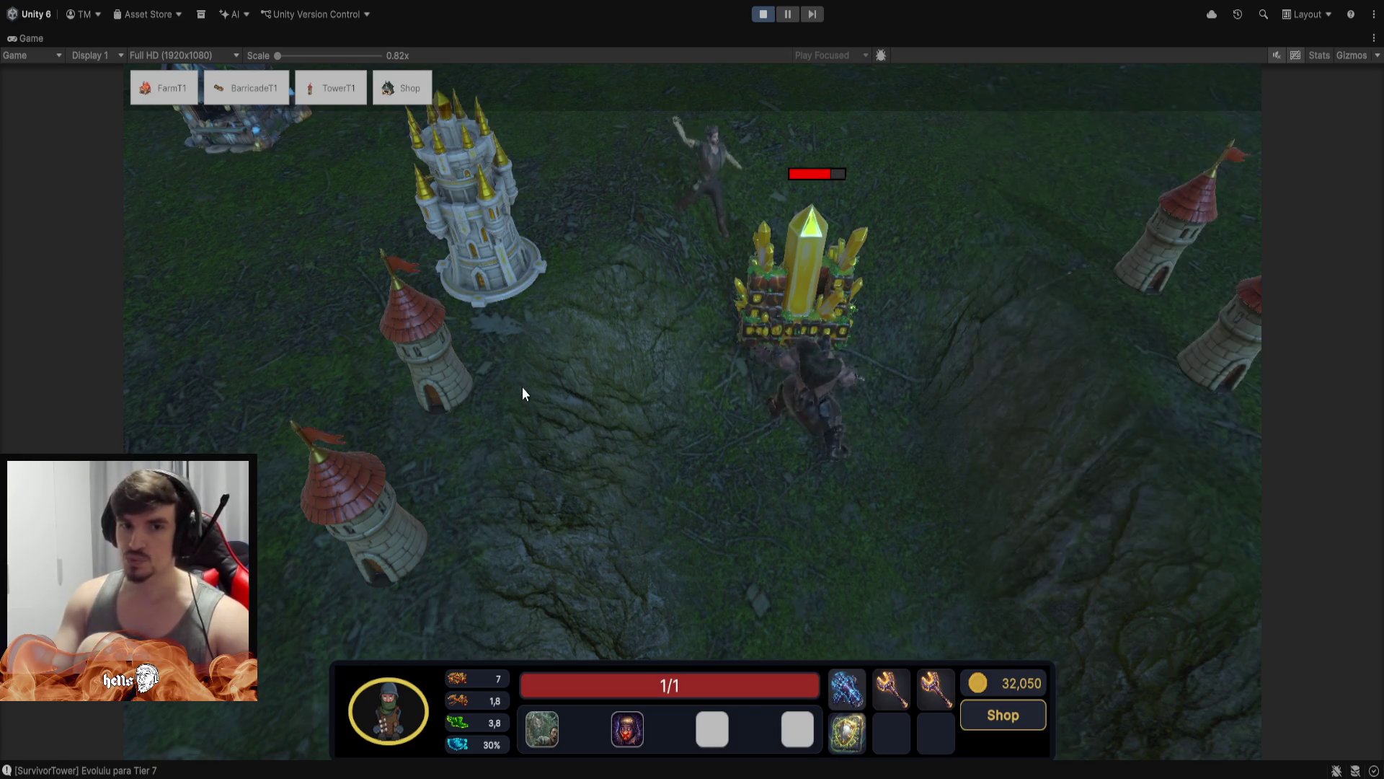
Upgrade the second red-roofed tower to its maximum tier
{"action": "left_click", "coordinate": [431, 368]}
{"action": "left_click", "coordinate": [1073, 566]}
{"action": "left_click", "coordinate": [1073, 565]}
{"action": "left_click", "coordinate": [1073, 566]}
{"action": "left_click", "coordinate": [1073, 565]}
{"action": "left_click", "coordinate": [1073, 566]}
{"action": "left_click", "coordinate": [1073, 566]}
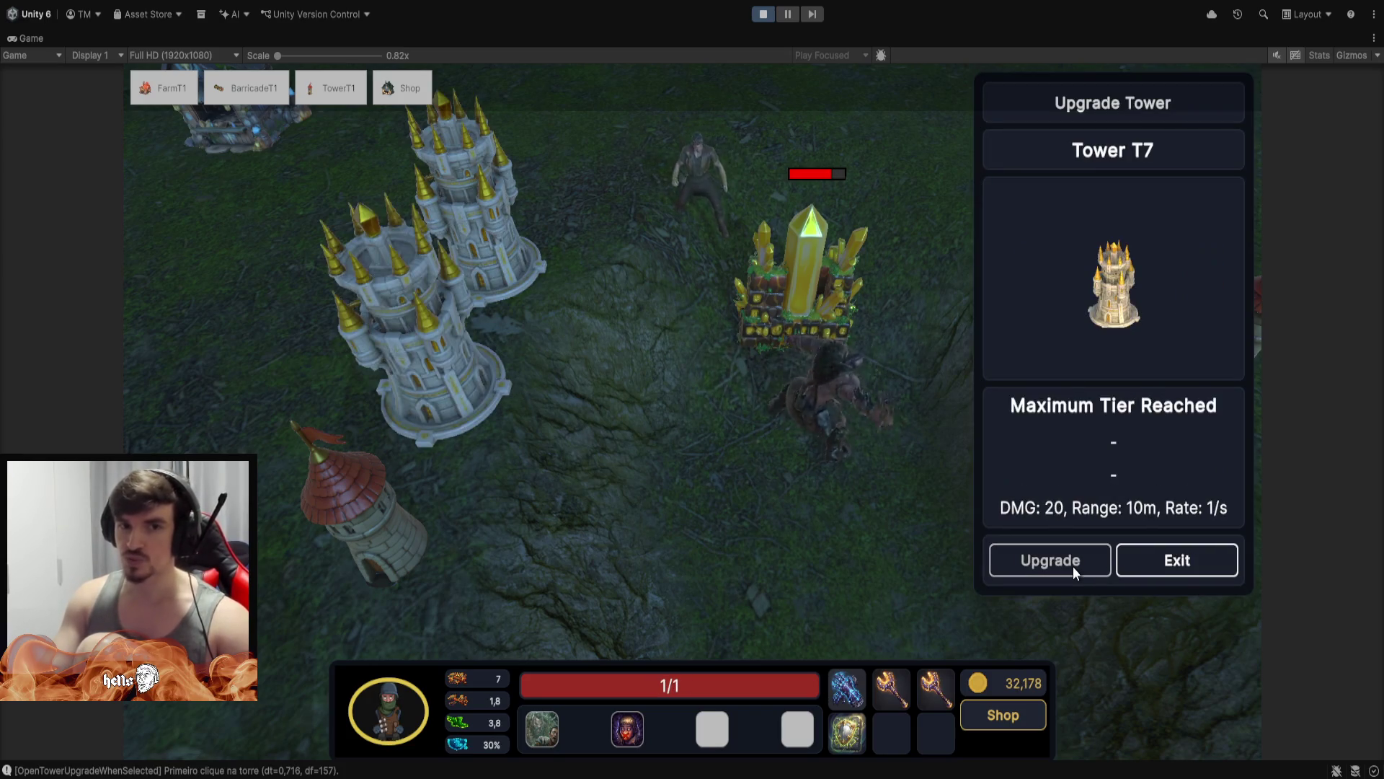
{"action": "left_click", "coordinate": [1186, 571]}
Upgrade the bottom-left red tower to Tower T7, then take control of the killer hero
{"action": "left_click", "coordinate": [372, 541]}
{"action": "left_click", "coordinate": [1049, 563]}
{"action": "left_click", "coordinate": [1049, 564]}
{"action": "left_click", "coordinate": [1050, 564]}
{"action": "left_click", "coordinate": [1049, 564]}
{"action": "left_click", "coordinate": [1050, 564]}
{"action": "left_click", "coordinate": [1073, 563]}
{"action": "left_click", "coordinate": [1069, 559]}
{"action": "left_click", "coordinate": [845, 459]}
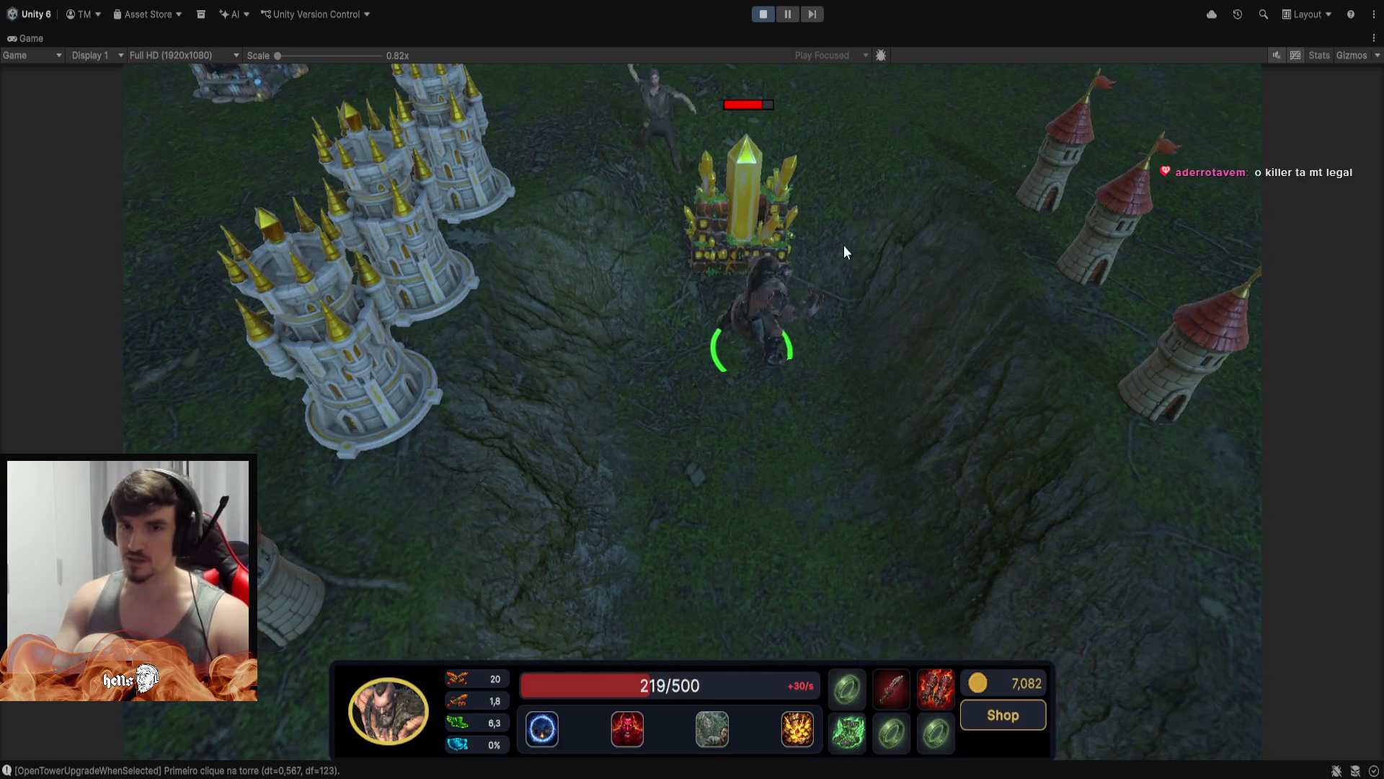
Walk the berserker south and west across the field, casting the fade-out skill on the way
{"action": "right_click", "coordinate": [743, 482]}
{"action": "key", "text": "e"}
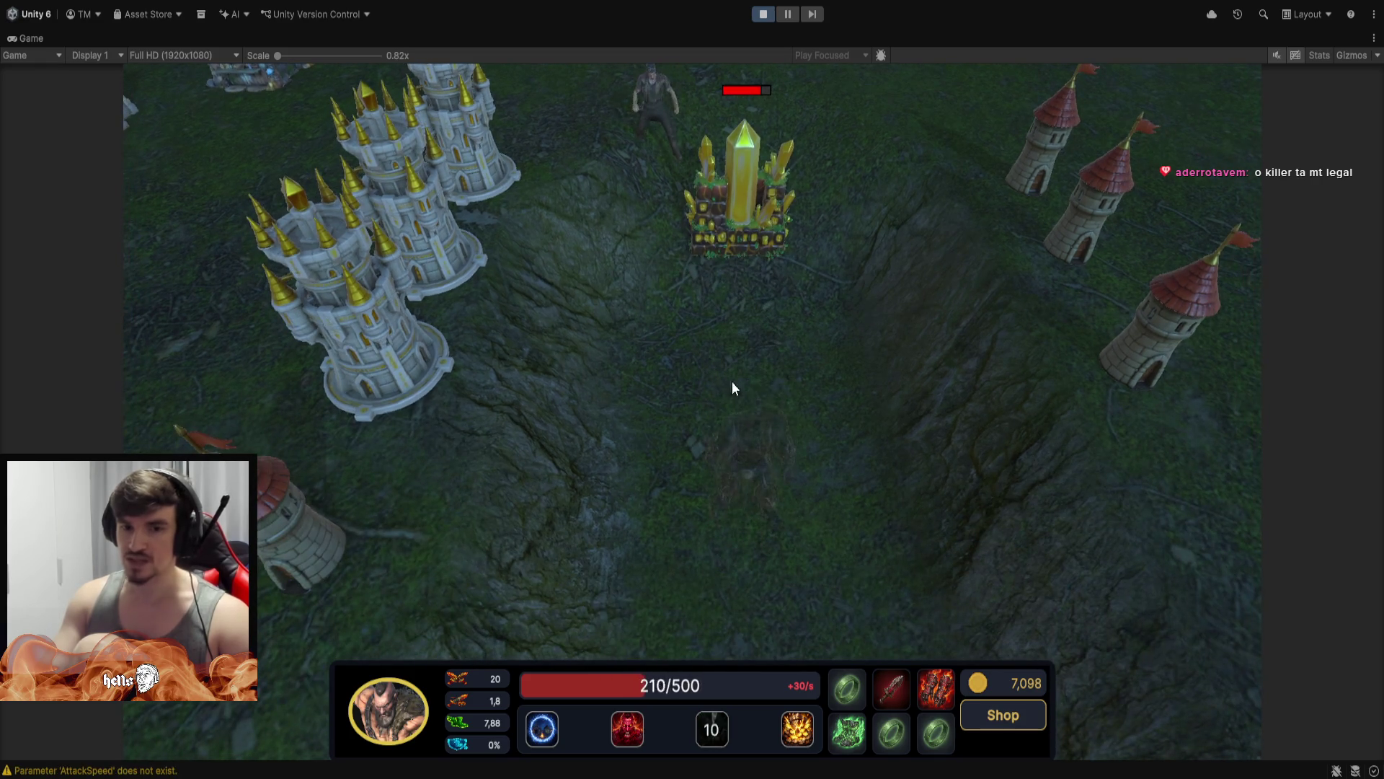
{"action": "right_click", "coordinate": [738, 583]}
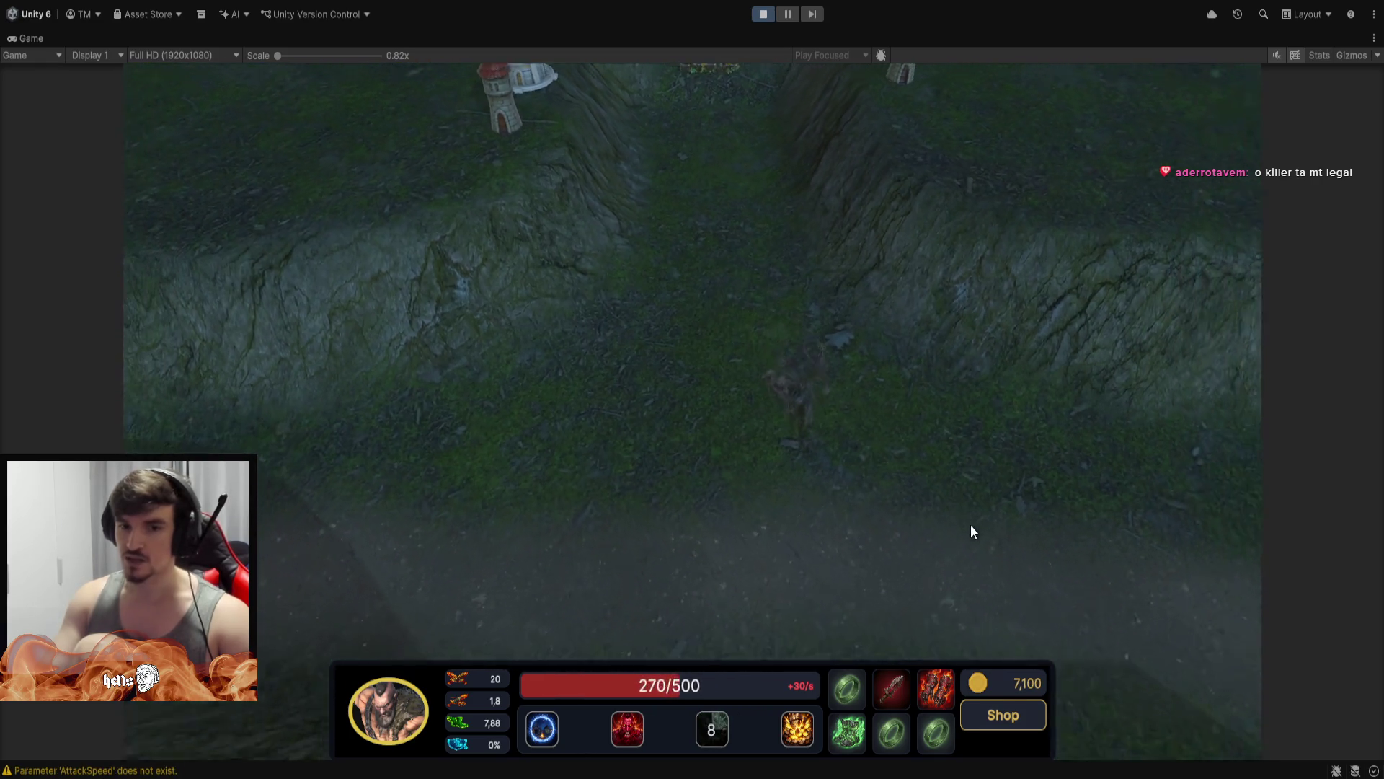
{"action": "right_click", "coordinate": [971, 526]}
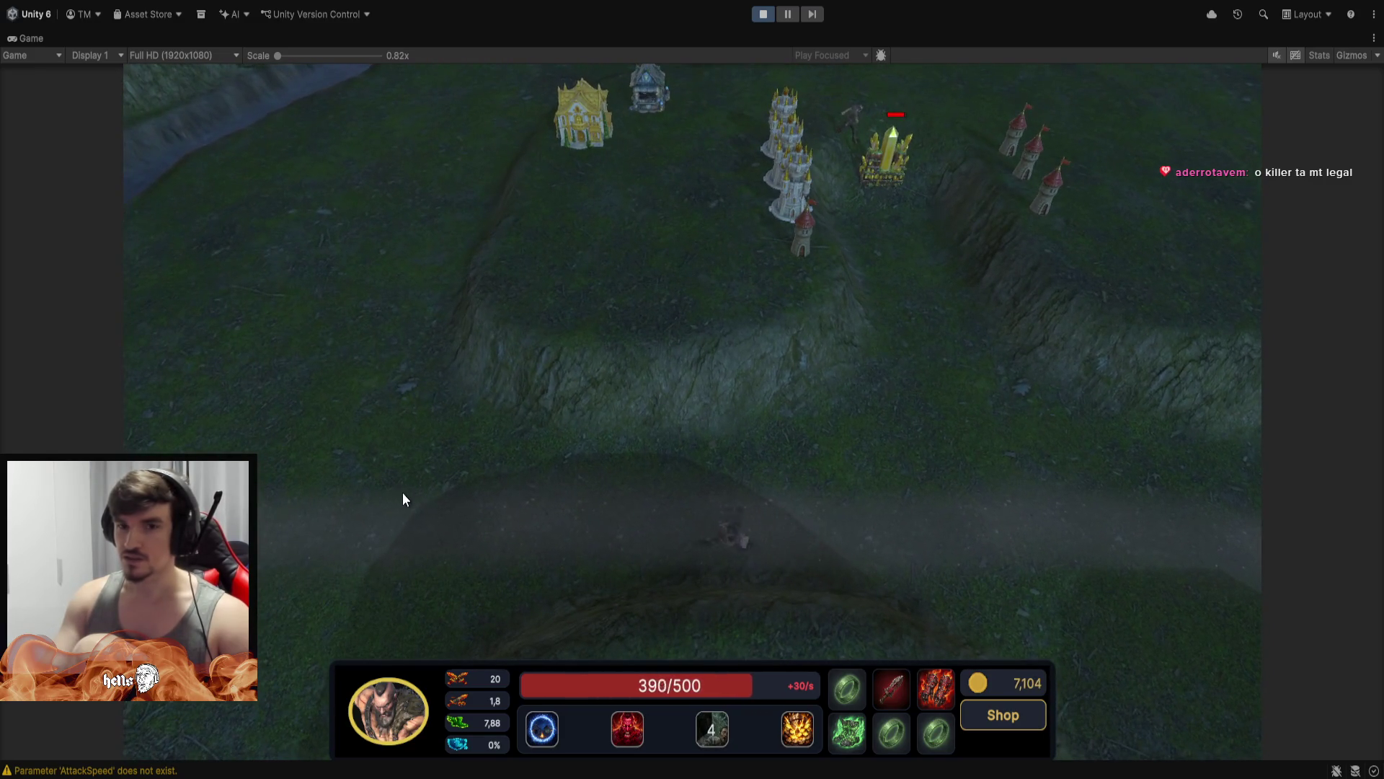
{"action": "right_click", "coordinate": [393, 492]}
{"action": "right_click", "coordinate": [301, 496]}
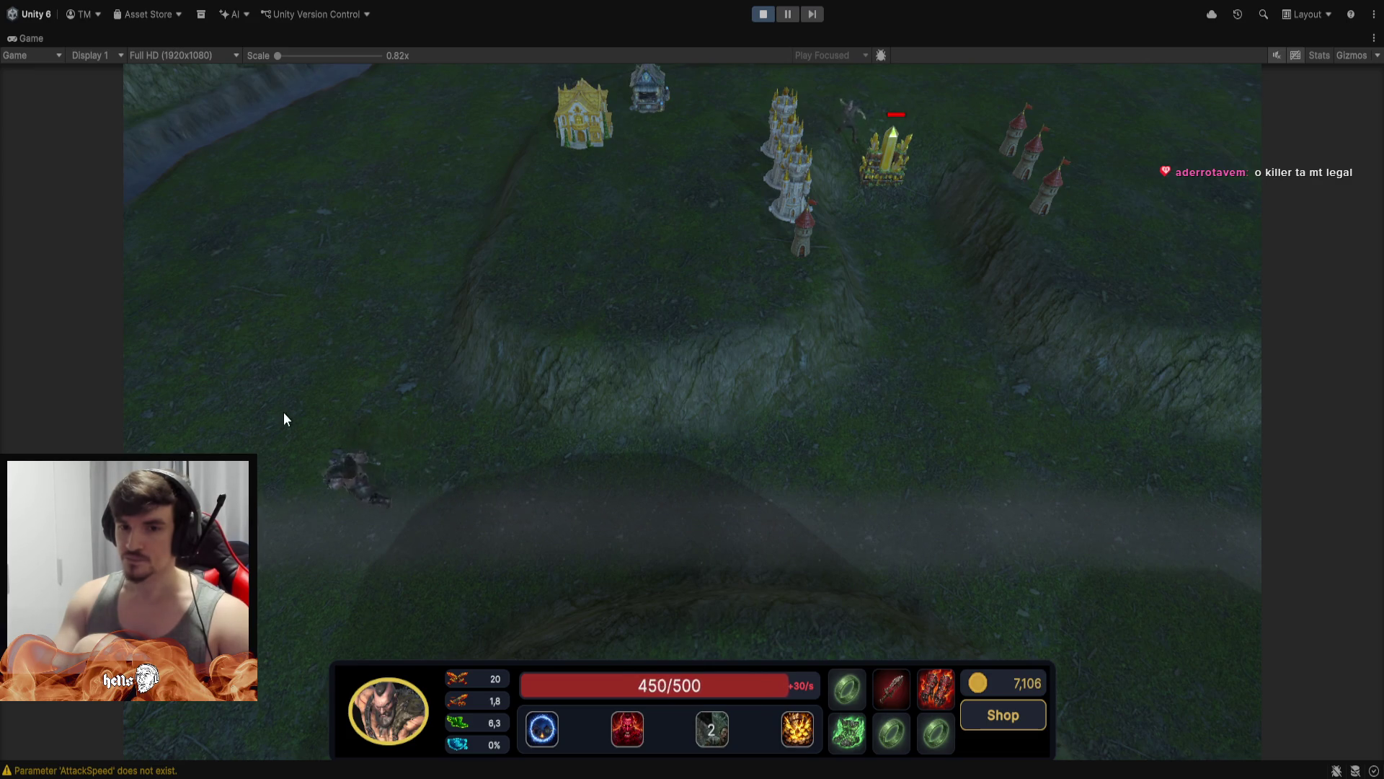
{"action": "right_click", "coordinate": [369, 455]}
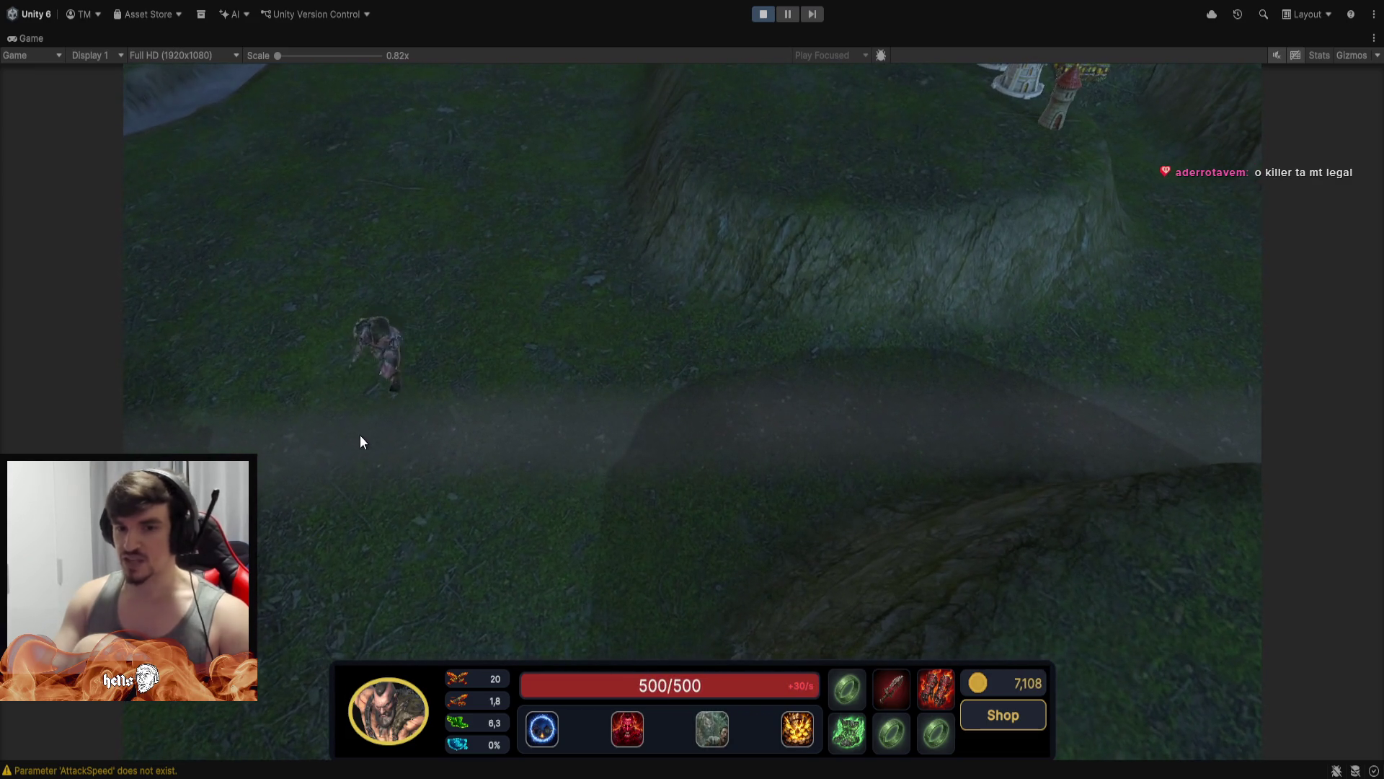
{"action": "right_click", "coordinate": [456, 392]}
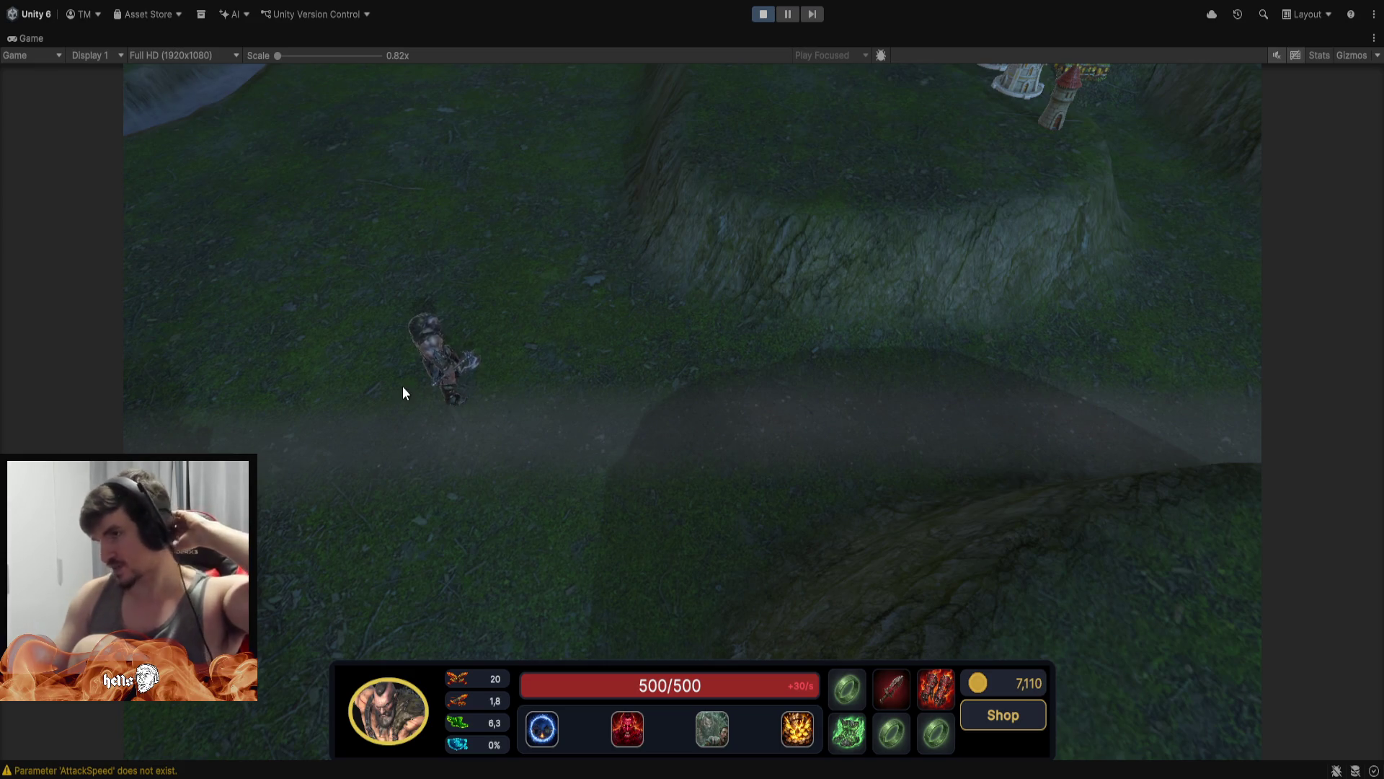
Sell two Killer Ring T1 items for 50 gold each and snap the view to the base crystal
{"action": "right_click", "coordinate": [848, 690]}
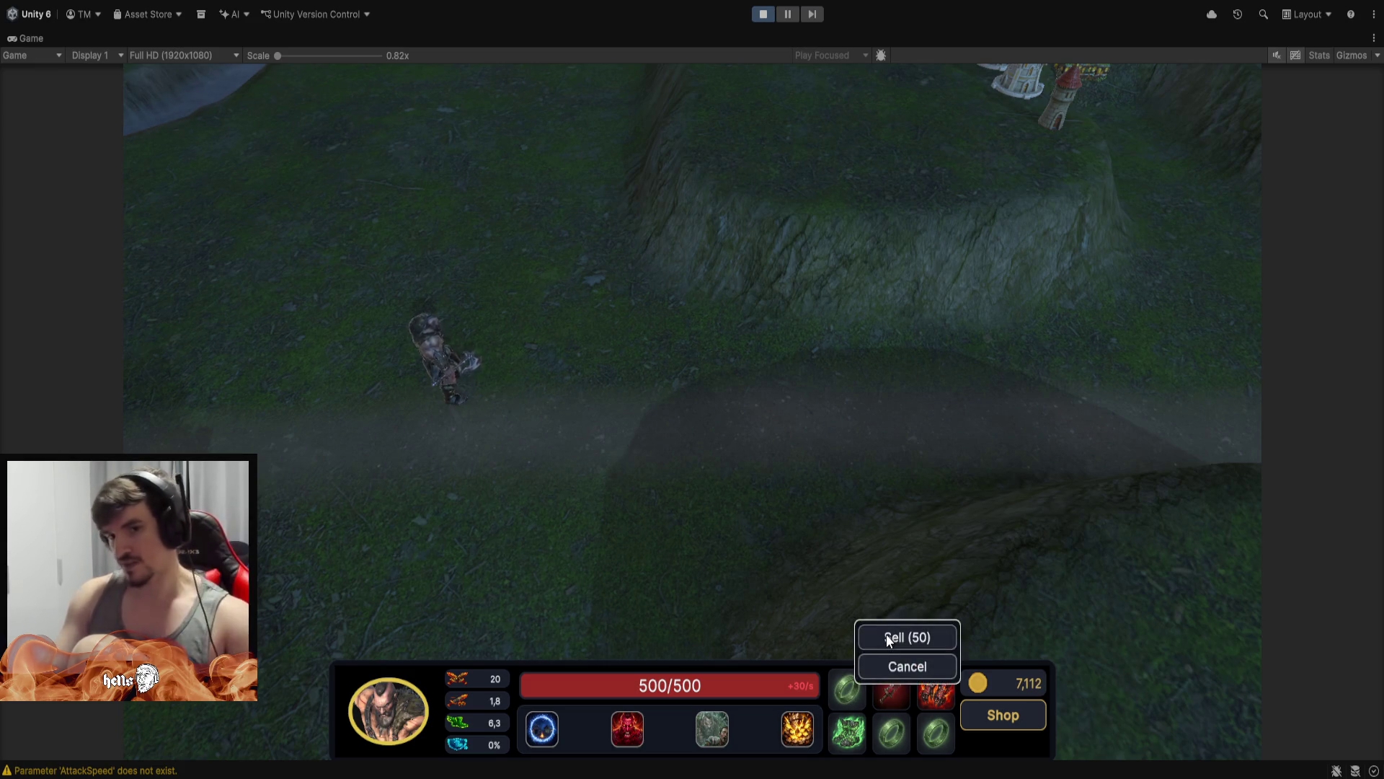
{"action": "left_click", "coordinate": [886, 634]}
{"action": "right_click", "coordinate": [898, 728]}
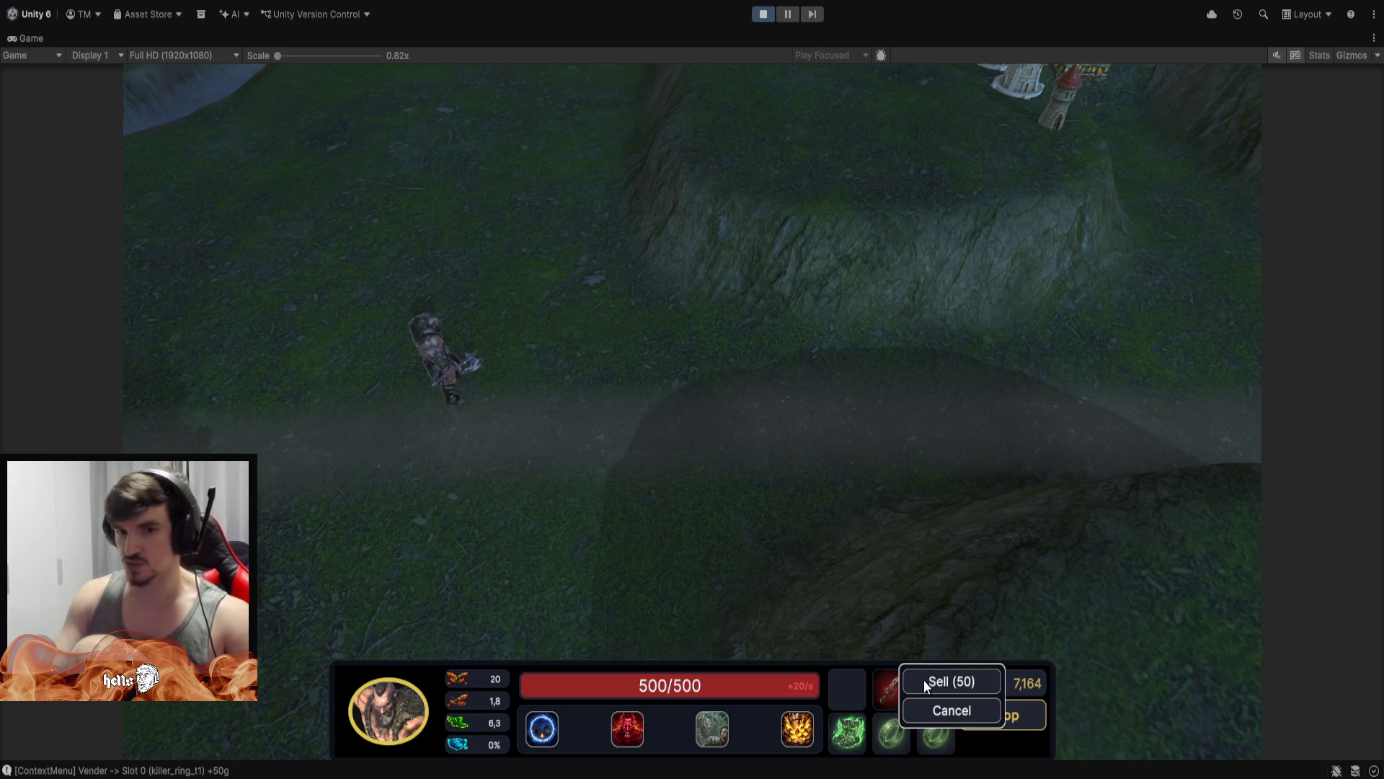
{"action": "key", "text": "space"}
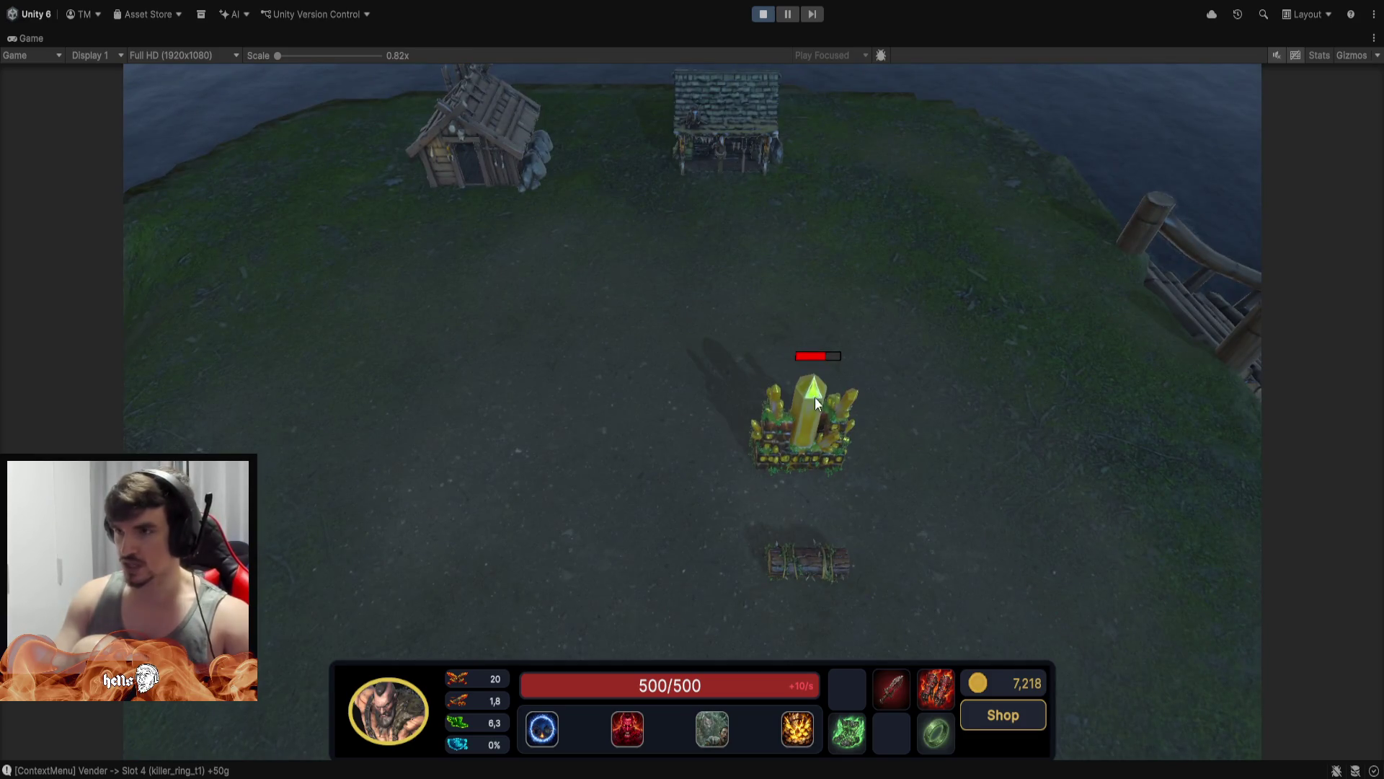
Buy Shield T1 and Armor T1 for 100 gold each from the Defense section of the vendor shop
{"action": "left_click", "coordinate": [752, 393]}
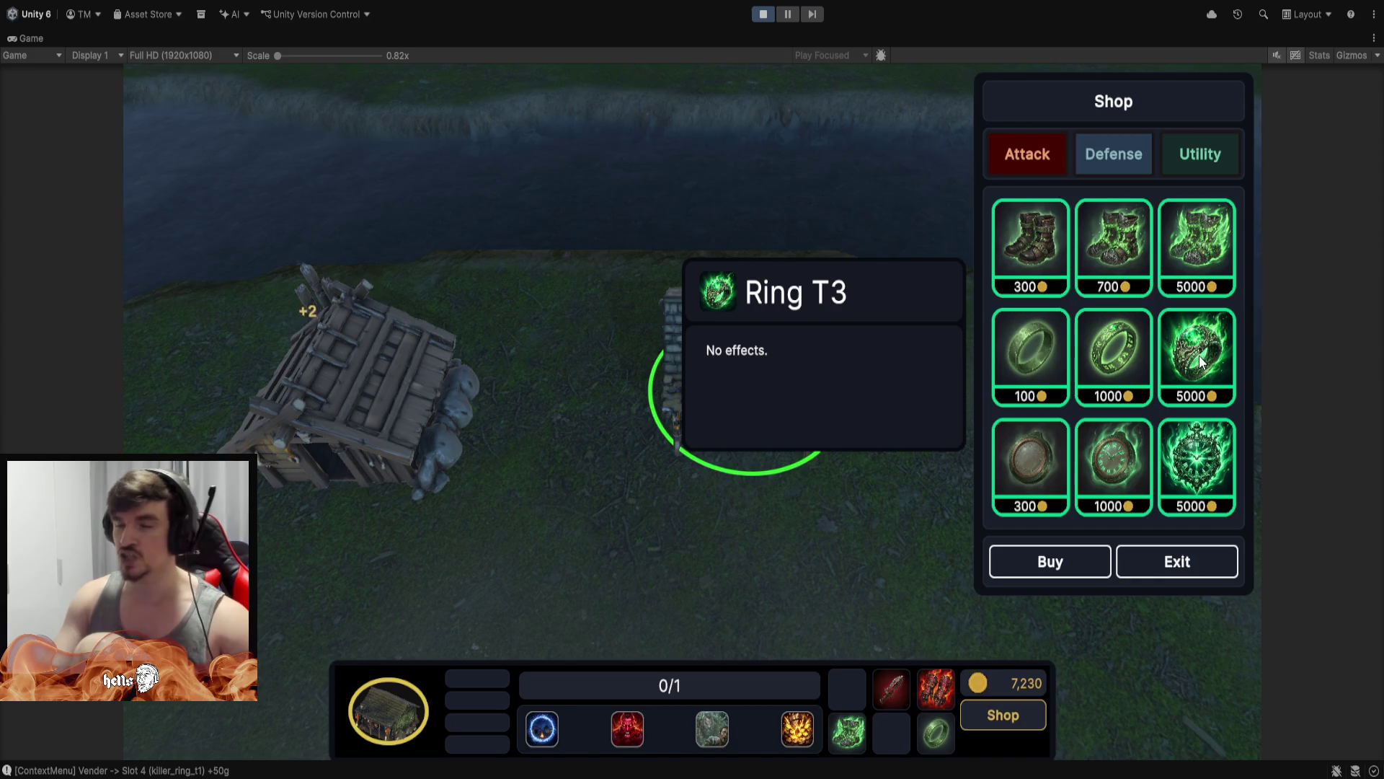
{"action": "left_click", "coordinate": [1116, 151]}
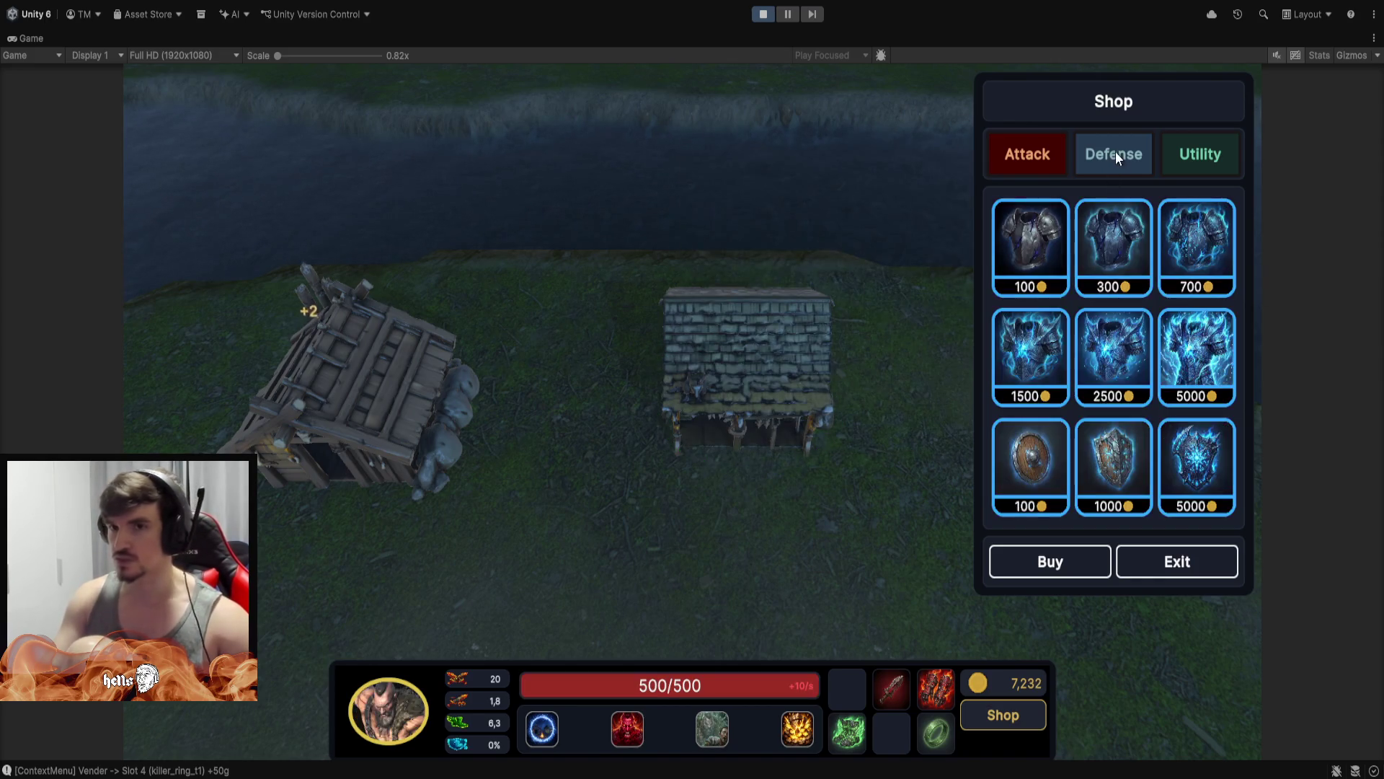
{"action": "left_click", "coordinate": [1033, 466]}
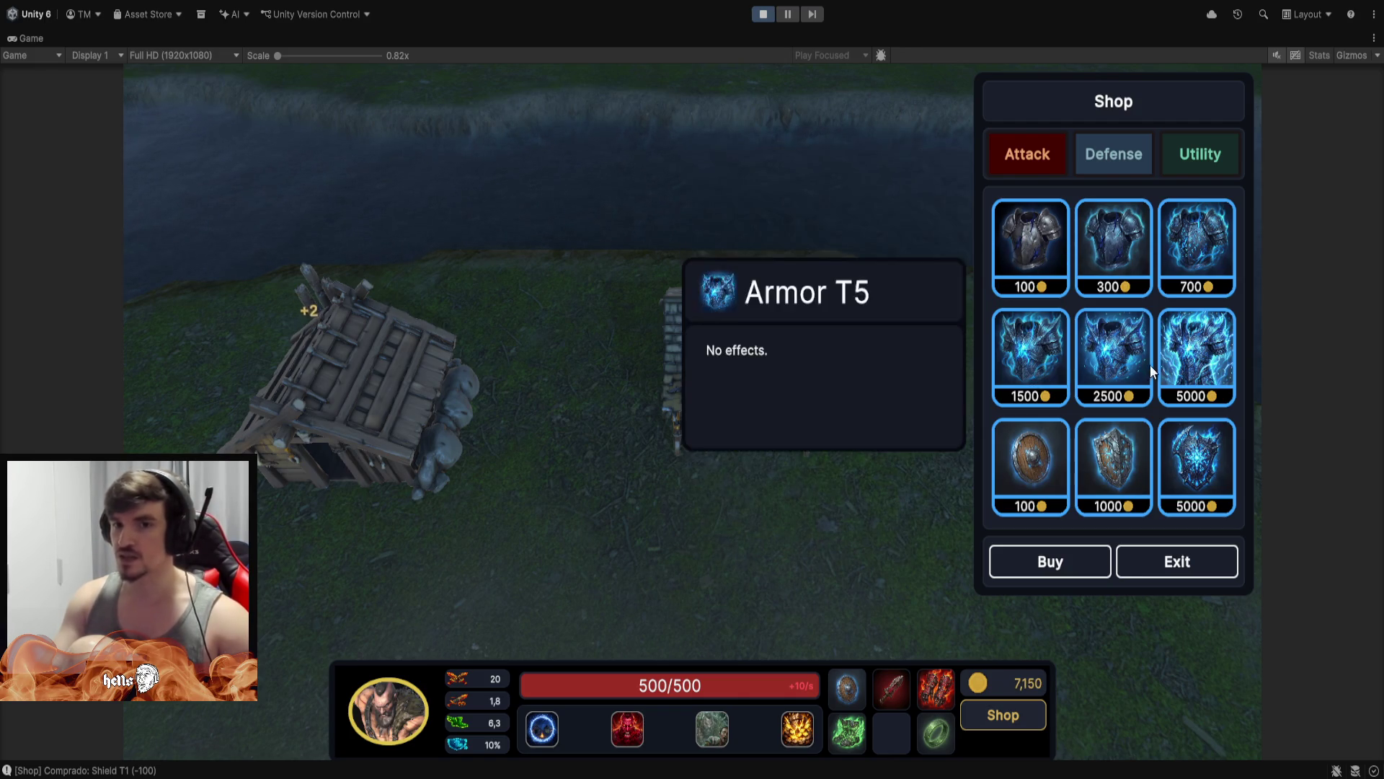
{"action": "double_click", "coordinate": [1031, 244]}
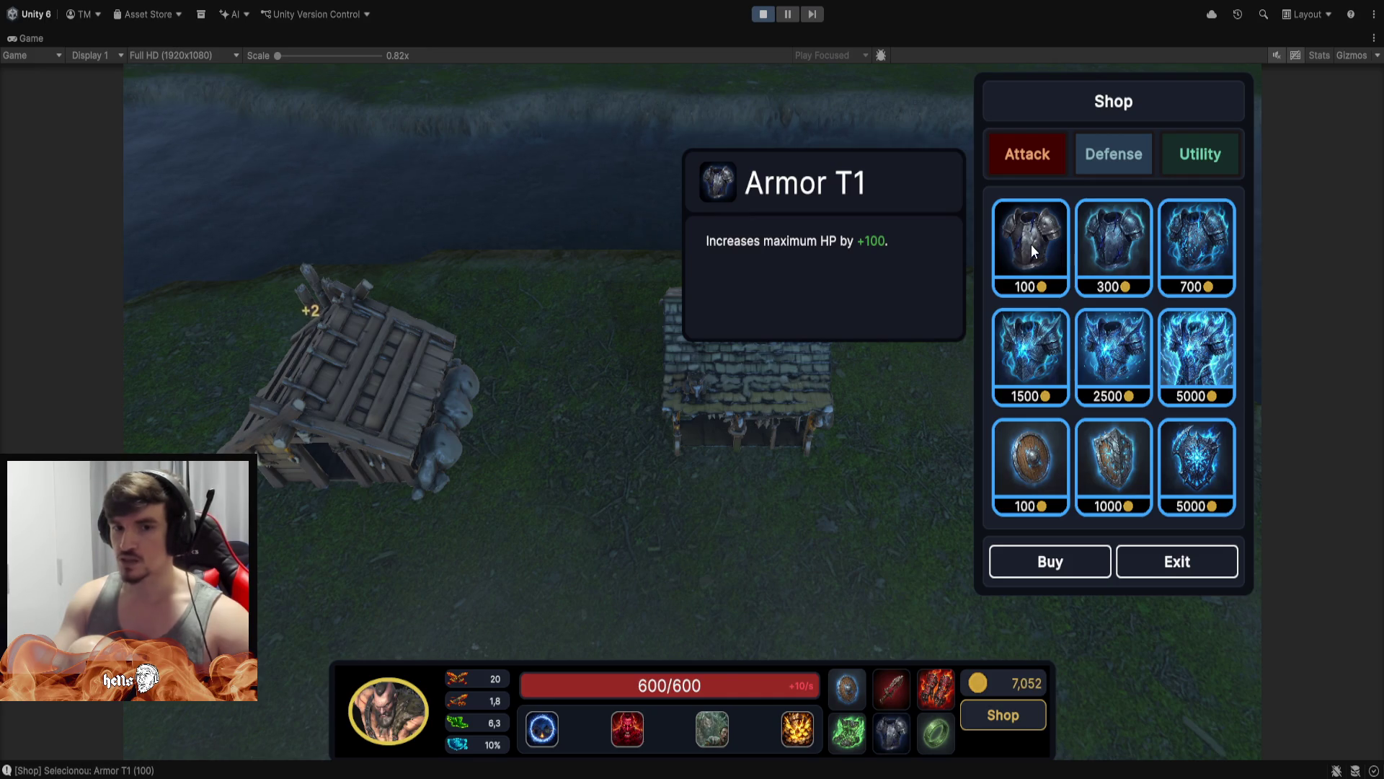
{"action": "left_click", "coordinate": [1180, 563]}
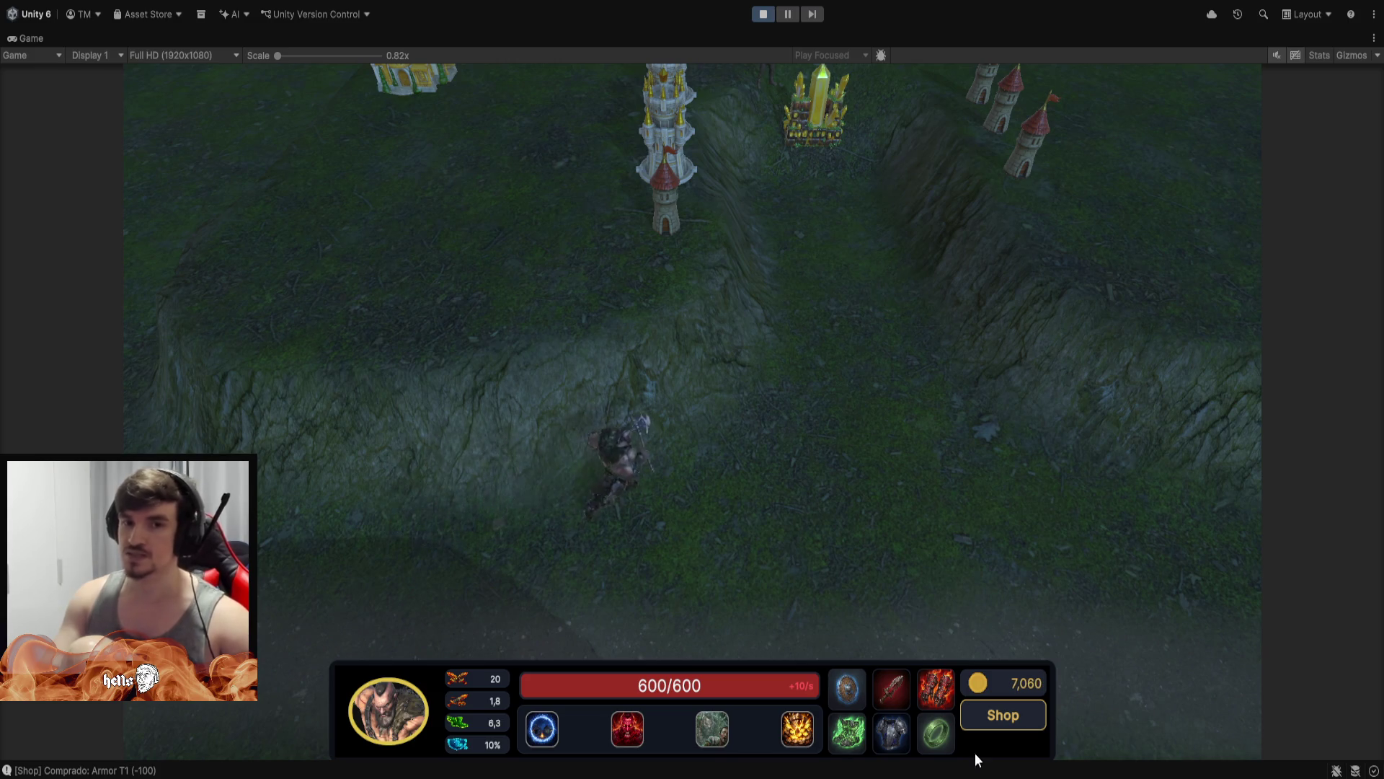
Send the berserker to attack the base crystal, pull it back and cast its third skill
{"action": "scroll", "coordinate": [789, 274], "scroll_direction": "up", "scroll_amount": 5}
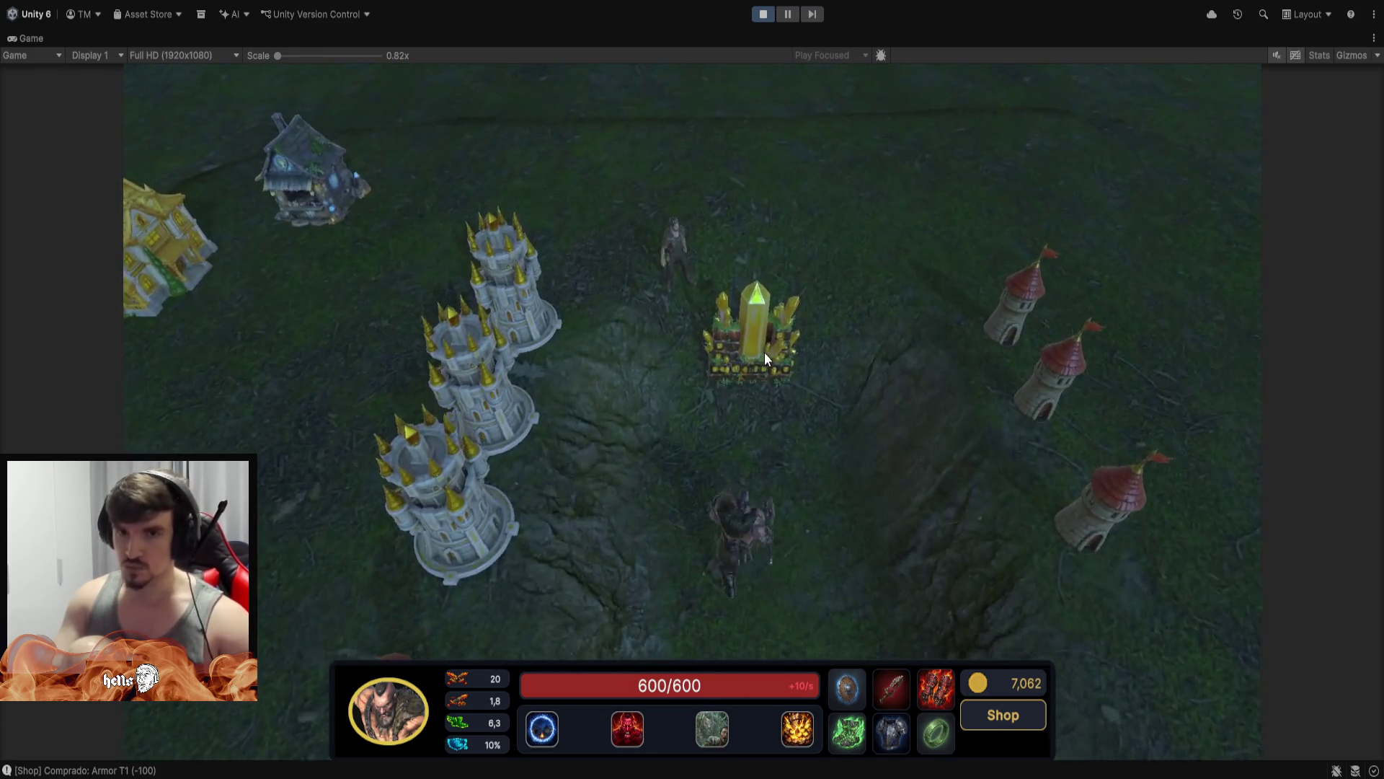
{"action": "right_click", "coordinate": [764, 352]}
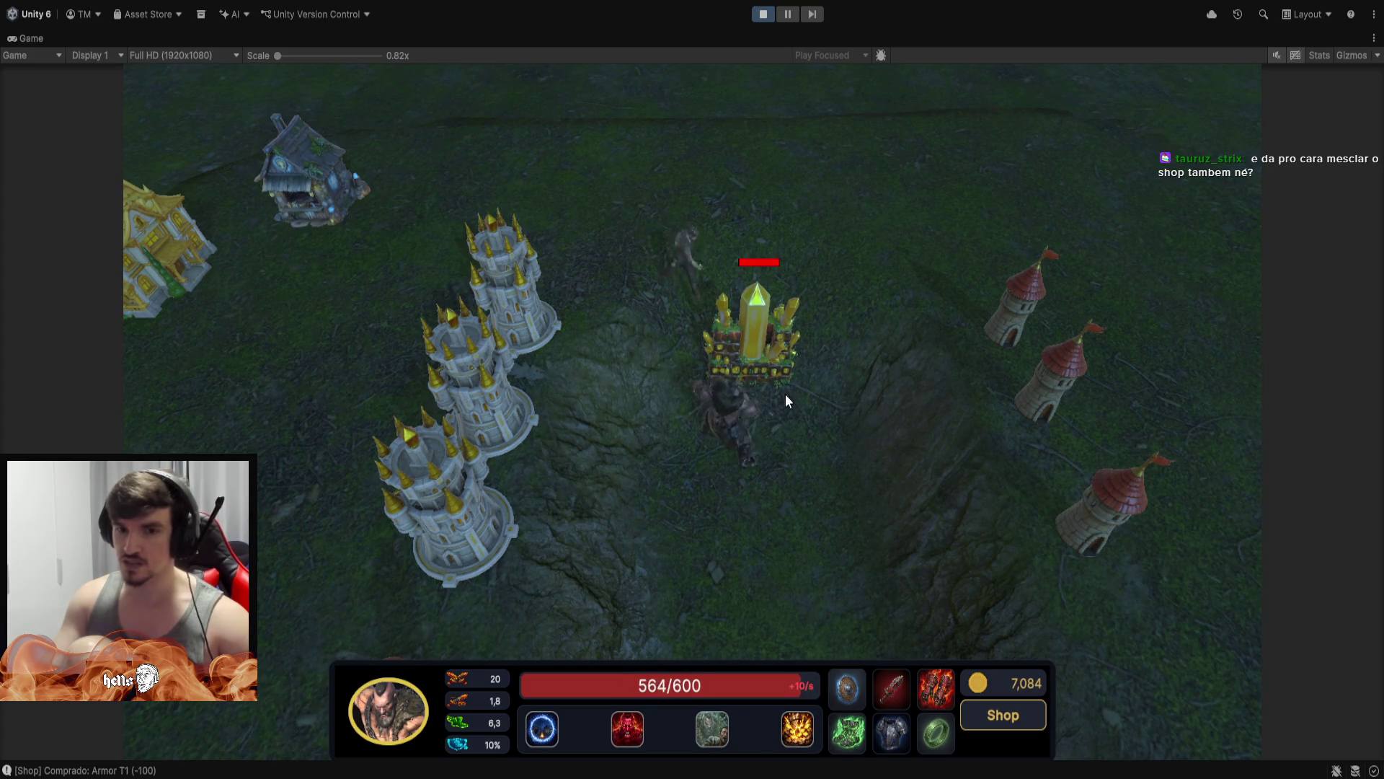
{"action": "scroll", "coordinate": [770, 493], "scroll_direction": "down", "scroll_amount": 2}
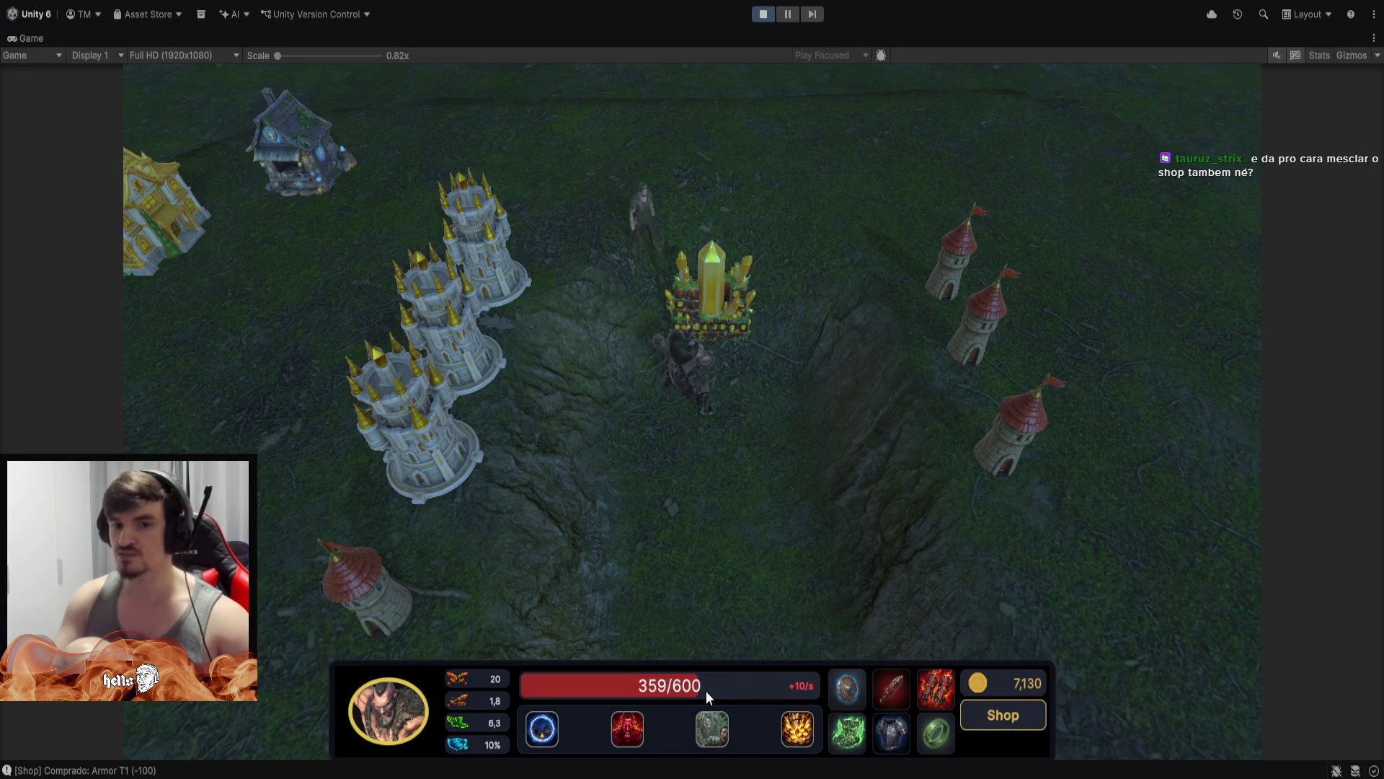
{"action": "right_click", "coordinate": [754, 538]}
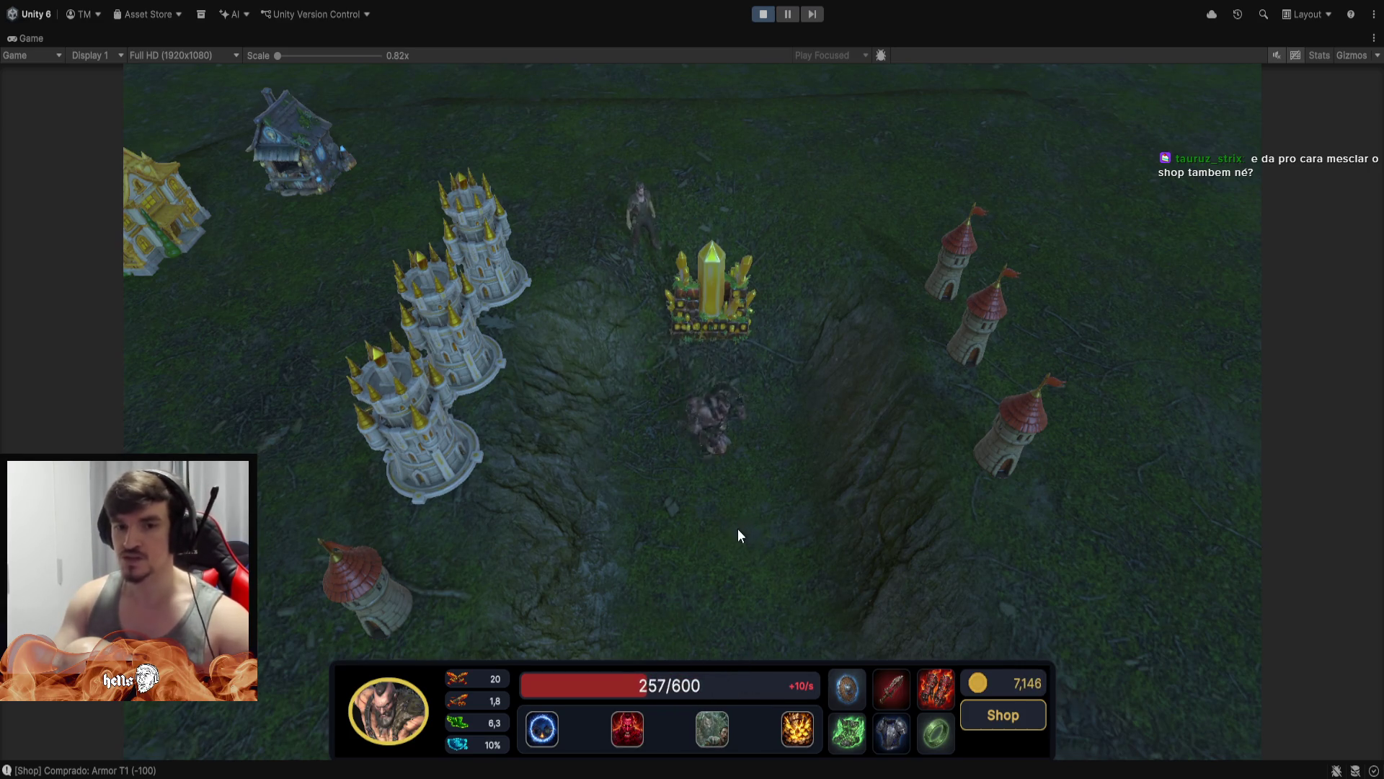
{"action": "scroll", "coordinate": [727, 514], "scroll_direction": "down", "scroll_amount": 2}
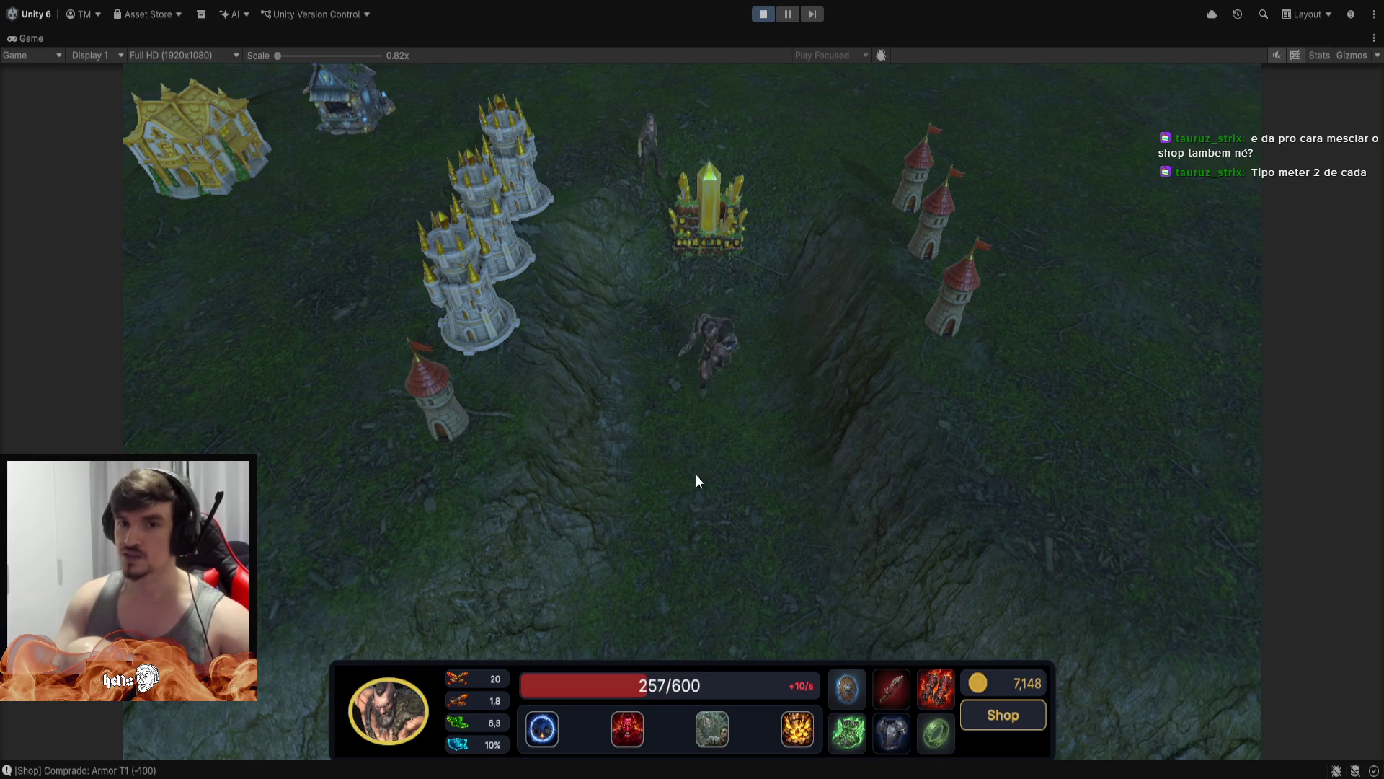
{"action": "key", "text": "e"}
{"action": "scroll", "coordinate": [696, 582], "scroll_direction": "down", "scroll_amount": 3}
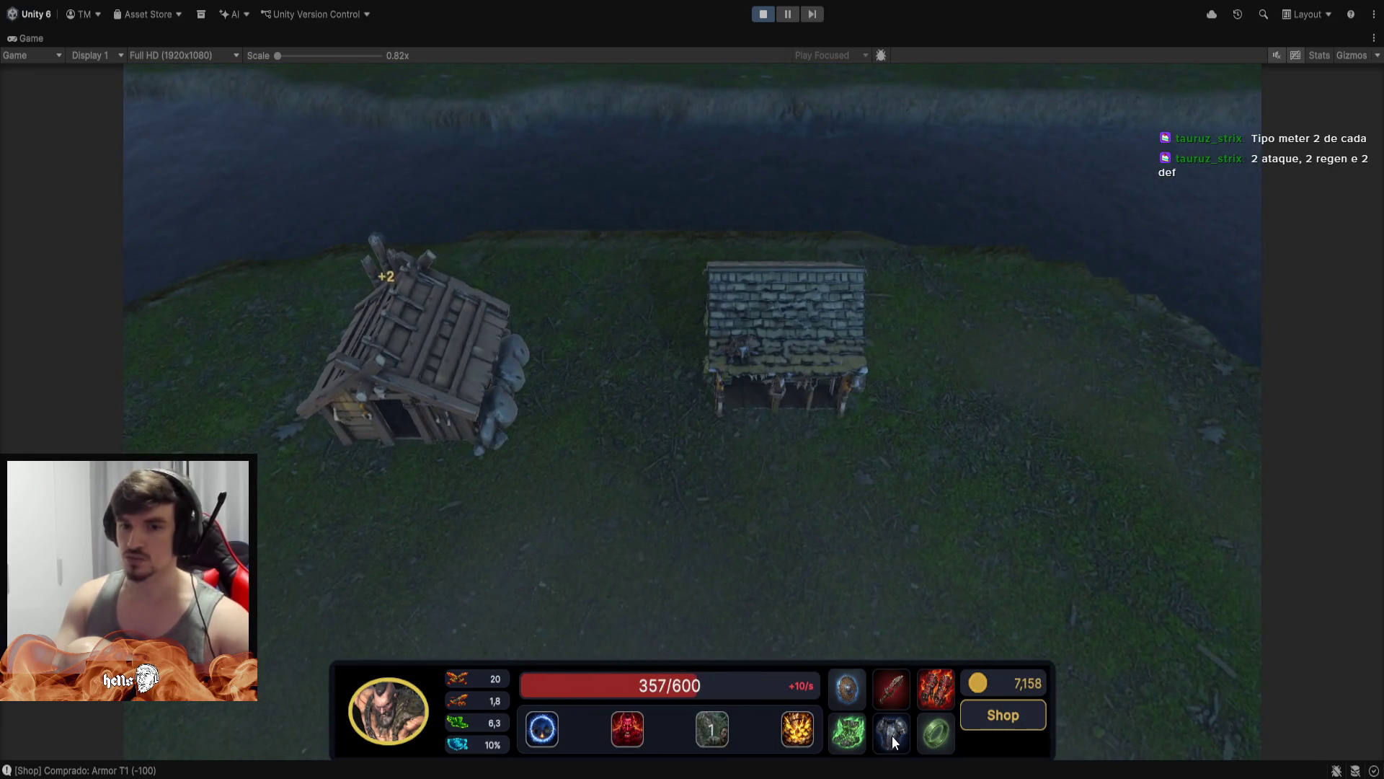
Sell the armor and sword for 50 gold each and the boots for 2500 gold
{"action": "left_click", "coordinate": [892, 733]}
{"action": "left_click", "coordinate": [922, 681]}
{"action": "left_click", "coordinate": [930, 693]}
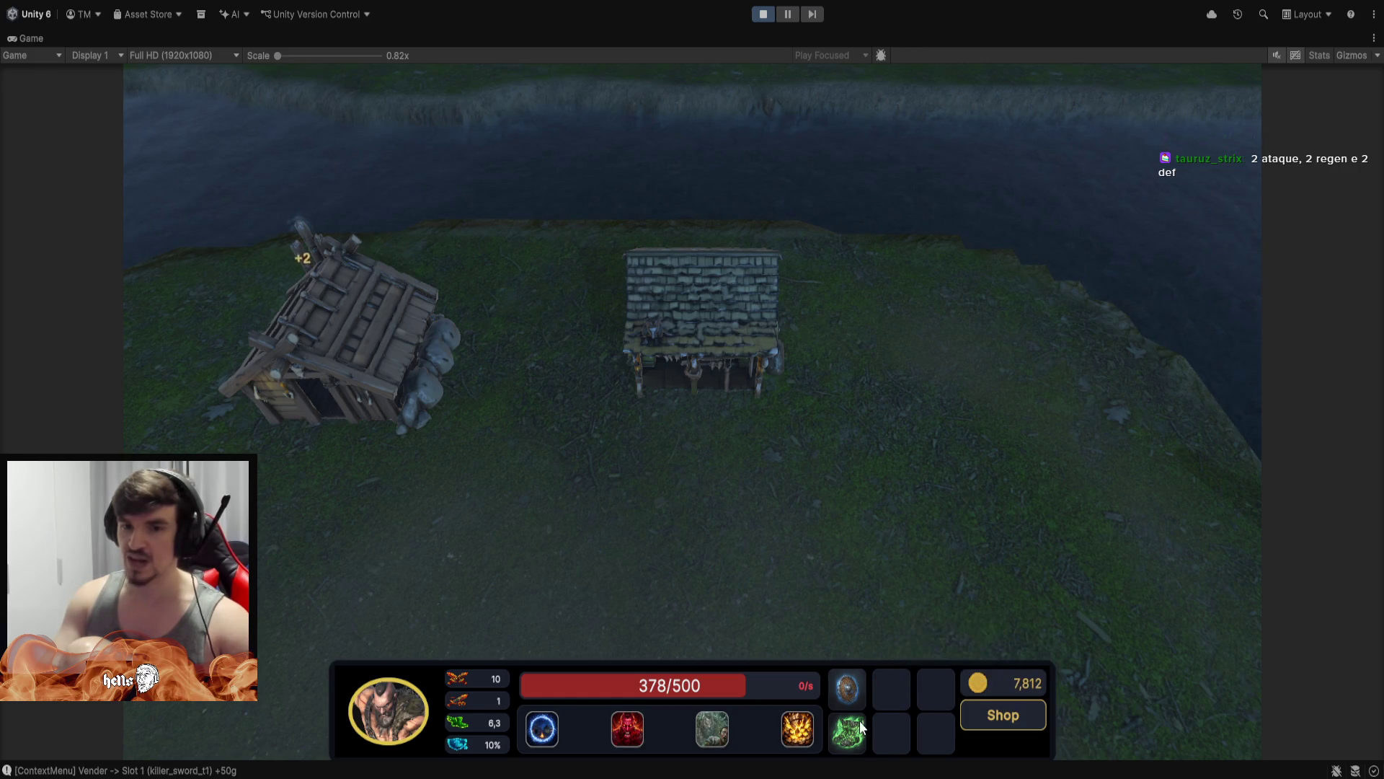
{"action": "left_click", "coordinate": [699, 365]}
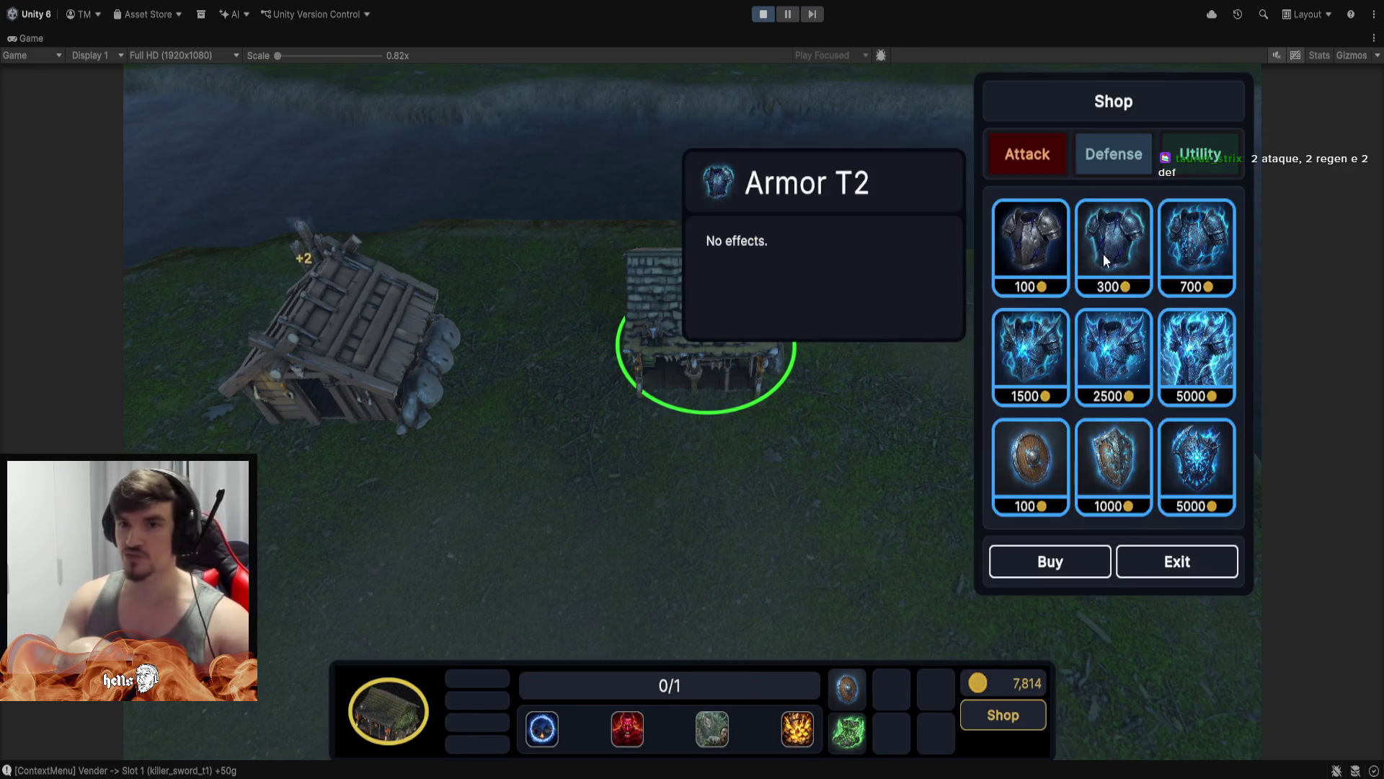
{"action": "left_click", "coordinate": [1041, 165]}
{"action": "left_click", "coordinate": [1200, 162]}
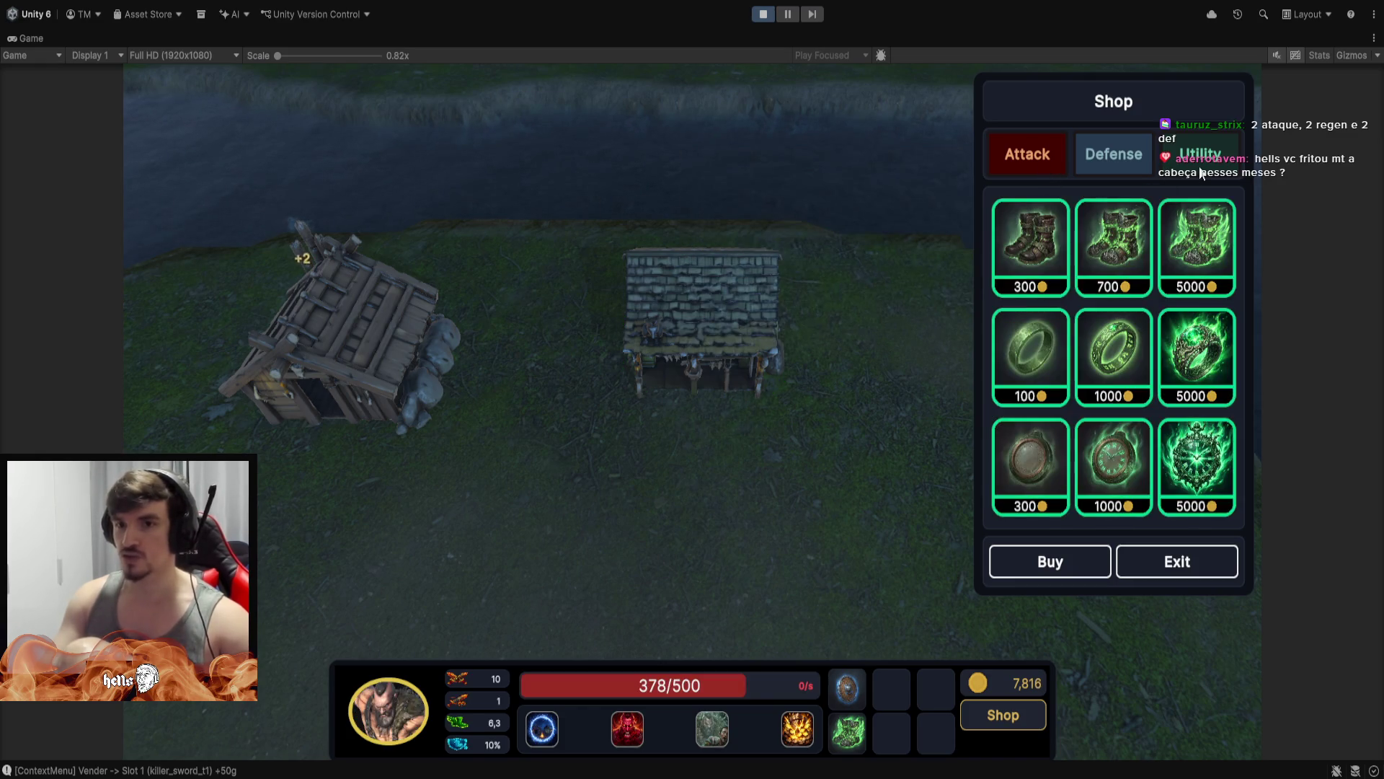
{"action": "mouse_move", "coordinate": [1031, 352]}
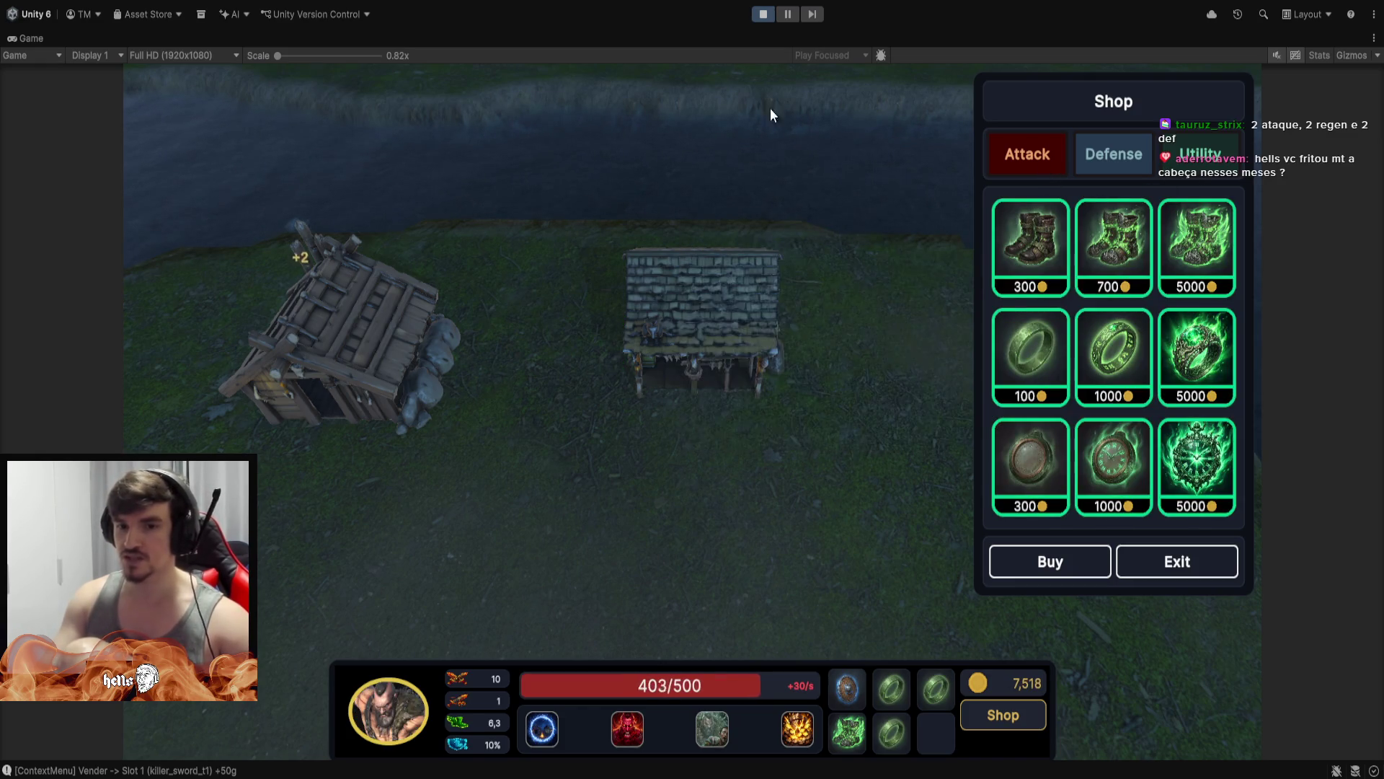
{"action": "right_click", "coordinate": [854, 736]}
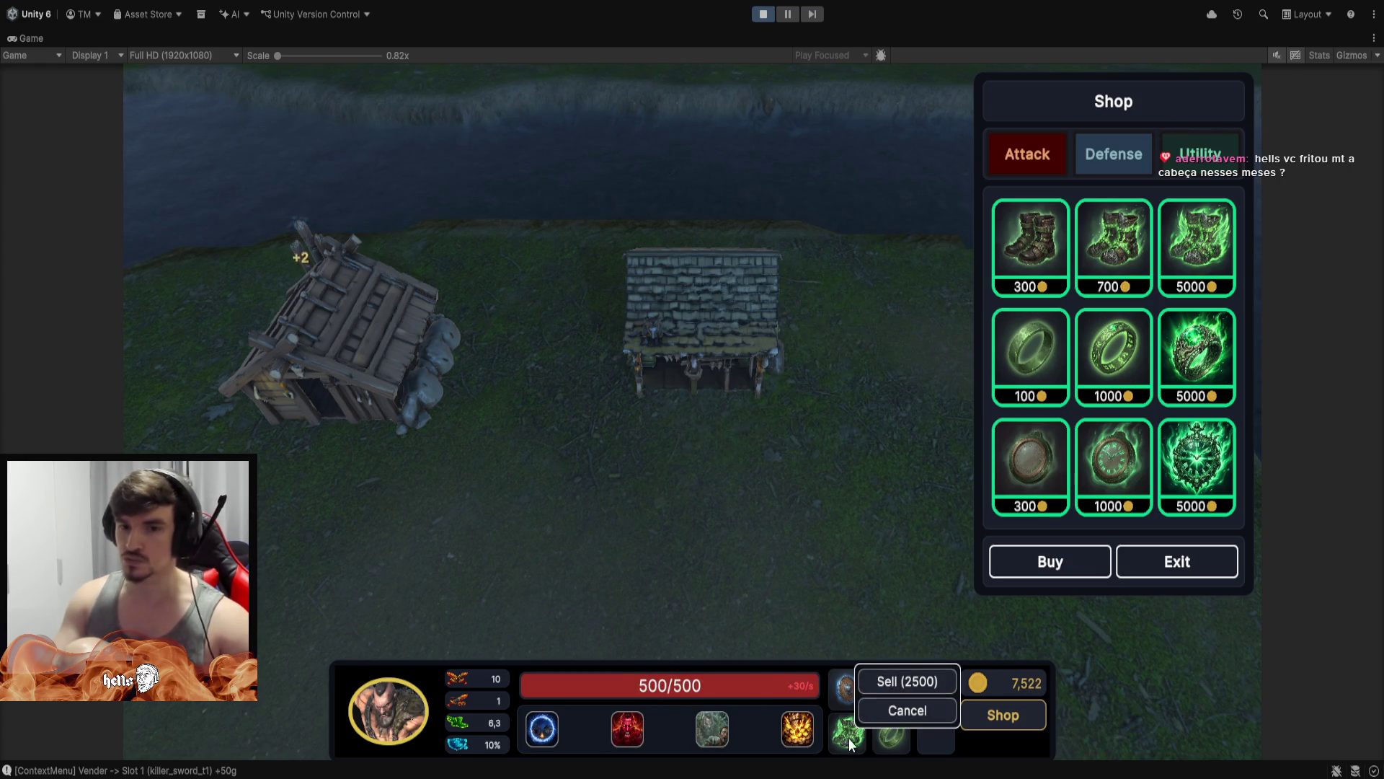
{"action": "left_click", "coordinate": [888, 683]}
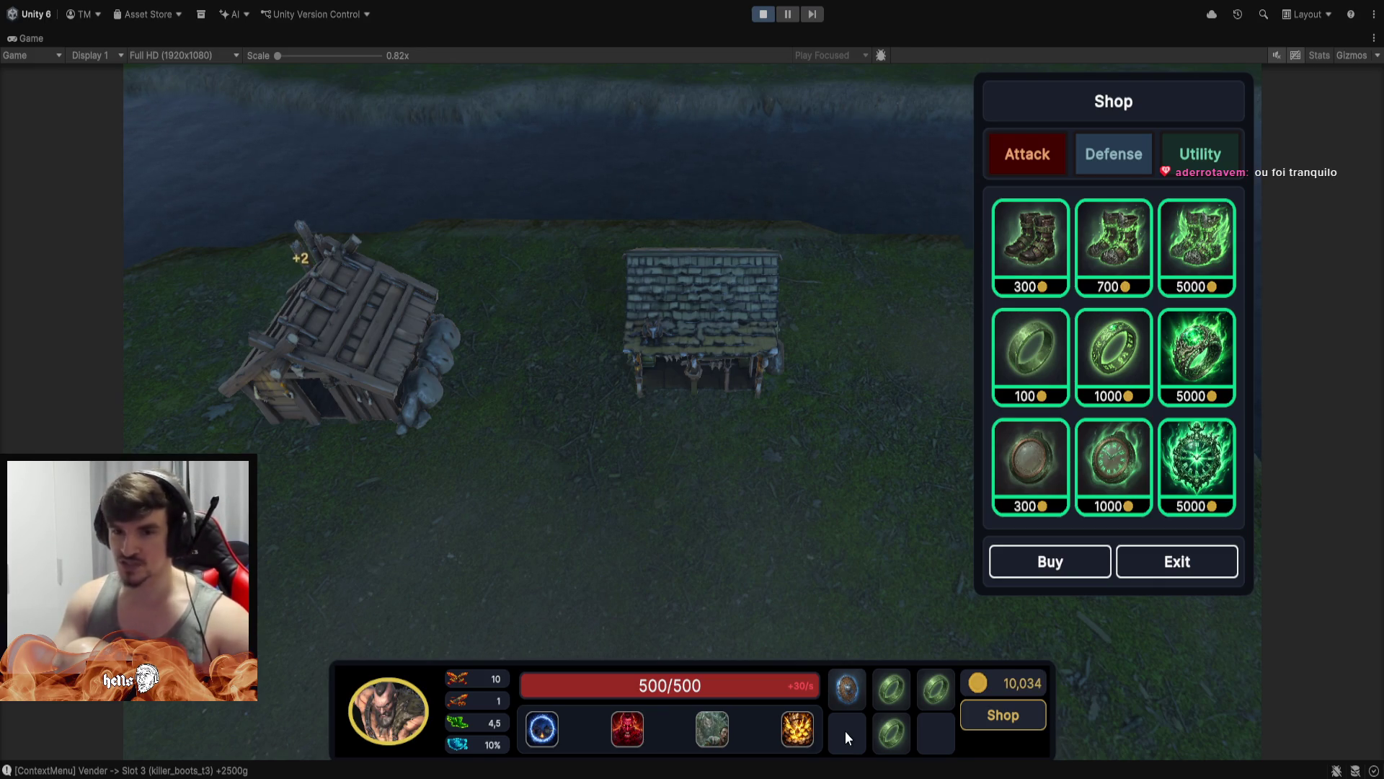
Buy another Ring T1 and an Armor T1, then leave the shop
{"action": "right_click", "coordinate": [1024, 342]}
{"action": "left_click", "coordinate": [1082, 153]}
{"action": "right_click", "coordinate": [1035, 259]}
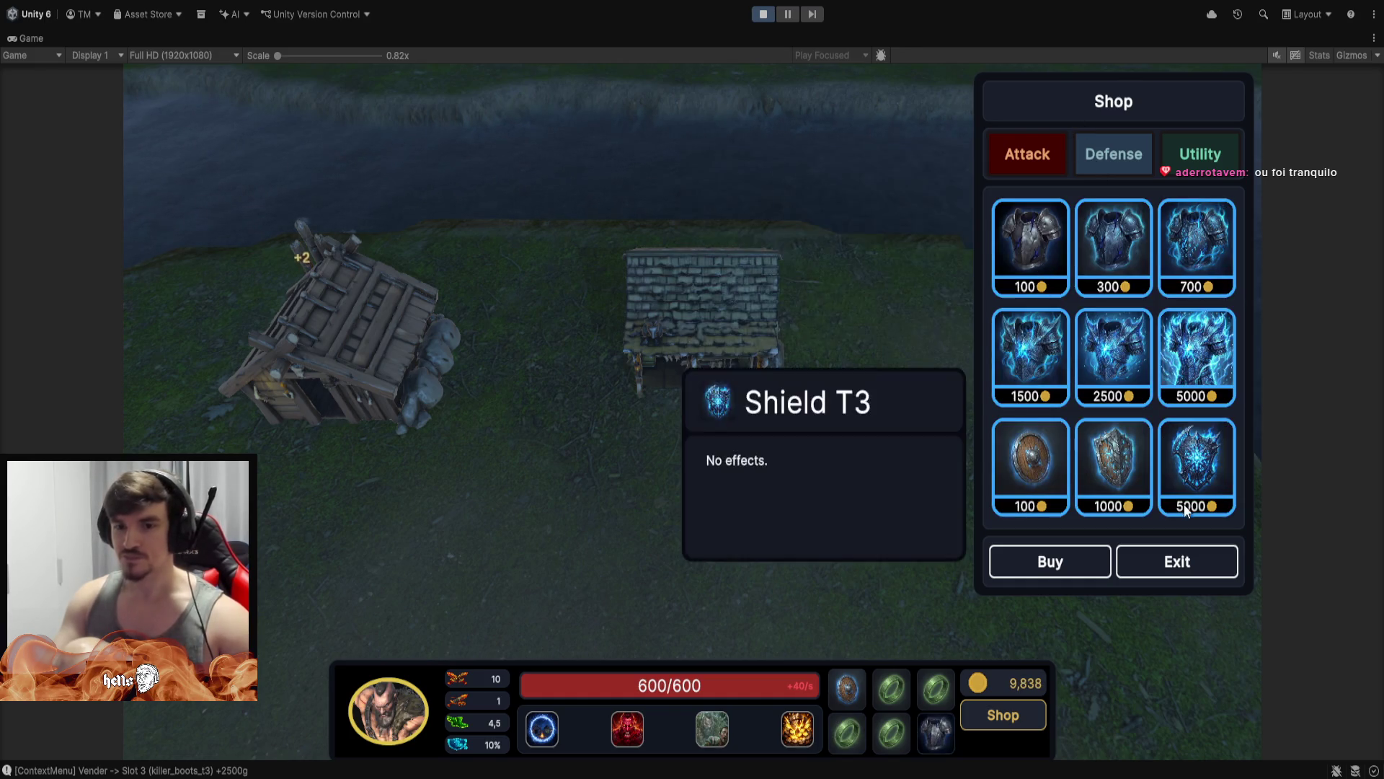
{"action": "left_click", "coordinate": [1197, 565]}
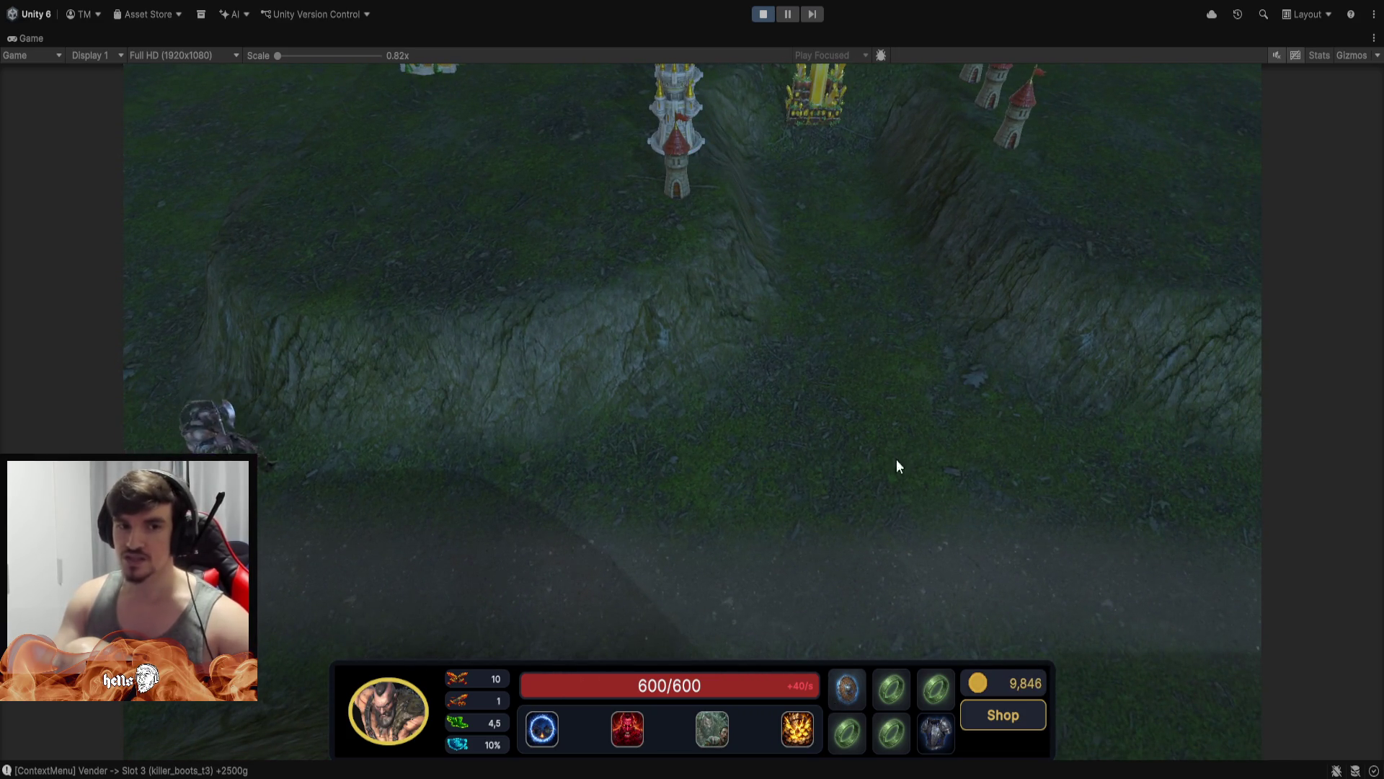
Walk the berserker up toward the base, then back south away from the crystal down the slope
{"action": "right_click", "coordinate": [777, 419]}
{"action": "right_click", "coordinate": [721, 299]}
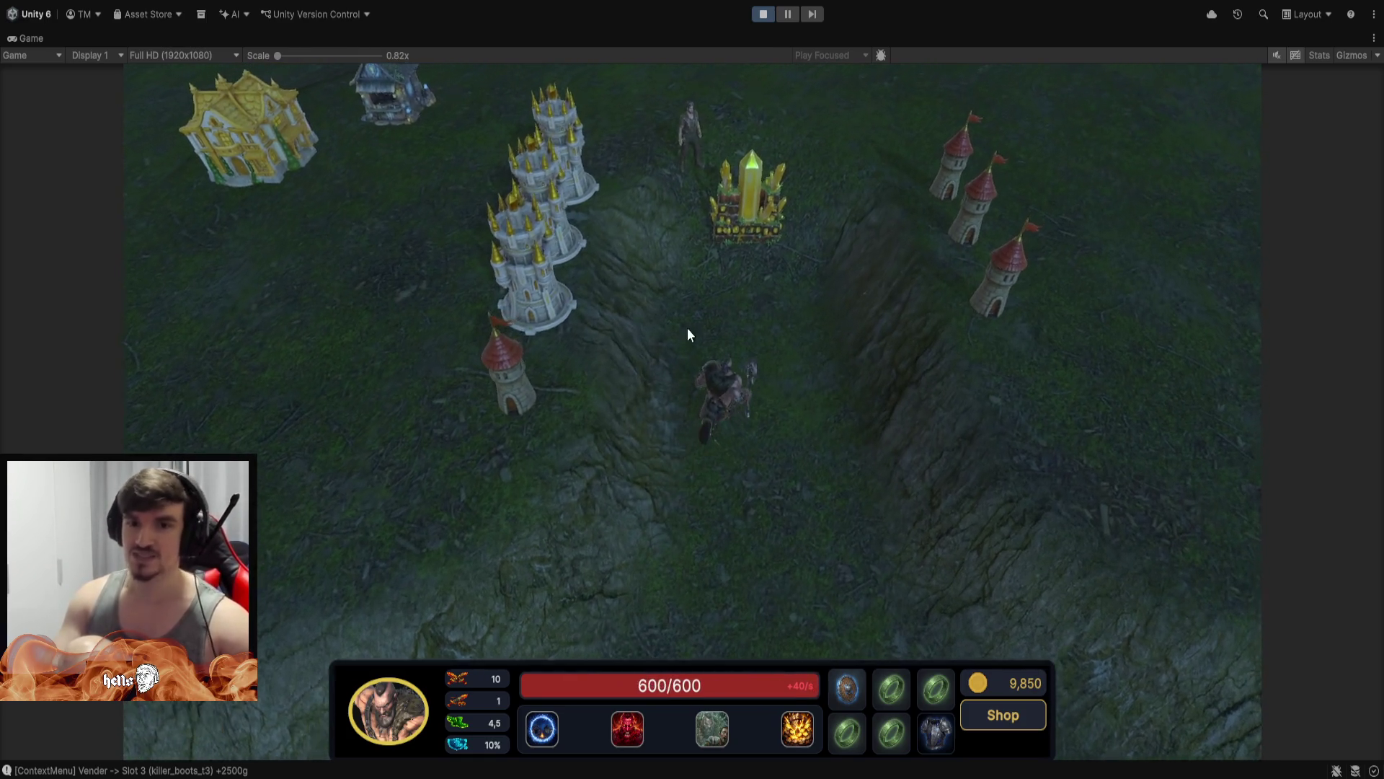
{"action": "scroll", "coordinate": [713, 376], "scroll_direction": "up", "scroll_amount": 3}
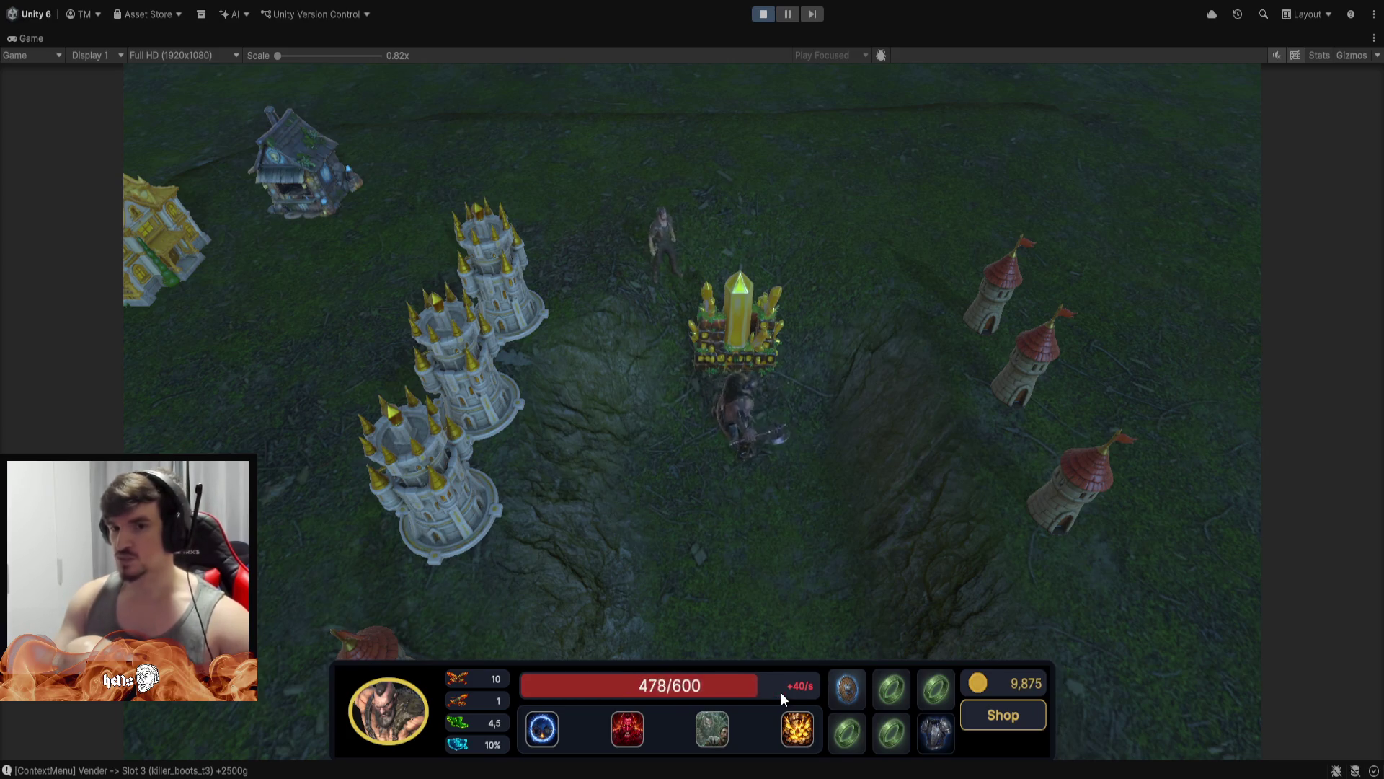
{"action": "mouse_move", "coordinate": [734, 328]}
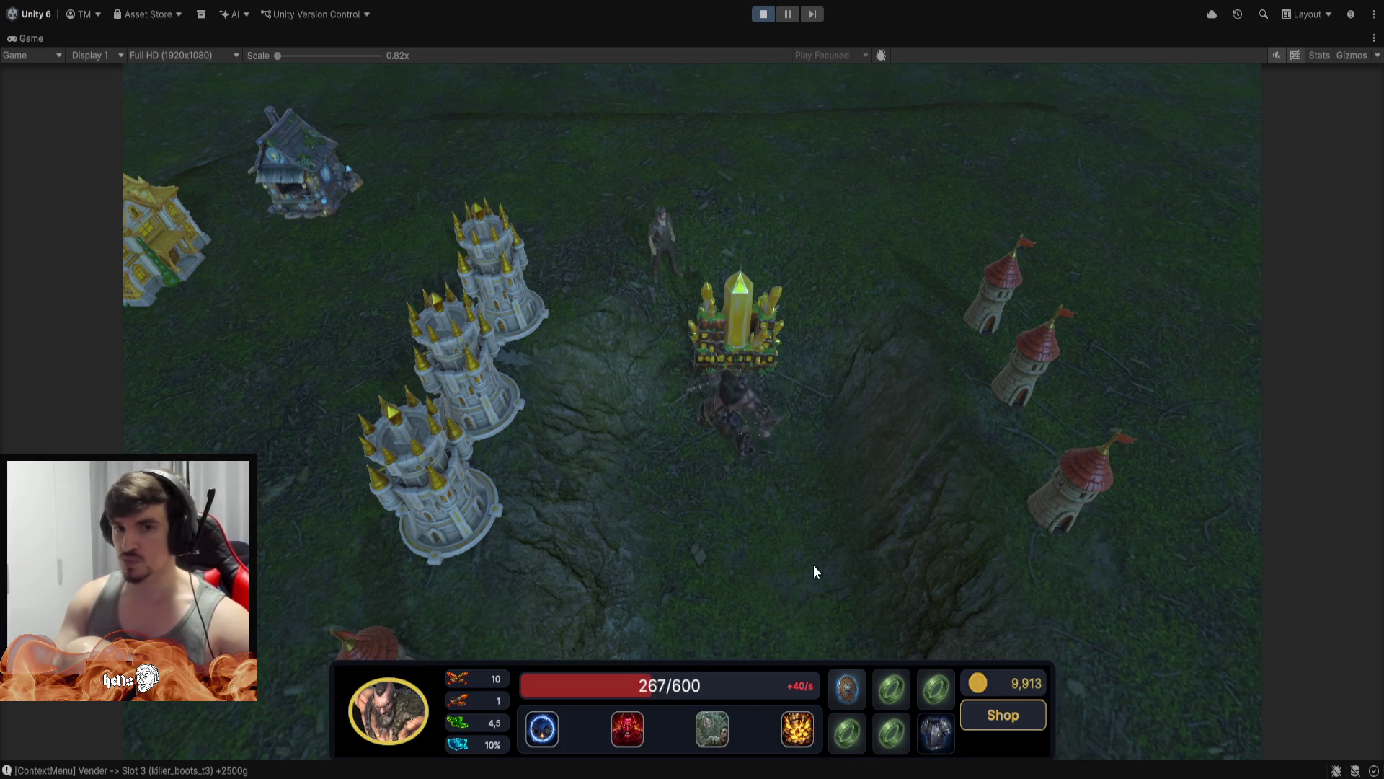
{"action": "right_click", "coordinate": [713, 581]}
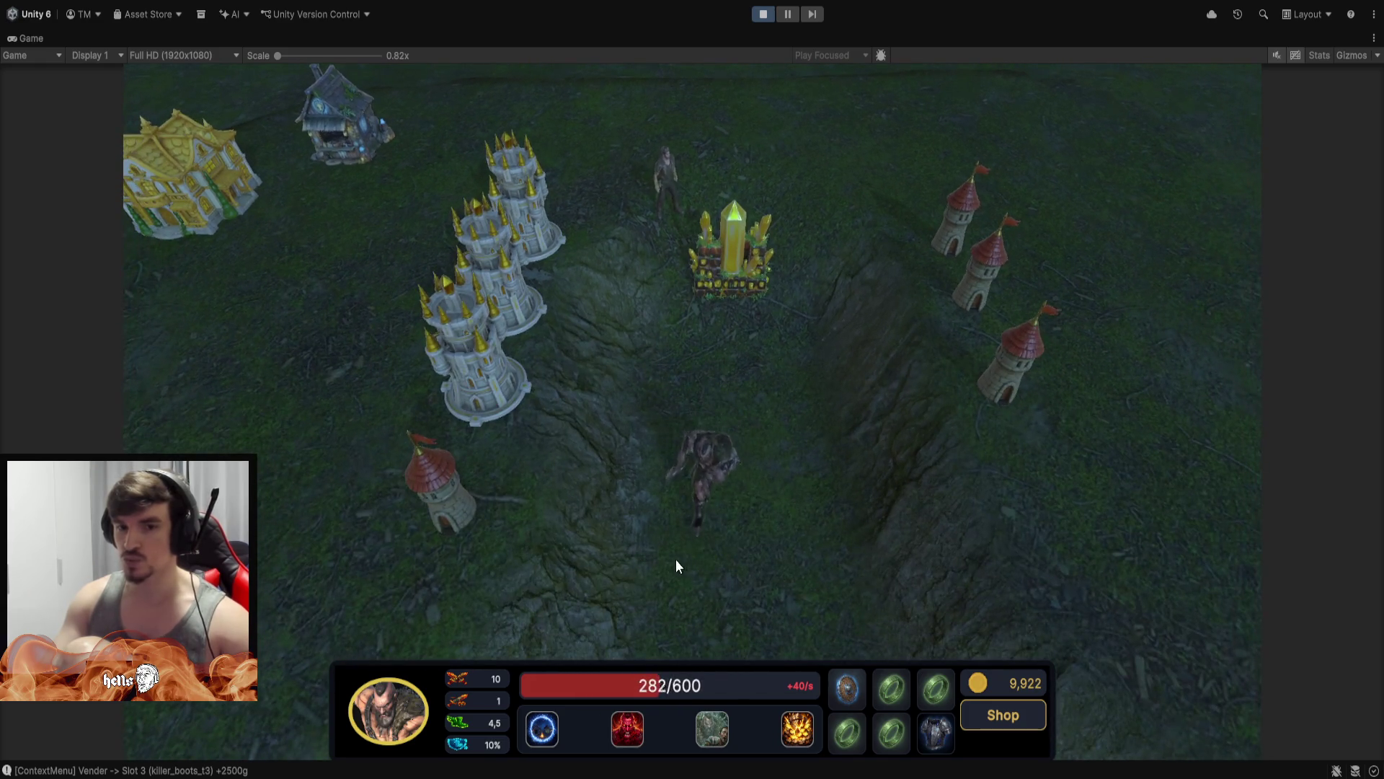
{"action": "right_click", "coordinate": [858, 559]}
{"action": "right_click", "coordinate": [741, 525]}
Walk the barbarian up and down the valley, down-left along the path, then back toward the castles
{"action": "right_click", "coordinate": [678, 397]}
{"action": "right_click", "coordinate": [747, 363]}
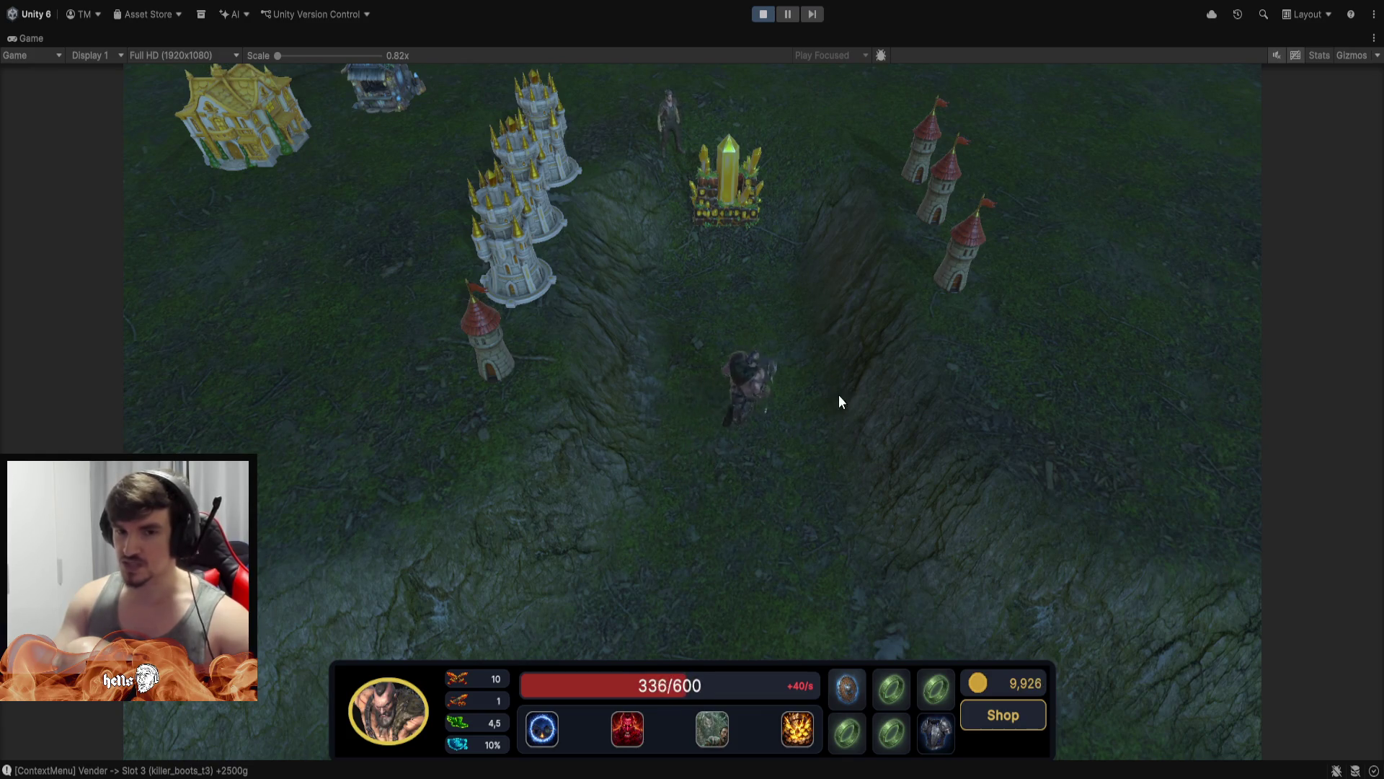
{"action": "right_click", "coordinate": [751, 328]}
{"action": "right_click", "coordinate": [672, 362]}
{"action": "right_click", "coordinate": [821, 375]}
{"action": "right_click", "coordinate": [749, 308]}
{"action": "right_click", "coordinate": [684, 325]}
{"action": "right_click", "coordinate": [711, 549]}
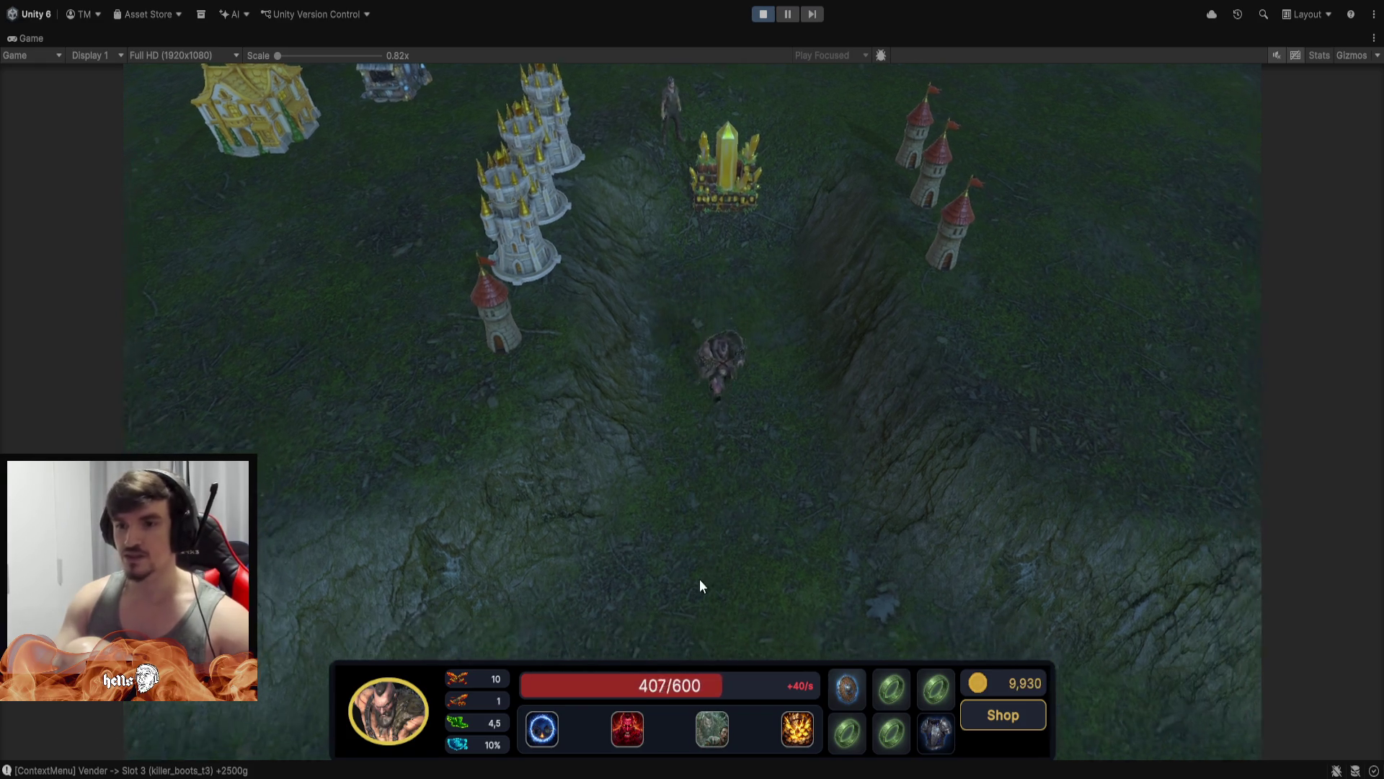
{"action": "right_click", "coordinate": [665, 551]}
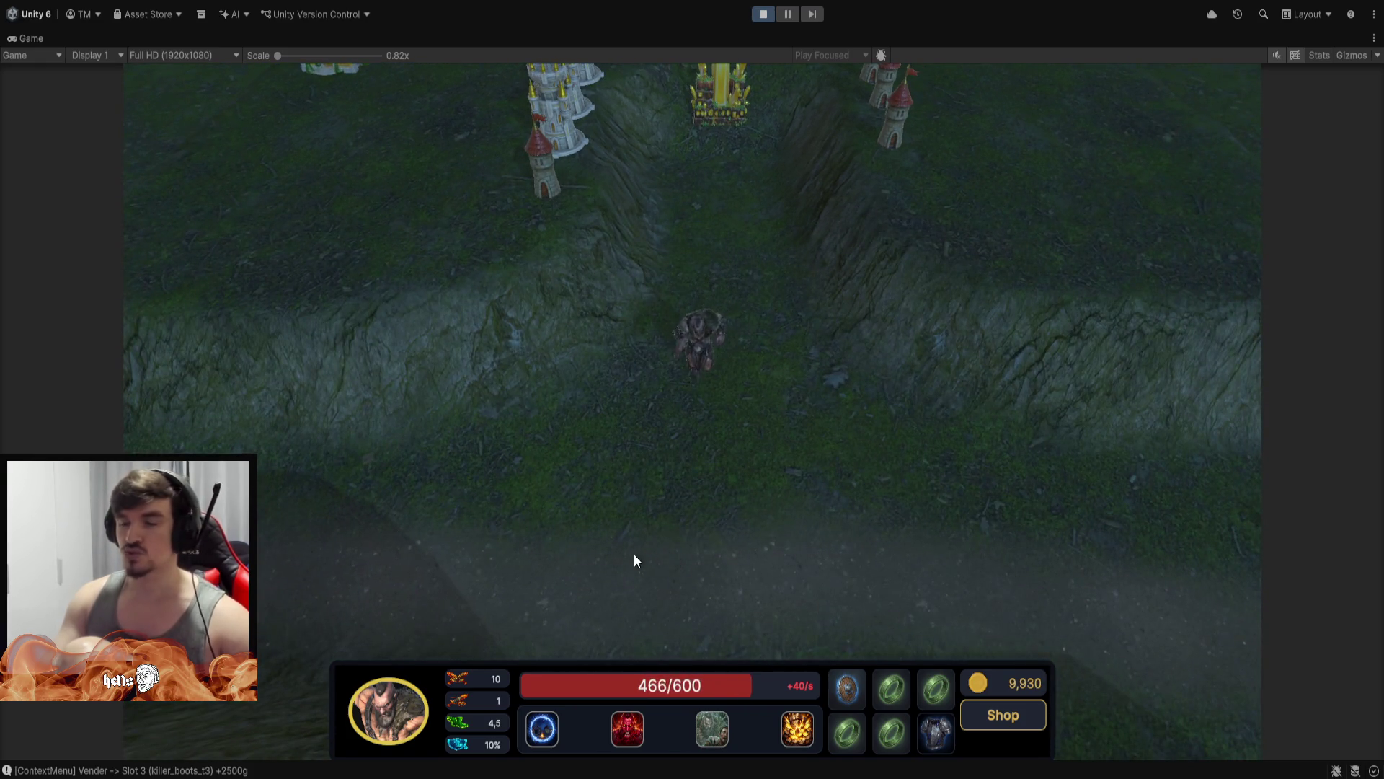
{"action": "right_click", "coordinate": [486, 566]}
{"action": "right_click", "coordinate": [404, 555]}
{"action": "right_click", "coordinate": [318, 602]}
{"action": "right_click", "coordinate": [540, 553]}
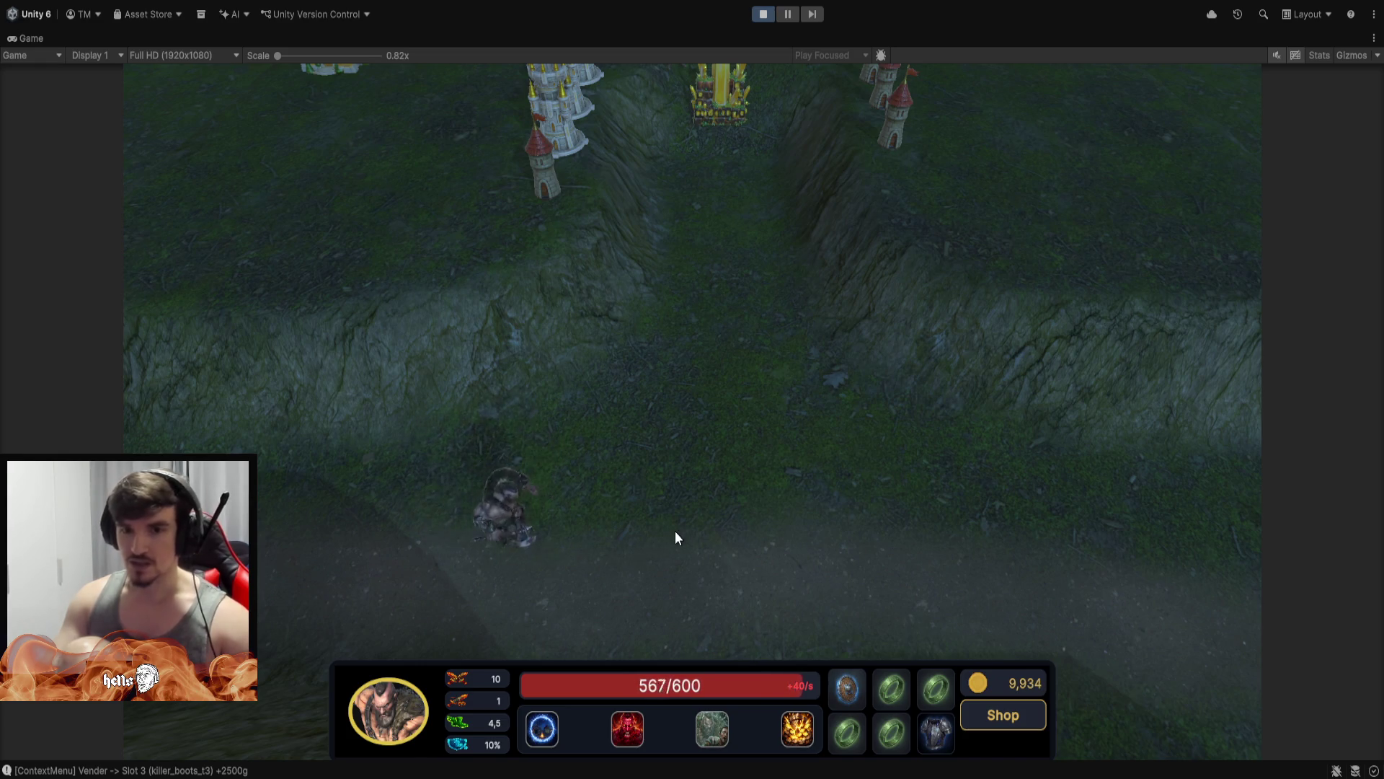
{"action": "right_click", "coordinate": [746, 533]}
{"action": "right_click", "coordinate": [747, 438]}
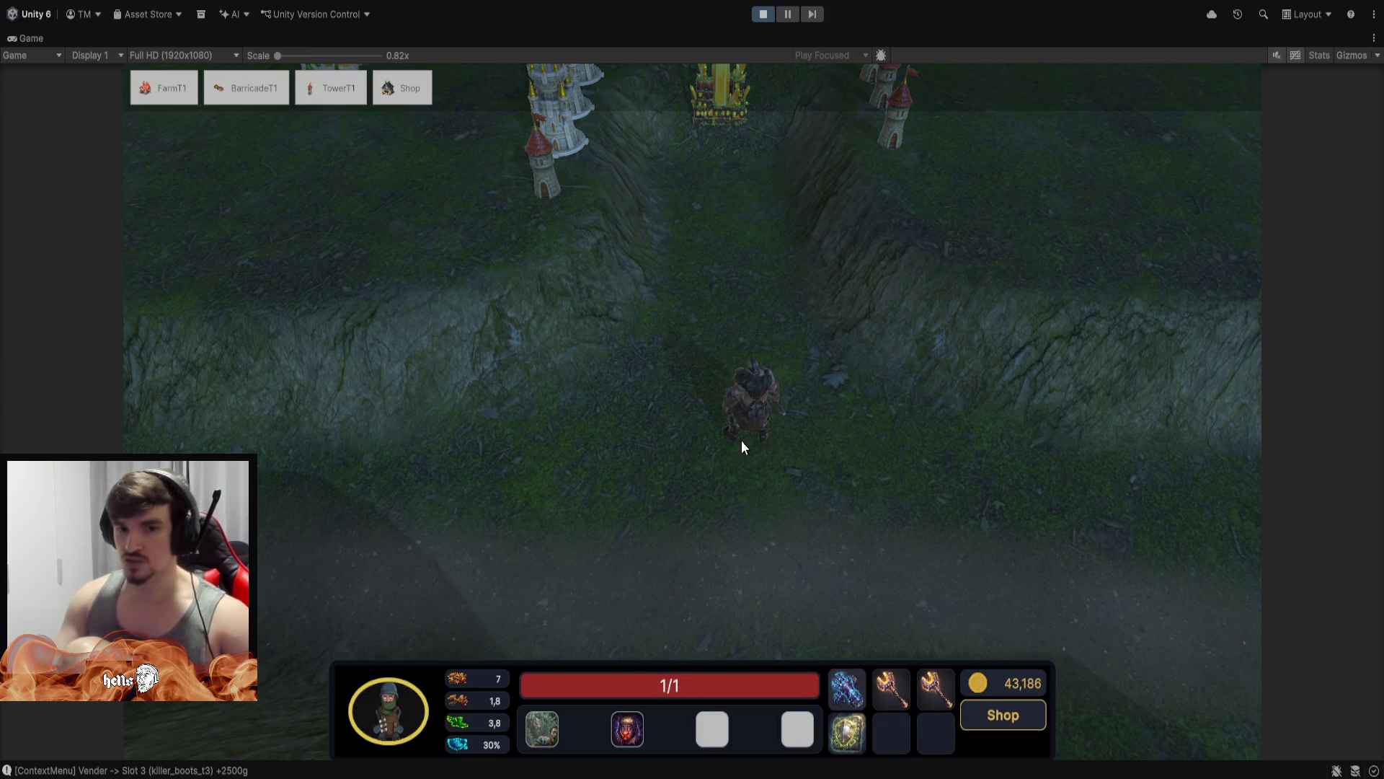
Zoom in and start aiming the worker's Silence skill
{"action": "scroll", "coordinate": [769, 426], "scroll_direction": "up", "scroll_amount": 2}
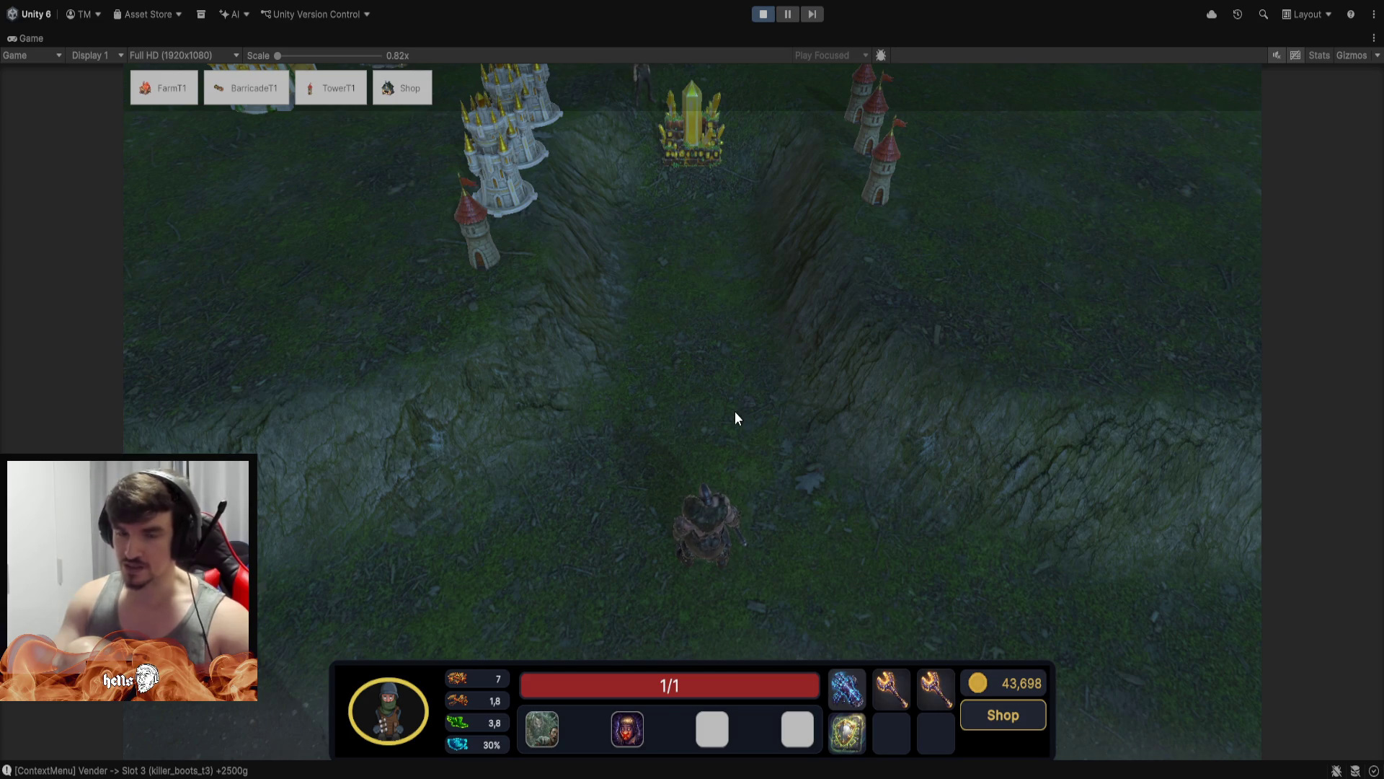
{"action": "left_click", "coordinate": [628, 728]}
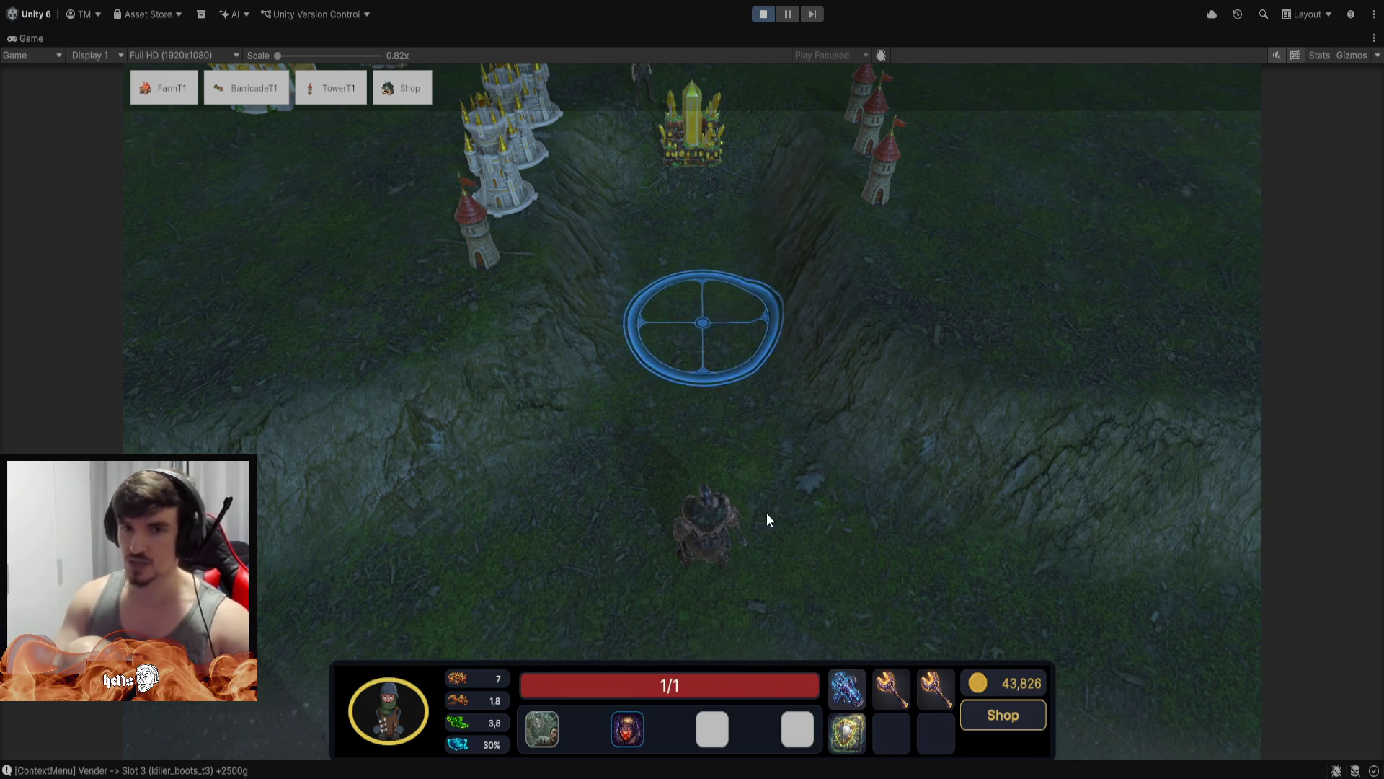
{"action": "scroll", "coordinate": [729, 230], "scroll_direction": "up", "scroll_amount": 2}
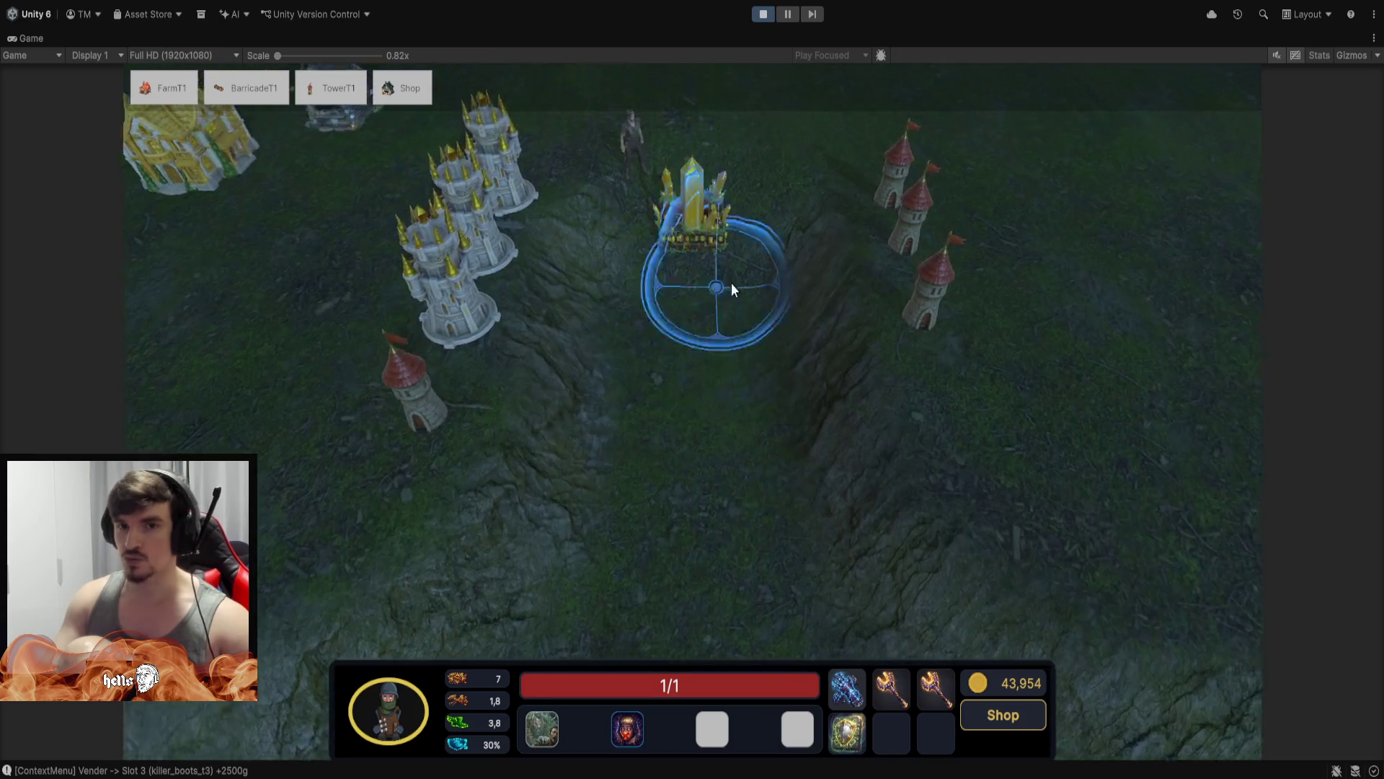
{"action": "scroll", "coordinate": [704, 291], "scroll_direction": "up", "scroll_amount": 3}
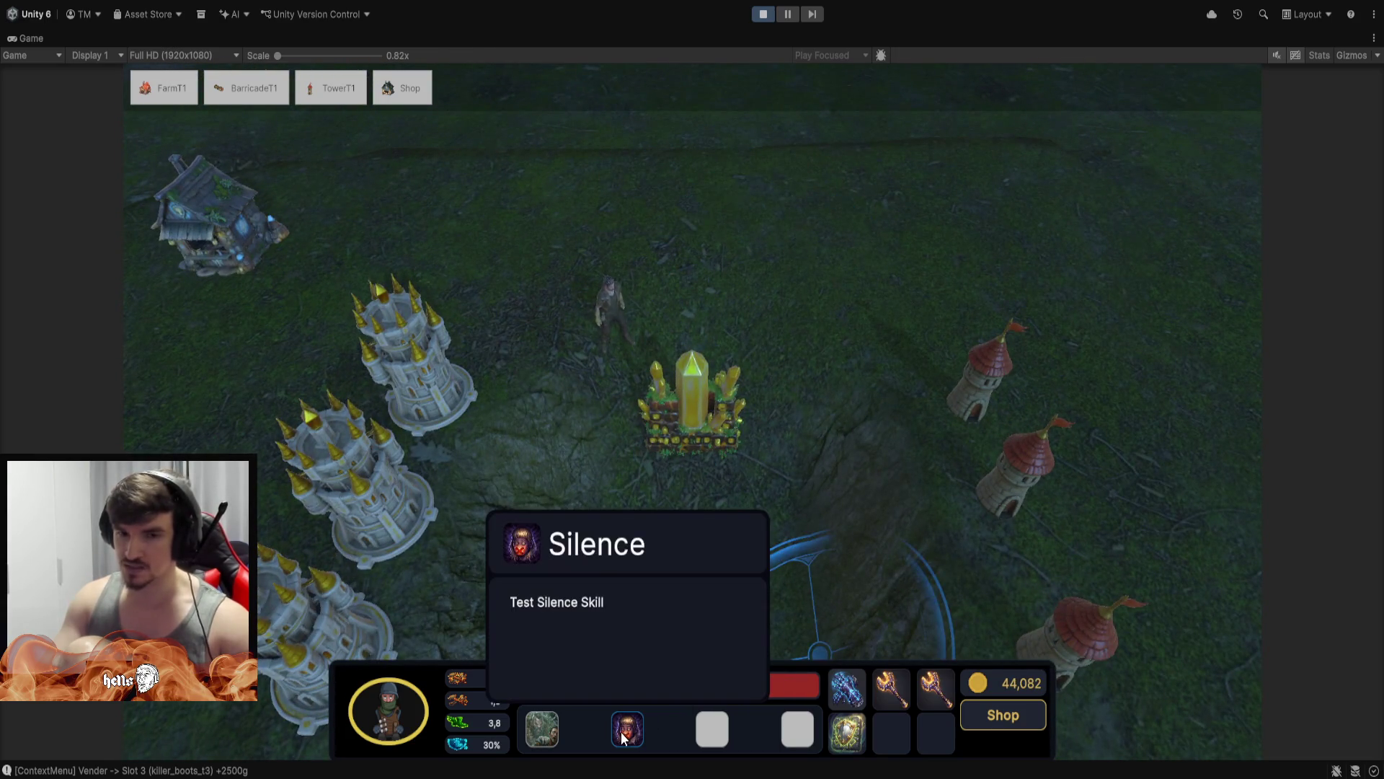
Drop the targeting, reselect the barbarian and walk him up beside the crystal
{"action": "scroll", "coordinate": [660, 358], "scroll_direction": "up", "scroll_amount": 3}
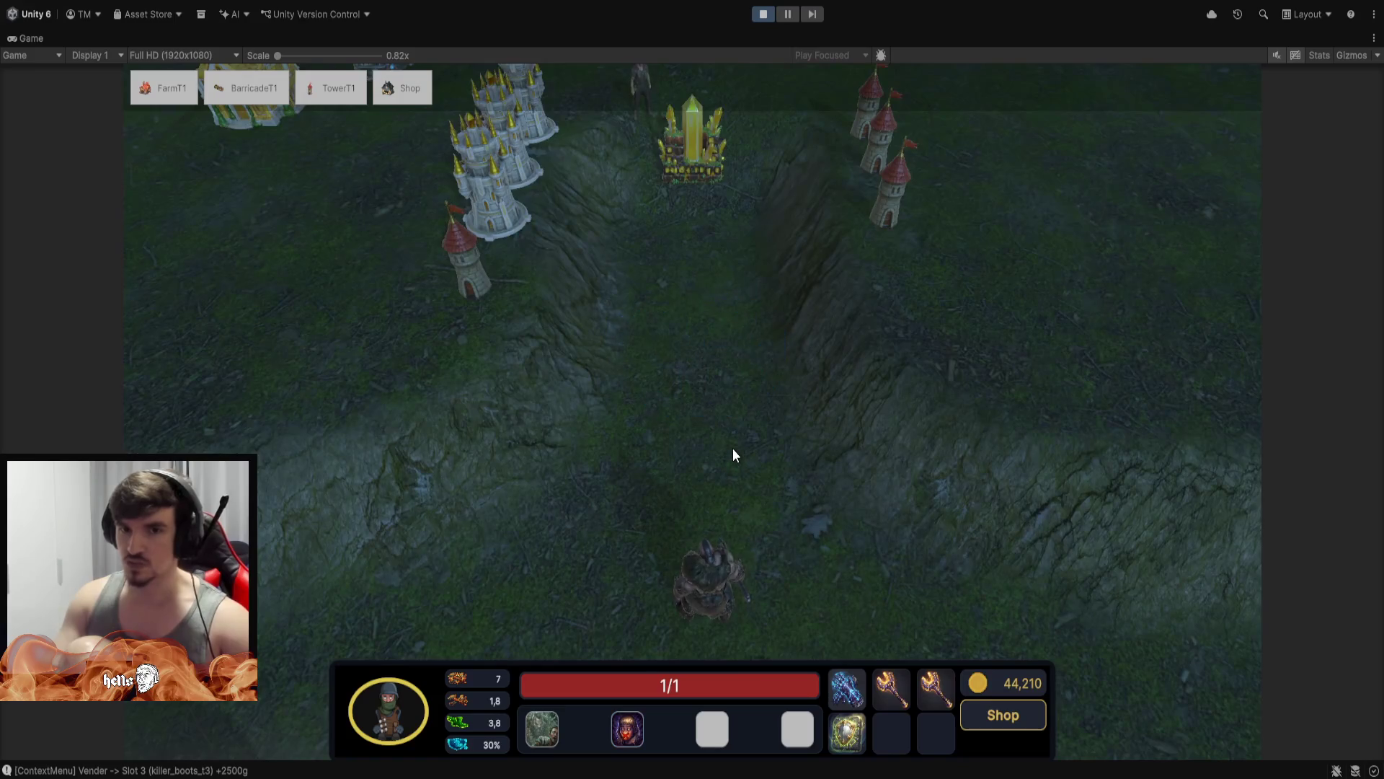
{"action": "scroll", "coordinate": [615, 143], "scroll_direction": "up", "scroll_amount": 3}
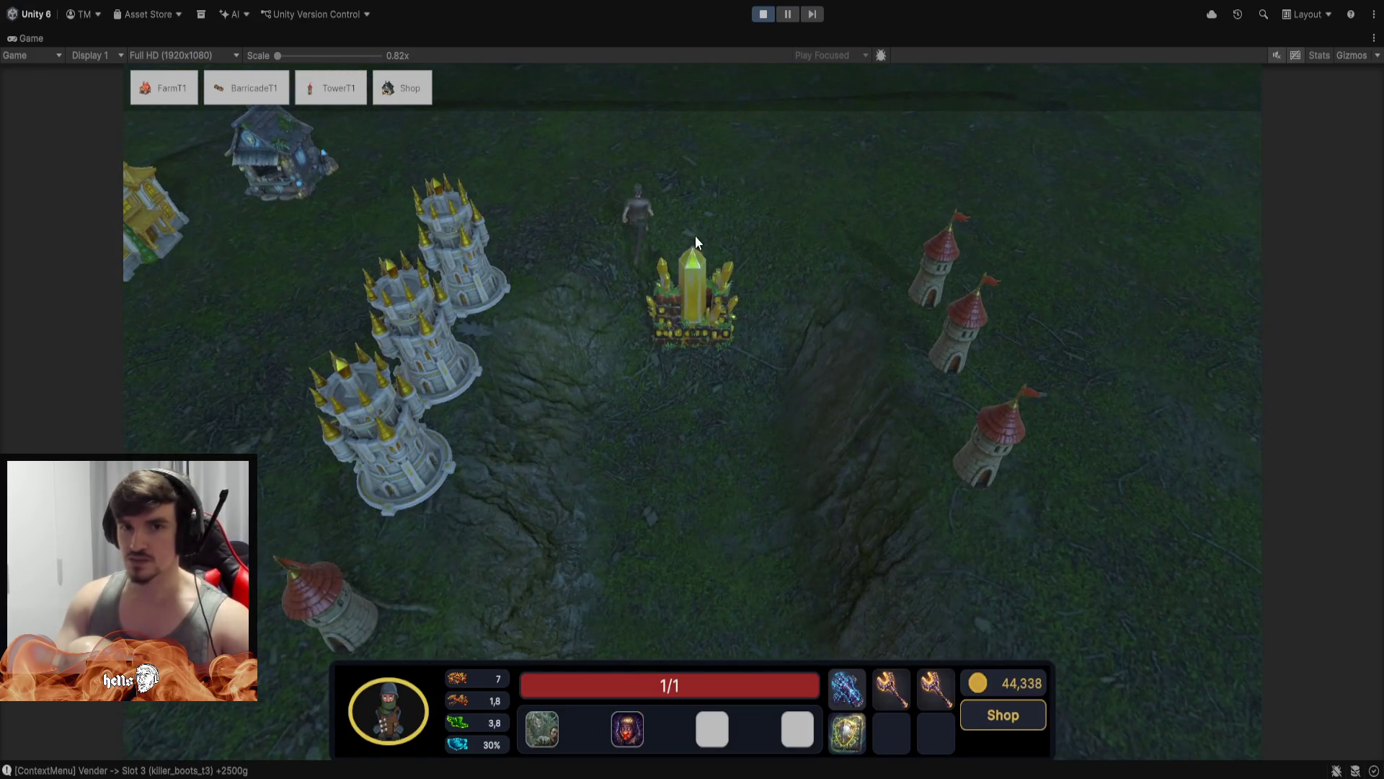
{"action": "scroll", "coordinate": [697, 238], "scroll_direction": "up", "scroll_amount": 3}
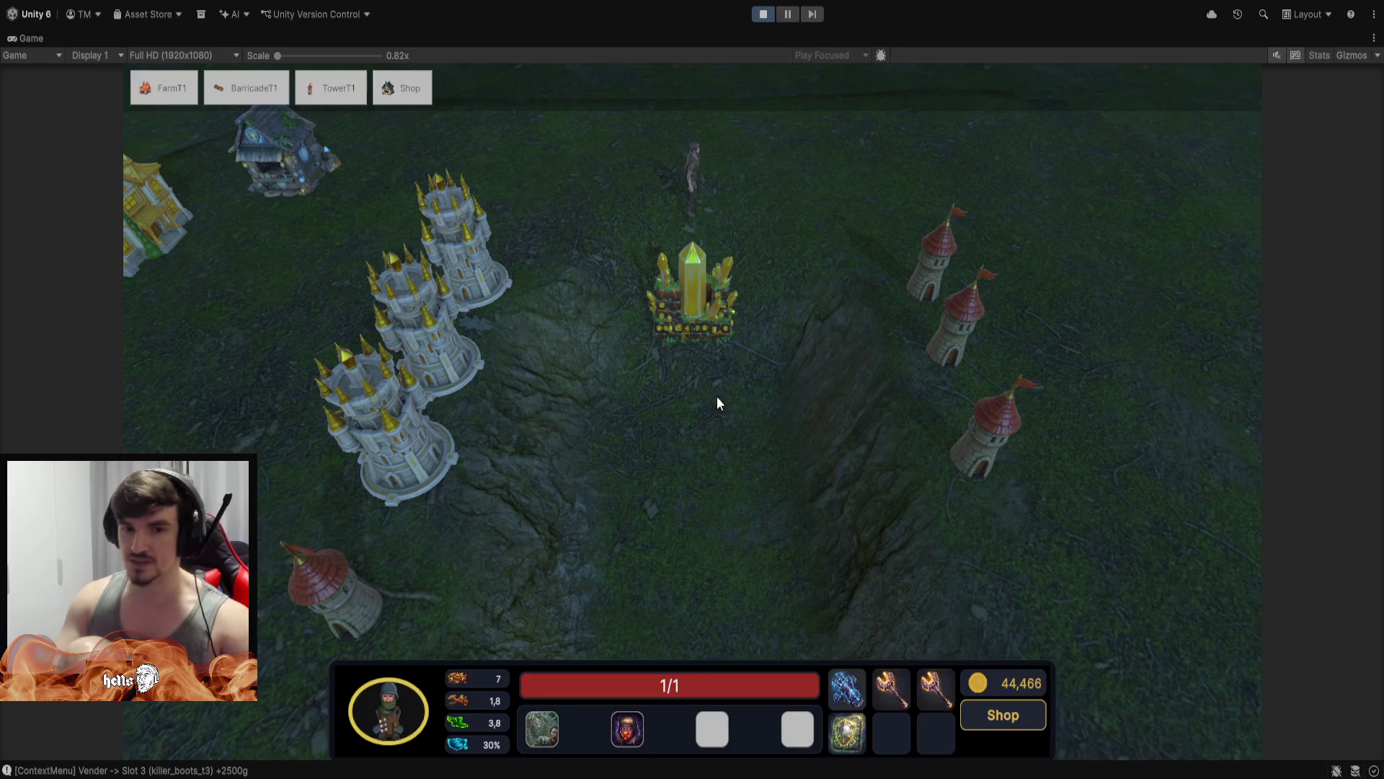
{"action": "left_click", "coordinate": [706, 559]}
{"action": "right_click", "coordinate": [715, 434]}
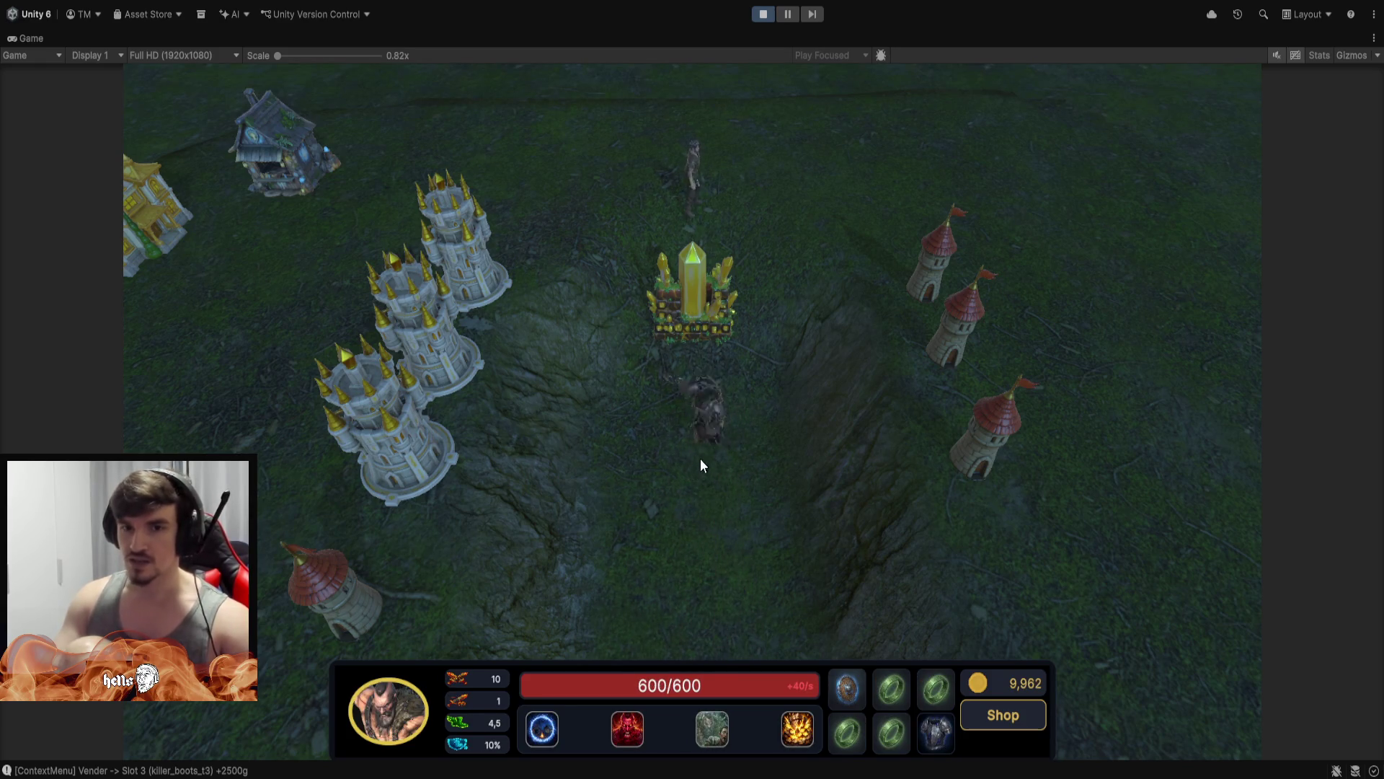
Walk the barbarian down-left into the valley, then right and back up
{"action": "left_click", "coordinate": [700, 455]}
{"action": "left_click", "coordinate": [696, 456]}
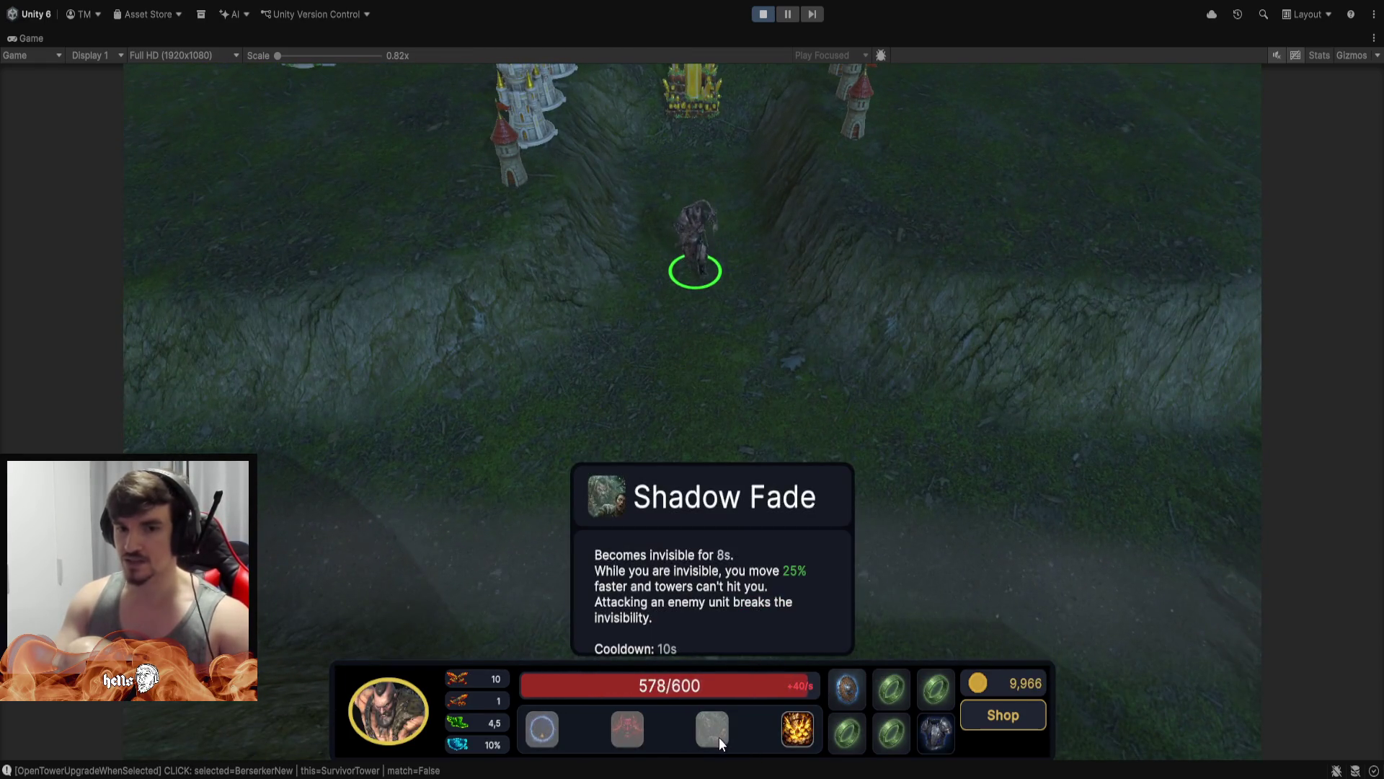
{"action": "right_click", "coordinate": [626, 494]}
{"action": "right_click", "coordinate": [525, 551]}
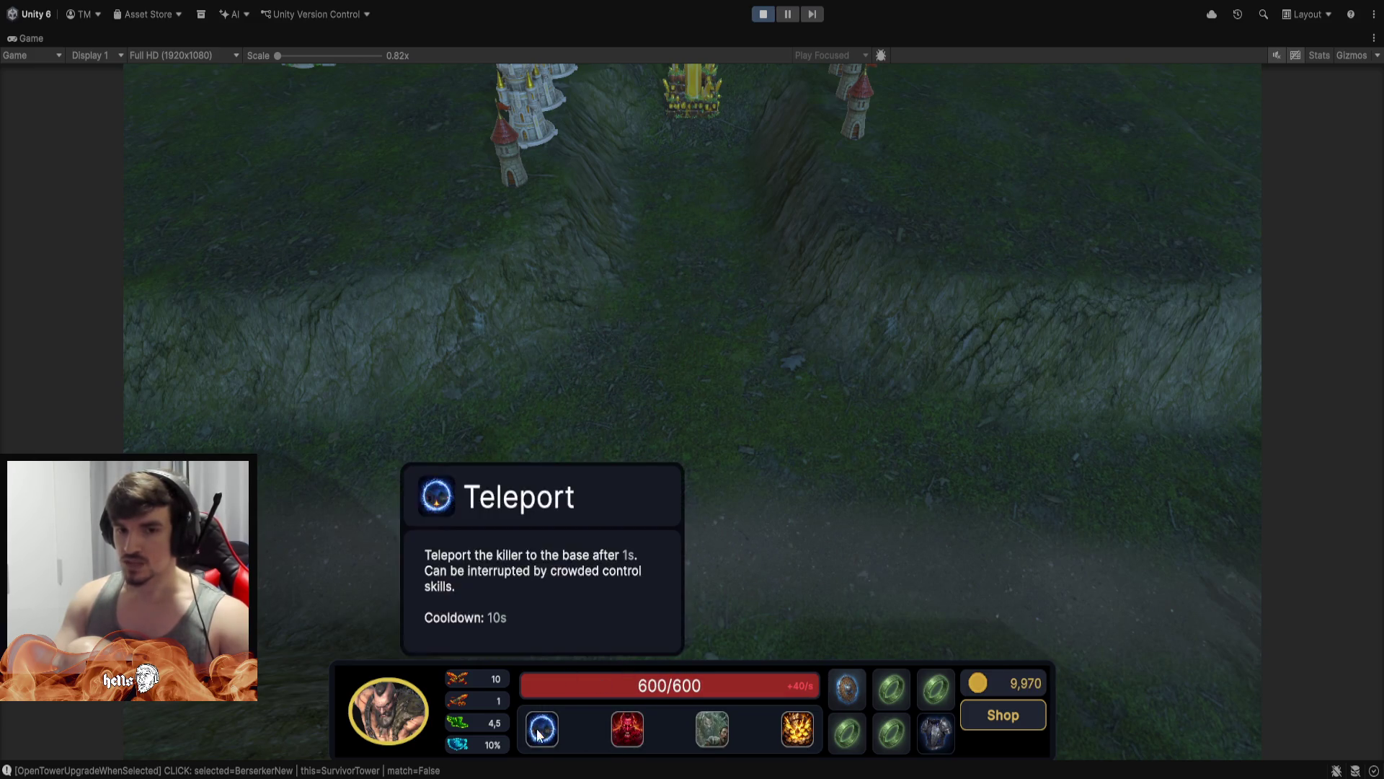
{"action": "right_click", "coordinate": [705, 559]}
{"action": "right_click", "coordinate": [729, 241]}
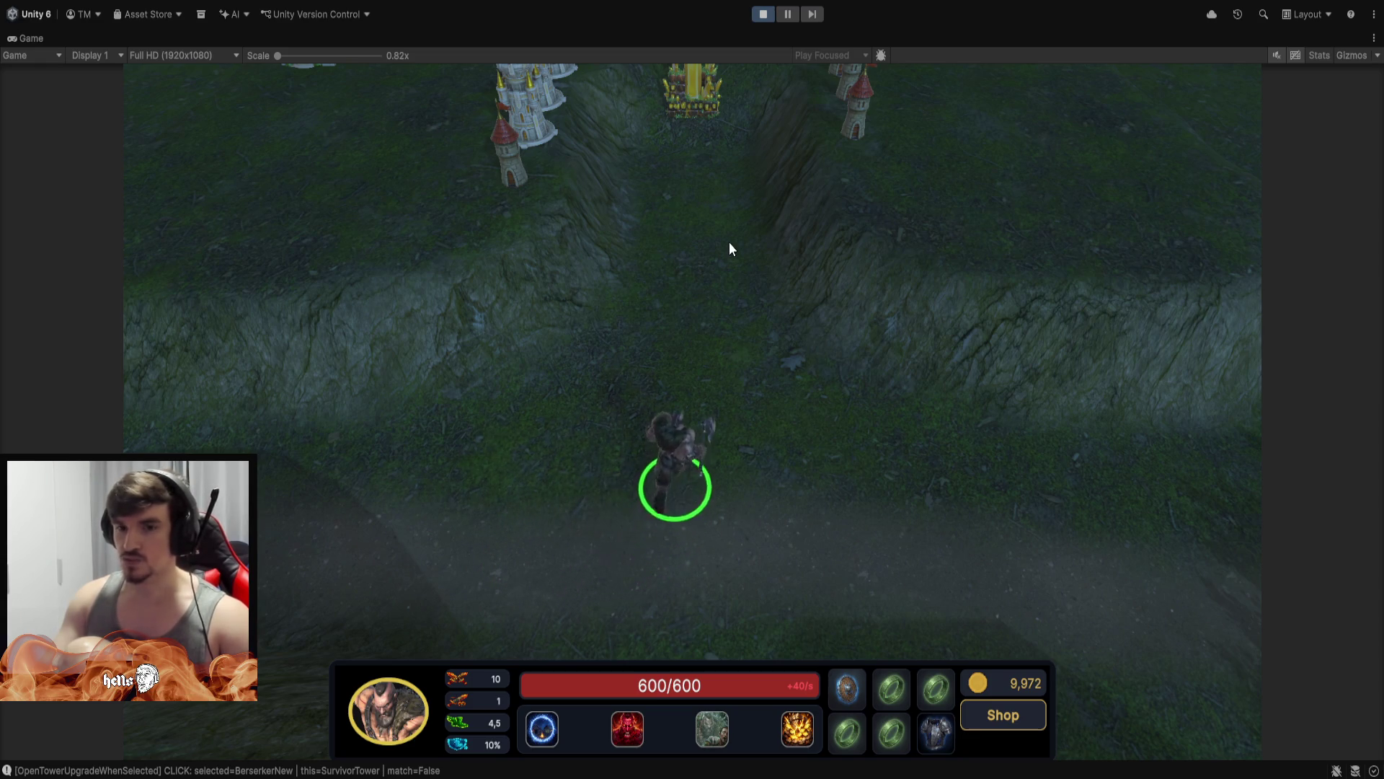
{"action": "scroll", "coordinate": [753, 300], "scroll_direction": "up", "scroll_amount": 3}
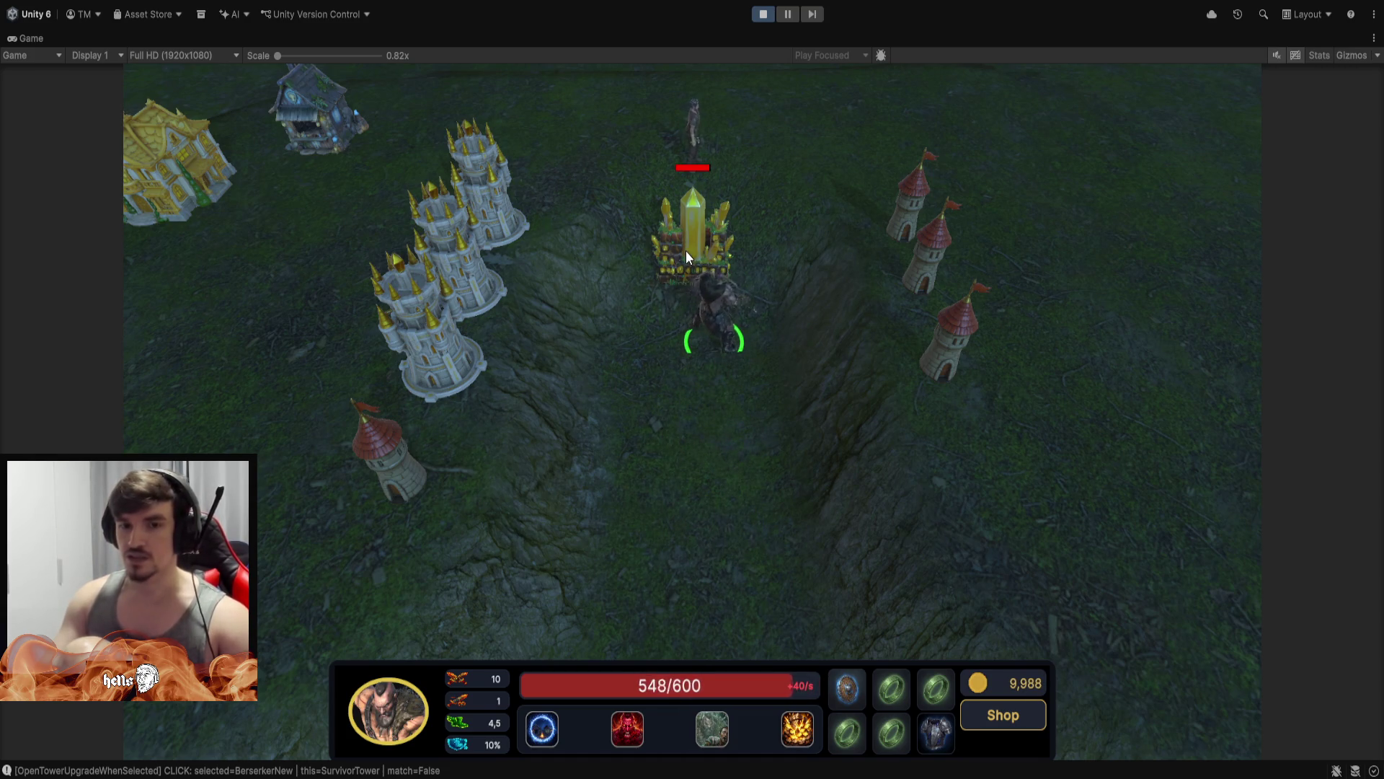
Cast the worker's Silence on the barbarian near the crystal and centre on him
{"action": "left_click", "coordinate": [686, 250]}
{"action": "left_click", "coordinate": [631, 736]}
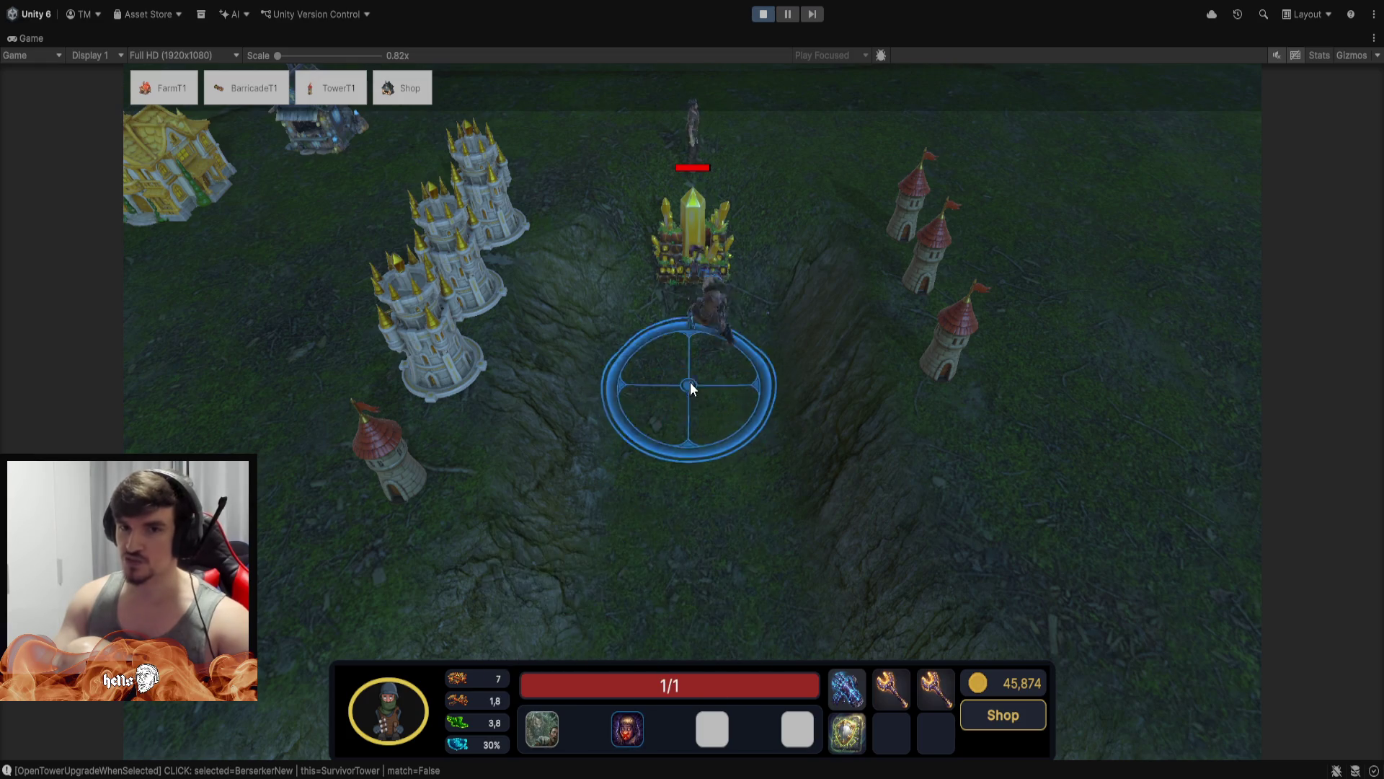
{"action": "left_click", "coordinate": [720, 337]}
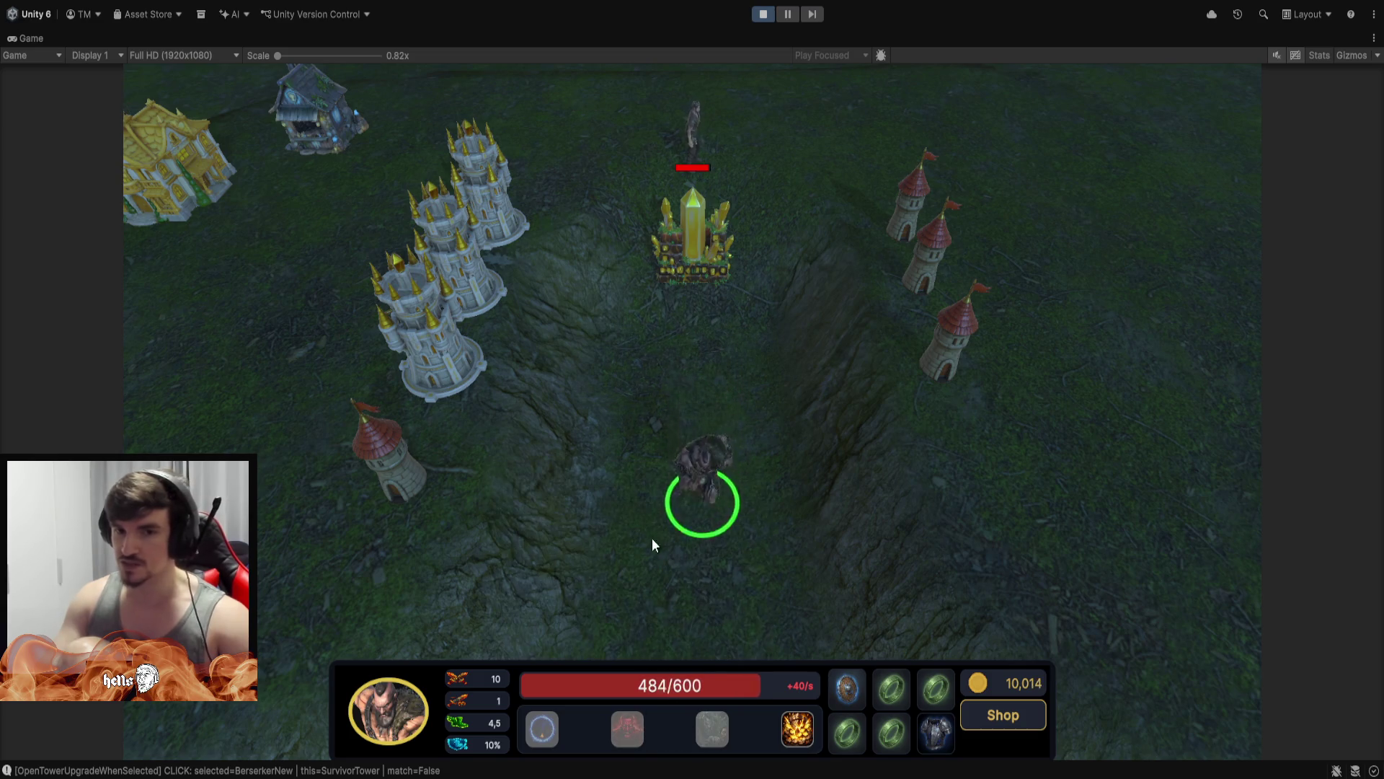
{"action": "key", "text": "s"}
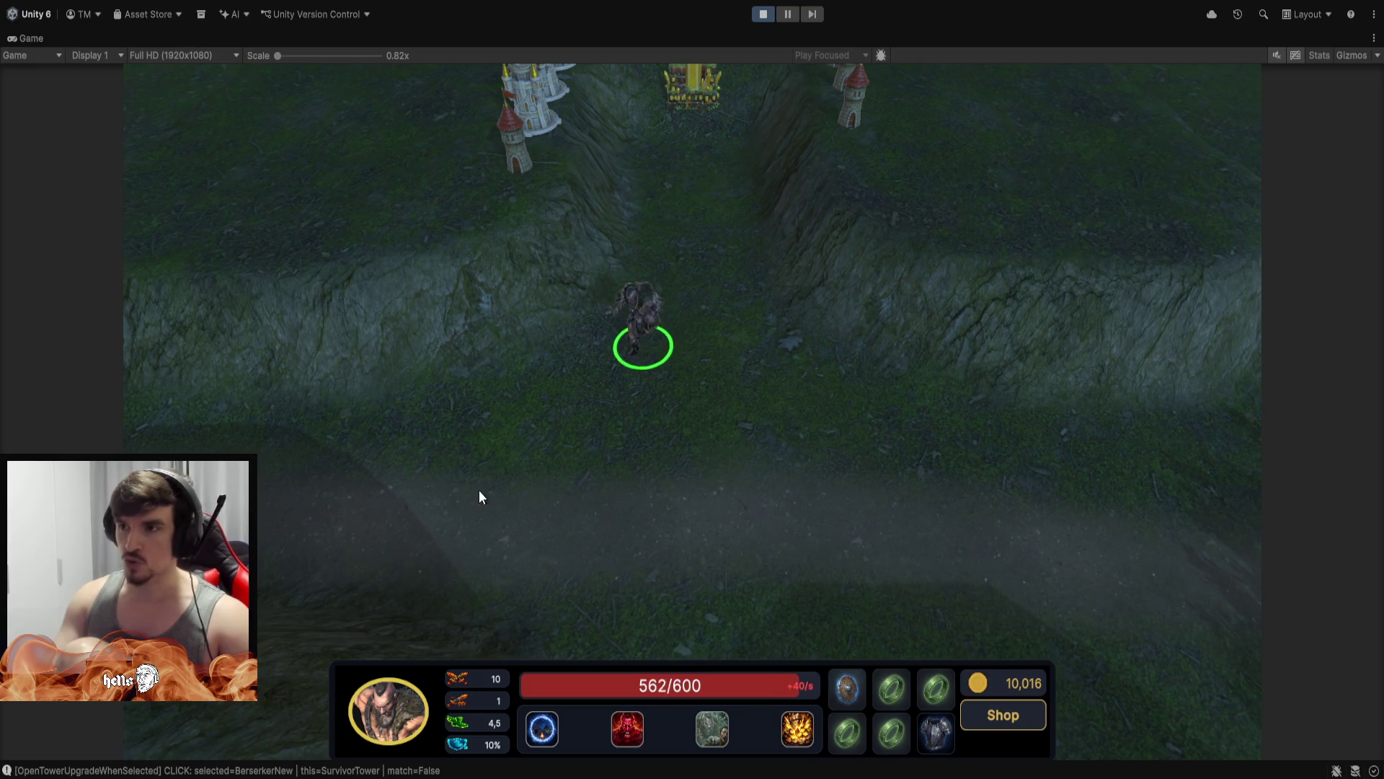
Walk the barbarian down-left, then right along the lower path
{"action": "right_click", "coordinate": [382, 512]}
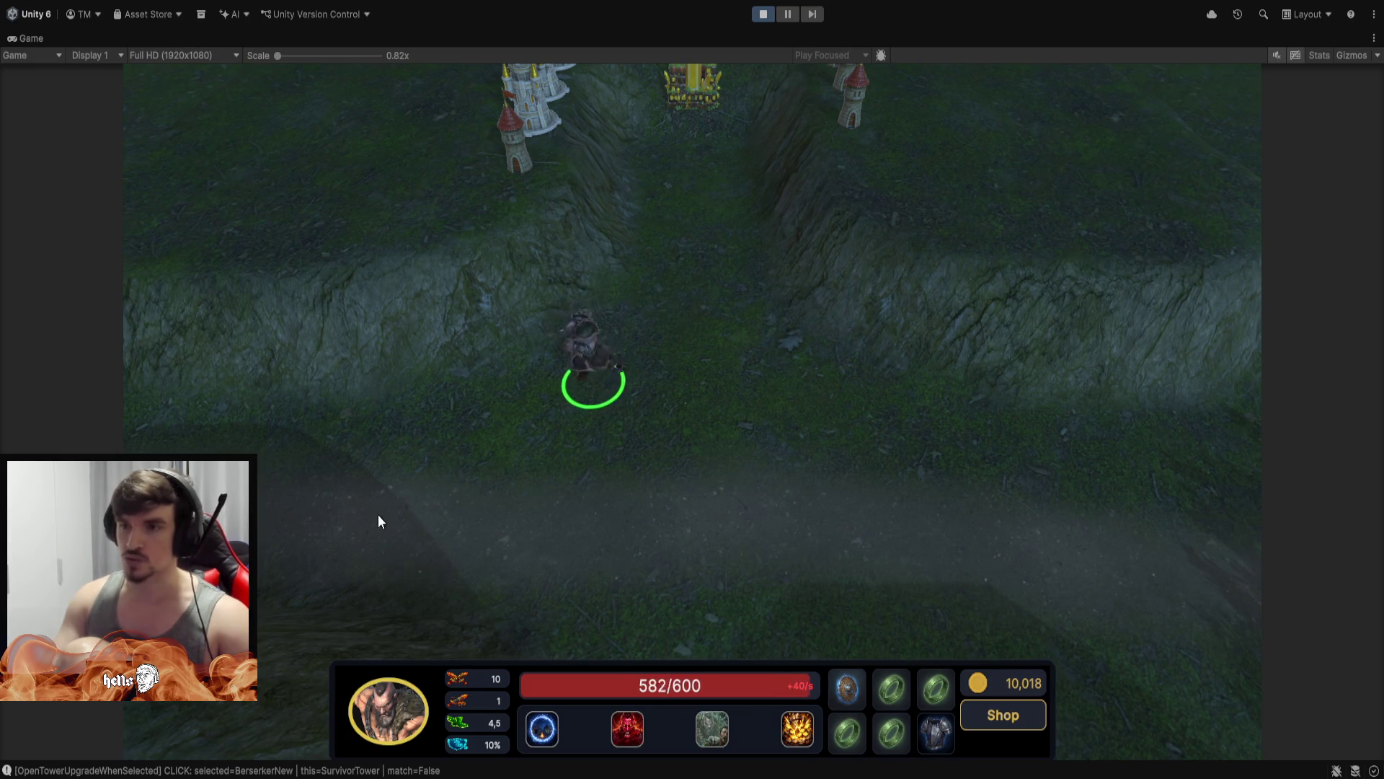
{"action": "right_click", "coordinate": [375, 520]}
{"action": "right_click", "coordinate": [352, 511]}
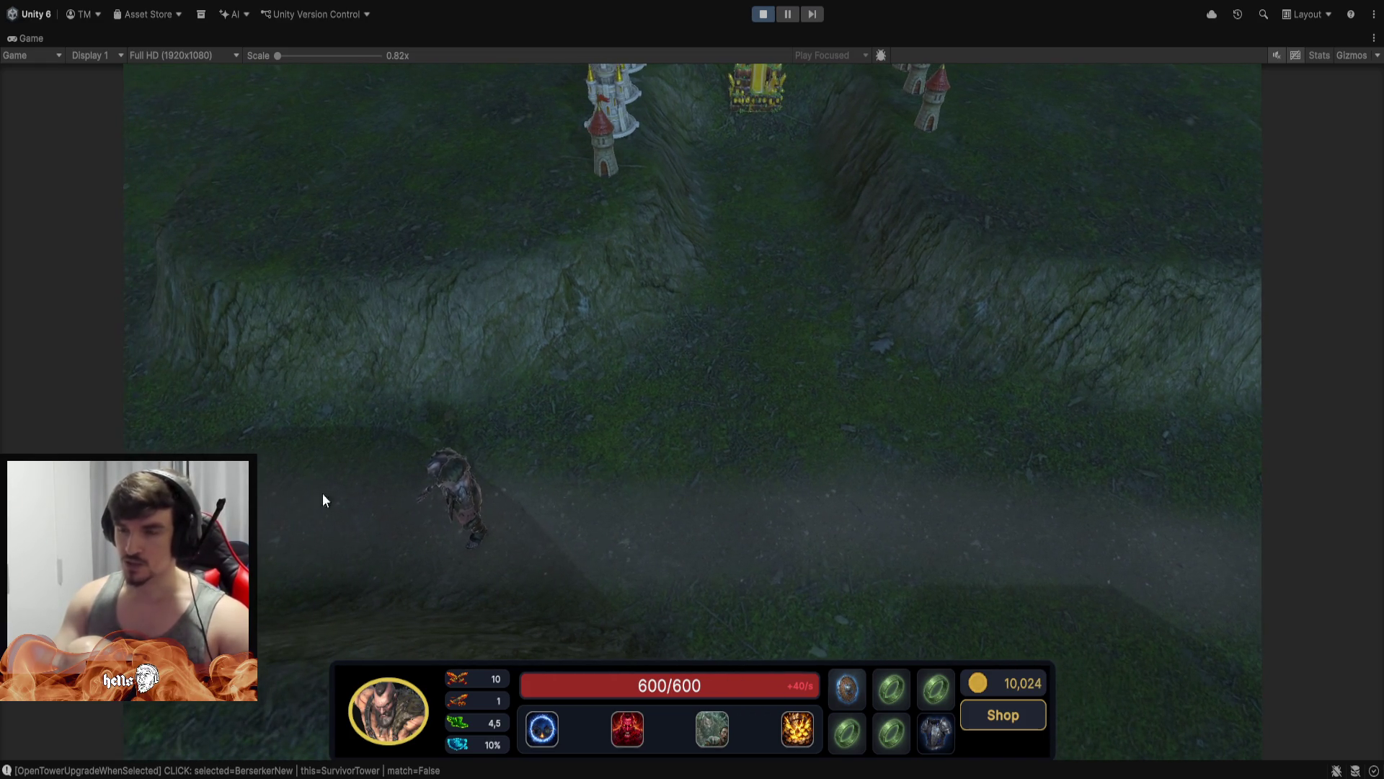
{"action": "right_click", "coordinate": [759, 487]}
{"action": "right_click", "coordinate": [886, 466]}
{"action": "right_click", "coordinate": [735, 418]}
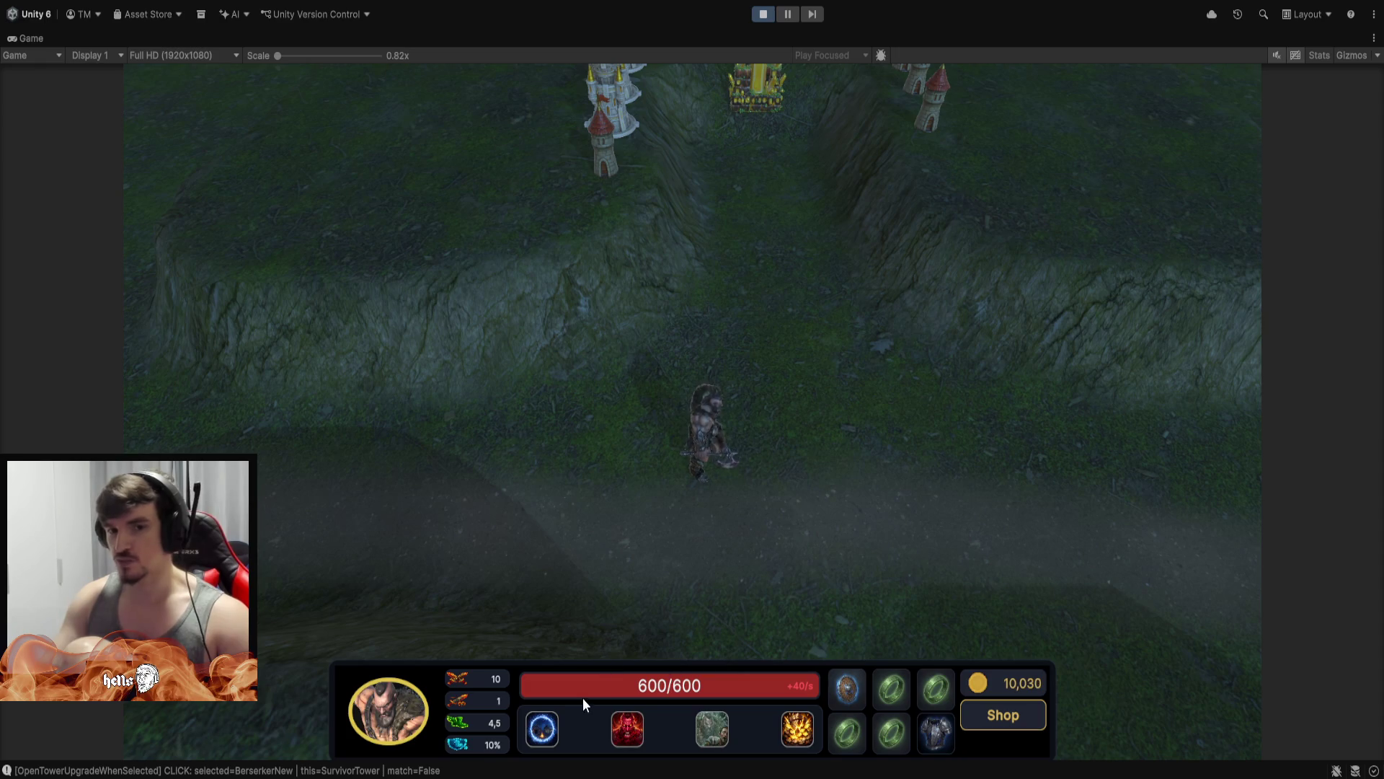
{"action": "right_click", "coordinate": [901, 519]}
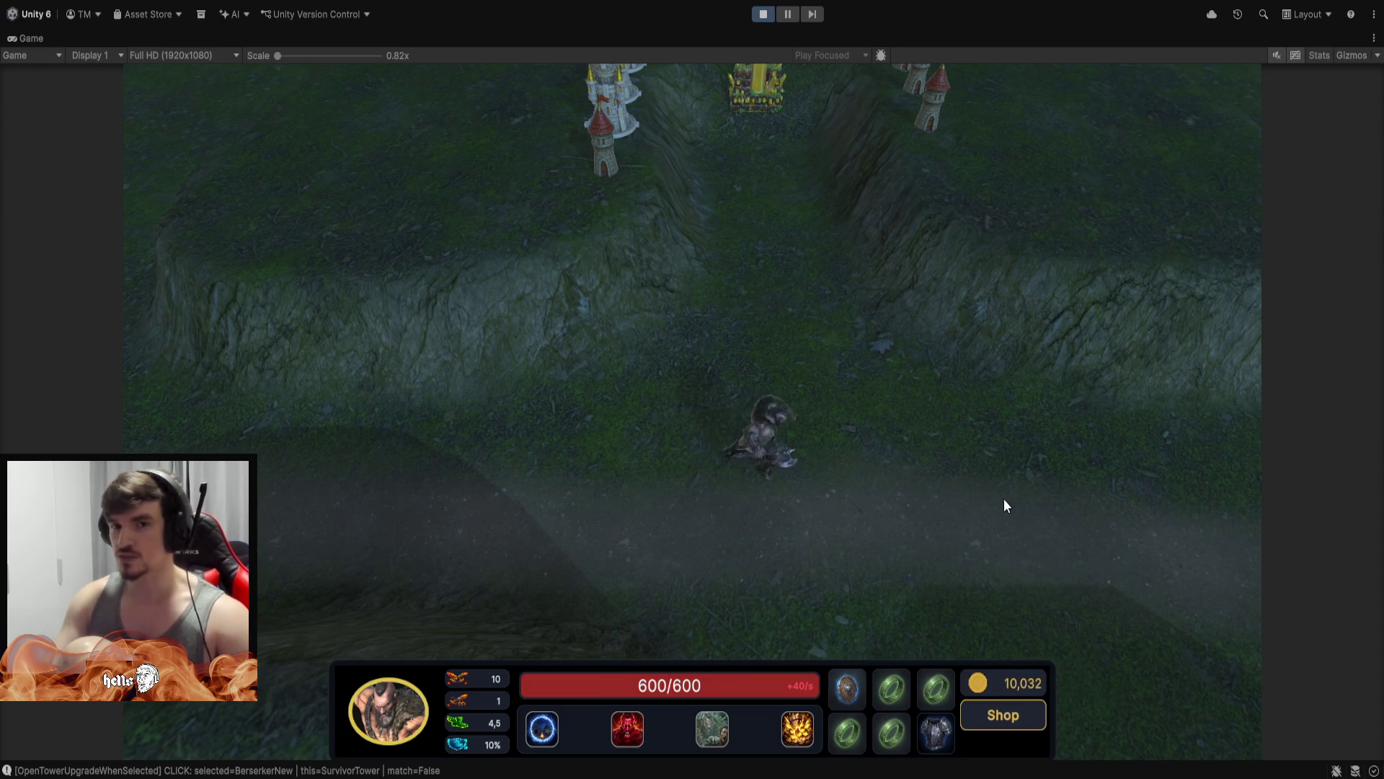
{"action": "right_click", "coordinate": [823, 377]}
Walk the barbarian back and forth along the lower path, ending up-left
{"action": "right_click", "coordinate": [525, 459]}
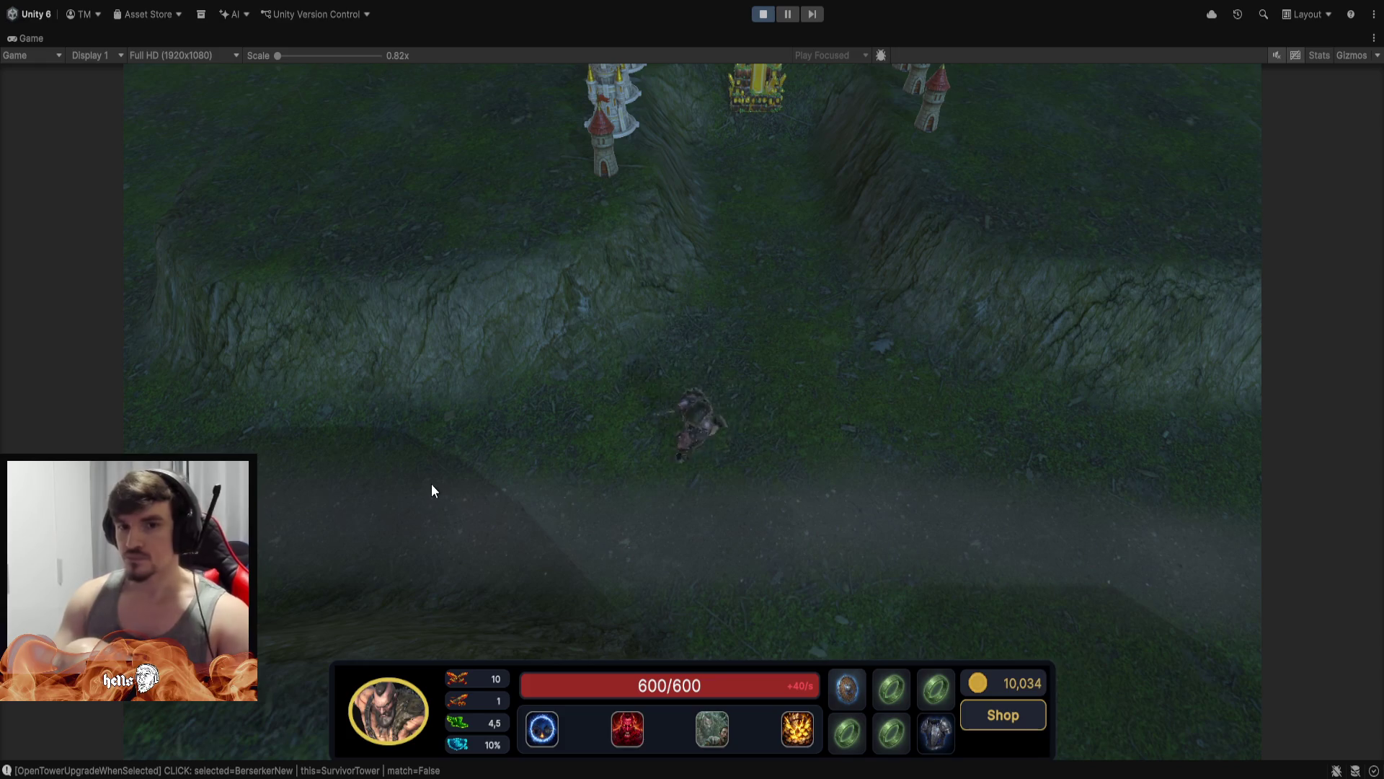
{"action": "right_click", "coordinate": [426, 481]}
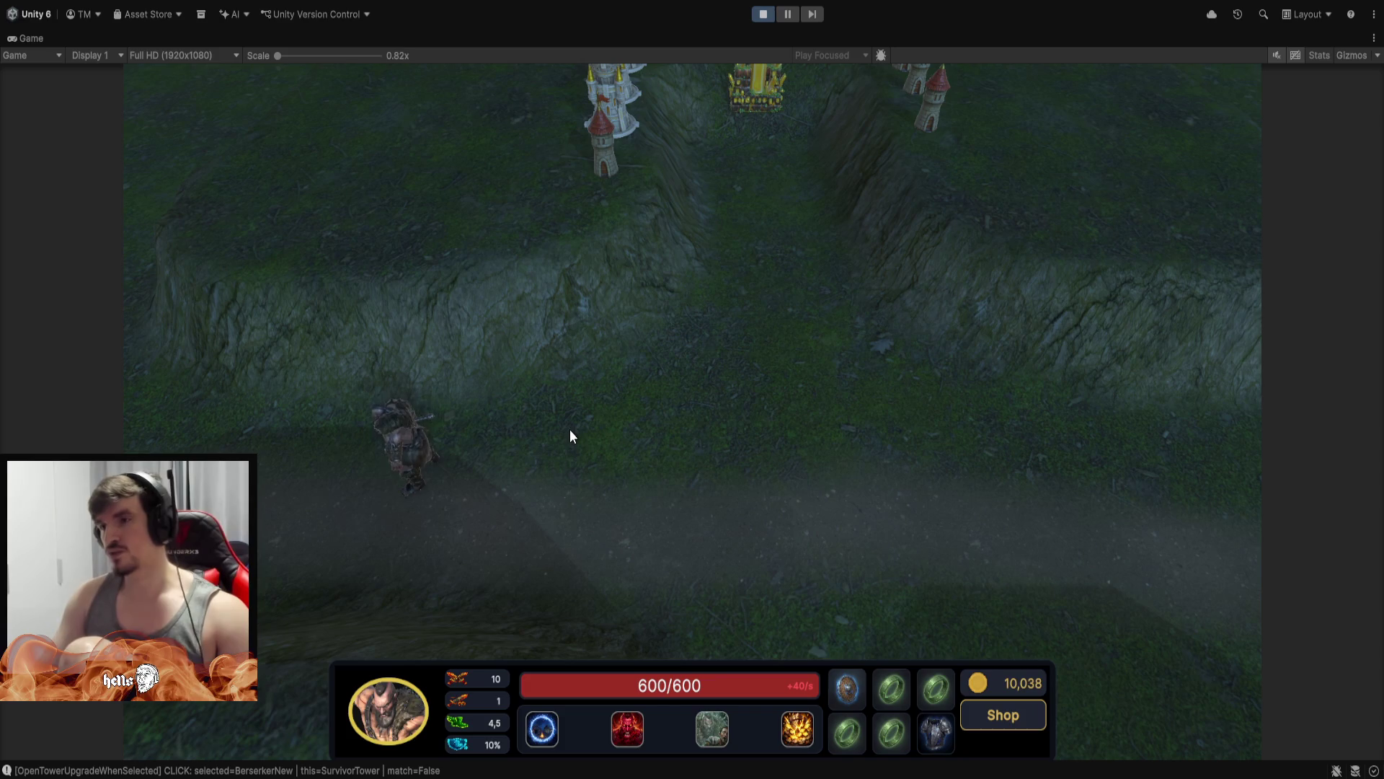
{"action": "right_click", "coordinate": [649, 501]}
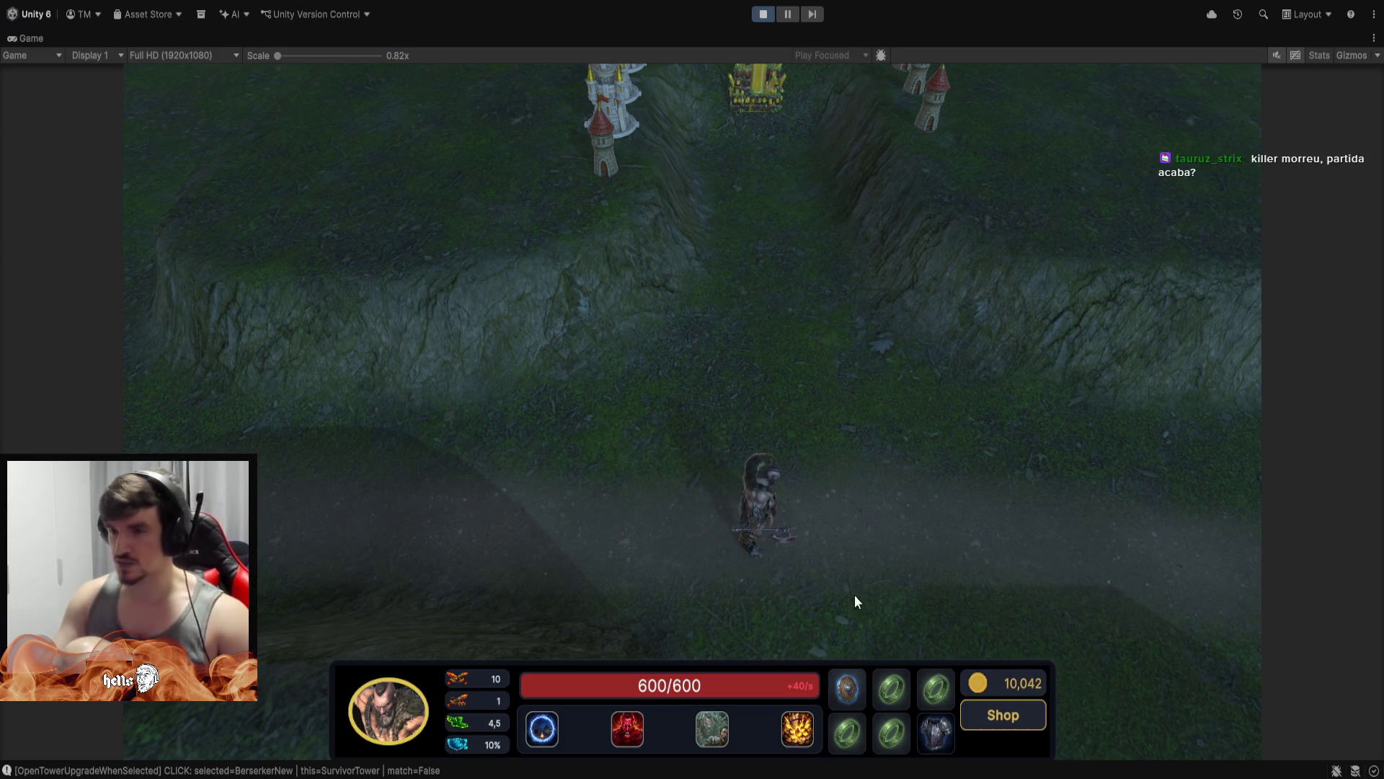
{"action": "right_click", "coordinate": [467, 549]}
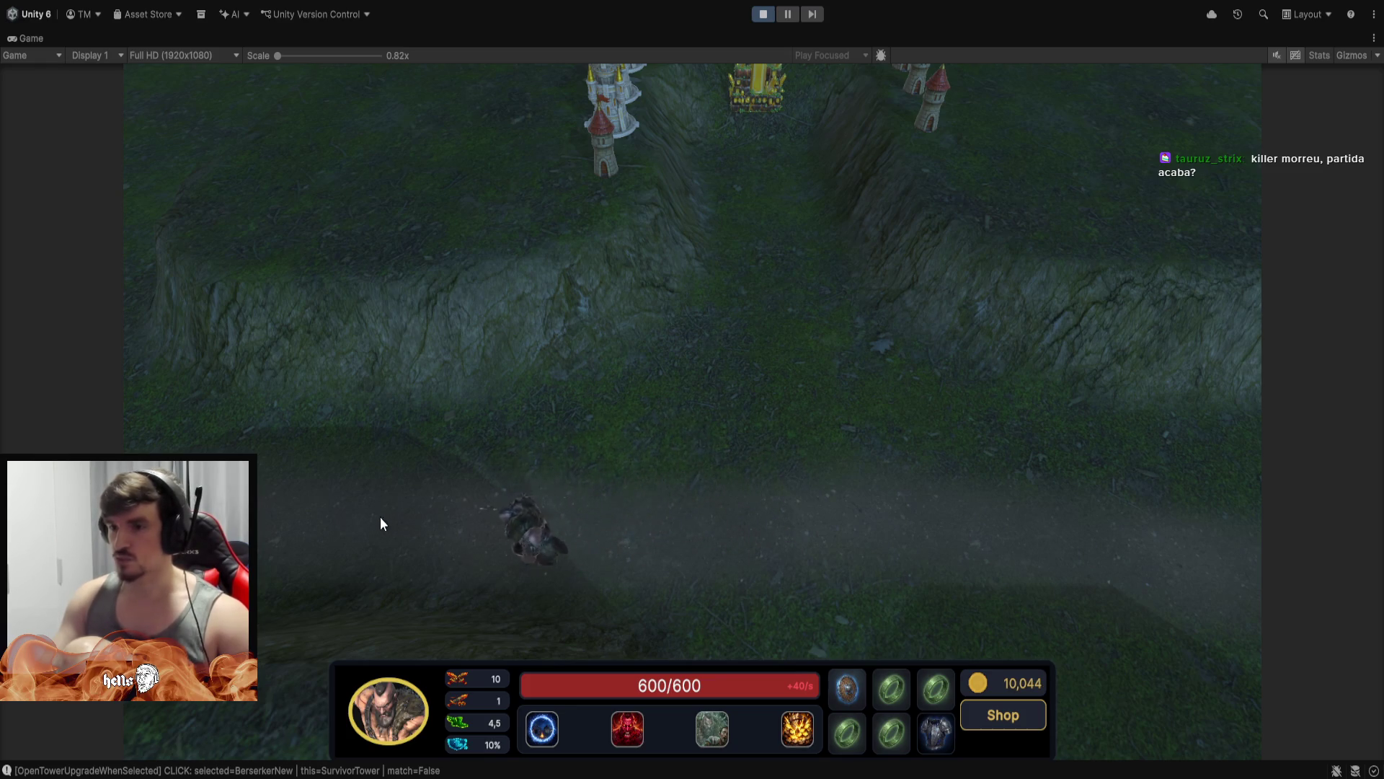
{"action": "right_click", "coordinate": [335, 514]}
{"action": "right_click", "coordinate": [271, 461]}
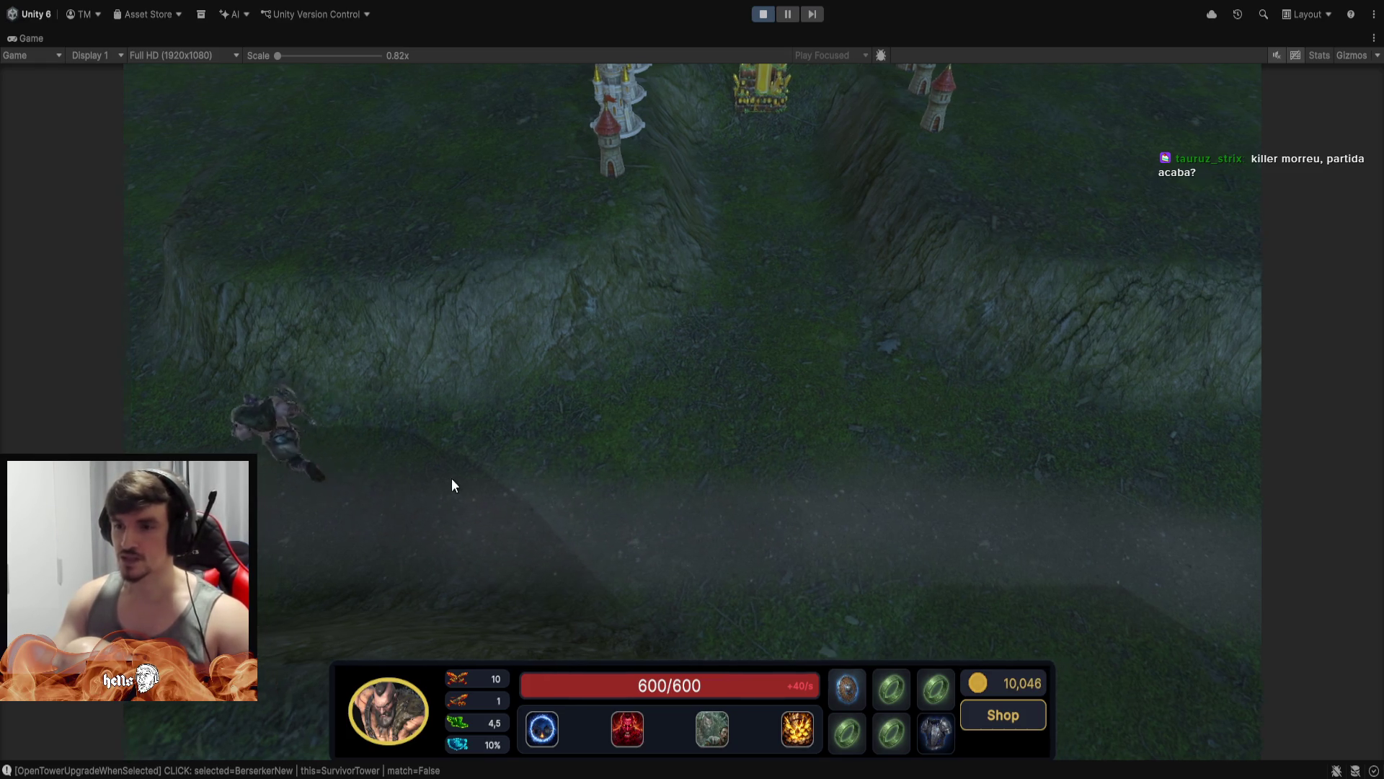
{"action": "key", "text": "space"}
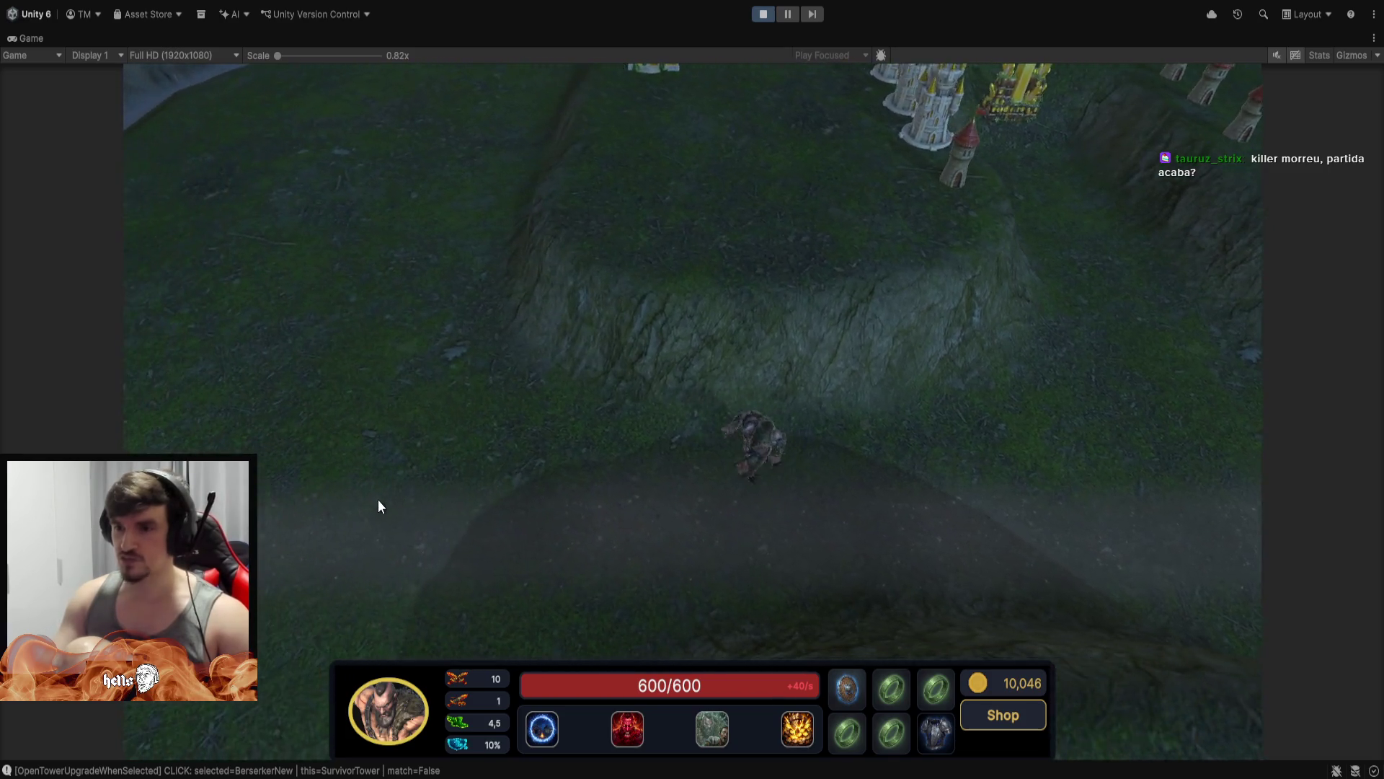
{"action": "right_click", "coordinate": [379, 497]}
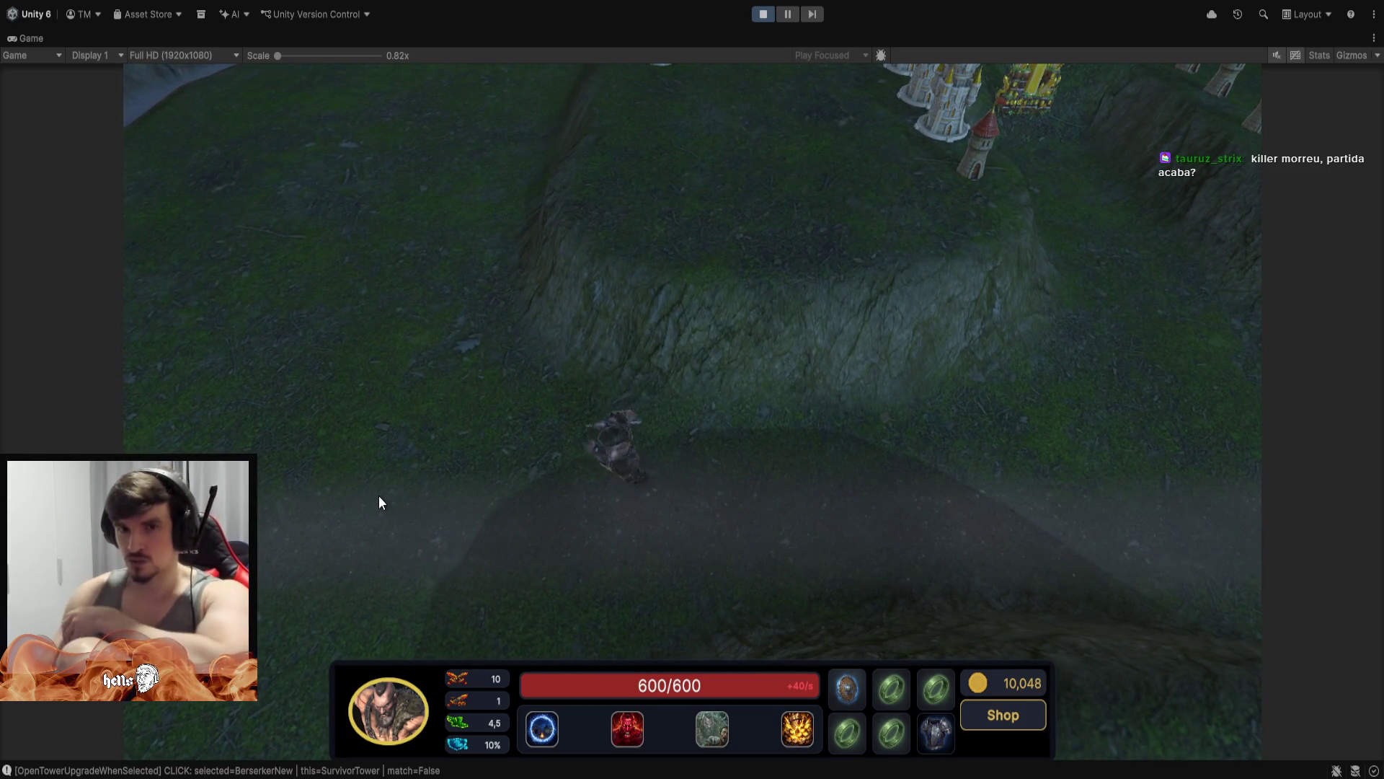